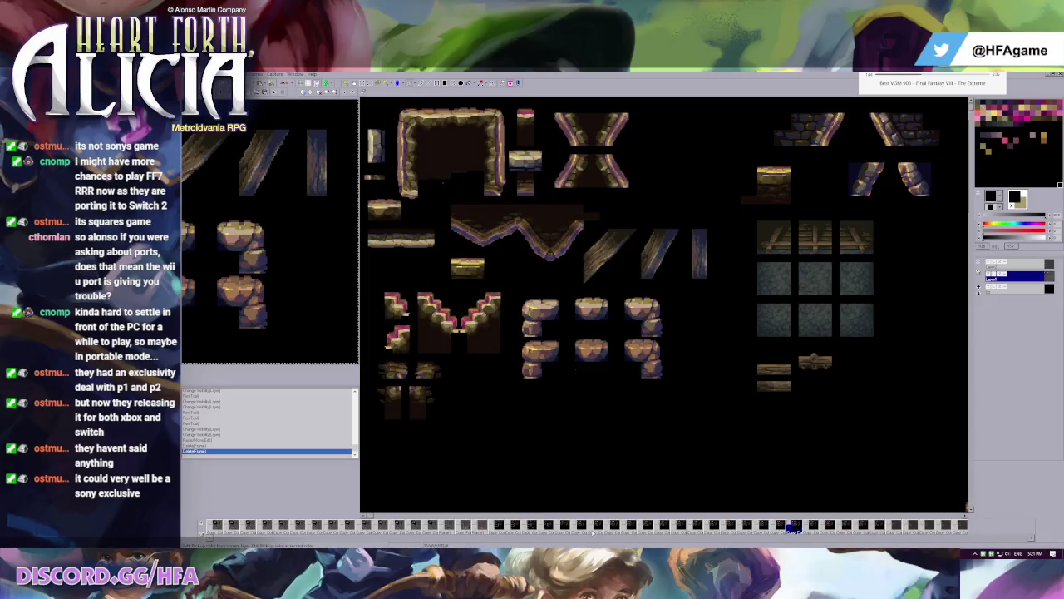
# - Delete the surplus animation frames and step through the remaining frames to check them
pyautogui.keyDown('shift'); pyautogui.click(592, 529); pyautogui.keyUp('shift')
pyautogui.press('Delete')
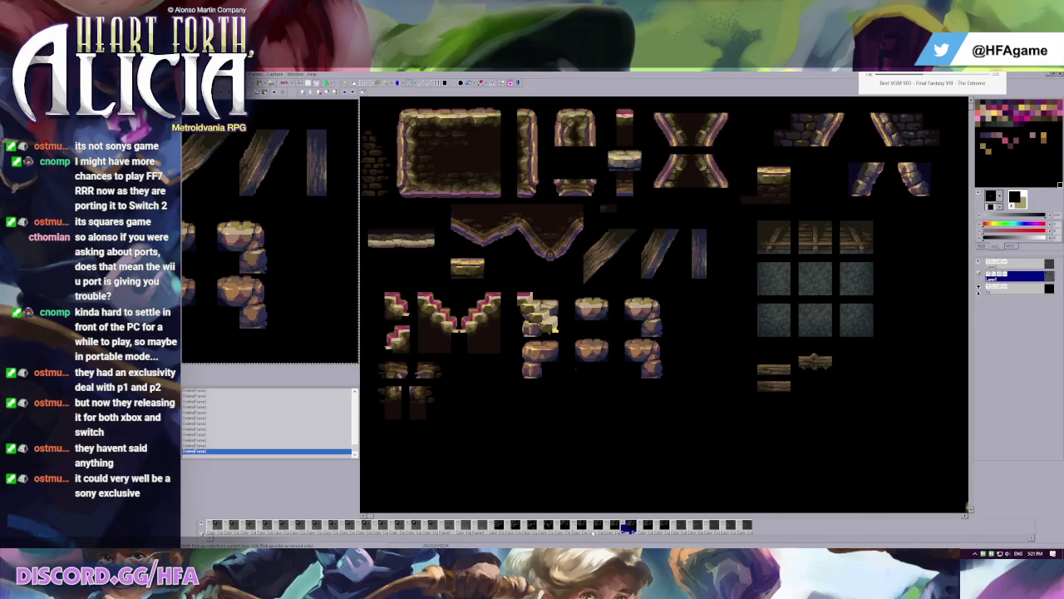
pyautogui.press('Right')
pyautogui.click(595, 527)
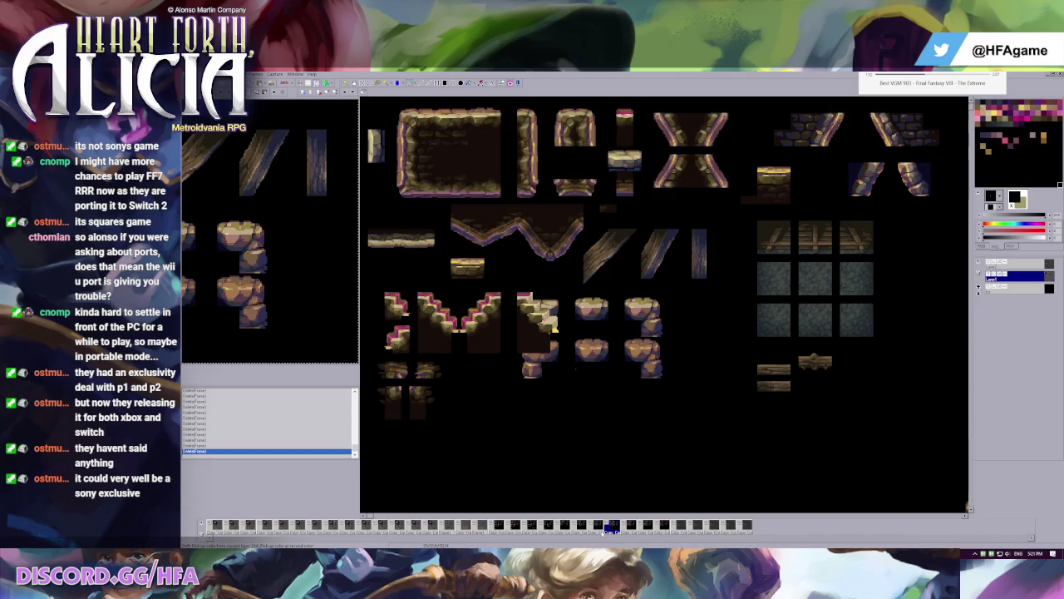
pyautogui.press('Right')
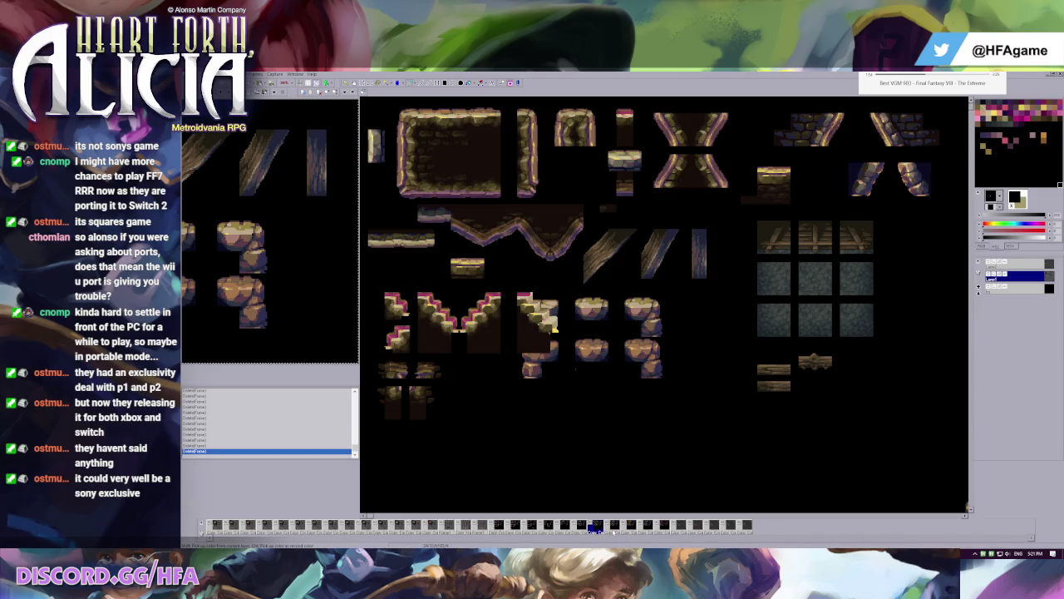
pyautogui.press('Right')
pyautogui.press('Left')
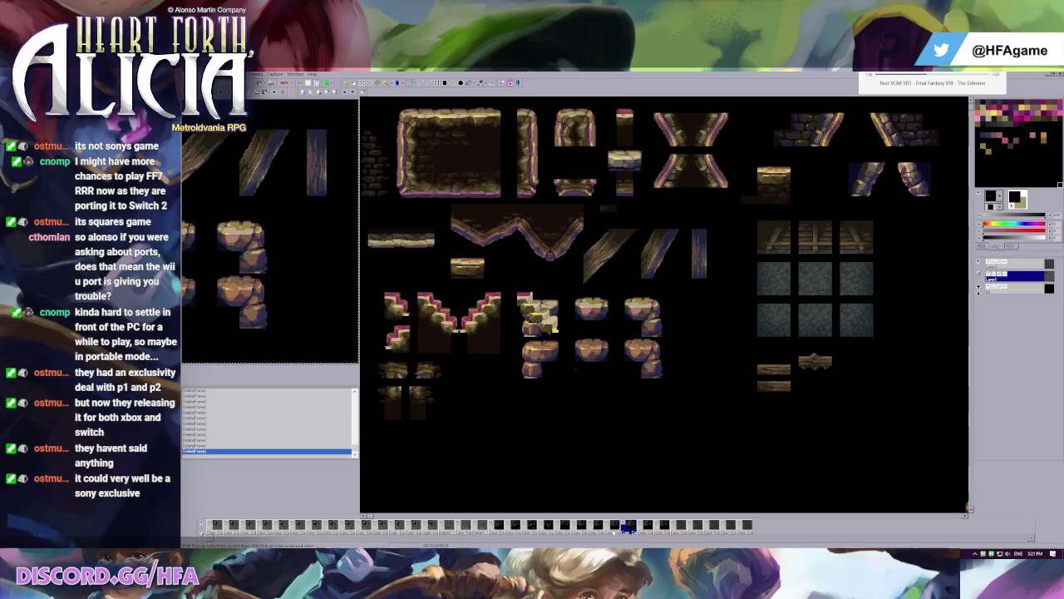
pyautogui.press('Left')
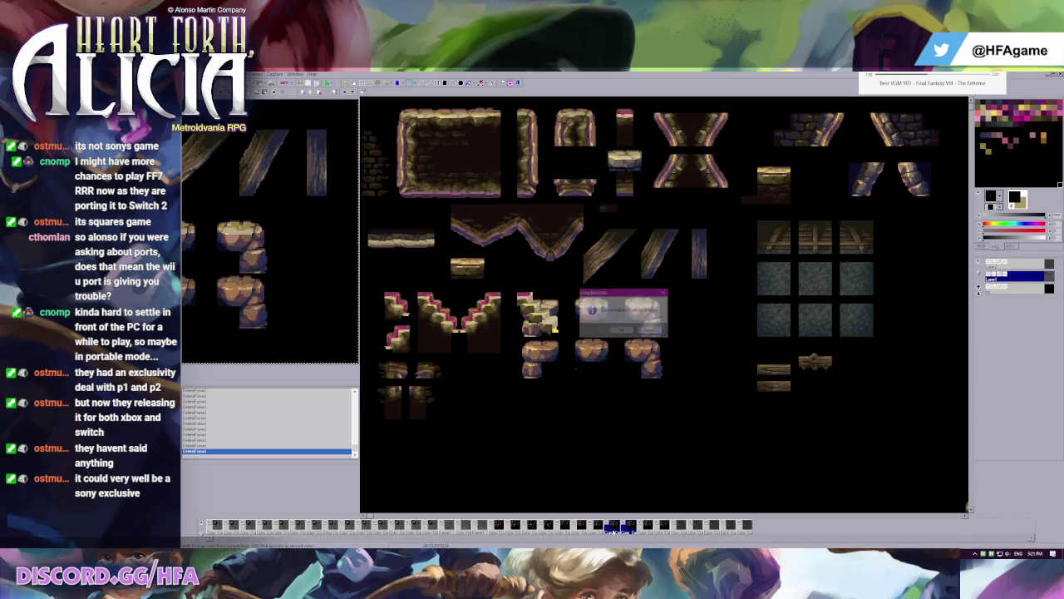
pyautogui.press('Right')
pyautogui.press('Right')
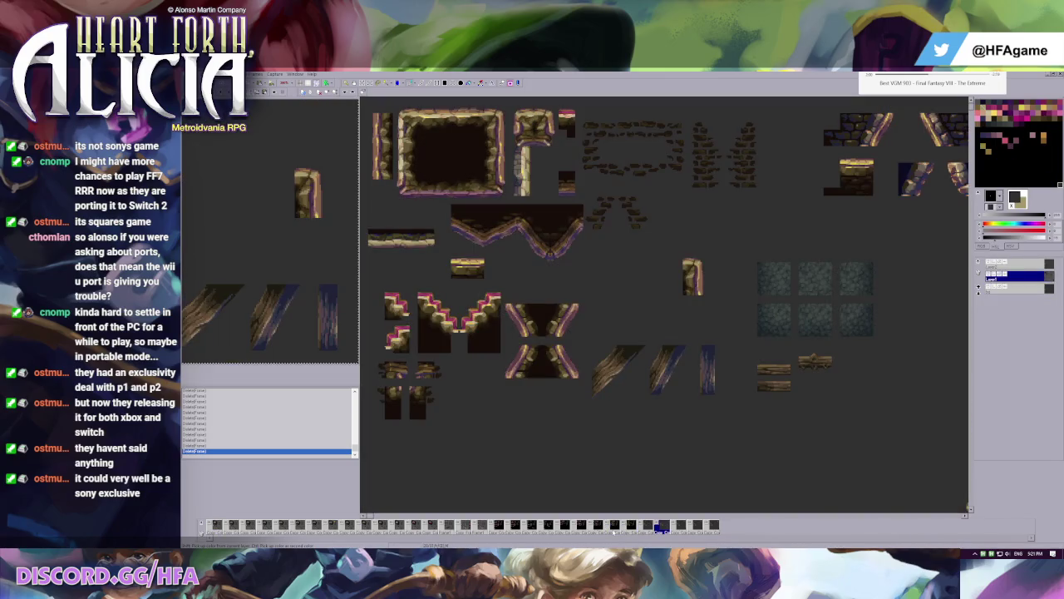
pyautogui.press('Right')
pyautogui.press('Right')
pyautogui.press('Right')
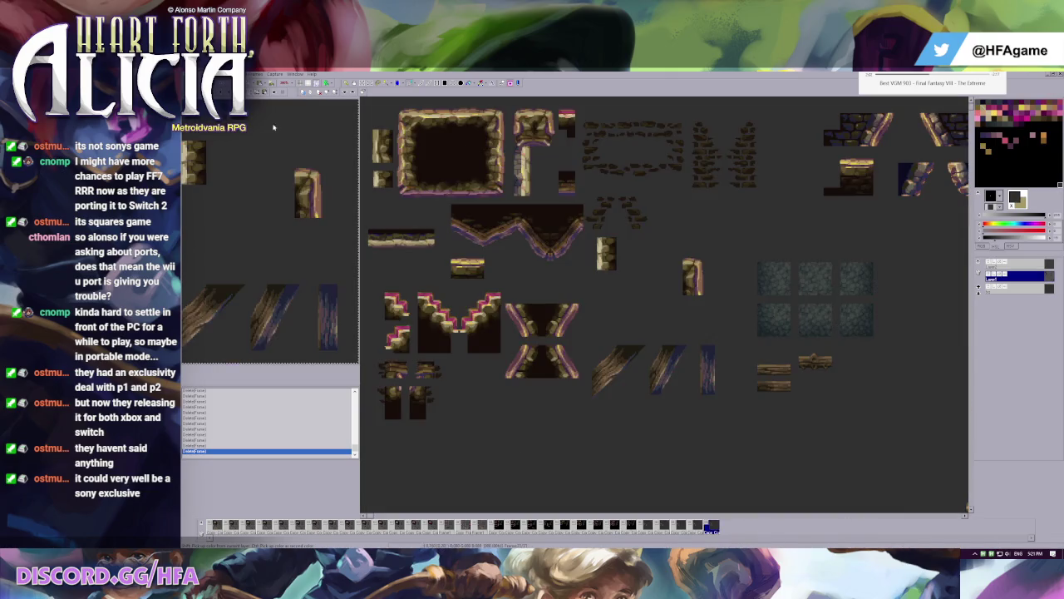
# - Save a copy of the cave tileset as a .gal file
pyautogui.click(193, 74)
pyautogui.click(212, 136)
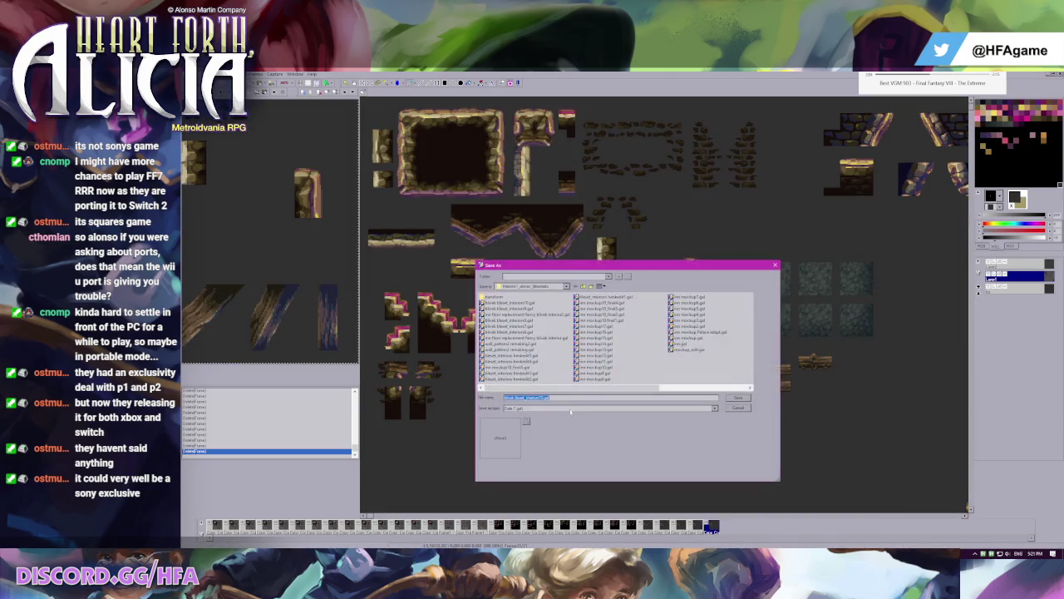
pyautogui.press('Return')
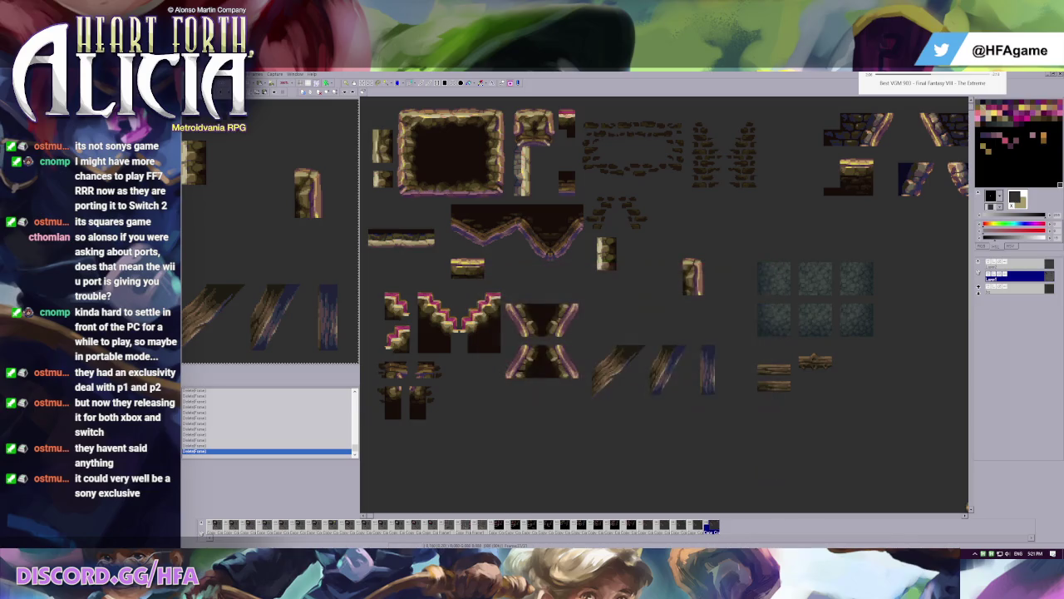
# - Zoom in on the large stone frame, show the tile grid, and select part of its right wall
pyautogui.scroll(2, 582, 334)
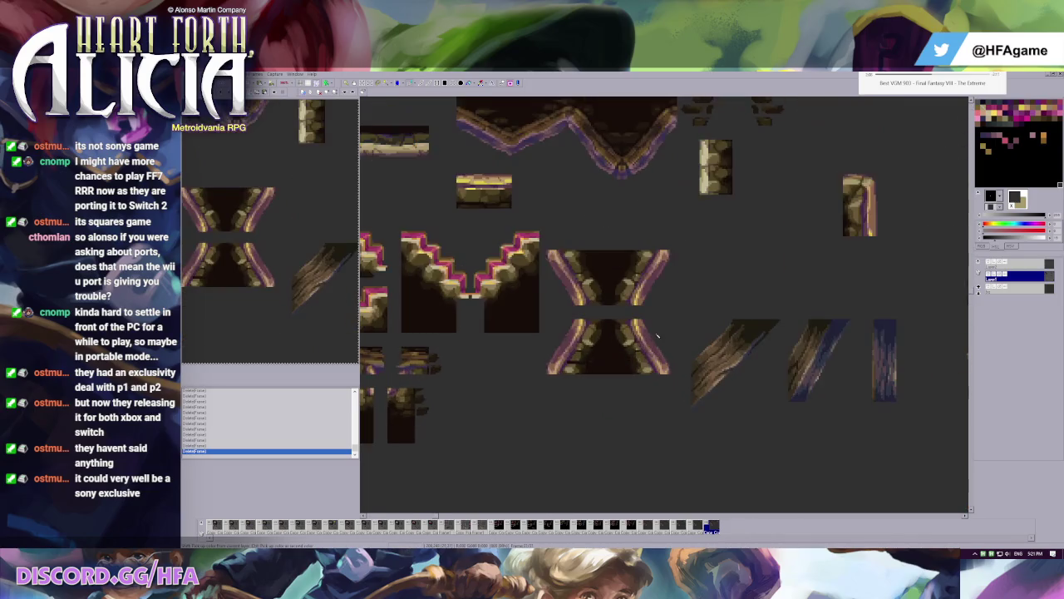
pyautogui.scroll(1, 599, 248)
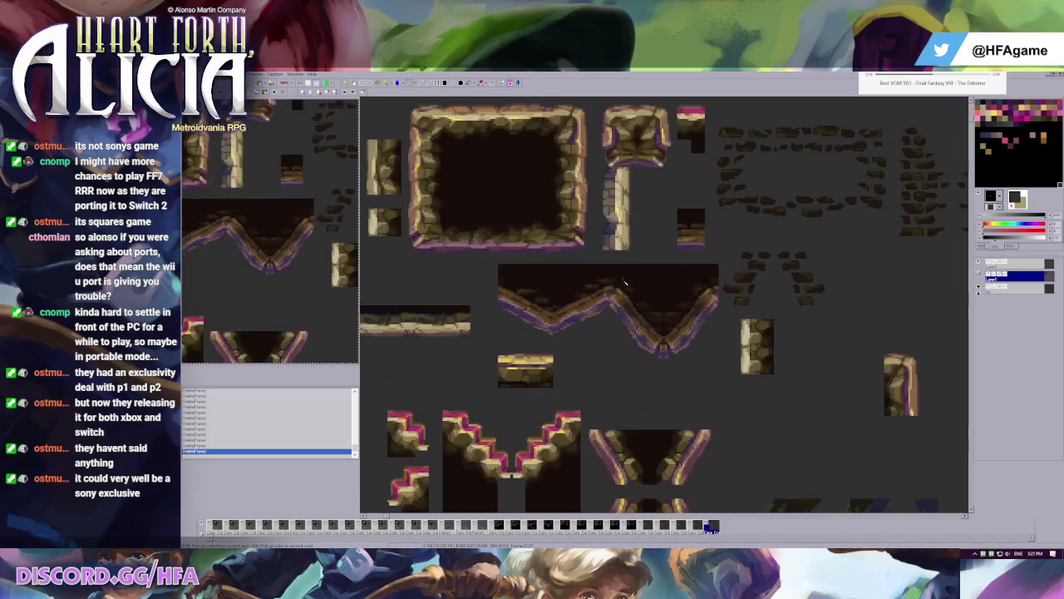
pyautogui.scroll(1, 612, 243)
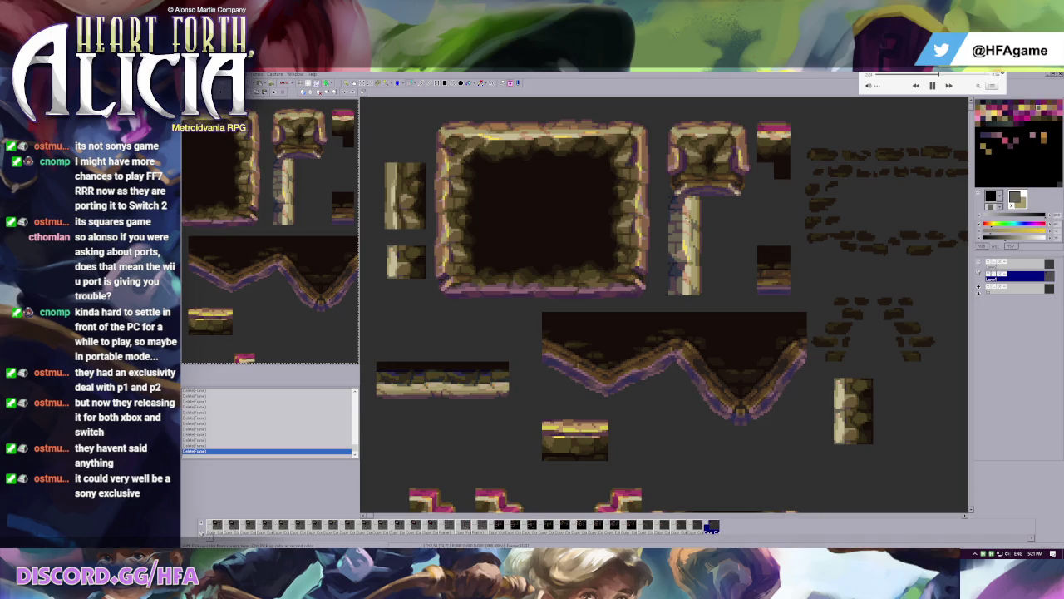
pyautogui.scroll(2, 627, 263)
pyautogui.press('g')
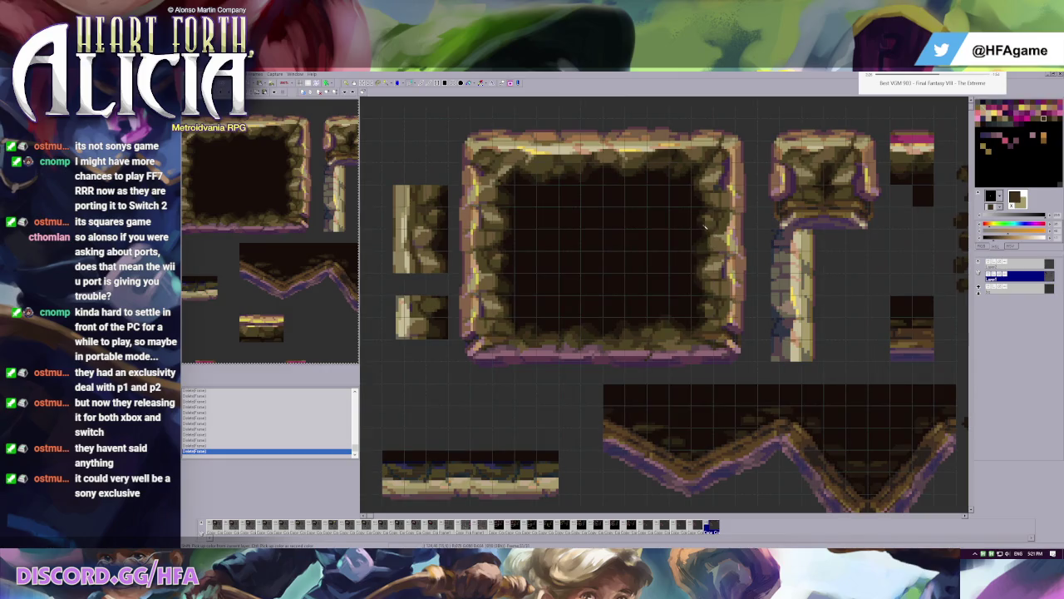
pyautogui.moveTo(692, 229); pyautogui.dragTo(755, 315)
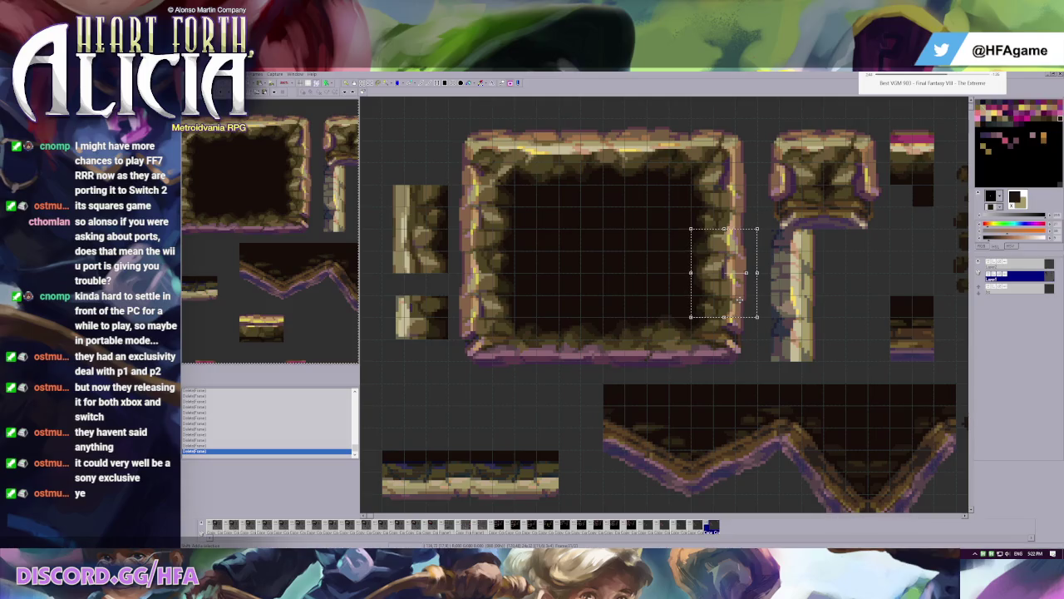
# - Compare layer visibility, select the frame's top-left corner tile, and undo a misplaced copy among the pillars
pyautogui.click(989, 277)
pyautogui.click(989, 264)
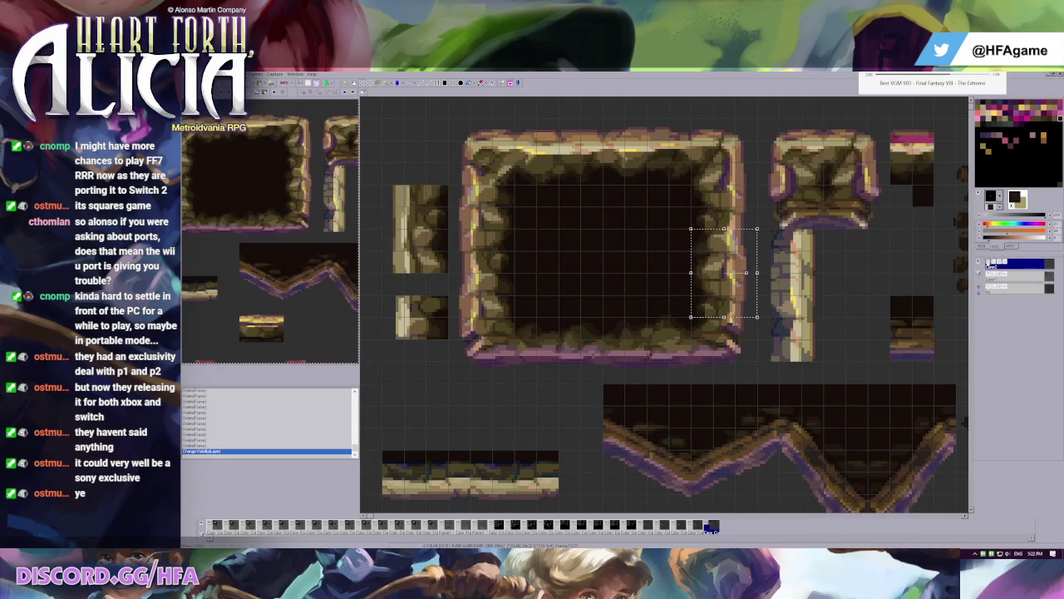
pyautogui.click(597, 215)
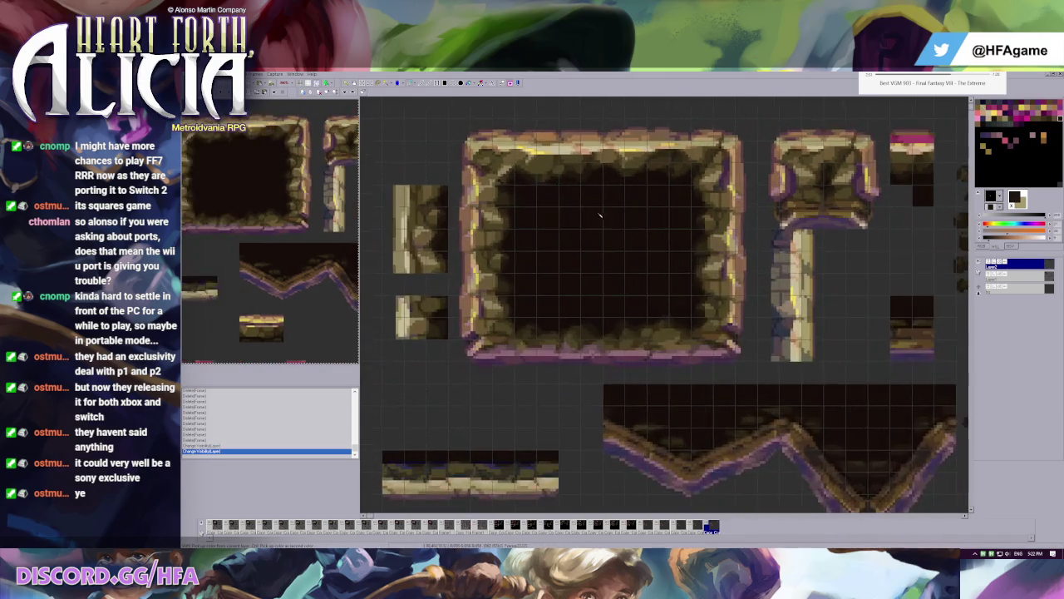
pyautogui.press('s')
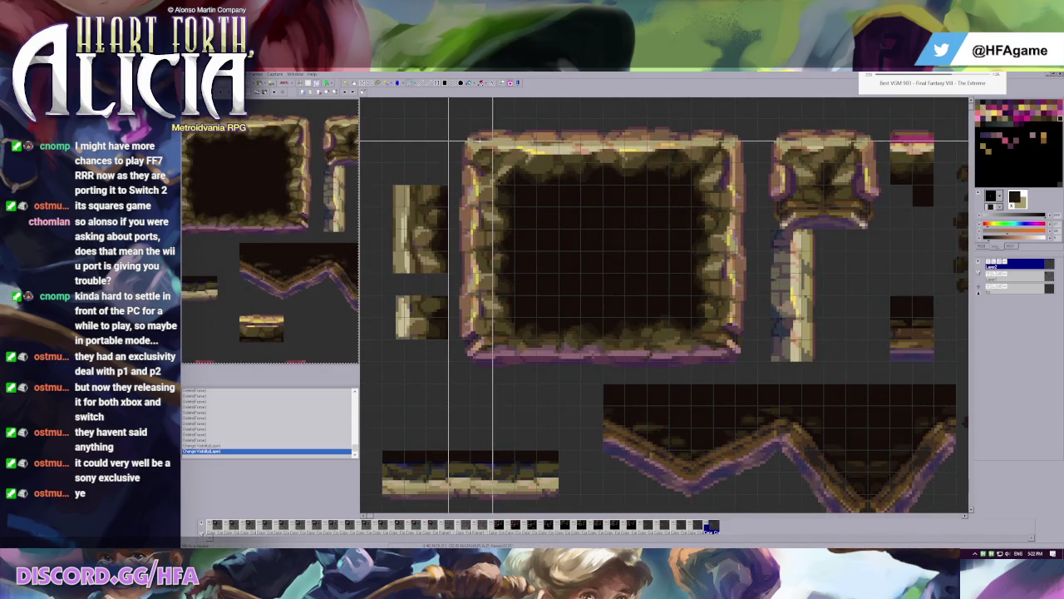
pyautogui.moveTo(448, 118); pyautogui.dragTo(515, 228)
pyautogui.scroll(-10, 524, 214)
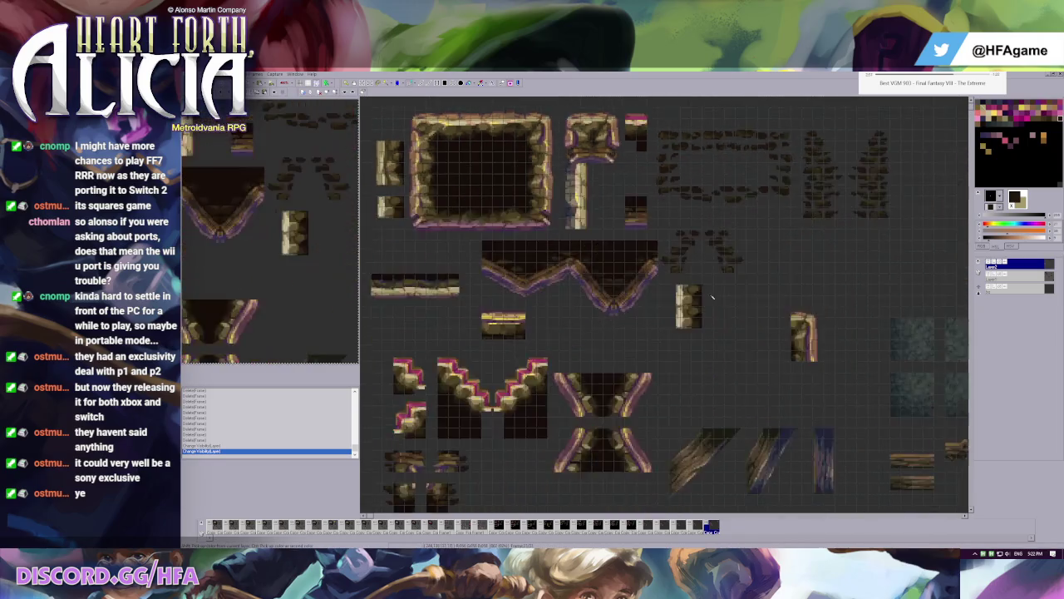
pyautogui.moveTo(387, 137)
pyautogui.mouseDown()
pyautogui.moveTo(601, 340)
pyautogui.moveTo(635, 257)
pyautogui.moveTo(673, 289)
pyautogui.mouseUp()
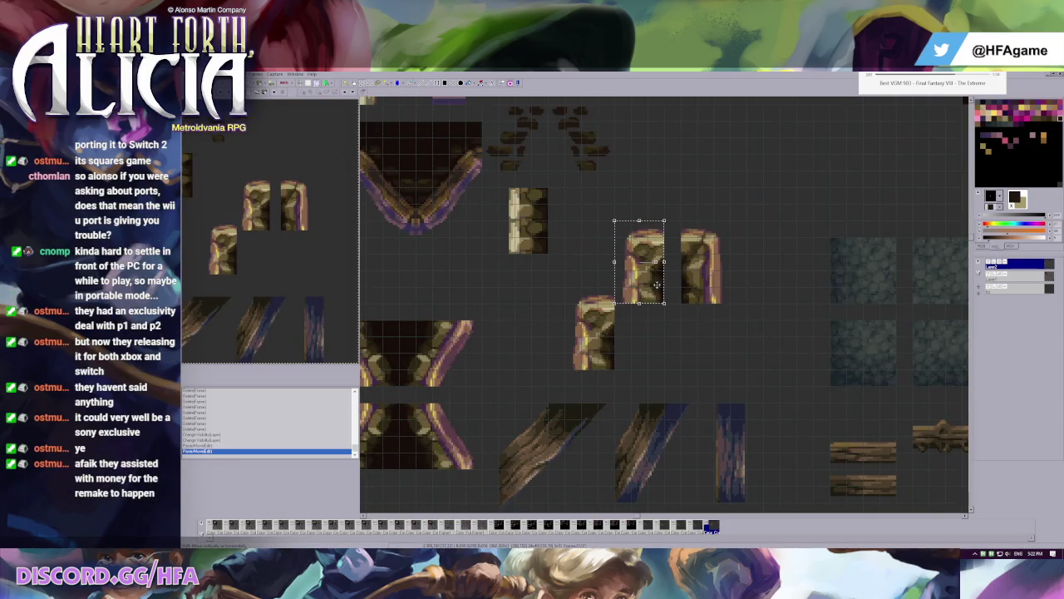
pyautogui.hotkey('ctrl', 'z')
# - Select the pillar tiles and move the copied block onto the rock column, then undo the edits
pyautogui.moveTo(578, 290)
pyautogui.mouseDown()
pyautogui.moveTo(630, 368)
pyautogui.moveTo(645, 284)
pyautogui.mouseUp()
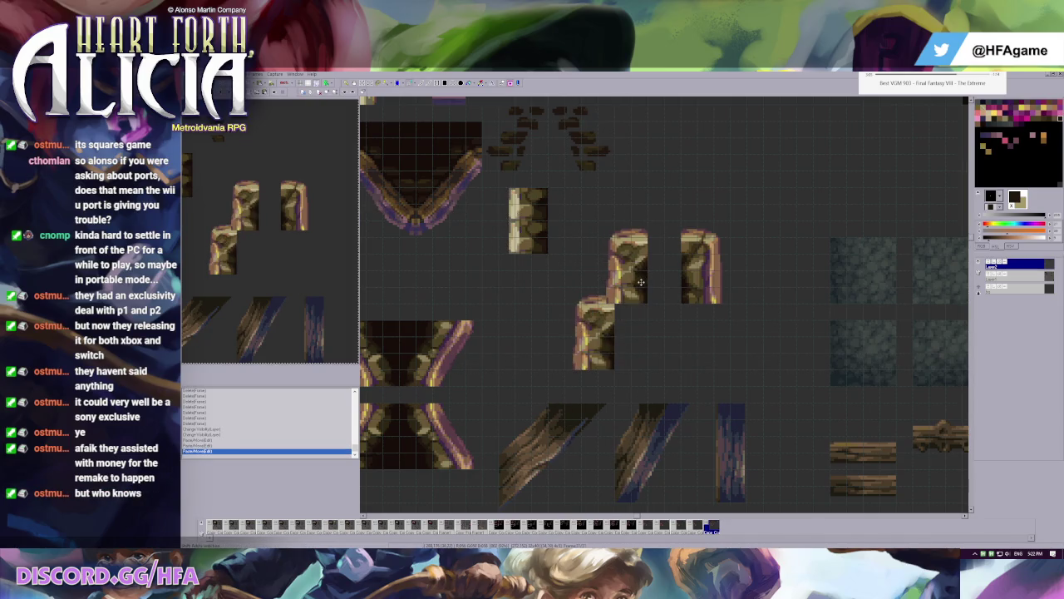
pyautogui.scroll(-4, 608, 258)
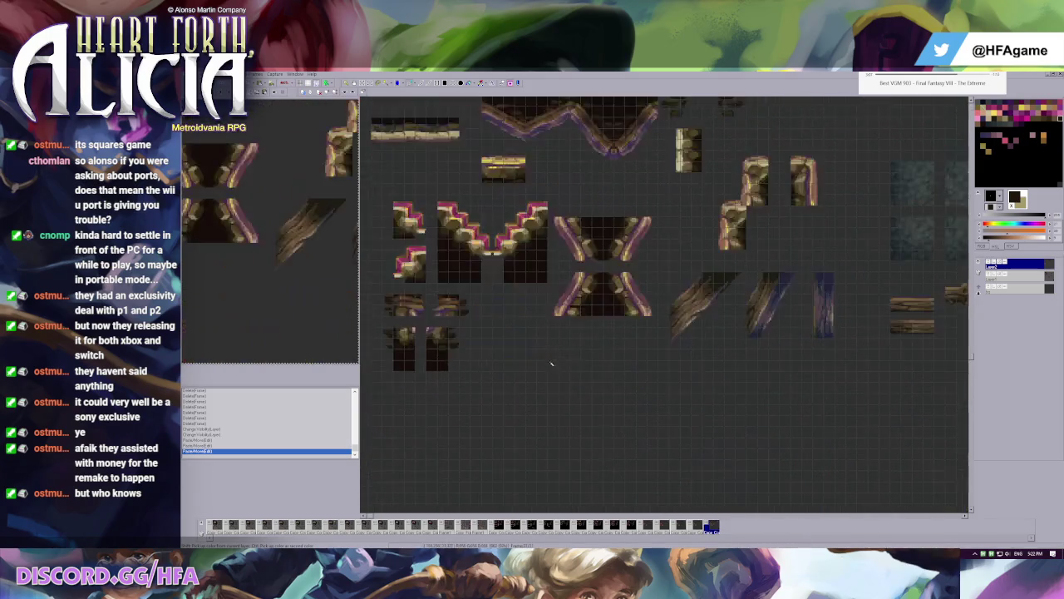
pyautogui.hscroll(-5, 478, 316)
pyautogui.moveTo(458, 319)
pyautogui.mouseDown()
pyautogui.moveTo(509, 386)
pyautogui.moveTo(395, 153)
pyautogui.mouseUp()
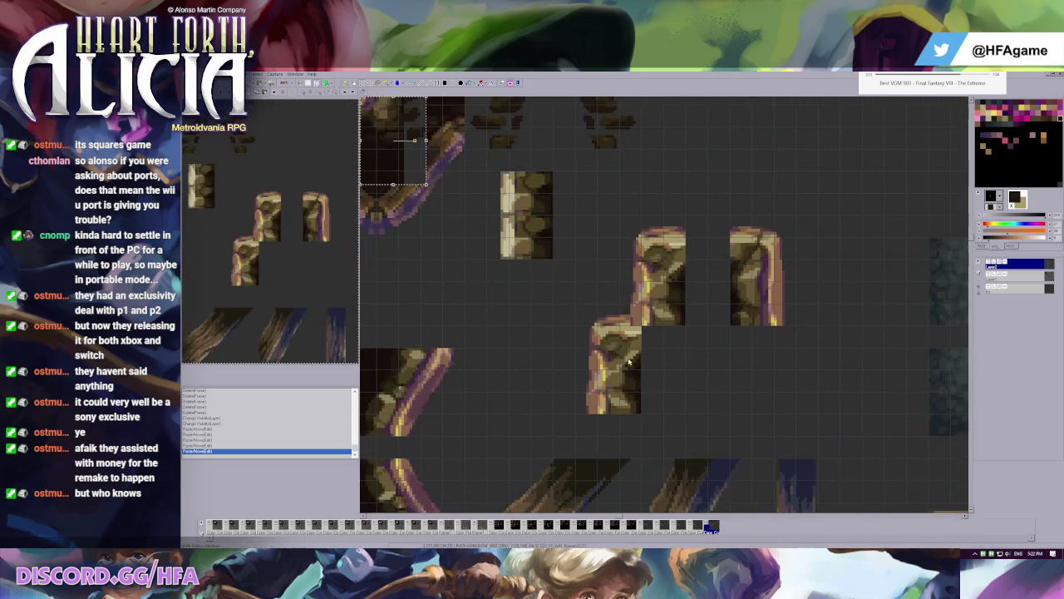
pyautogui.scroll(-1, 630, 291)
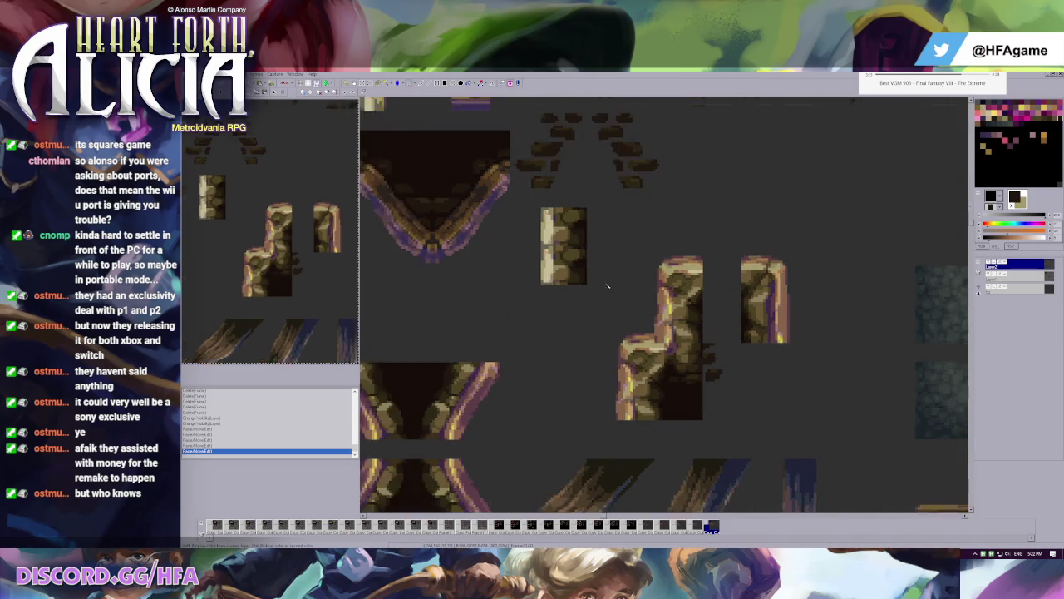
pyautogui.scroll(-1, 629, 291)
pyautogui.moveTo(388, 141); pyautogui.dragTo(774, 331)
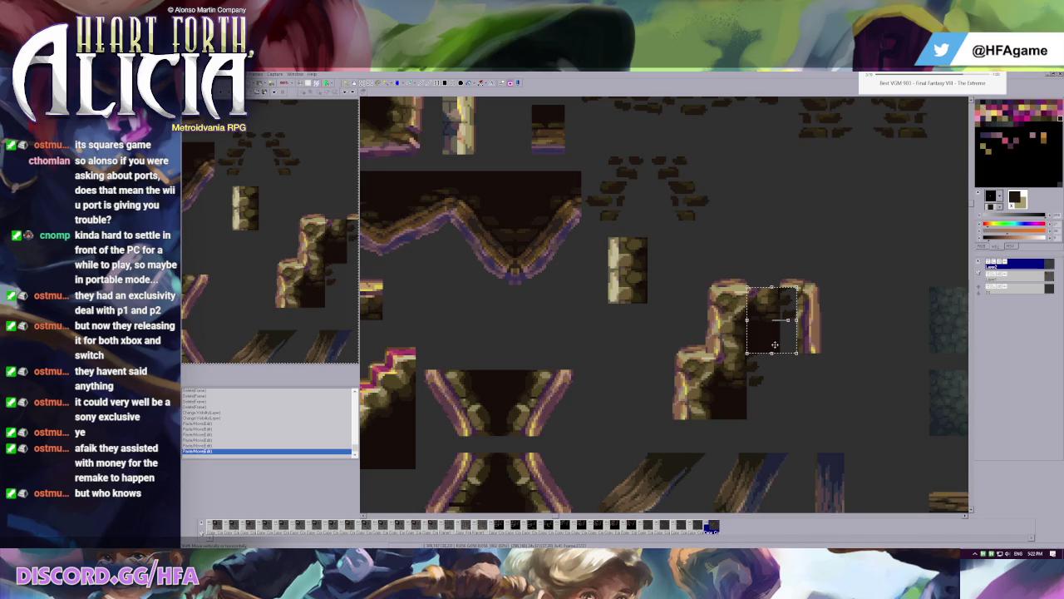
pyautogui.hotkey('ctrl', 'z')
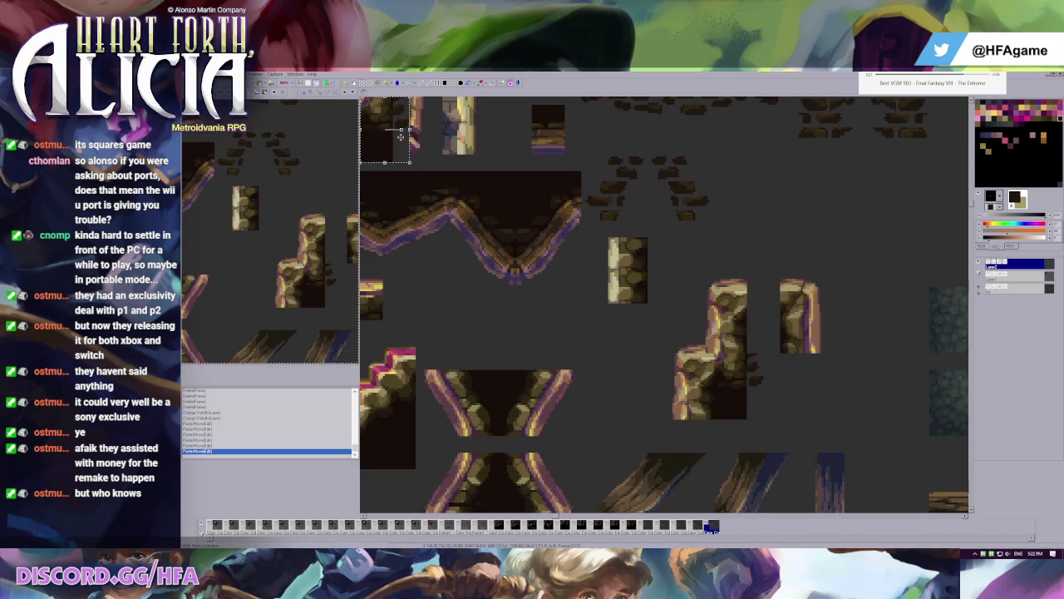
pyautogui.moveTo(400, 134); pyautogui.dragTo(774, 324)
pyautogui.scroll(-1, 761, 336)
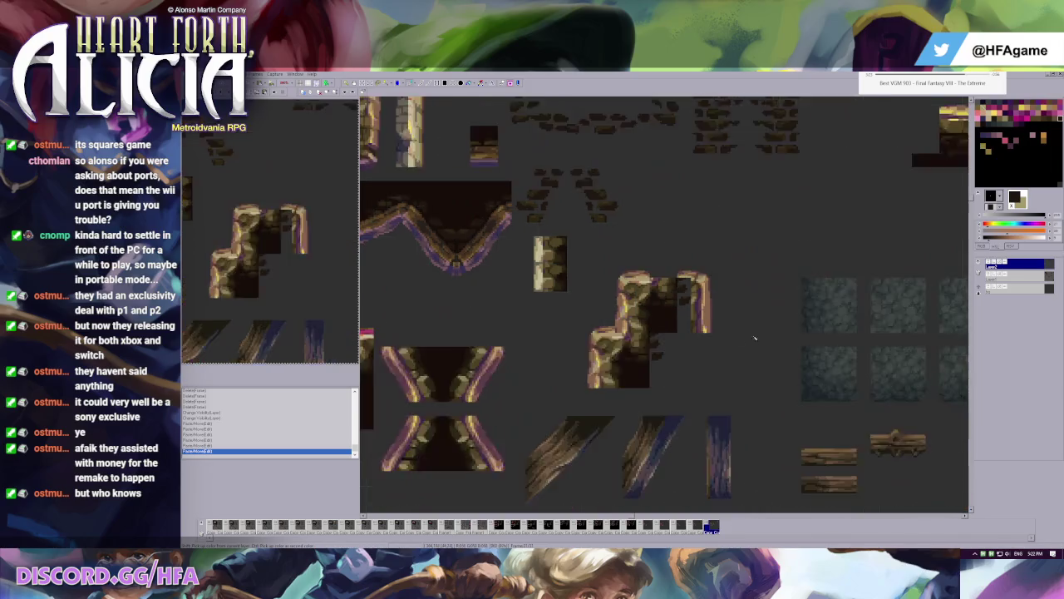
pyautogui.scroll(-2, 600, 273)
pyautogui.hotkey('ctrl', 'z')
pyautogui.hotkey('ctrl', 'z')
pyautogui.hotkey('ctrl', 'z')
pyautogui.hotkey('ctrl', 'z')
pyautogui.hotkey('ctrl', 'z')
pyautogui.hotkey('ctrl', 'z')
# - Zoom into the frame's top-left corner and repaint its pixels in two brown stone shades
pyautogui.scroll(1, 565, 224)
pyautogui.scroll(2, 548, 195)
pyautogui.scroll(1, 549, 194)
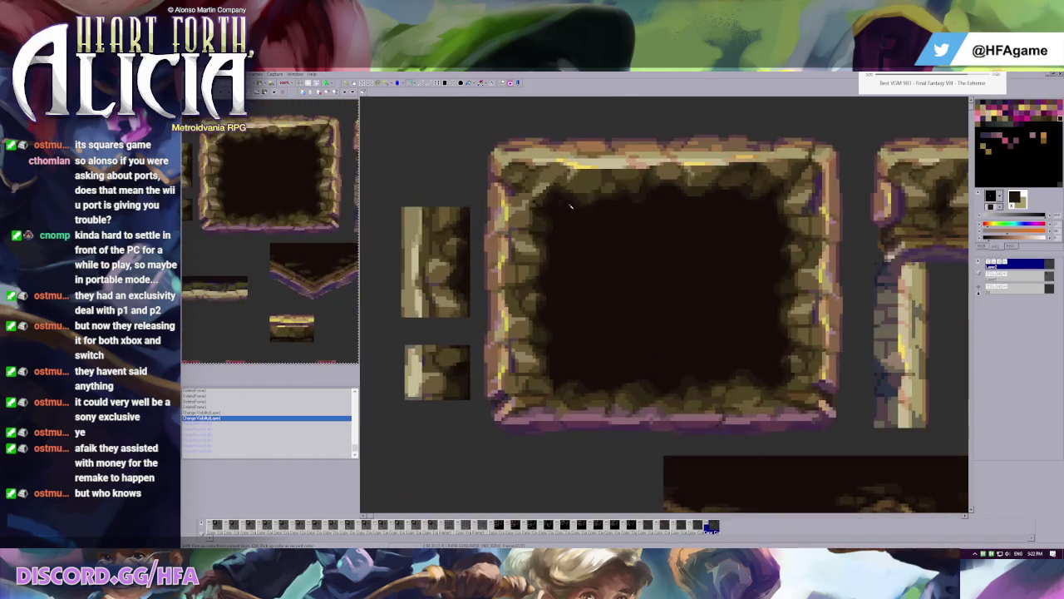
pyautogui.scroll(1, 555, 193)
pyautogui.scroll(1, 618, 230)
pyautogui.keyDown('alt'); pyautogui.click(632, 254); pyautogui.keyUp('alt')
pyautogui.moveTo(630, 242); pyautogui.dragTo(610, 259)
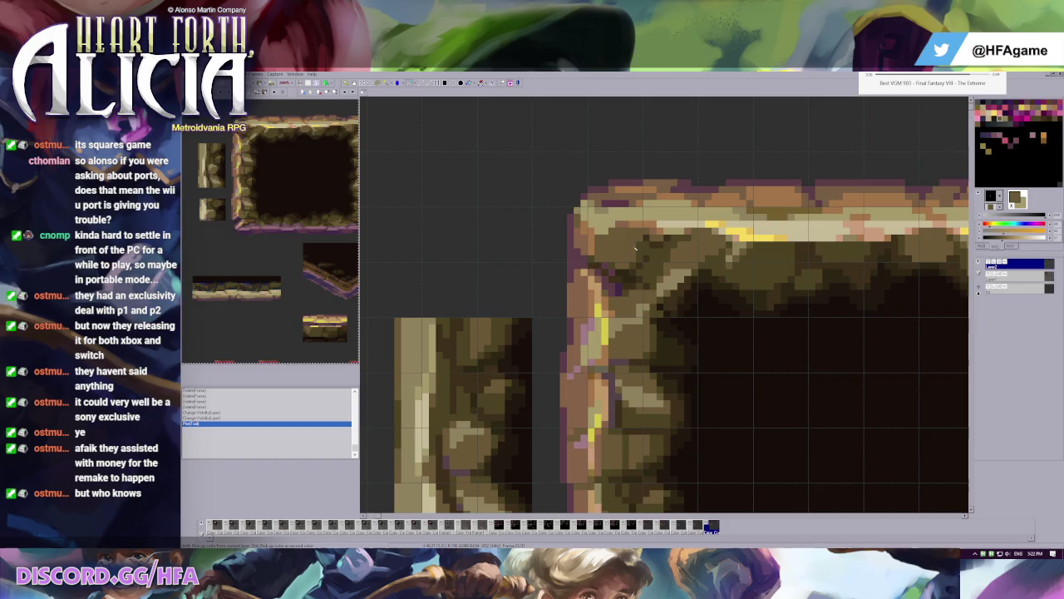
pyautogui.keyDown('alt'); pyautogui.click(630, 226); pyautogui.keyUp('alt')
pyautogui.click(600, 239)
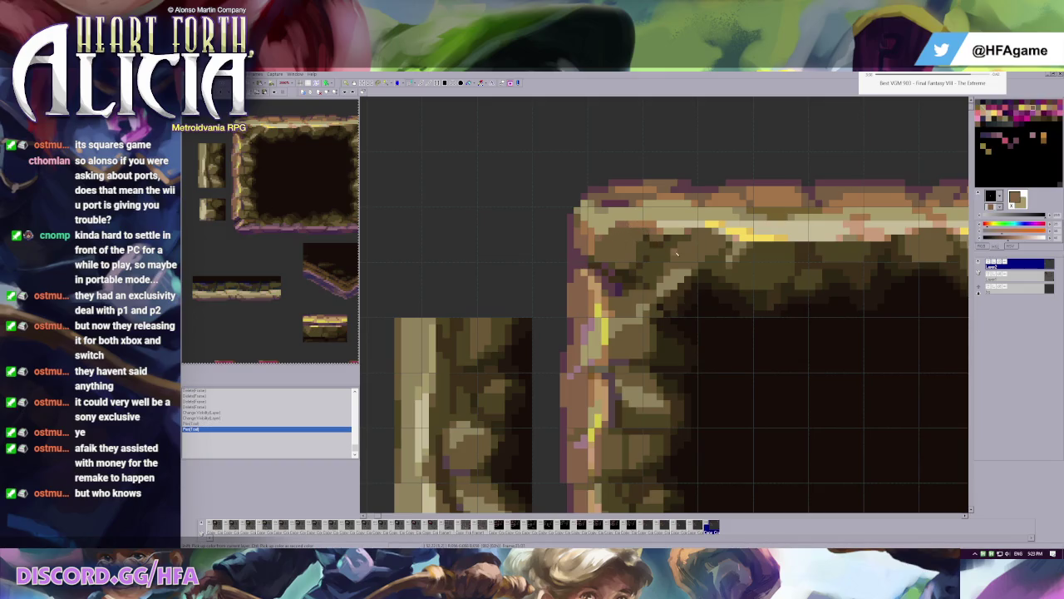
# - Toggle a layer, then touch up the inner corner stones in another brown, darkening pixels
pyautogui.scroll(-1, 600, 239)
pyautogui.scroll(-2, 632, 218)
pyautogui.scroll(-2, 537, 190)
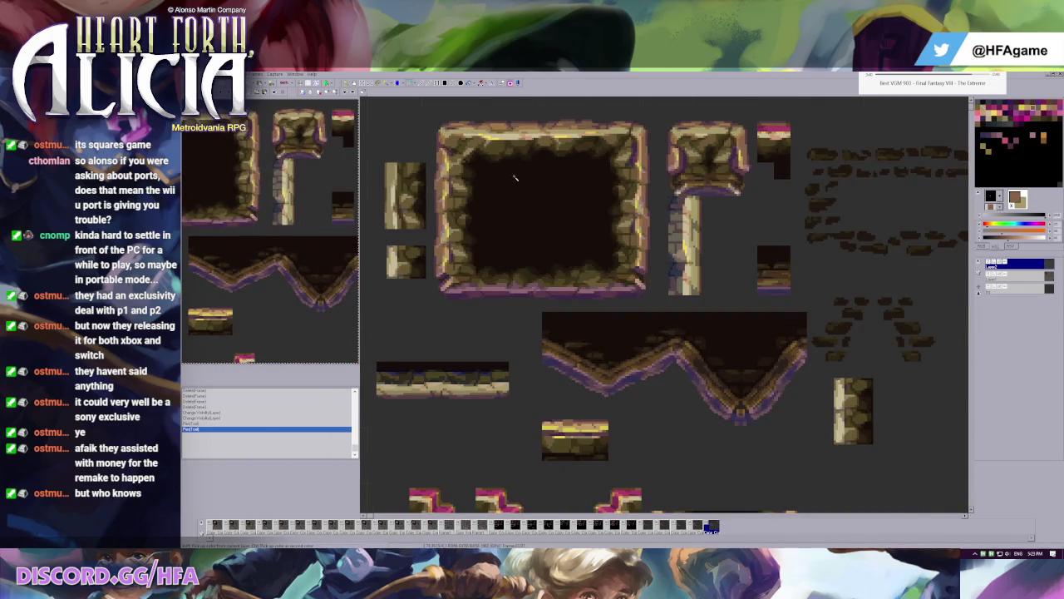
pyautogui.scroll(2, 597, 192)
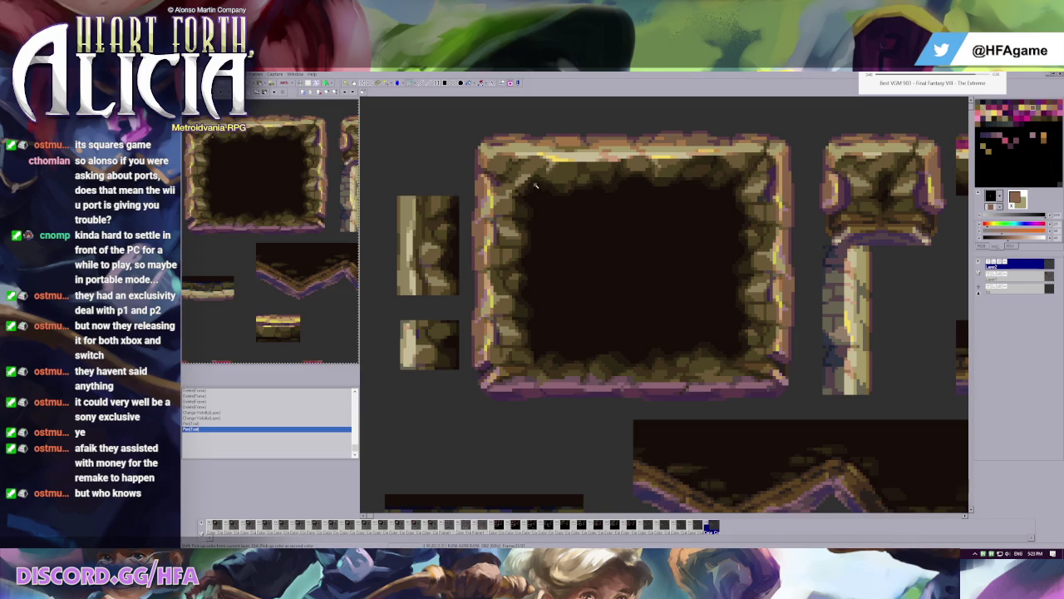
pyautogui.scroll(2, 536, 183)
pyautogui.scroll(2, 535, 183)
pyautogui.click(989, 264)
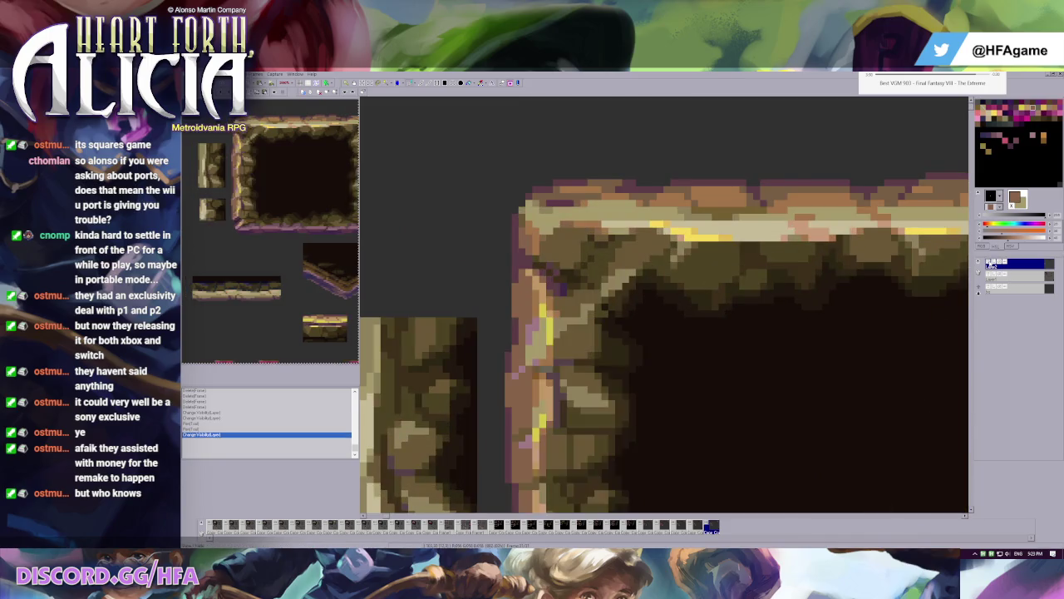
pyautogui.click(553, 313)
pyautogui.click(587, 307)
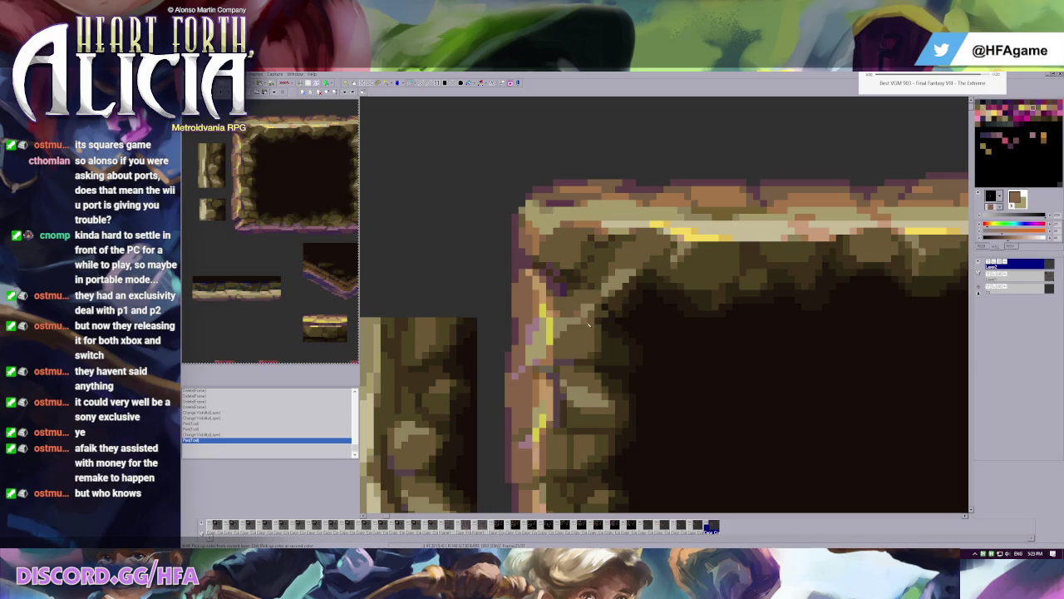
pyautogui.click(592, 320)
pyautogui.click(587, 326)
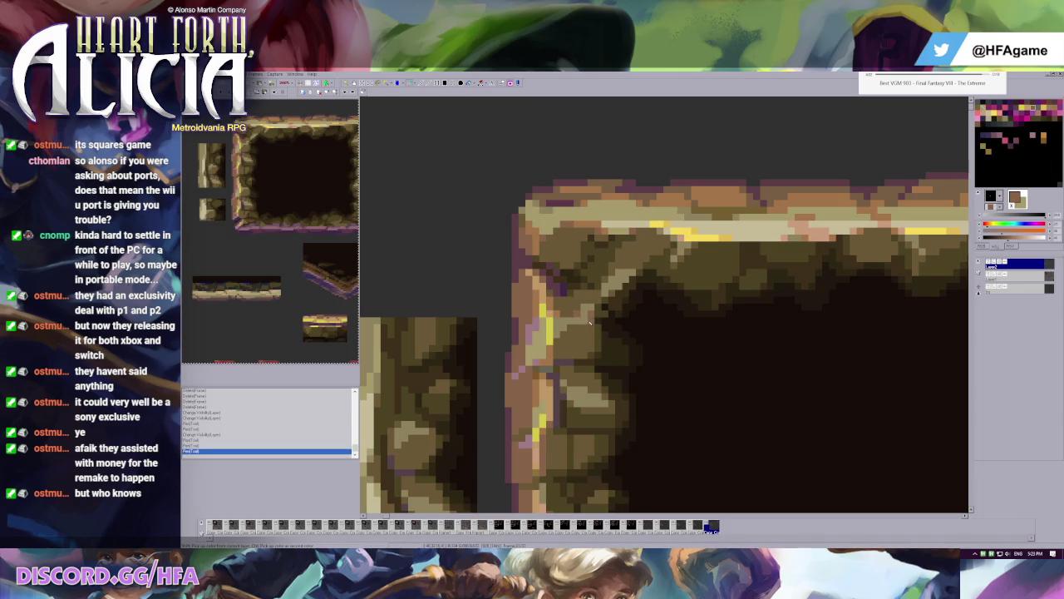
pyautogui.hotkey('ctrl', 'z')
pyautogui.click(586, 321)
# - Try out and undo single pixels near the frame's inner top-left corner
pyautogui.scroll(-1, 585, 323)
pyautogui.scroll(-1, 582, 283)
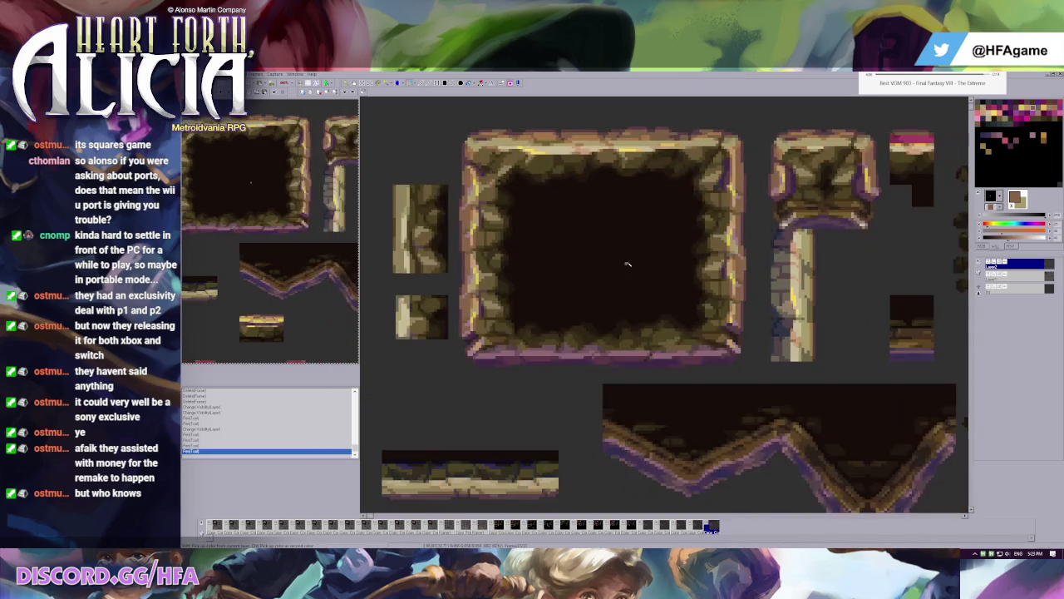
pyautogui.scroll(1, 580, 248)
pyautogui.scroll(1, 581, 248)
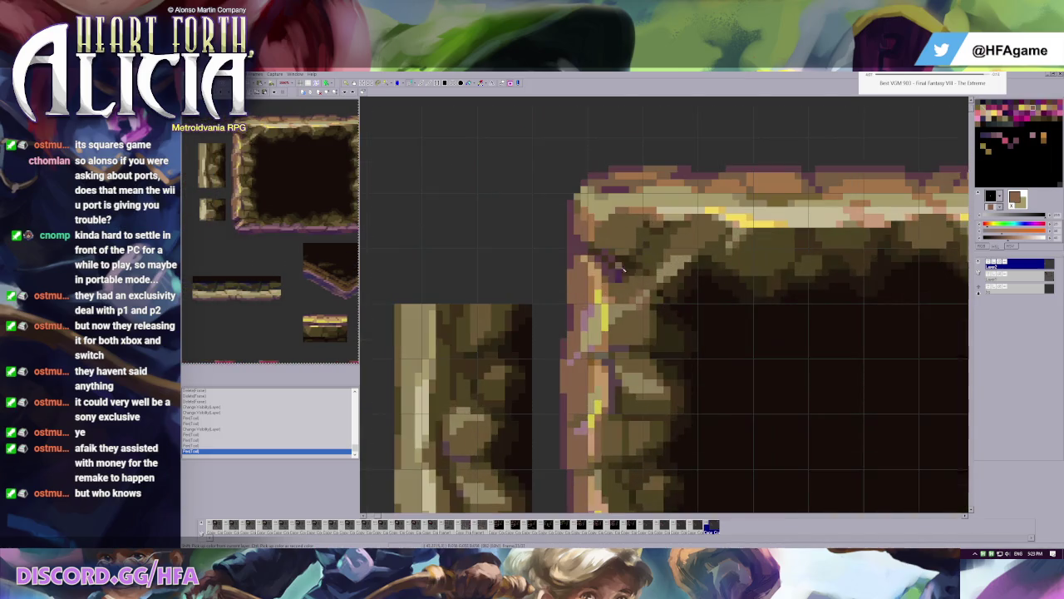
pyautogui.click(665, 292)
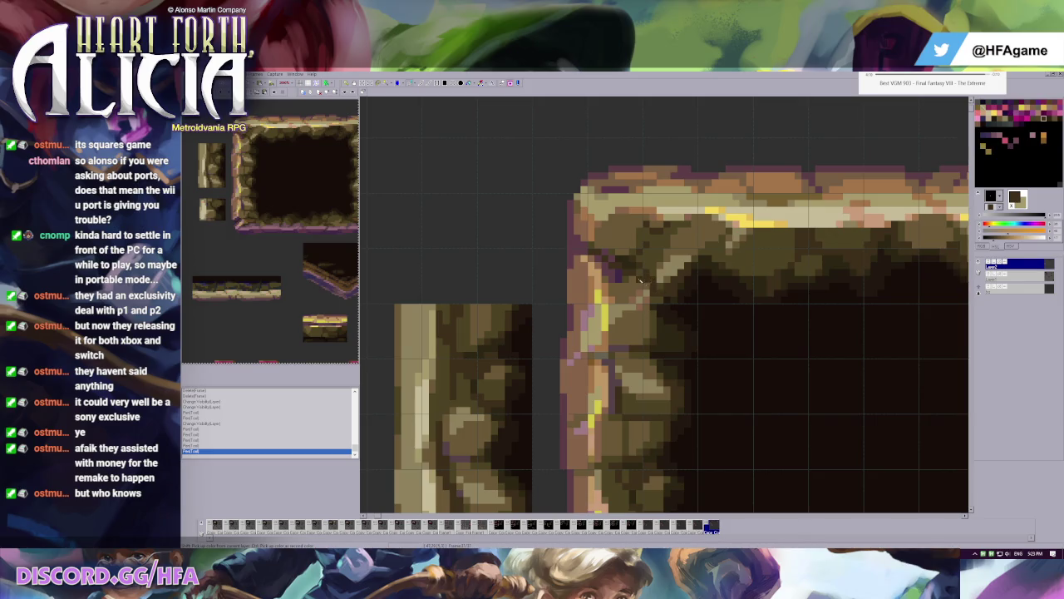
pyautogui.hotkey('ctrl', 'z')
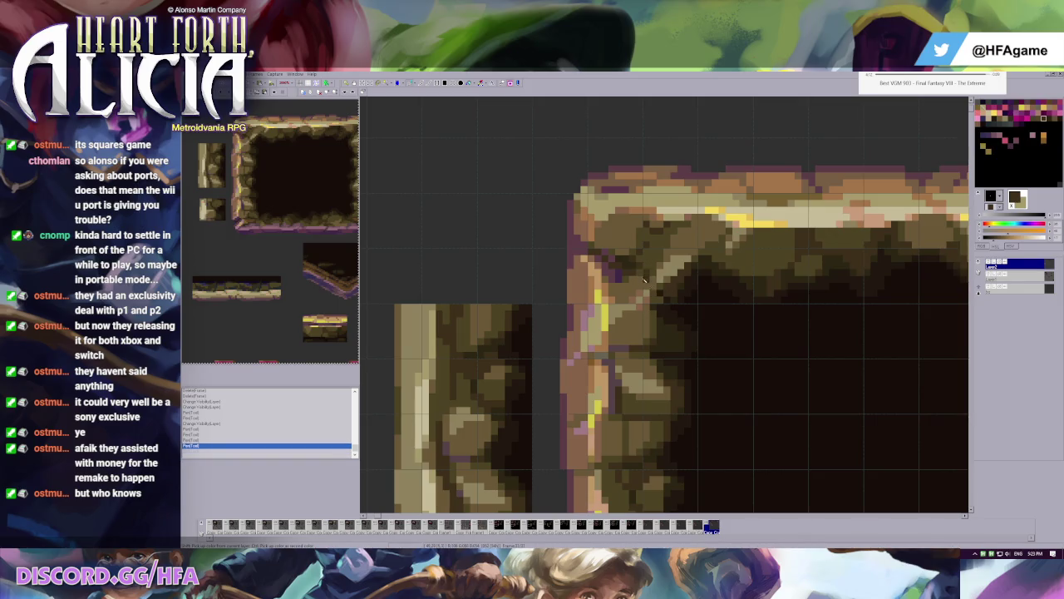
pyautogui.click(626, 280)
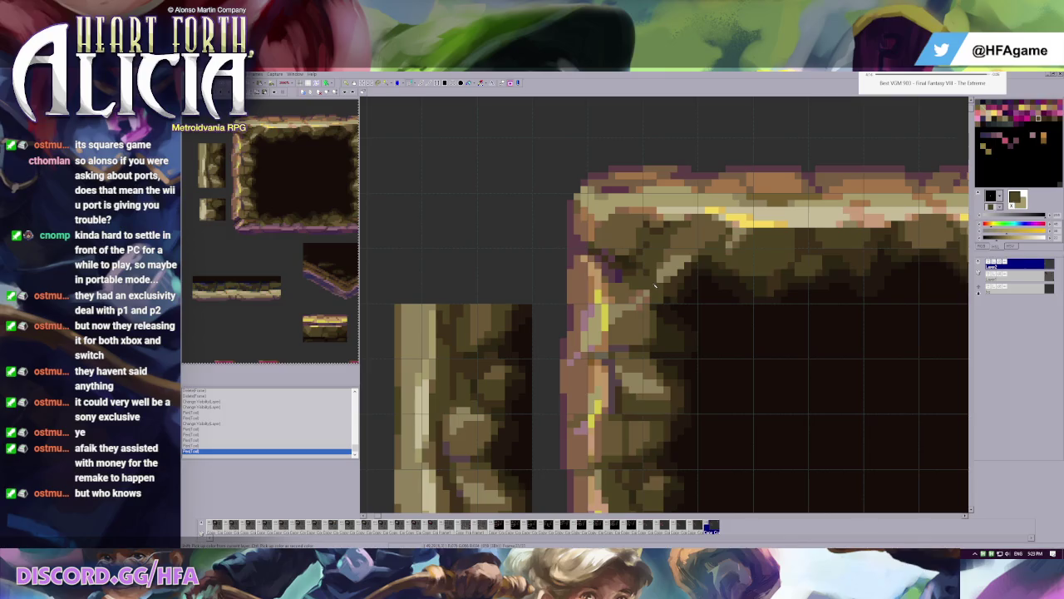
pyautogui.click(665, 282)
pyautogui.hotkey('ctrl', 'z')
pyautogui.click(673, 293)
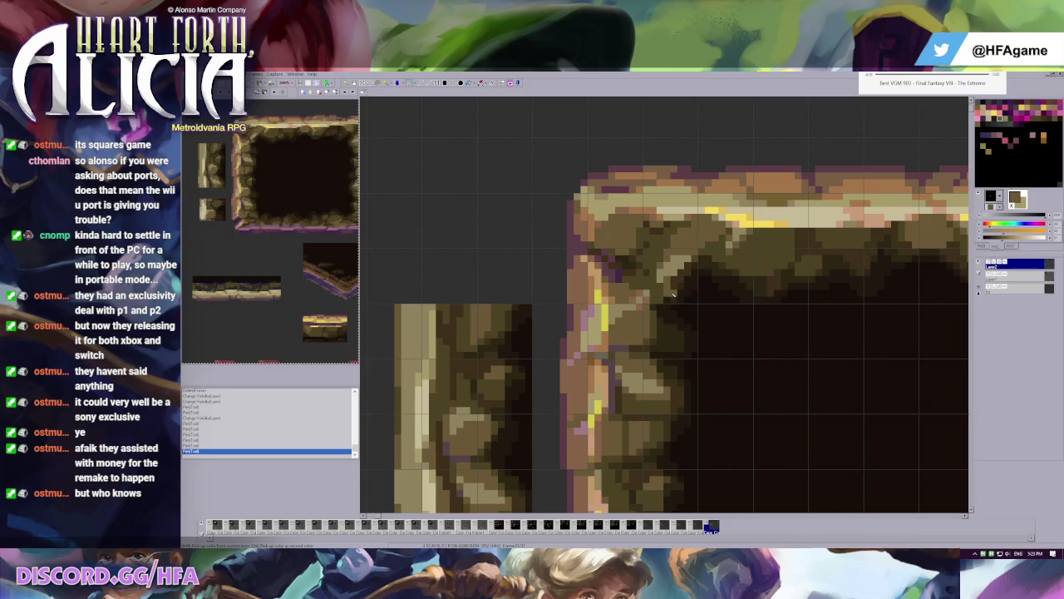
pyautogui.hotkey('ctrl', 'z')
pyautogui.hotkey('ctrl', 'z')
# - Paint the pale highlight pixels along the diagonal corner edge
pyautogui.click(658, 287)
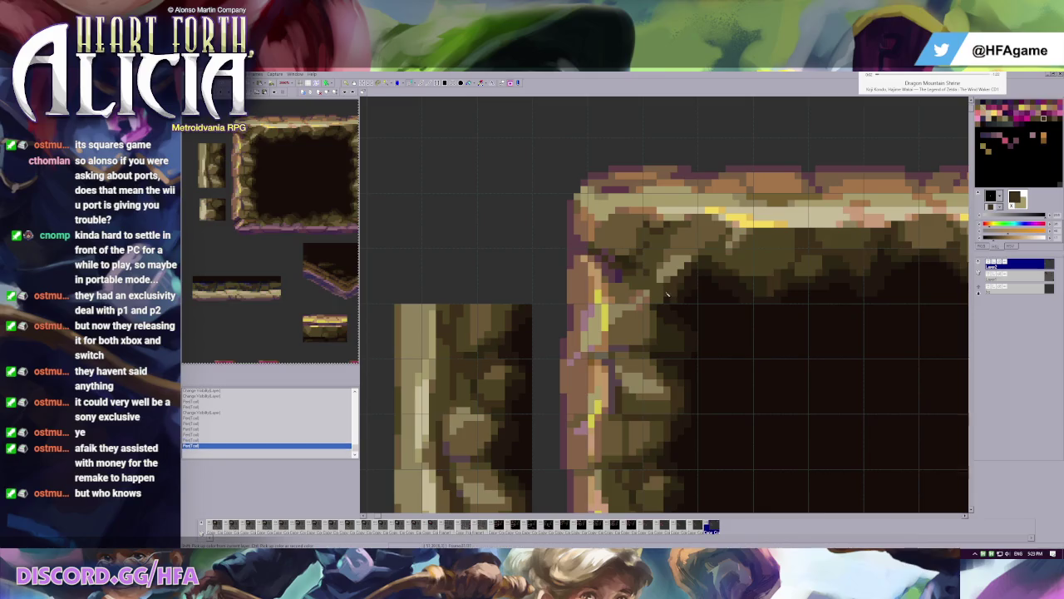
pyautogui.click(661, 293)
pyautogui.click(654, 292)
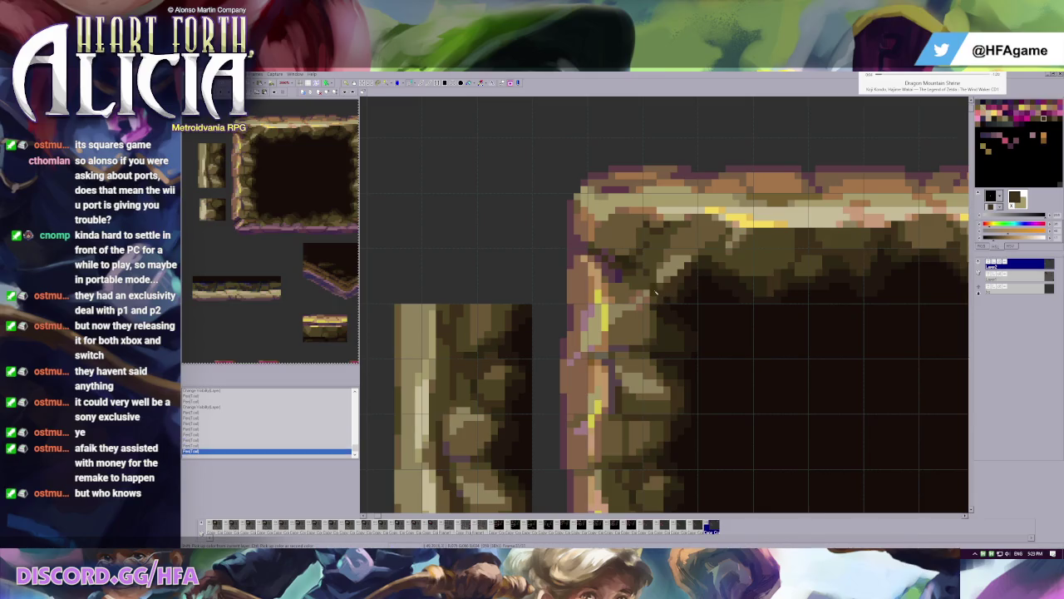
pyautogui.click(659, 301)
pyautogui.hotkey('ctrl', 'z')
pyautogui.hotkey('ctrl', 'z')
pyautogui.hotkey('ctrl', 'z')
pyautogui.hotkey('ctrl', 'z')
pyautogui.click(655, 295)
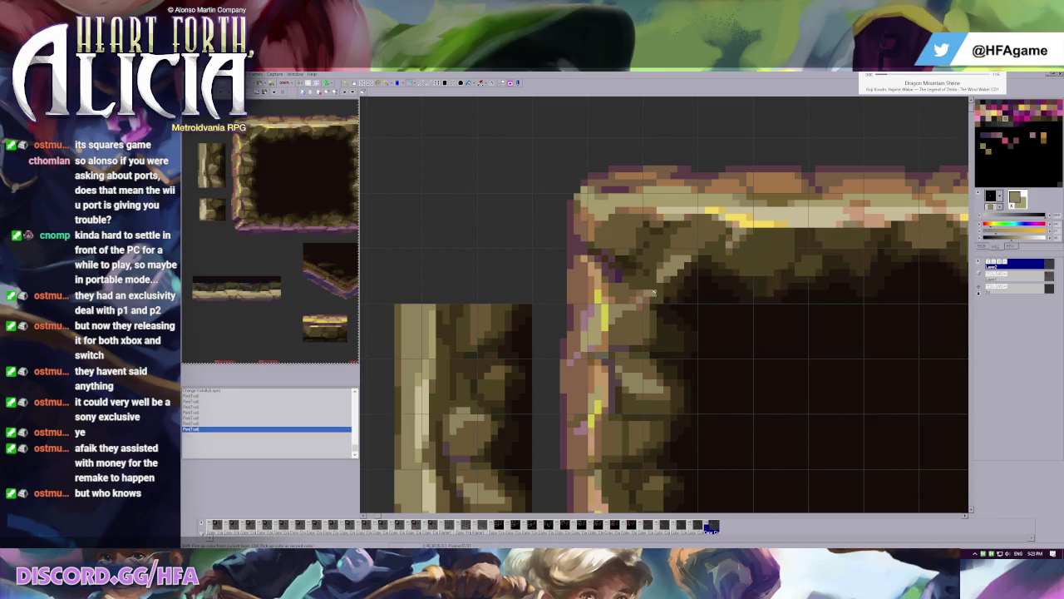
pyautogui.scroll(-1, 652, 291)
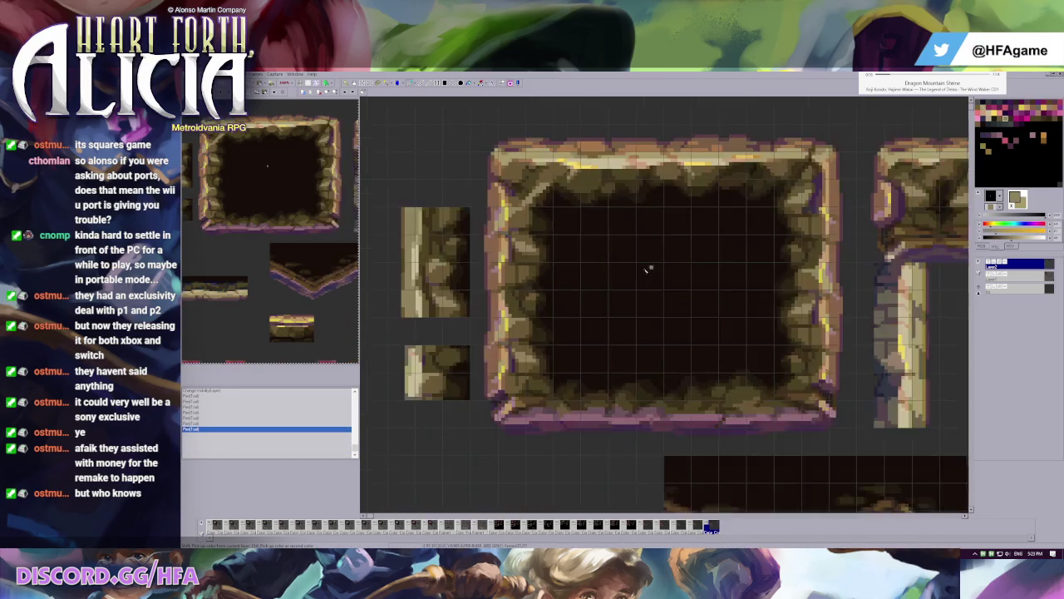
pyautogui.scroll(-1, 655, 266)
pyautogui.scroll(-2, 499, 158)
pyautogui.scroll(1, 493, 152)
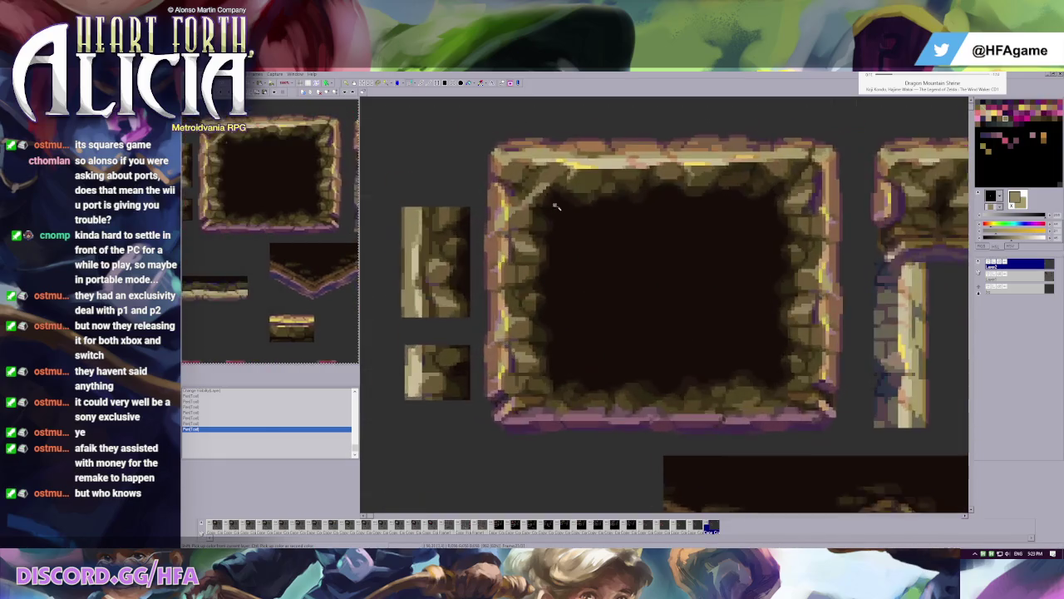
pyautogui.scroll(2, 665, 275)
# - Try a darker brown line along the corner edge, then undo it
pyautogui.click(689, 283)
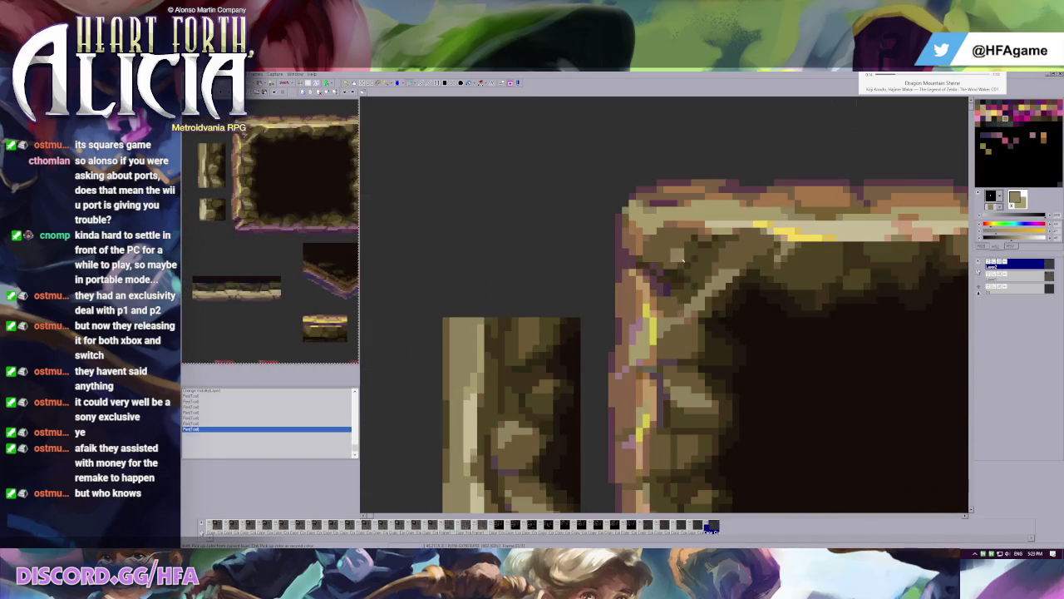
pyautogui.hotkey('ctrl', 'z')
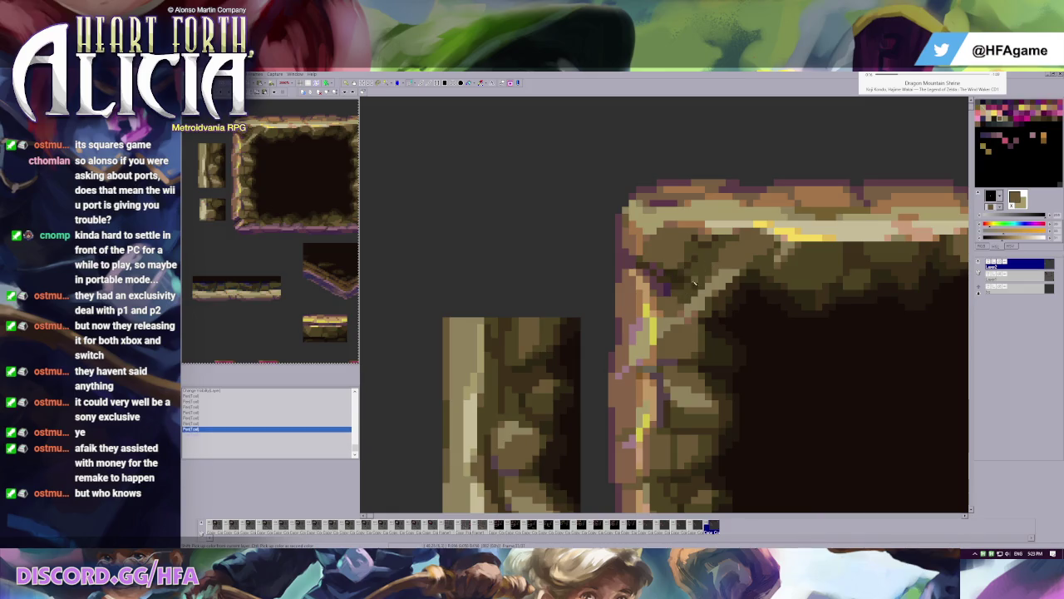
pyautogui.click(683, 301)
pyautogui.click(712, 287)
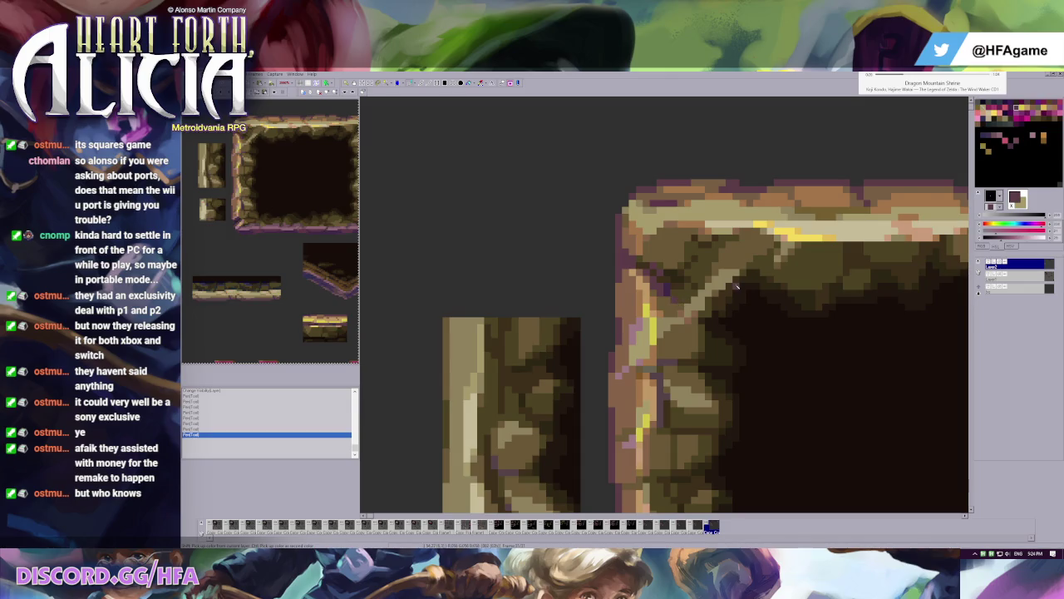
pyautogui.scroll(-1, 735, 287)
pyautogui.scroll(1, 666, 318)
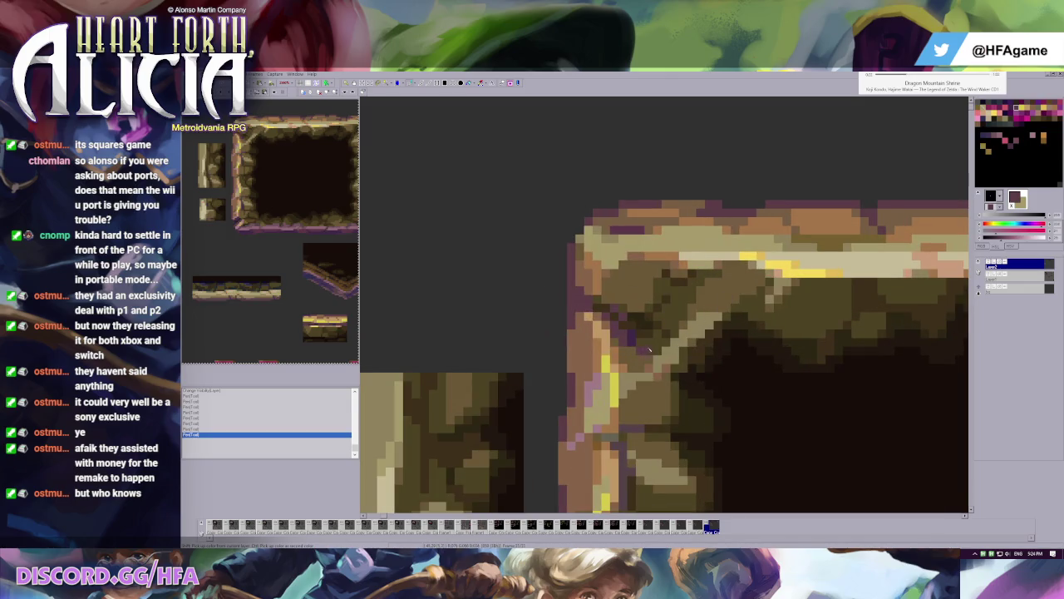
pyautogui.hotkey('ctrl', 'z')
# - Eyedrop the corner stones' brown, reshade the surrounding pixels, and zoom out to the whole tileset
pyautogui.click(670, 351)
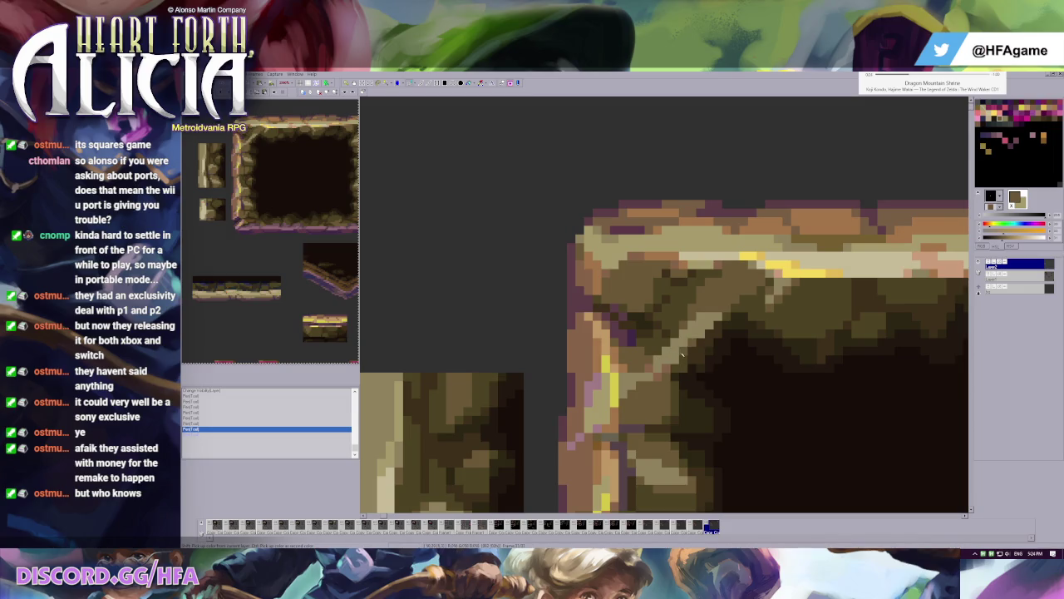
pyautogui.click(681, 355)
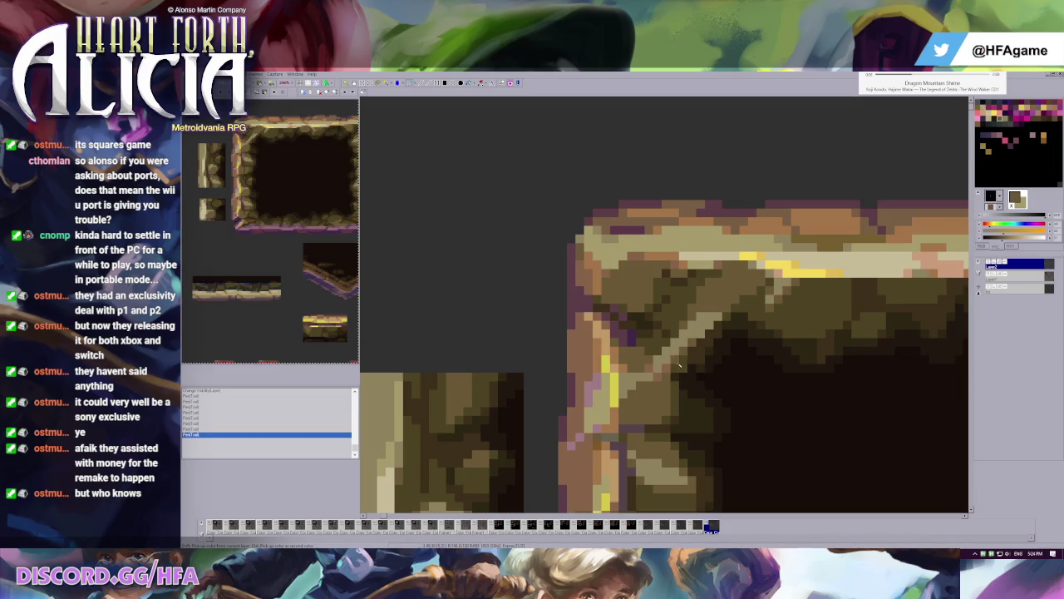
pyautogui.hotkey('ctrl', 'z')
pyautogui.click(681, 363)
pyautogui.click(692, 350)
pyautogui.scroll(-1, 686, 354)
pyautogui.scroll(-1, 649, 275)
pyautogui.scroll(-1, 640, 264)
pyautogui.hotkey('ctrl', 'z')
pyautogui.hotkey('ctrl', 'z')
pyautogui.hotkey('ctrl', 'z')
pyautogui.hotkey('ctrl', 'y')
pyautogui.scroll(-1, 560, 198)
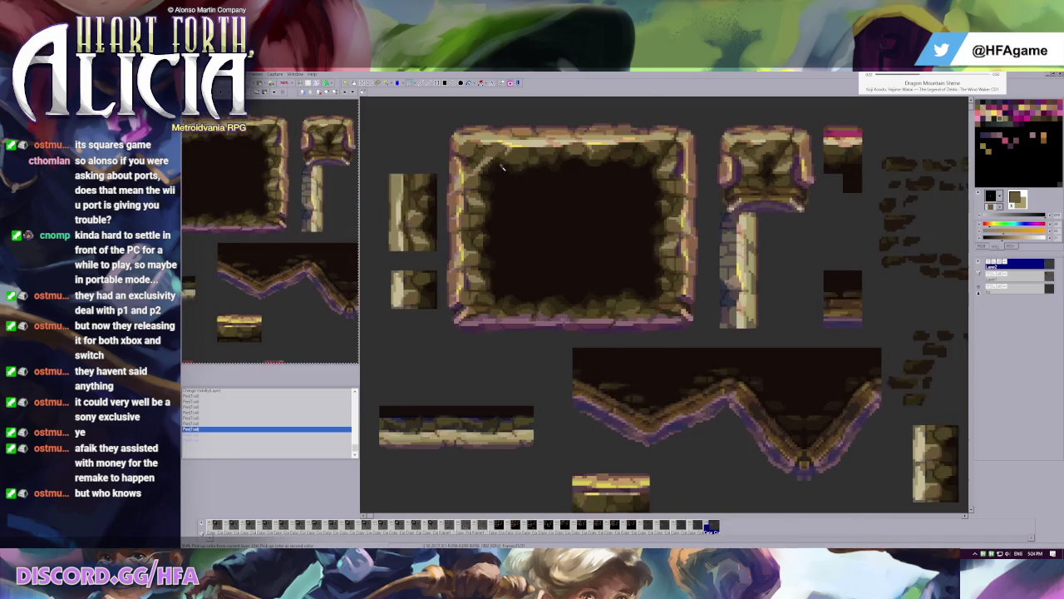
# - Undo and redo the last pen stroke while panning the overview across the tiles
pyautogui.scroll(2, 422, 176)
pyautogui.hotkey('ctrl', 'z')
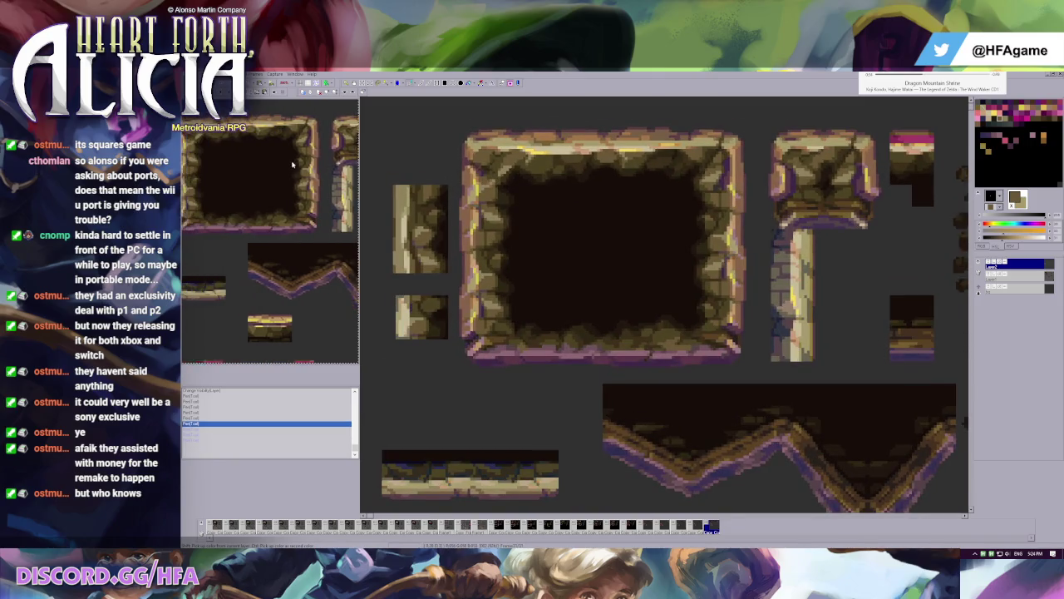
pyautogui.moveTo(290, 167); pyautogui.dragTo(336, 166)
pyautogui.hotkey('ctrl', 'y')
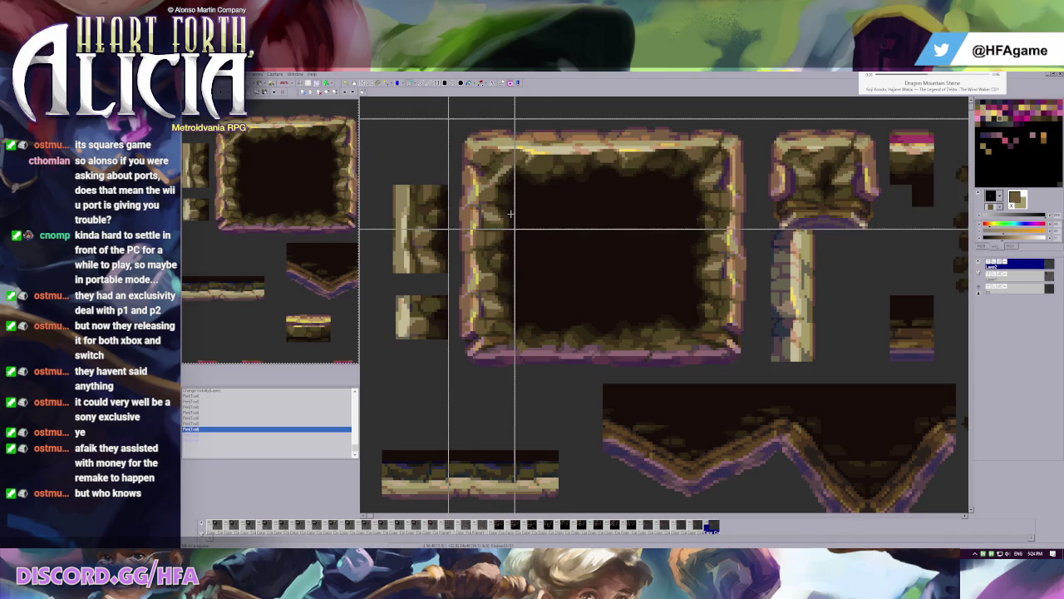
pyautogui.scroll(-1, 511, 214)
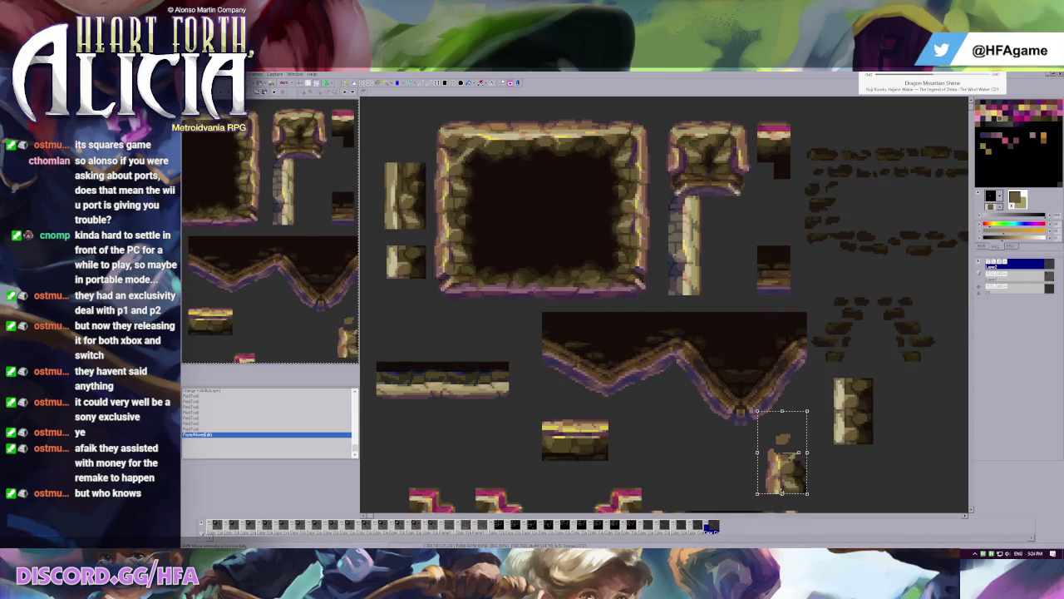
# - Copy a small stone tile and paste it beside the pillar pieces in the other tilesheet
pyautogui.moveTo(463, 167); pyautogui.dragTo(475, 190)
pyautogui.hotkey('ctrl', 'Tab')
pyautogui.hotkey('ctrl', 'v')
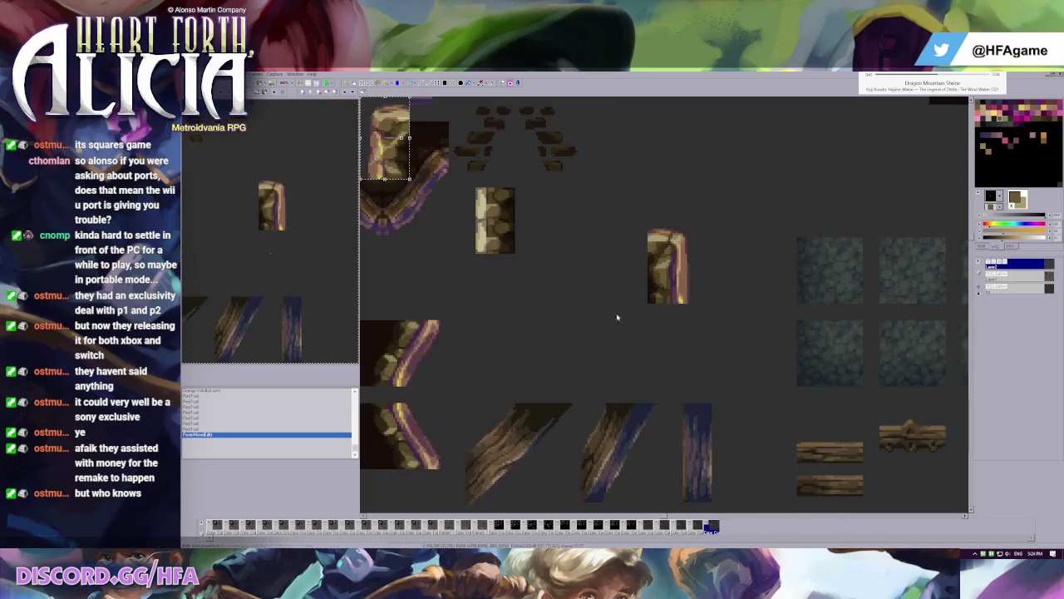
pyautogui.moveTo(380, 108)
pyautogui.mouseDown()
pyautogui.moveTo(567, 297)
pyautogui.moveTo(582, 342)
pyautogui.moveTo(607, 277)
pyautogui.mouseUp()
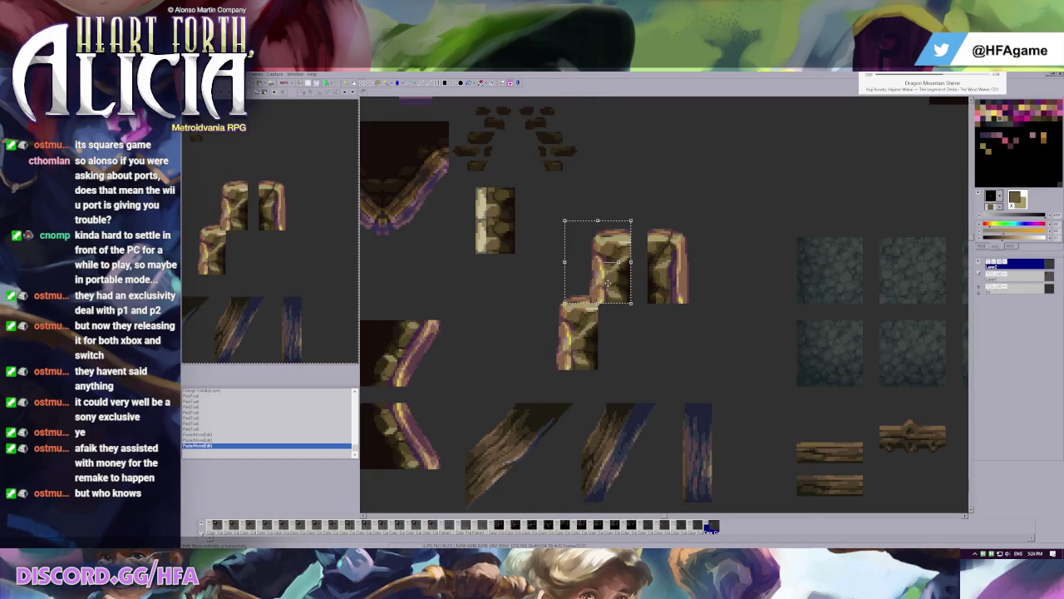
pyautogui.hotkey('ctrl', 'Tab')
pyautogui.hotkey('ctrl', 'Tab')
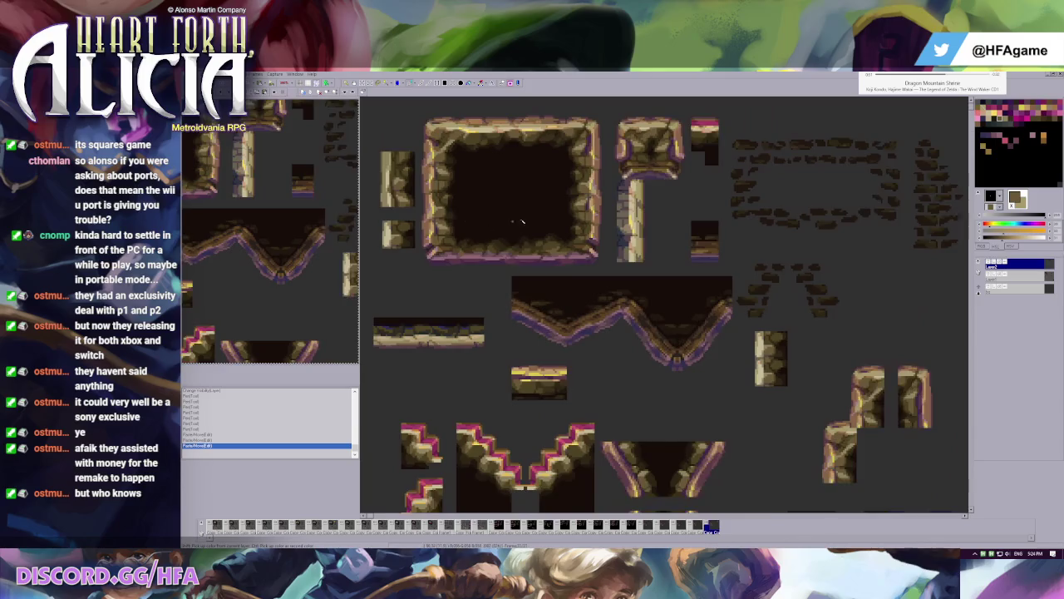
pyautogui.hotkey('ctrl', 'Tab')
pyautogui.hotkey('ctrl', 'Tab')
pyautogui.hotkey('ctrl', 'Tab')
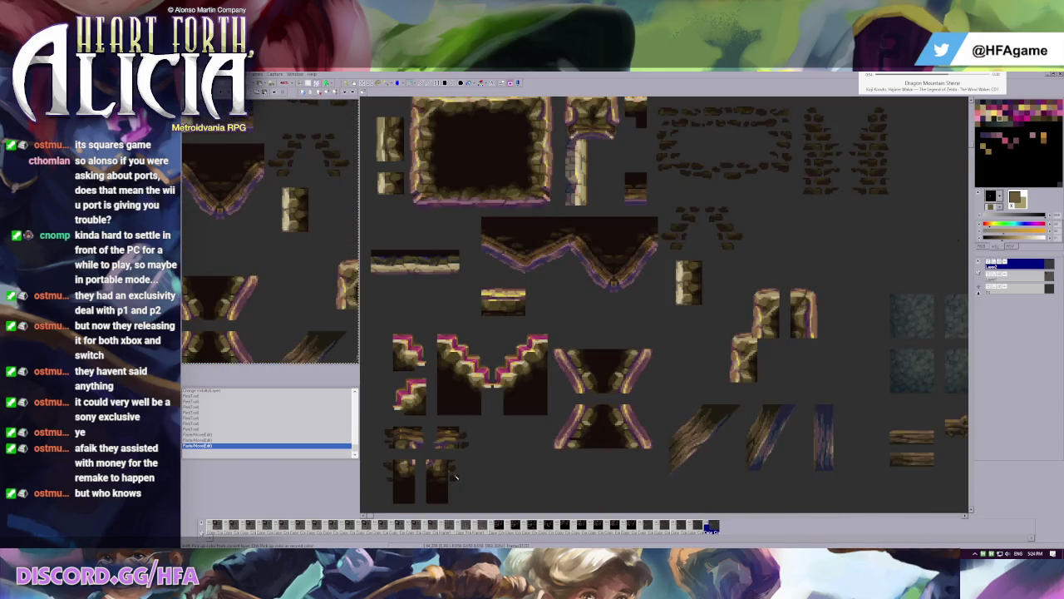
# - Remove the small tall stone tile near the bottom, settling it with undo and redo
pyautogui.moveTo(426, 458)
pyautogui.mouseDown()
pyautogui.moveTo(460, 503)
pyautogui.moveTo(730, 349)
pyautogui.moveTo(769, 364)
pyautogui.moveTo(758, 363)
pyautogui.mouseUp()
pyautogui.press('Escape')
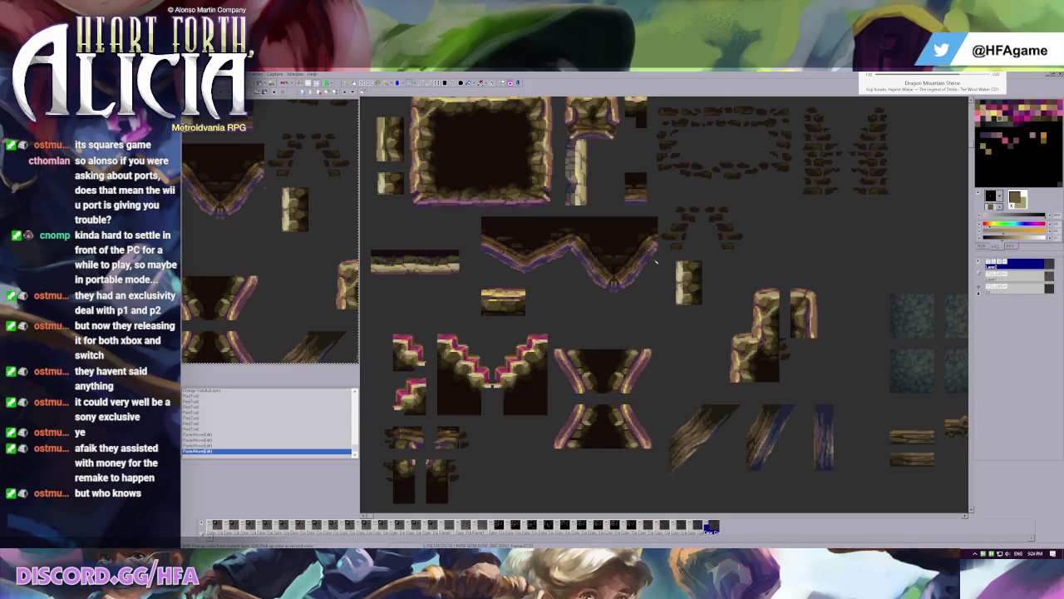
pyautogui.hotkey('ctrl', 'z')
pyautogui.scroll(1, 522, 217)
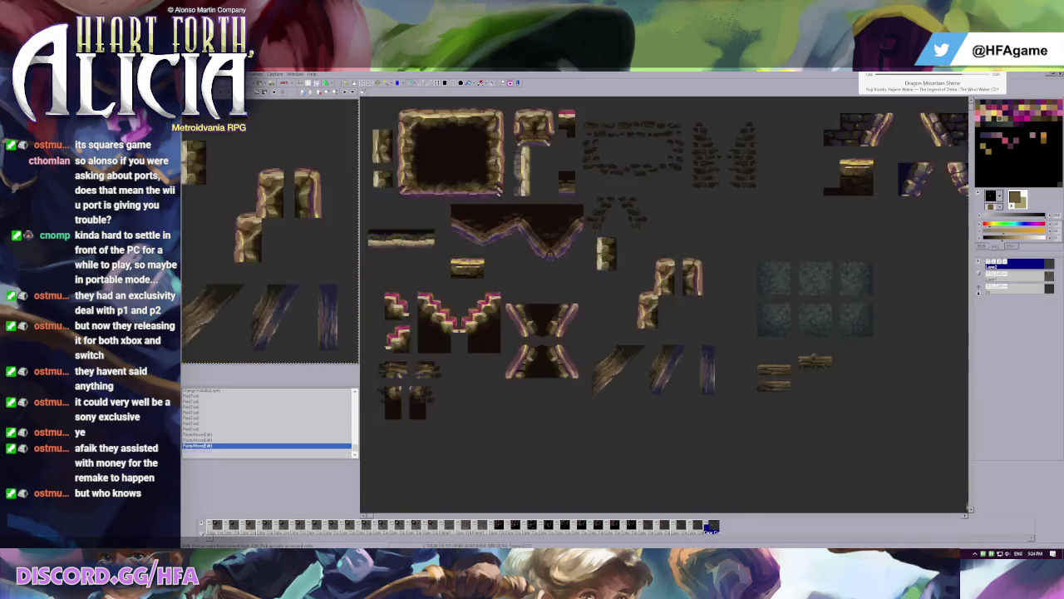
pyautogui.scroll(1, 522, 217)
pyautogui.scroll(1, 521, 217)
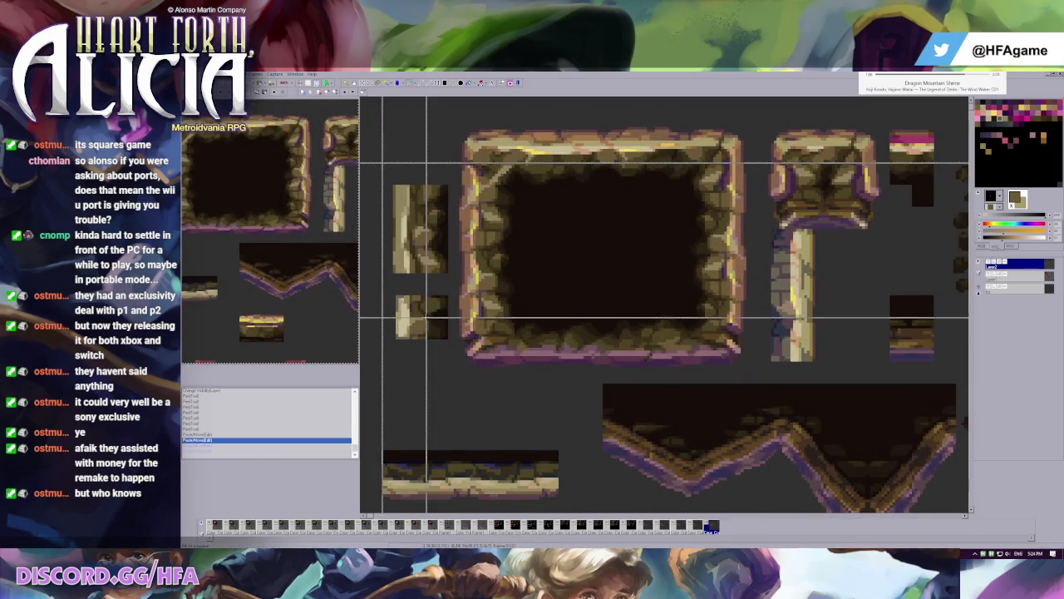
pyautogui.scroll(-1, 443, 326)
pyautogui.hotkey('ctrl', 'z')
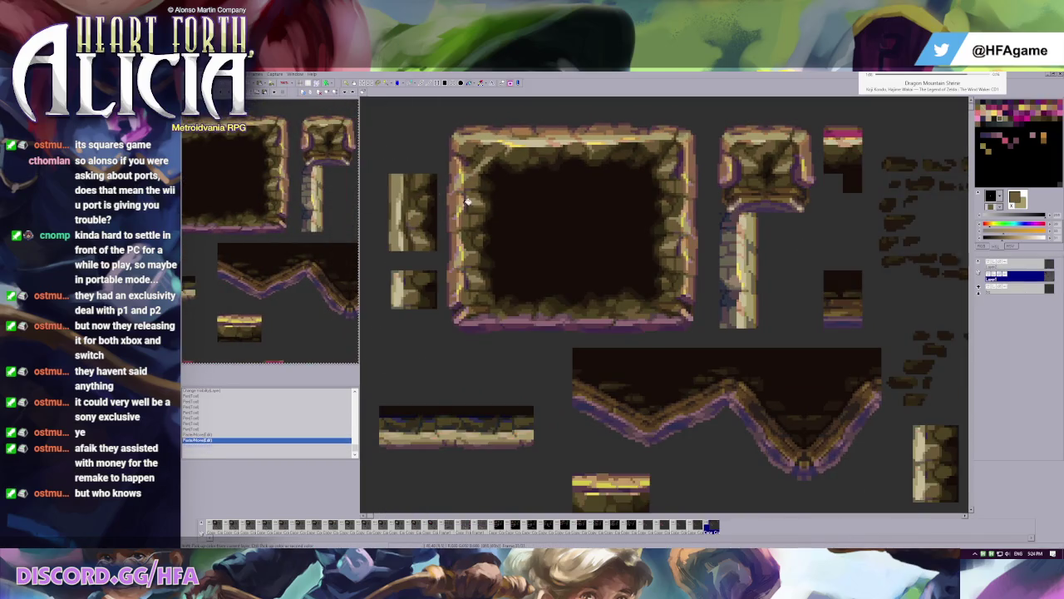
pyautogui.hotkey('ctrl', 'y')
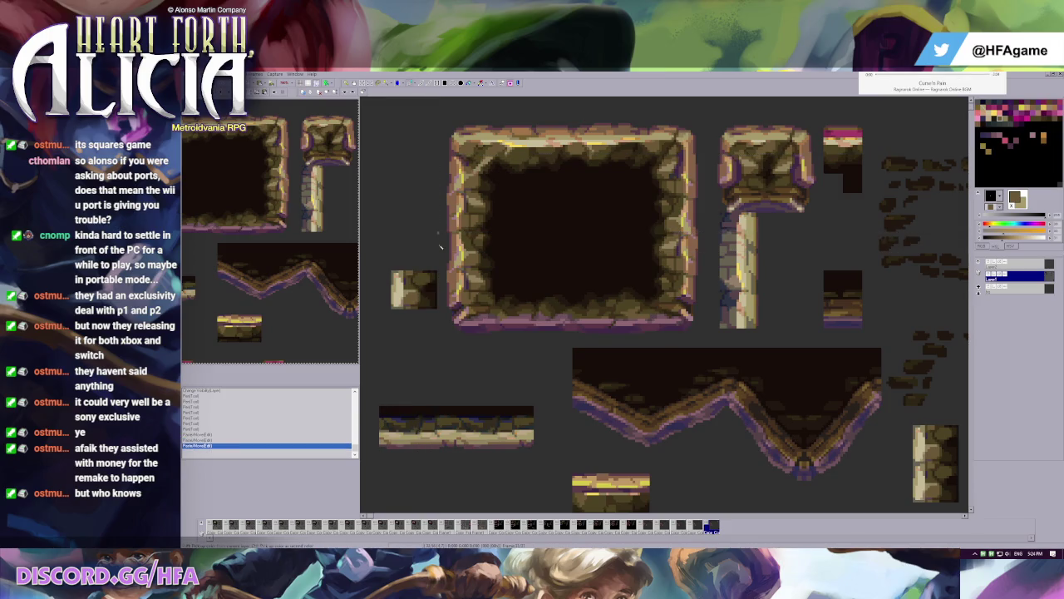
pyautogui.scroll(-1, 441, 247)
pyautogui.scroll(-1, 441, 247)
# - On the top layer, paste a pillar tile copy and place it lower in the sheet
pyautogui.moveTo(373, 233)
pyautogui.mouseDown()
pyautogui.moveTo(415, 303)
pyautogui.moveTo(394, 238)
pyautogui.mouseUp()
pyautogui.click(1031, 262)
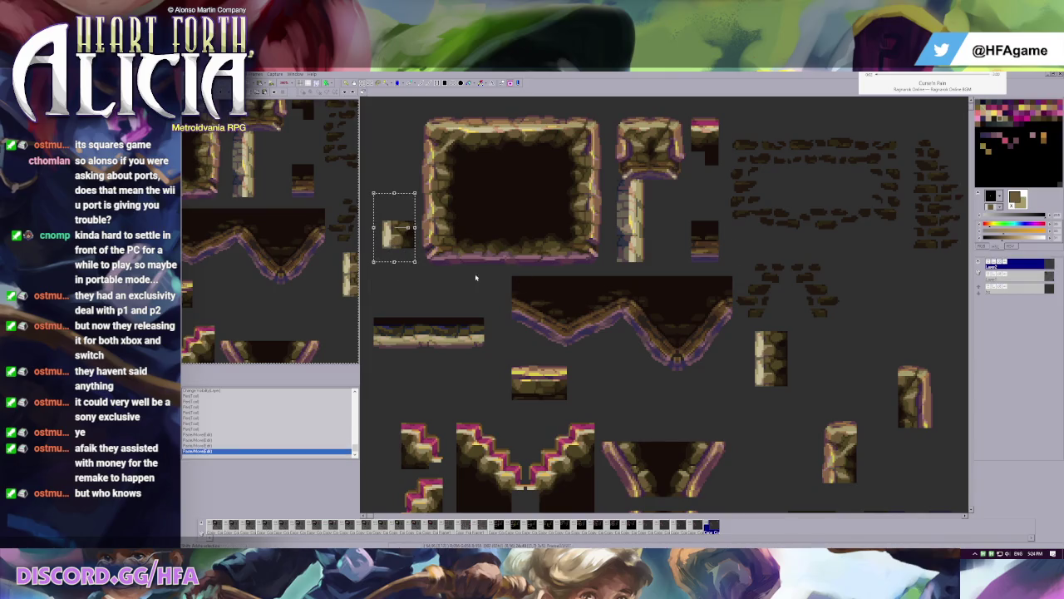
pyautogui.scroll(-1, 464, 201)
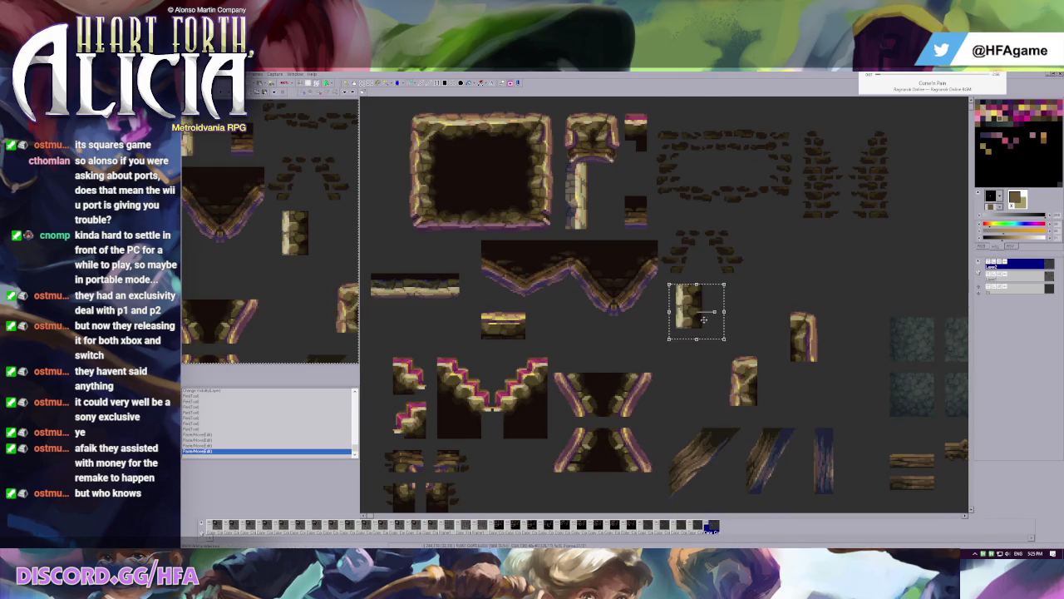
pyautogui.hotkey('ctrl', 'v')
pyautogui.moveTo(406, 234); pyautogui.dragTo(397, 254)
pyautogui.click(436, 243)
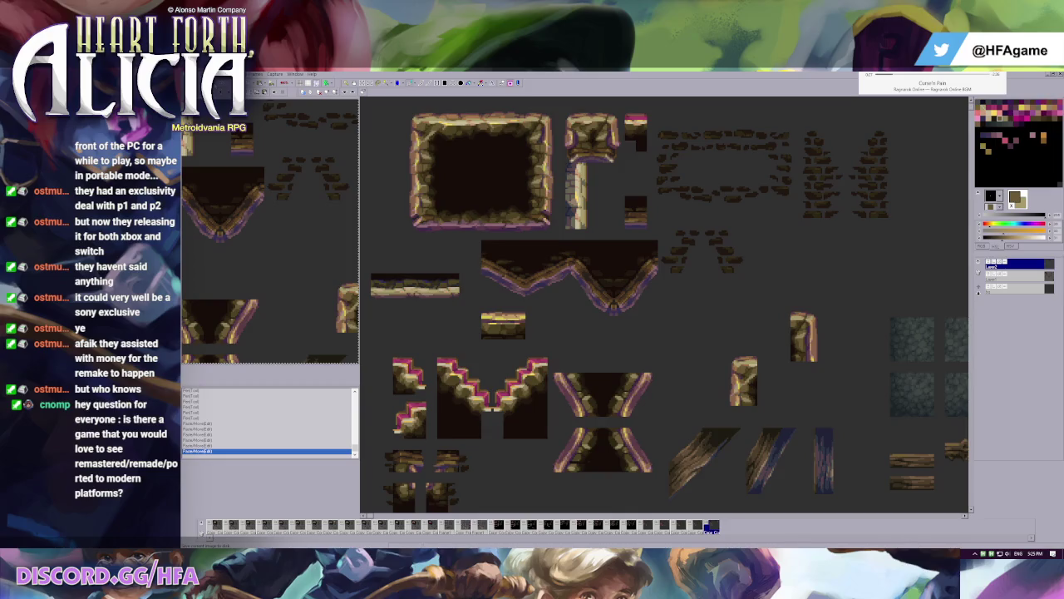
pyautogui.scroll(3, 587, 268)
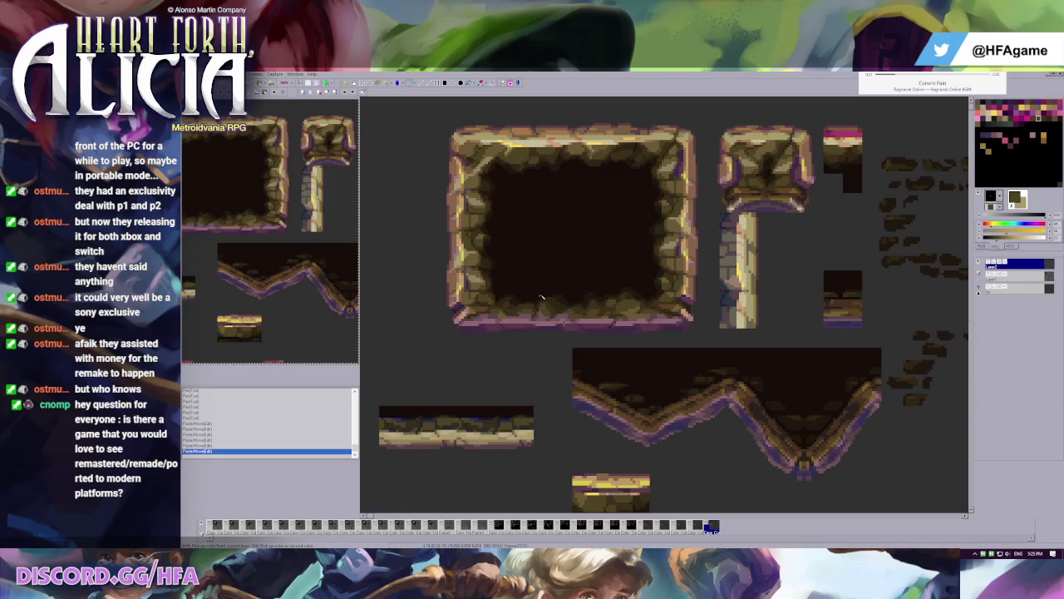
# - Retouch the frame's bottom-left corner with picked brown and dark reddish pixels
pyautogui.scroll(2, 528, 283)
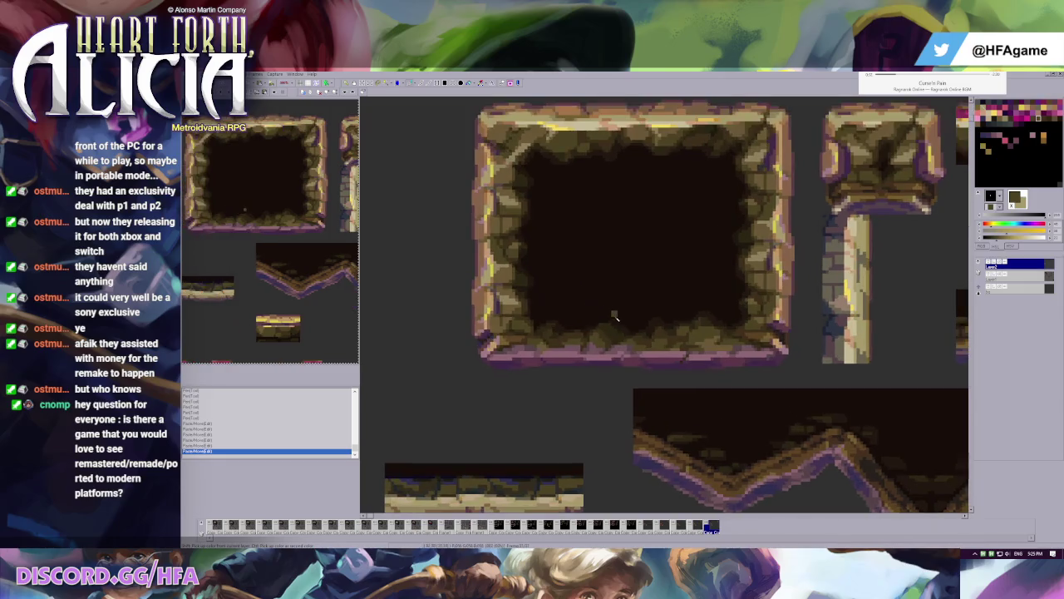
pyautogui.click(991, 265)
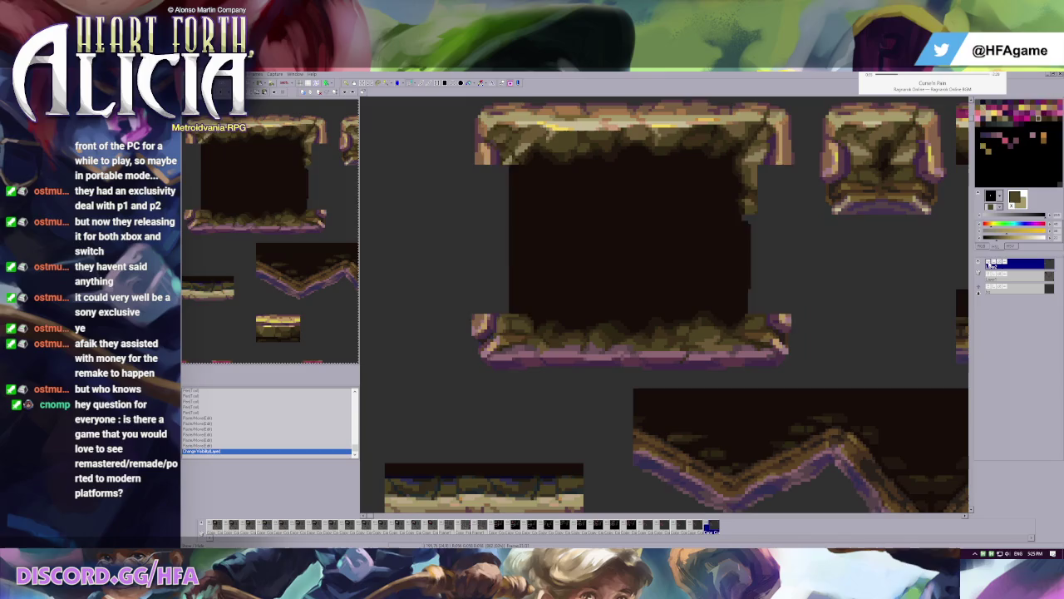
pyautogui.click(991, 264)
pyautogui.click(991, 265)
pyautogui.rightClick(489, 326)
pyautogui.click(480, 337)
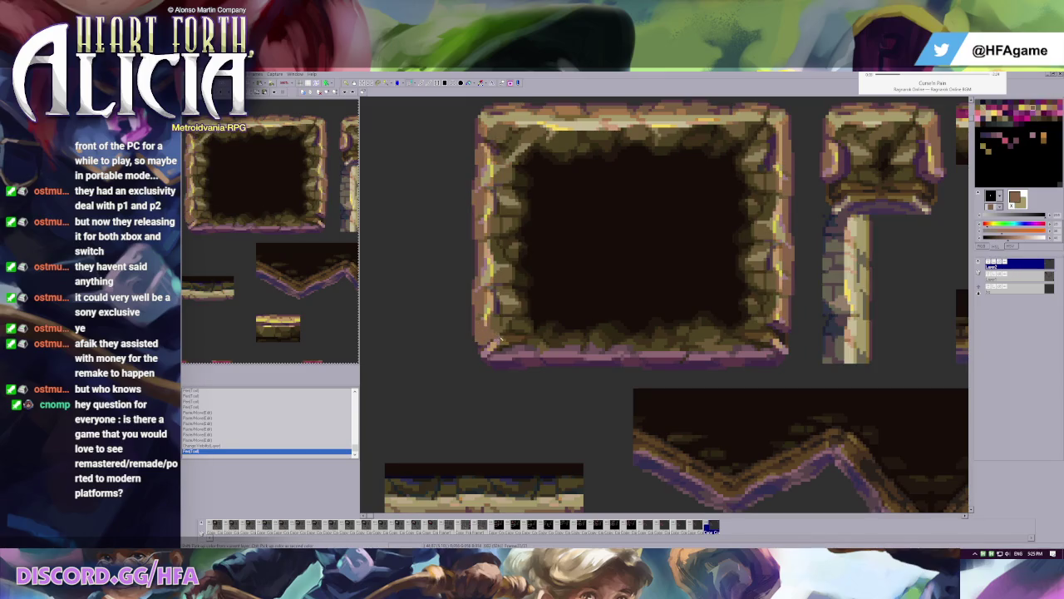
pyautogui.scroll(2, 499, 341)
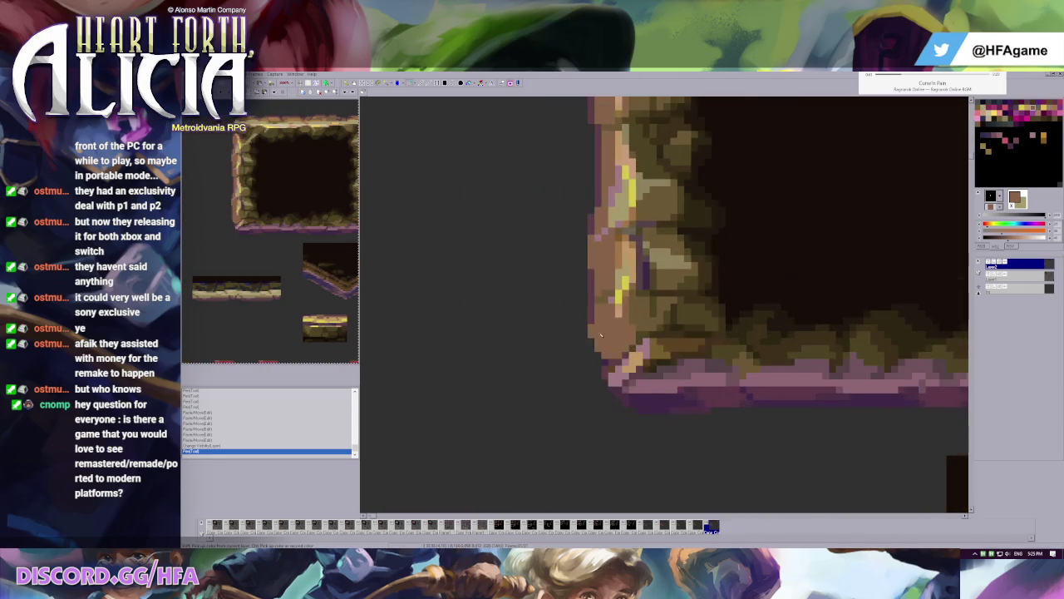
pyautogui.moveTo(604, 335)
pyautogui.mouseDown()
pyautogui.moveTo(632, 340)
pyautogui.moveTo(611, 363)
pyautogui.moveTo(614, 342)
pyautogui.mouseUp()
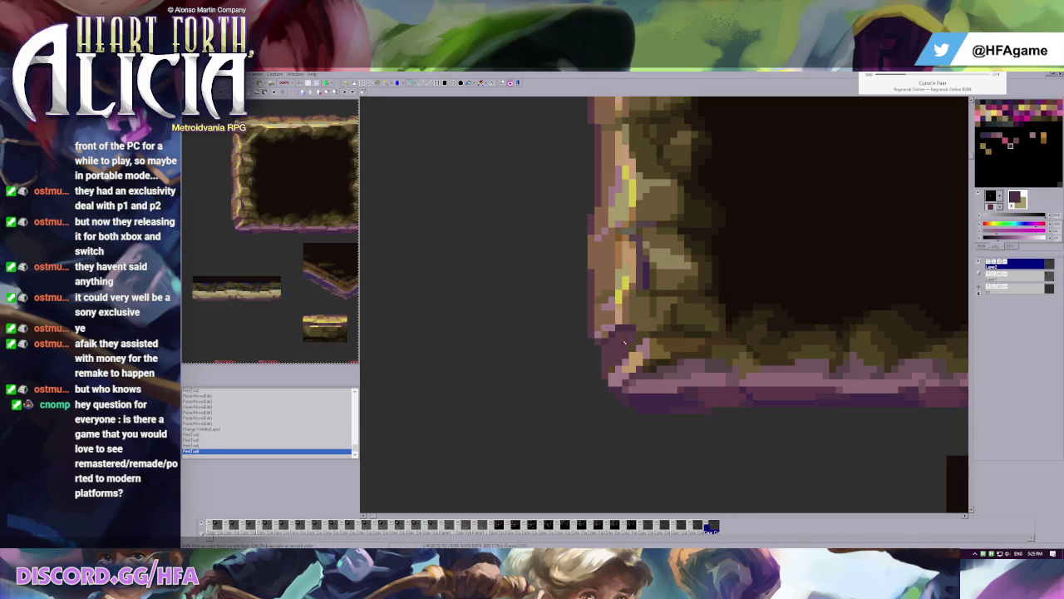
pyautogui.click(607, 353)
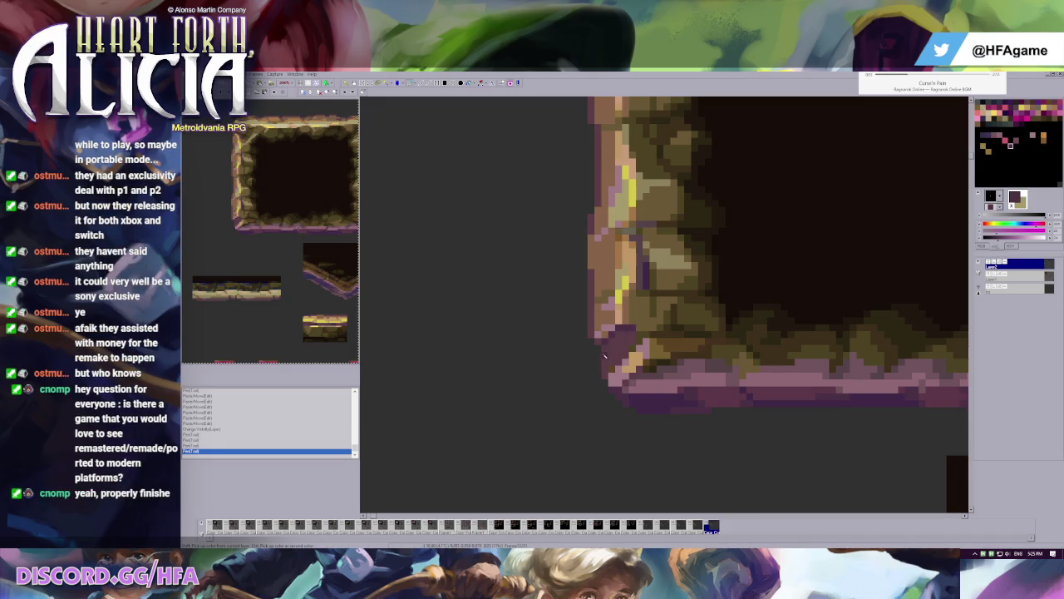
# - Paint dark purple and lighter purple pixels on the frame's lower-right corner
pyautogui.scroll(-1, 681, 329)
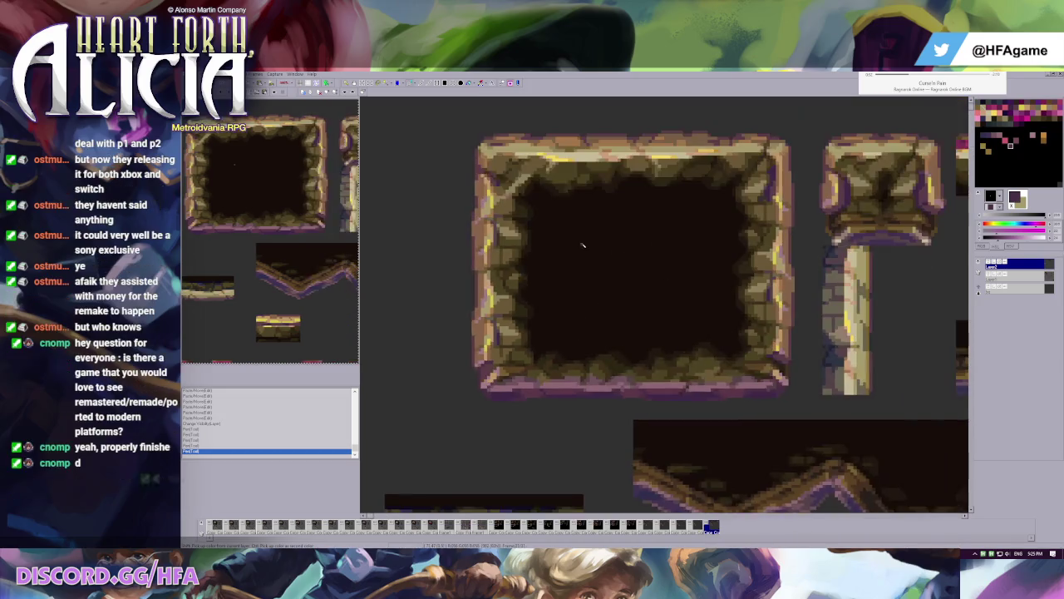
pyautogui.scroll(-1, 670, 304)
pyautogui.scroll(1, 670, 305)
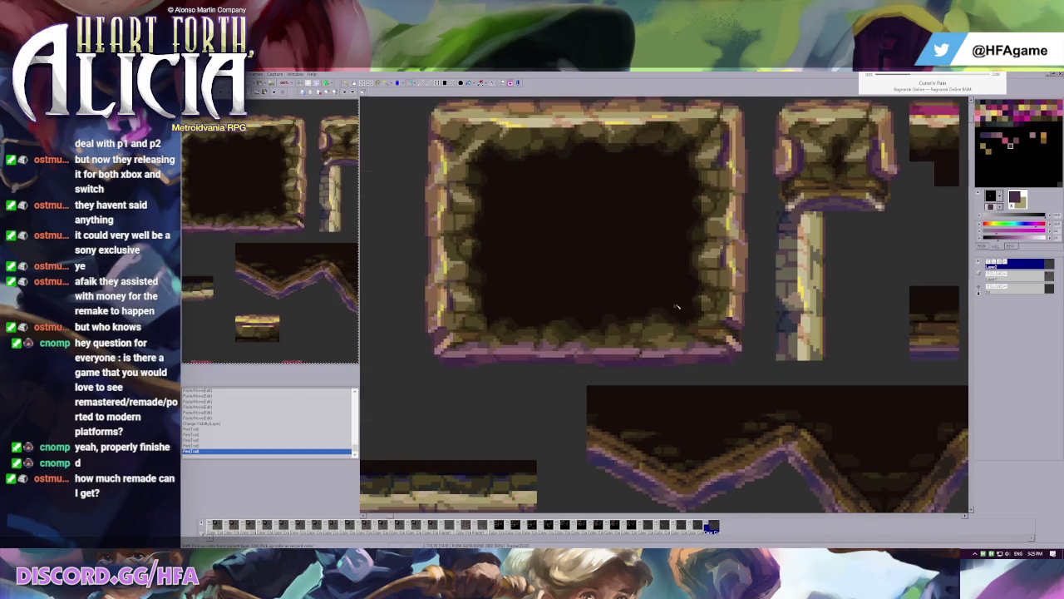
pyautogui.scroll(1, 672, 306)
pyautogui.scroll(1, 638, 311)
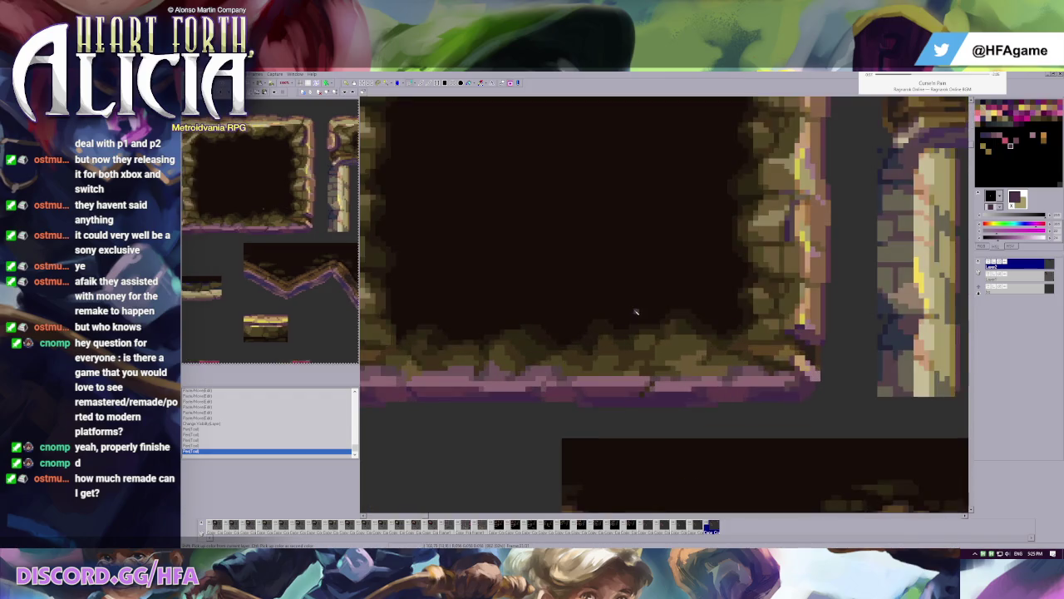
pyautogui.scroll(1, 578, 307)
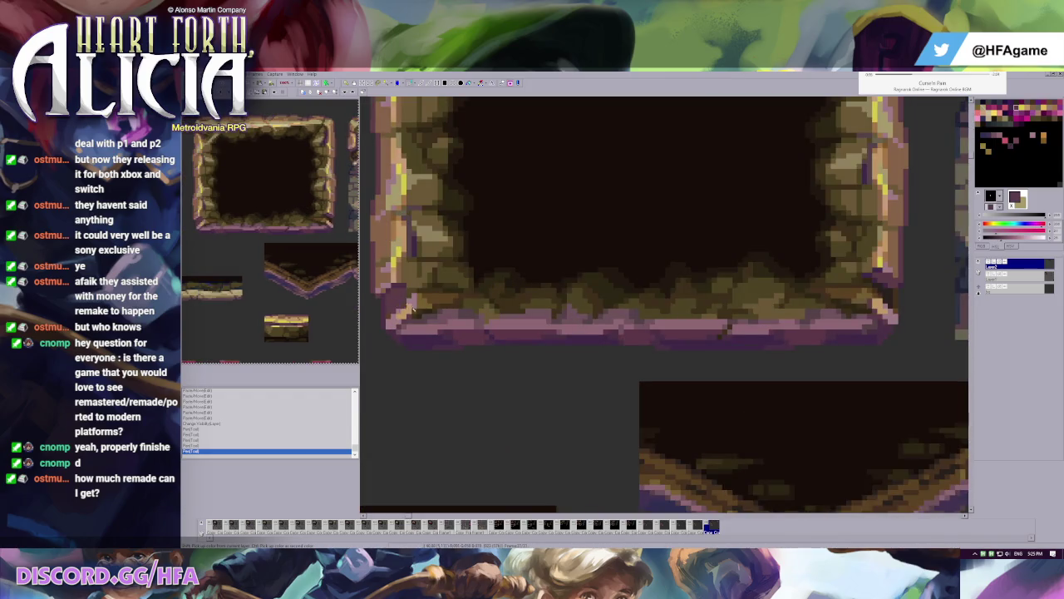
pyautogui.moveTo(873, 291); pyautogui.dragTo(886, 301)
pyautogui.rightClick(873, 283)
pyautogui.click(879, 286)
pyautogui.click(896, 307)
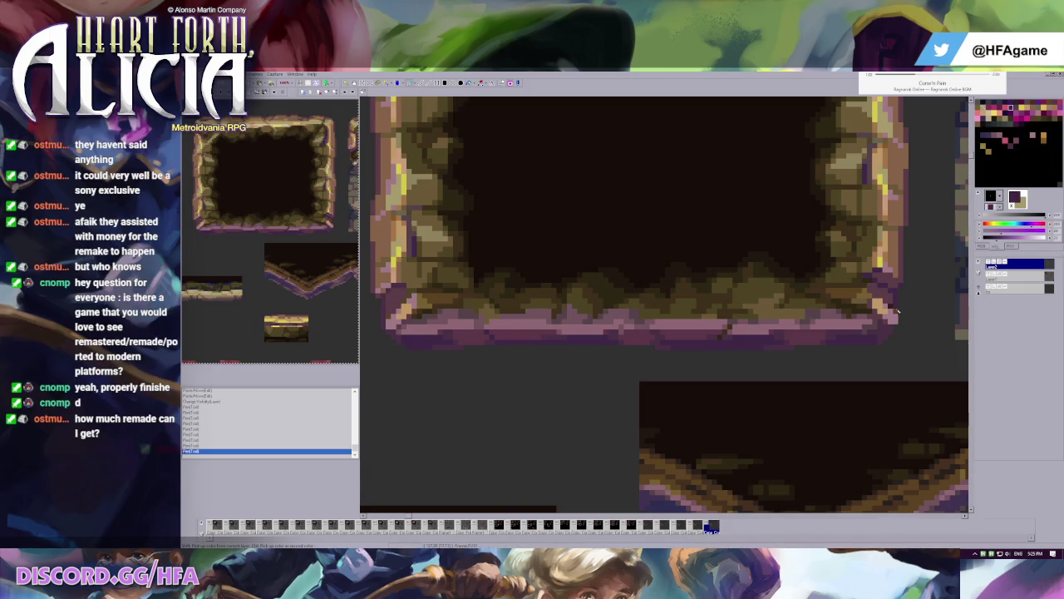
pyautogui.rightClick(896, 309)
pyautogui.click(894, 308)
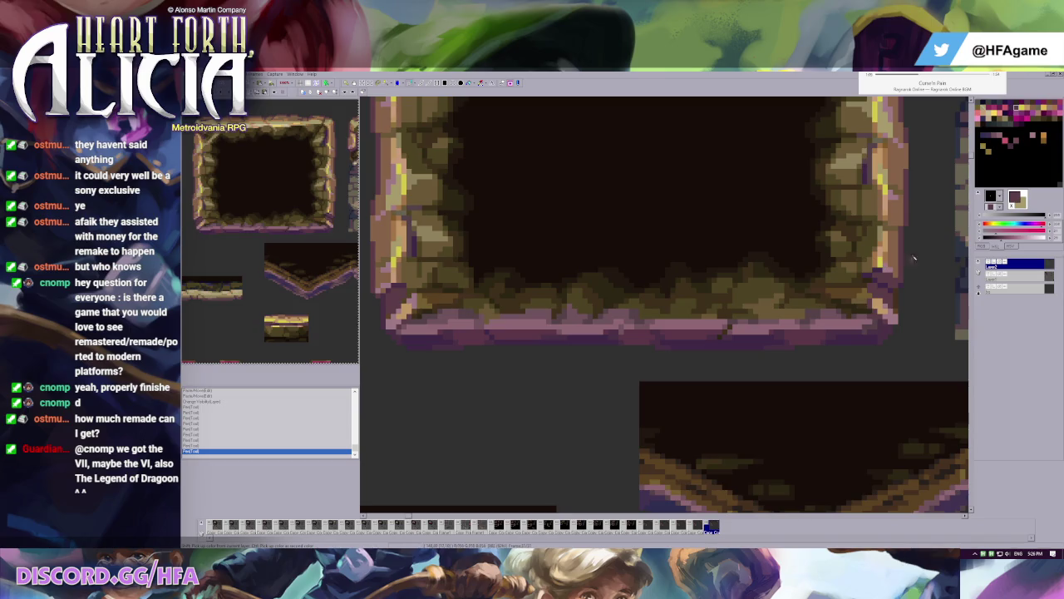
# - Undo a stray pixel and repaint lower-right corner pixels with colours picked from the edge
pyautogui.hotkey('ctrl', 'z')
pyautogui.rightClick(894, 293)
pyautogui.click(896, 296)
pyautogui.rightClick(896, 309)
pyautogui.click(896, 306)
pyautogui.rightClick(898, 301)
pyautogui.scroll(-1, 559, 243)
pyautogui.scroll(-1, 559, 243)
pyautogui.scroll(-1, 559, 243)
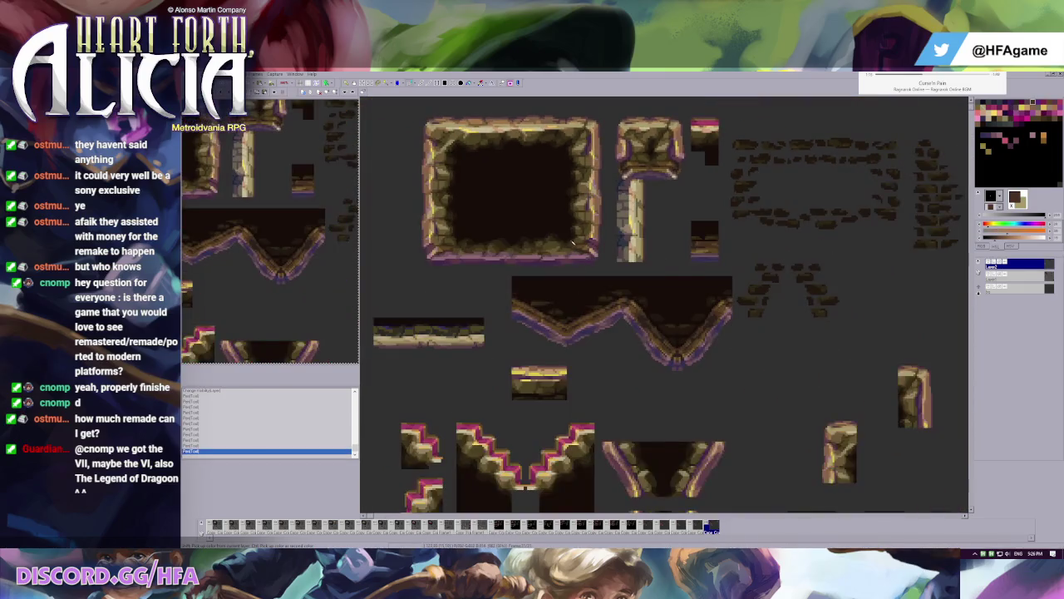
pyautogui.scroll(1, 485, 215)
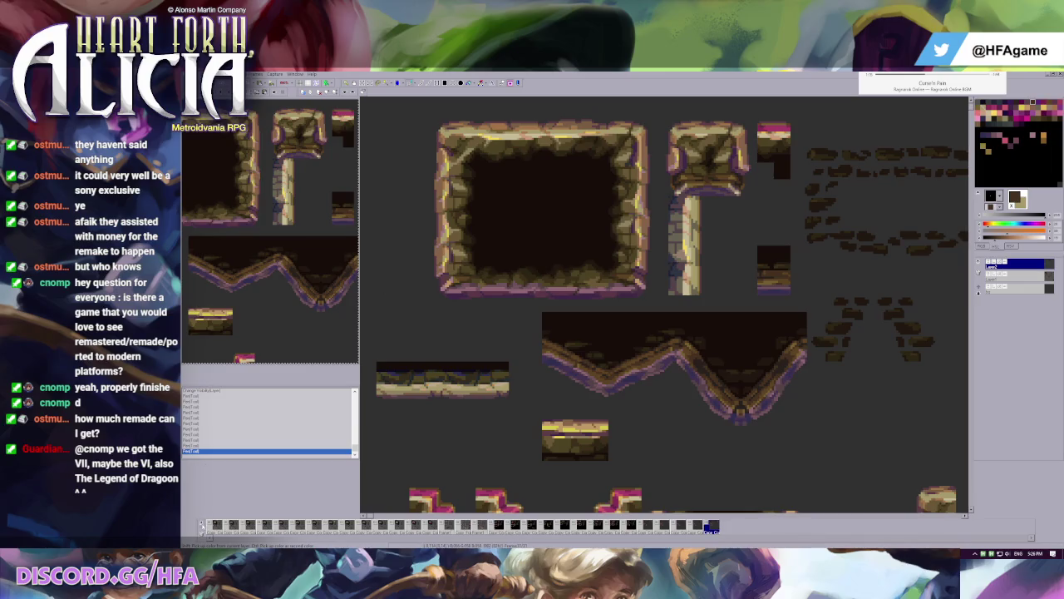
# - Undo the corner edits, paste the image as a new frame, and trial-place pasted tiles at lower right
pyautogui.hotkey('ctrl', 'z')
pyautogui.hotkey('ctrl', 'z')
pyautogui.hotkey('ctrl', 'z')
pyautogui.hotkey('ctrl', 'z')
pyautogui.hotkey('ctrl', 'z')
pyautogui.hotkey('ctrl', 'z')
pyautogui.hotkey('ctrl', 'z')
pyautogui.click(201, 528)
pyautogui.click(224, 497)
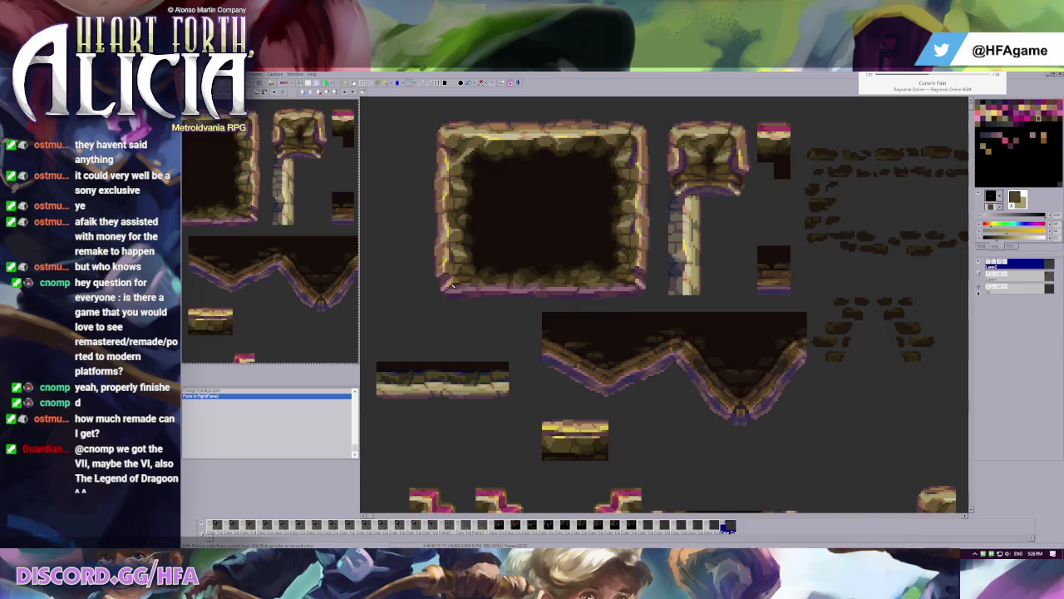
pyautogui.hotkey('ctrl', 'v')
pyautogui.moveTo(452, 287); pyautogui.dragTo(838, 471)
pyautogui.hotkey('ctrl', 'z')
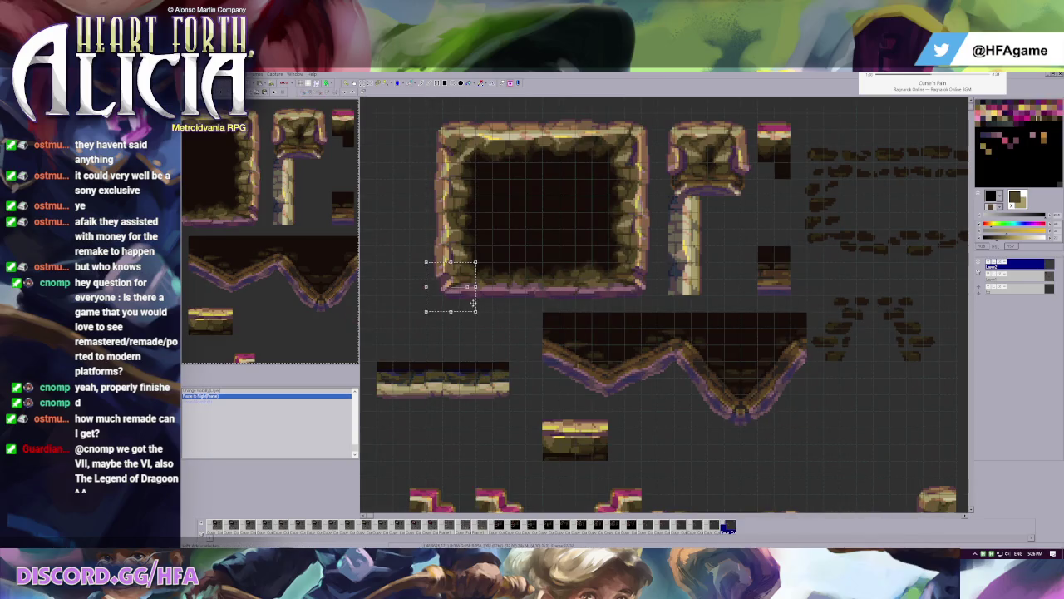
pyautogui.hotkey('ctrl', 'v')
pyautogui.moveTo(473, 304); pyautogui.dragTo(873, 480)
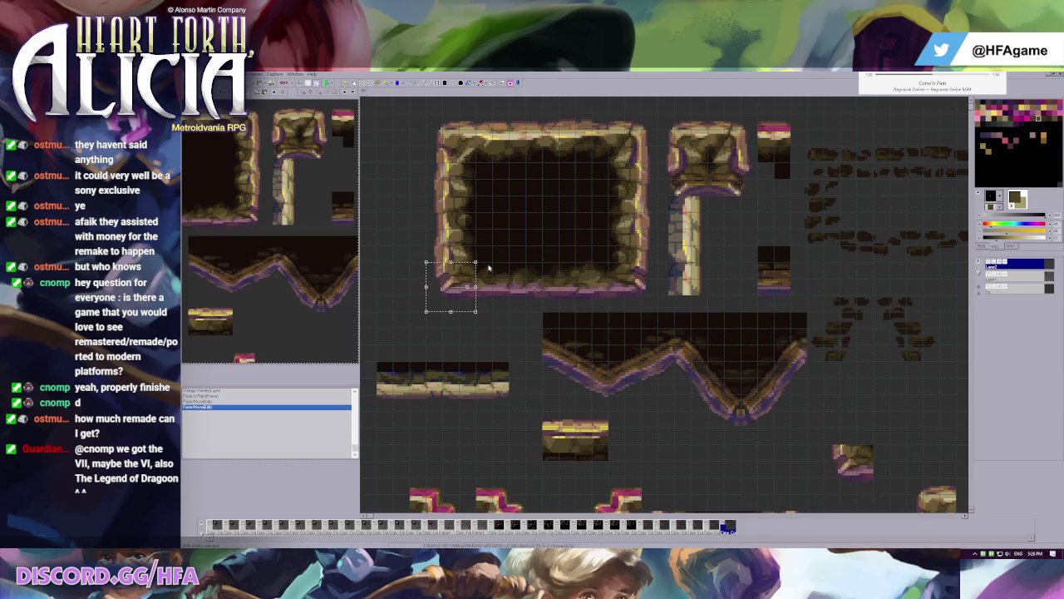
pyautogui.moveTo(454, 287); pyautogui.dragTo(885, 411)
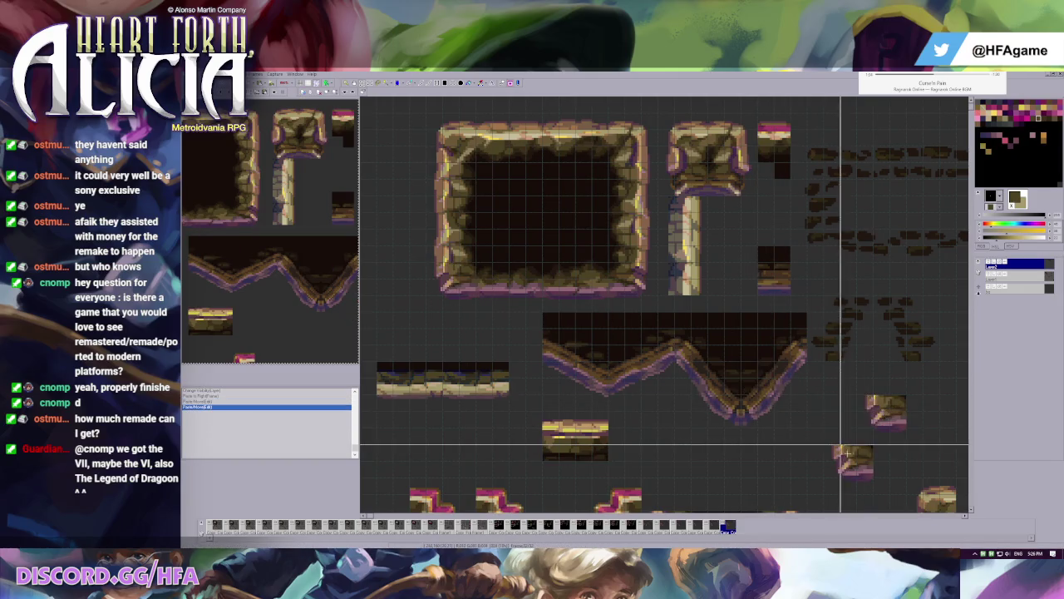
pyautogui.hotkey('ctrl', 'z')
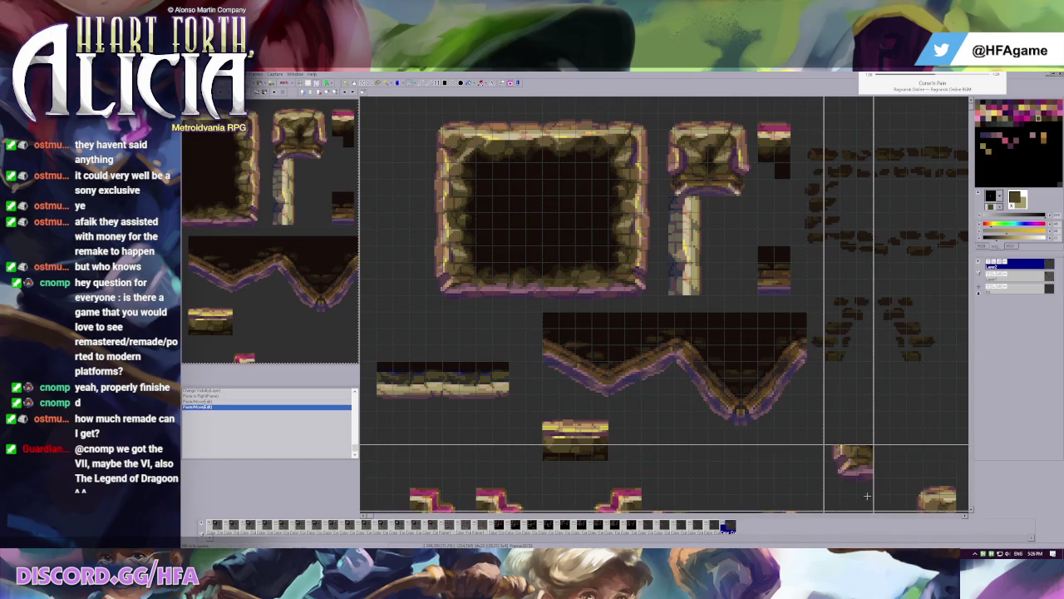
# - Place a pasted staircase tile copy and nudge the vertical tile slightly right
pyautogui.hotkey('ctrl', 'v')
pyautogui.moveTo(867, 495)
pyautogui.mouseDown()
pyautogui.moveTo(676, 306)
pyautogui.moveTo(659, 346)
pyautogui.mouseUp()
pyautogui.hotkey('ctrl', 'v')
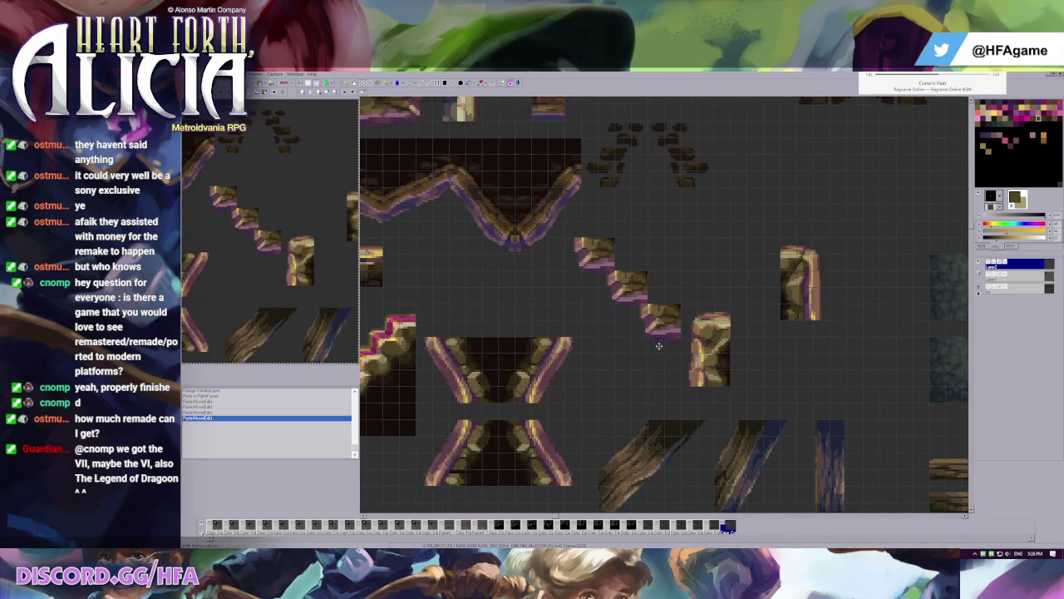
pyautogui.hotkey('ctrl', 'z')
pyautogui.scroll(-2, 742, 379)
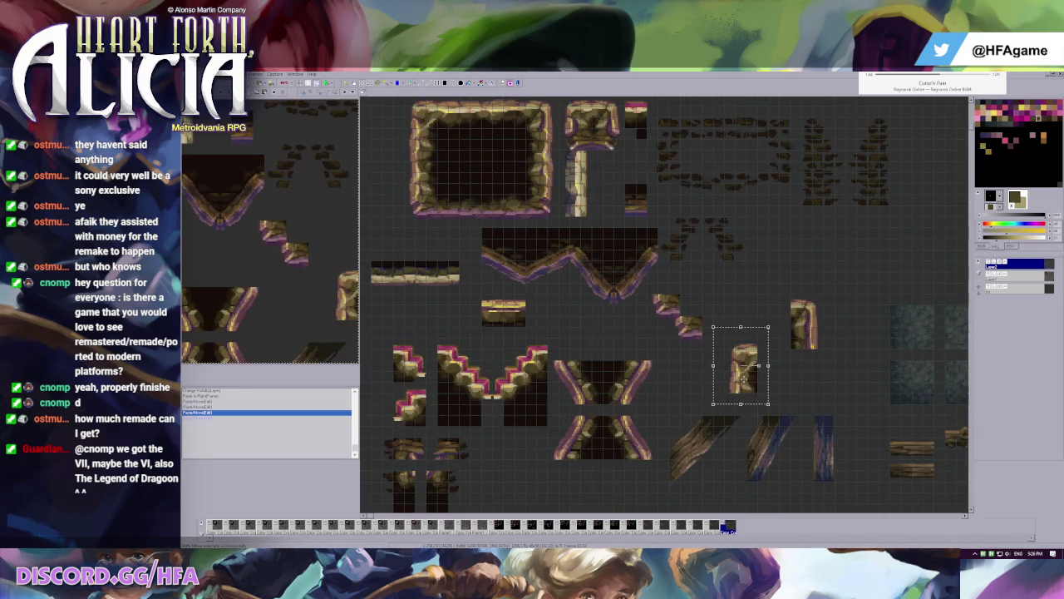
pyautogui.moveTo(743, 378); pyautogui.dragTo(766, 378)
pyautogui.click(593, 223)
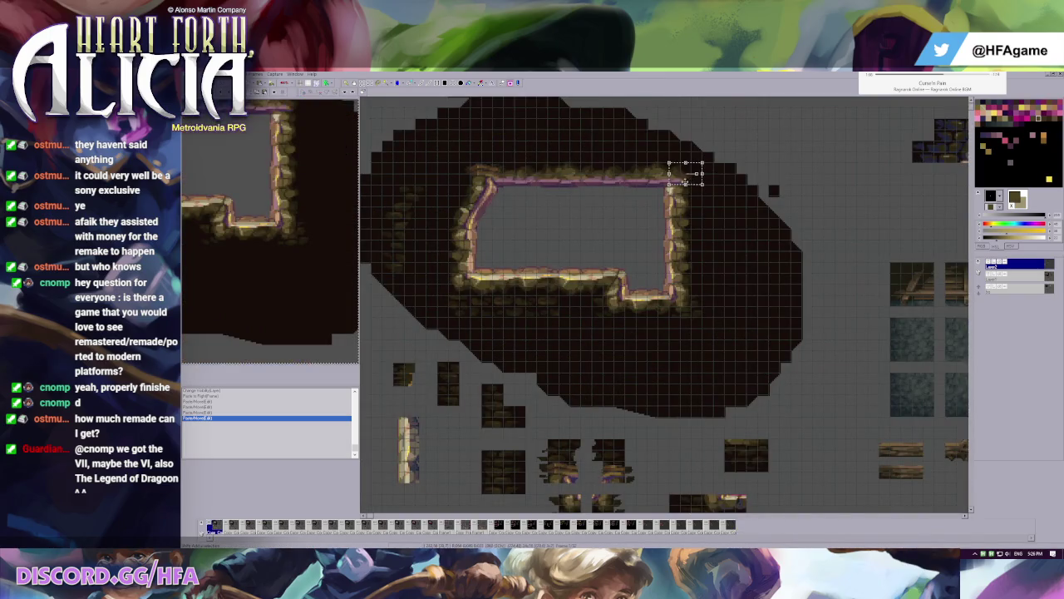
# - On the last frame, paste two step pieces to extend the staircase
pyautogui.press('Left')
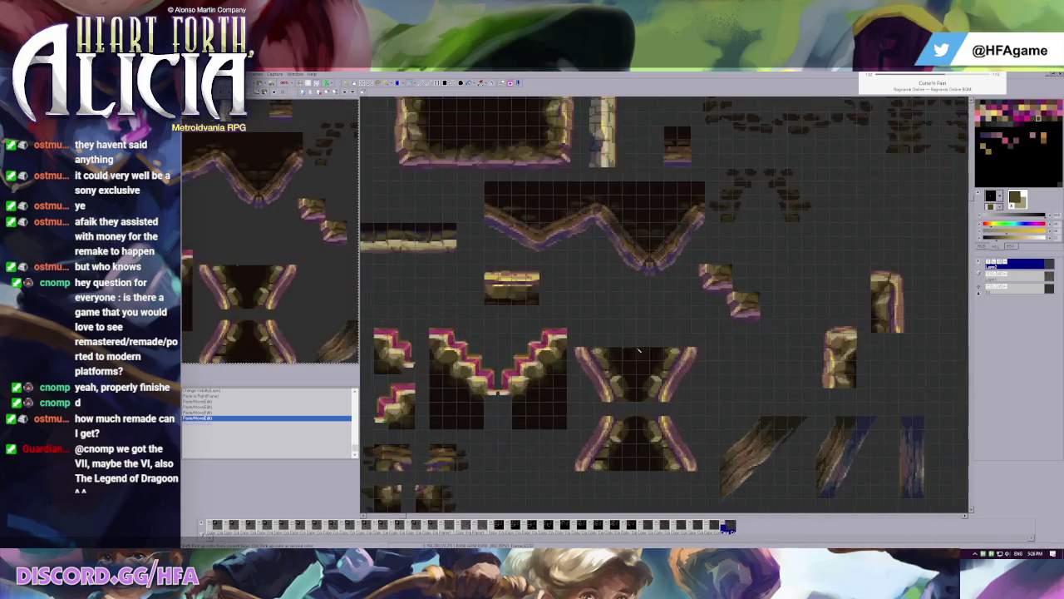
pyautogui.hotkey('ctrl', 'v')
pyautogui.moveTo(600, 309); pyautogui.dragTo(665, 307)
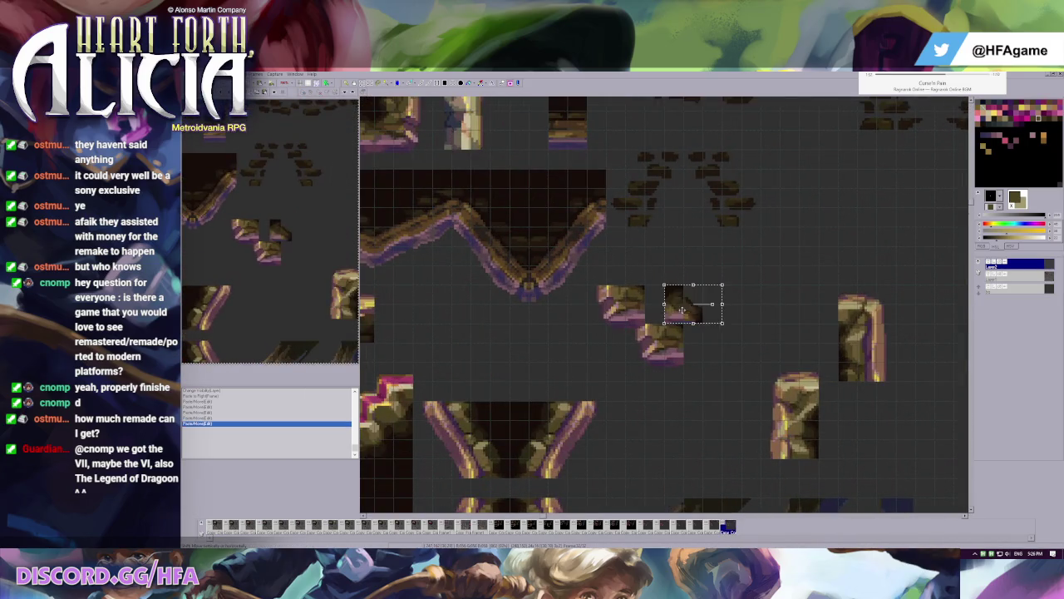
pyautogui.hotkey('ctrl', 'v')
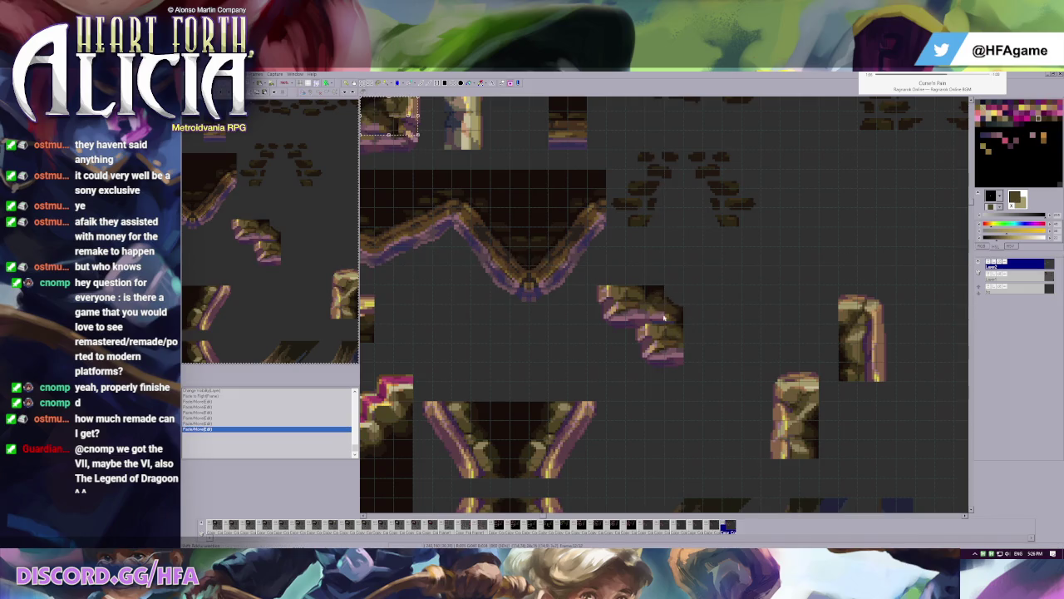
pyautogui.moveTo(398, 125); pyautogui.dragTo(722, 352)
pyautogui.click(722, 353)
pyautogui.scroll(-2, 702, 328)
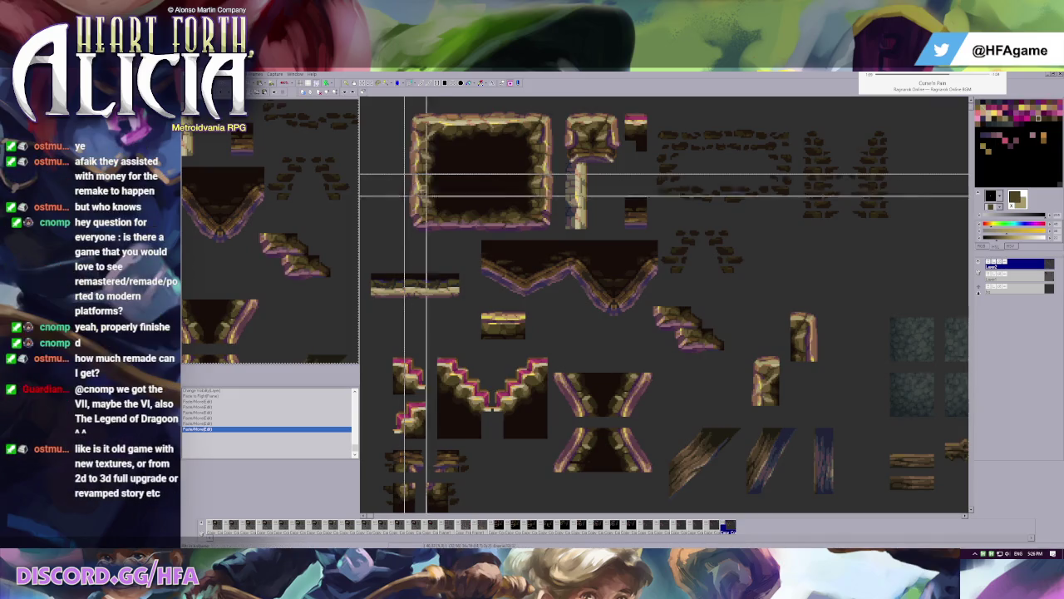
# - Attach a pasted pillar piece below the end of the staircase
pyautogui.hotkey('ctrl', 'v')
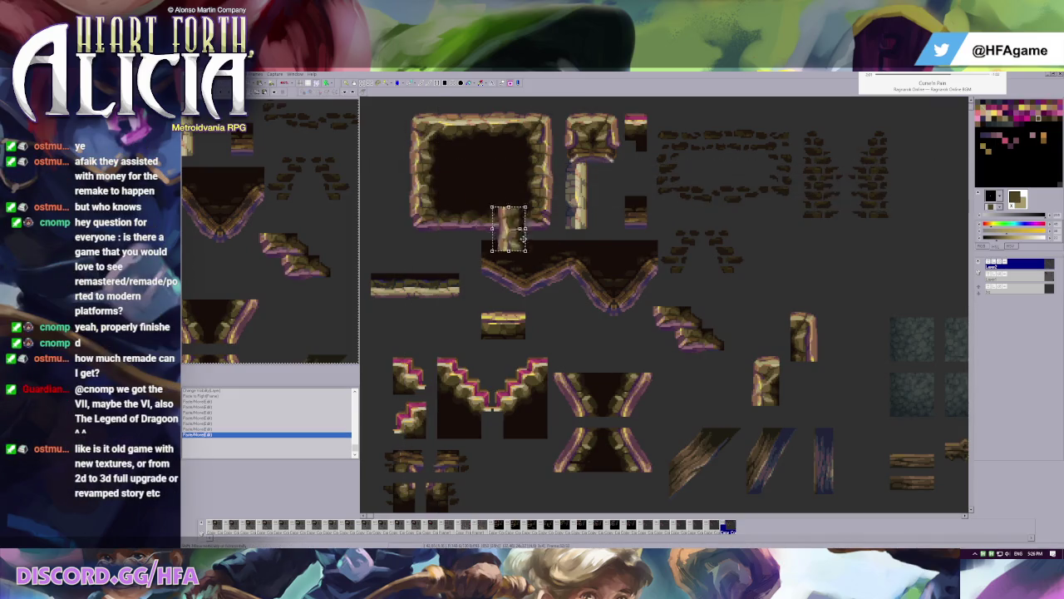
pyautogui.moveTo(486, 217); pyautogui.dragTo(708, 380)
pyautogui.click(708, 378)
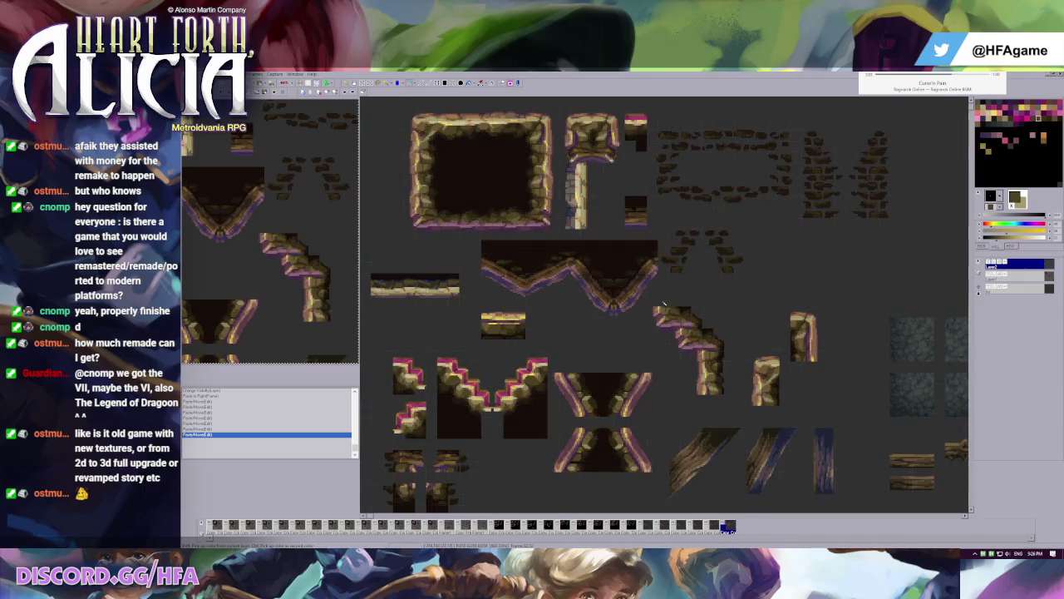
pyautogui.scroll(2, 715, 375)
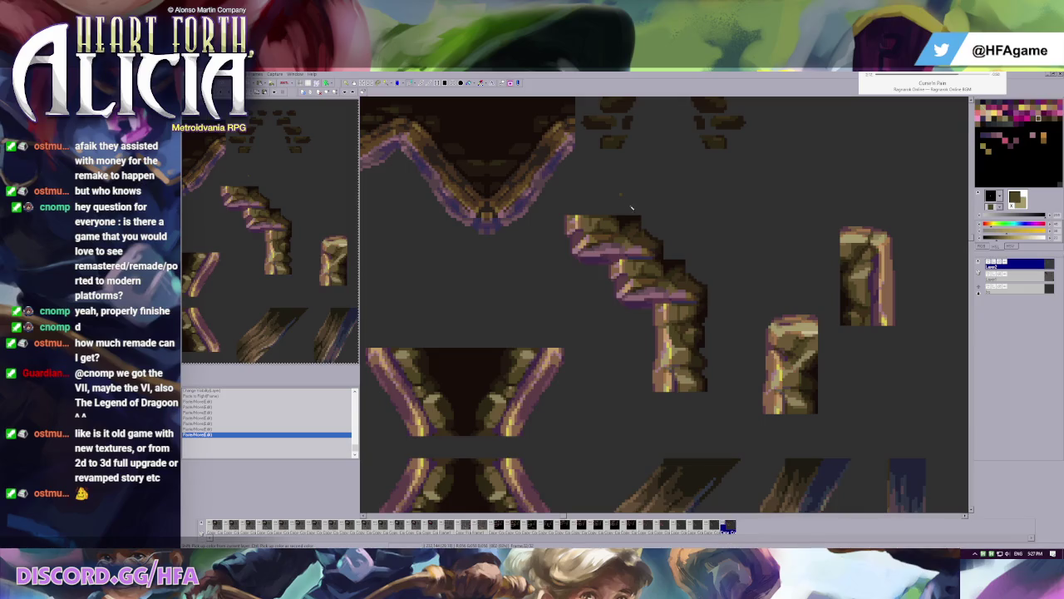
pyautogui.scroll(-2, 589, 254)
pyautogui.scroll(-1, 653, 304)
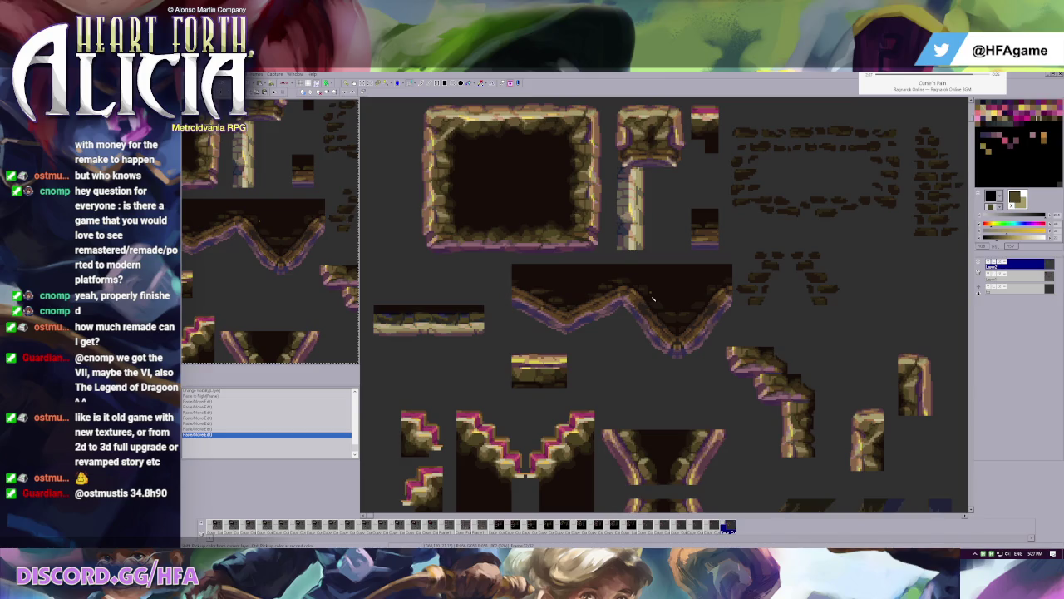
# - Pick black as secondary colour and marquee the big frame's lower-left corner on the previous frame
pyautogui.rightClick(538, 277)
pyautogui.press('Left')
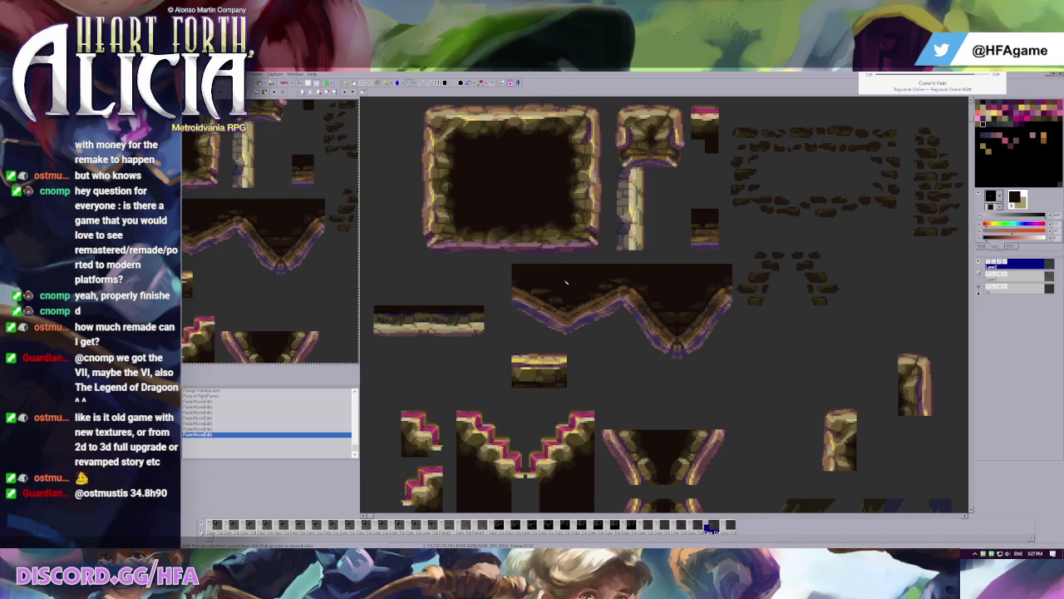
pyautogui.press('Right')
pyautogui.press('Left')
pyautogui.moveTo(415, 222); pyautogui.dragTo(456, 263)
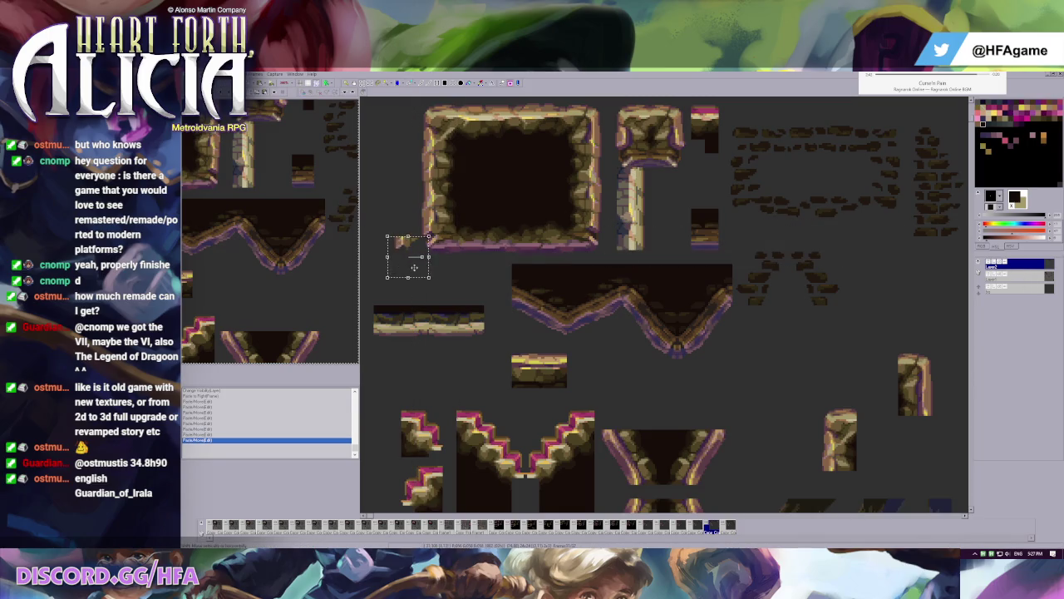
pyautogui.moveTo(416, 223); pyautogui.dragTo(447, 255)
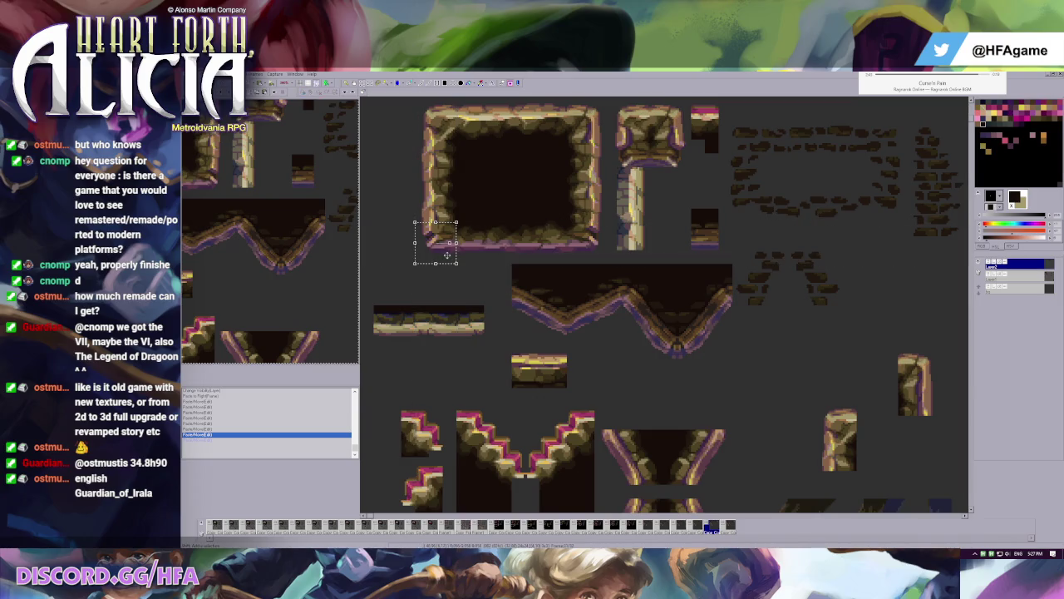
pyautogui.press('d')
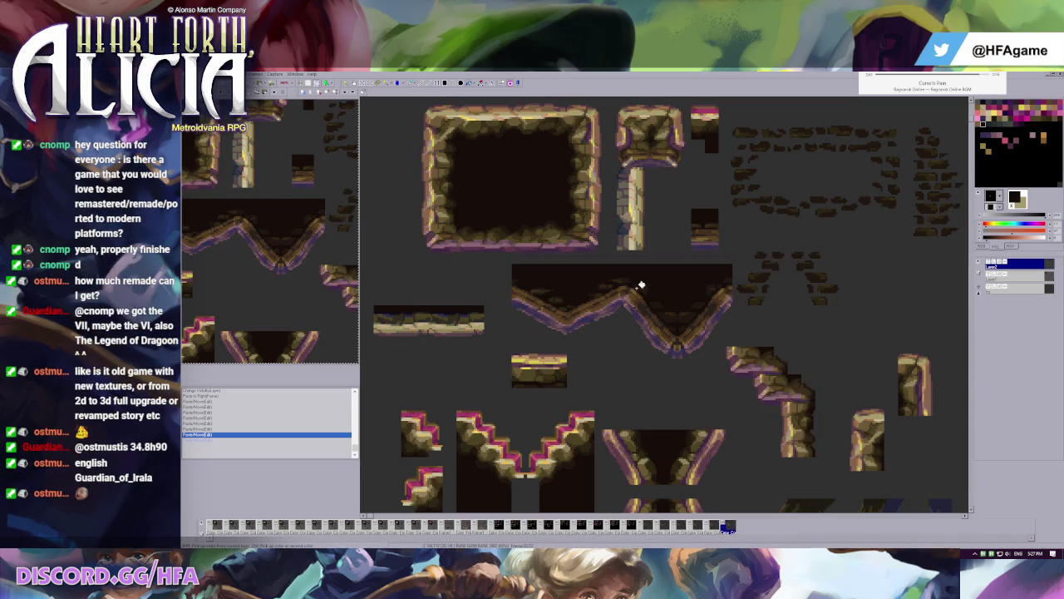
# - On the last frame, paste a copied stone piece and move it into position
pyautogui.press('Right')
pyautogui.scroll(1, 631, 277)
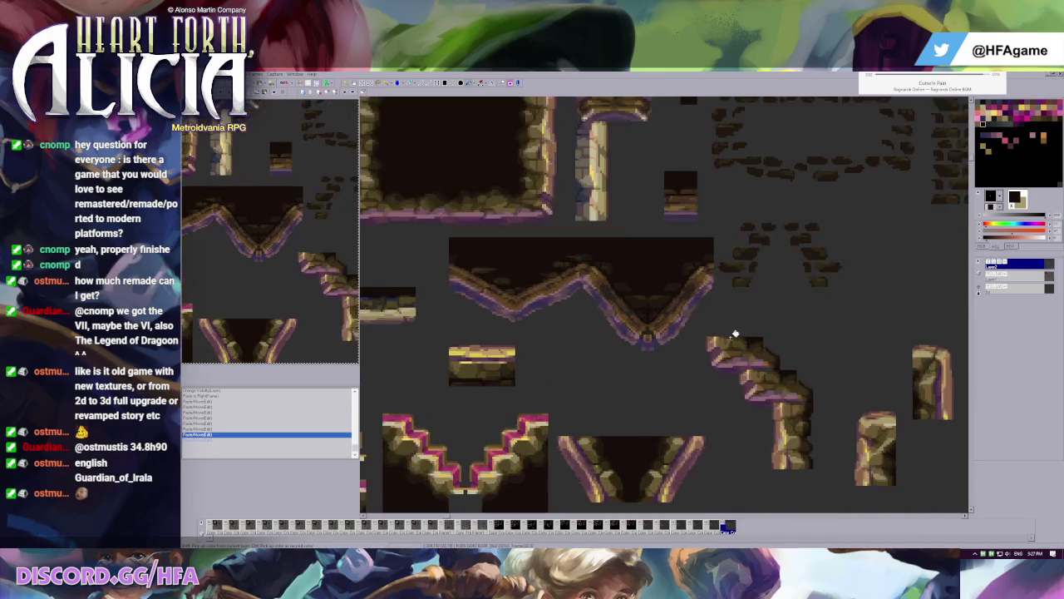
pyautogui.scroll(1, 631, 278)
pyautogui.hotkey('ctrl', 'v')
pyautogui.moveTo(384, 132); pyautogui.dragTo(804, 321)
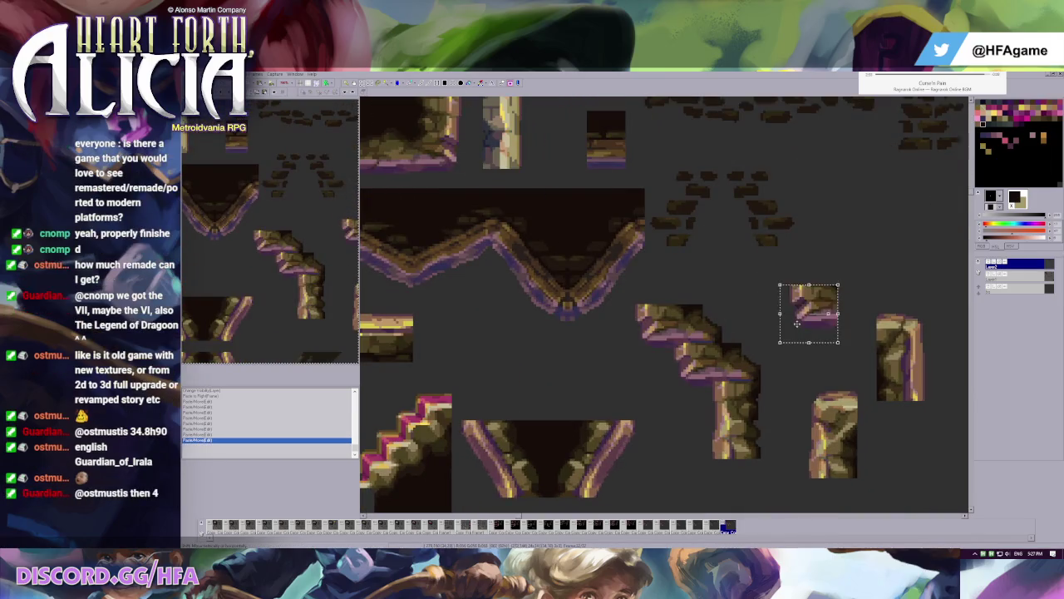
pyautogui.click(782, 289)
# - Shift the right-edge tile left and place another pasted copy beside the staircase tiles
pyautogui.moveTo(760, 265)
pyautogui.mouseDown()
pyautogui.moveTo(836, 340)
pyautogui.moveTo(685, 333)
pyautogui.mouseUp()
pyautogui.click(724, 359)
pyautogui.hotkey('ctrl', 'v')
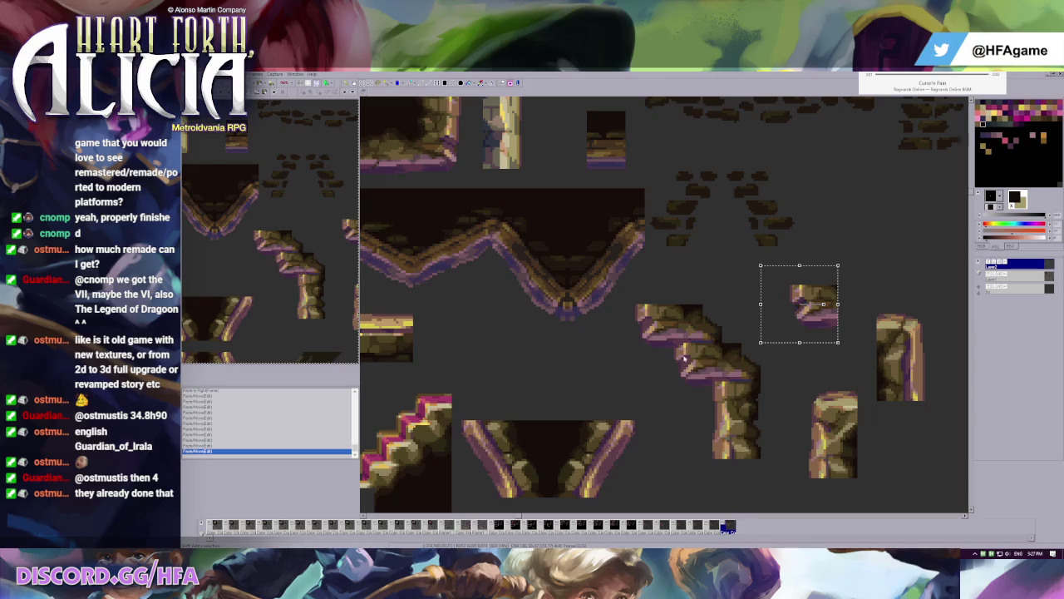
pyautogui.moveTo(783, 326)
pyautogui.mouseDown()
pyautogui.moveTo(629, 346)
pyautogui.moveTo(694, 375)
pyautogui.mouseUp()
pyautogui.click(693, 375)
pyautogui.hscroll(-3, 706, 349)
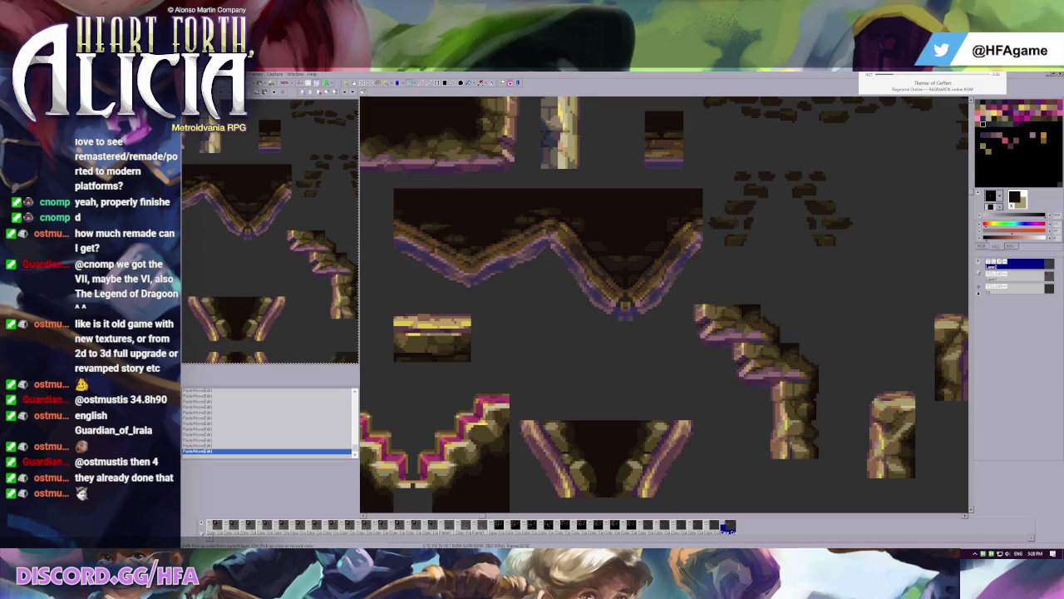
pyautogui.hotkey('alt', 'Tab')
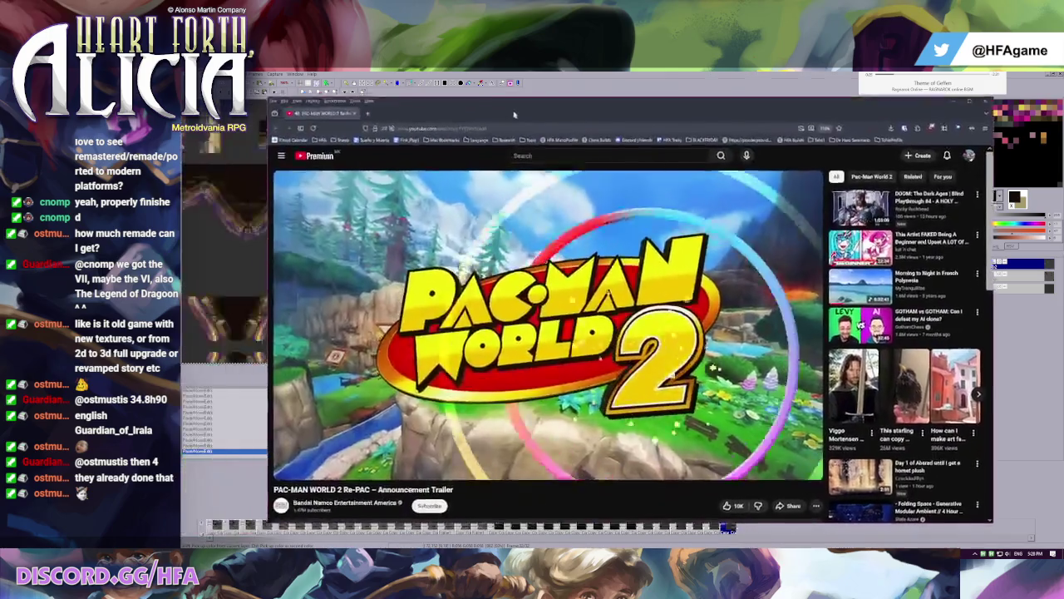
pyautogui.click(478, 450)
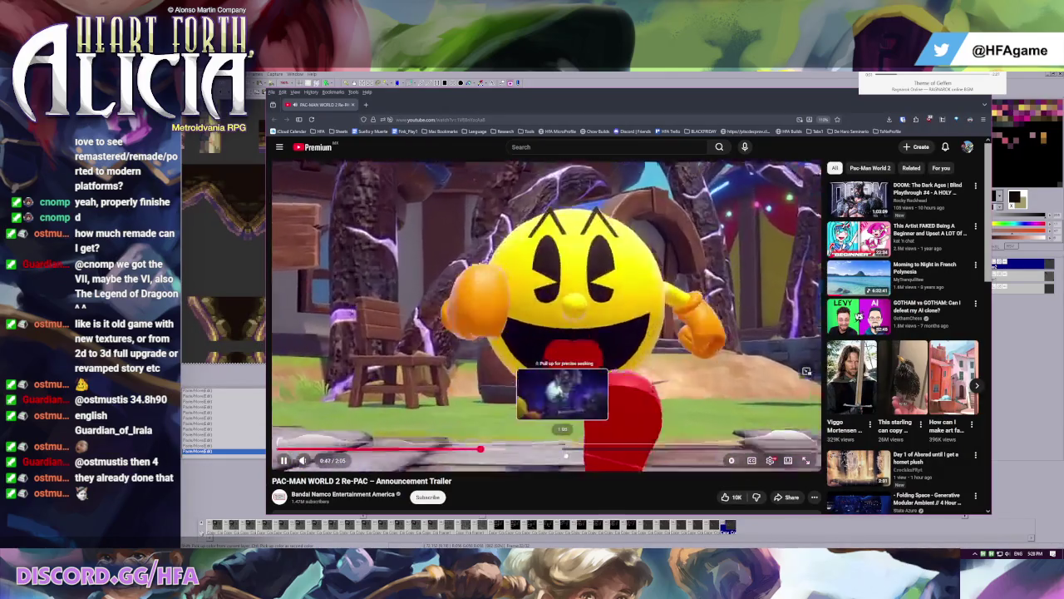
pyautogui.click(572, 450)
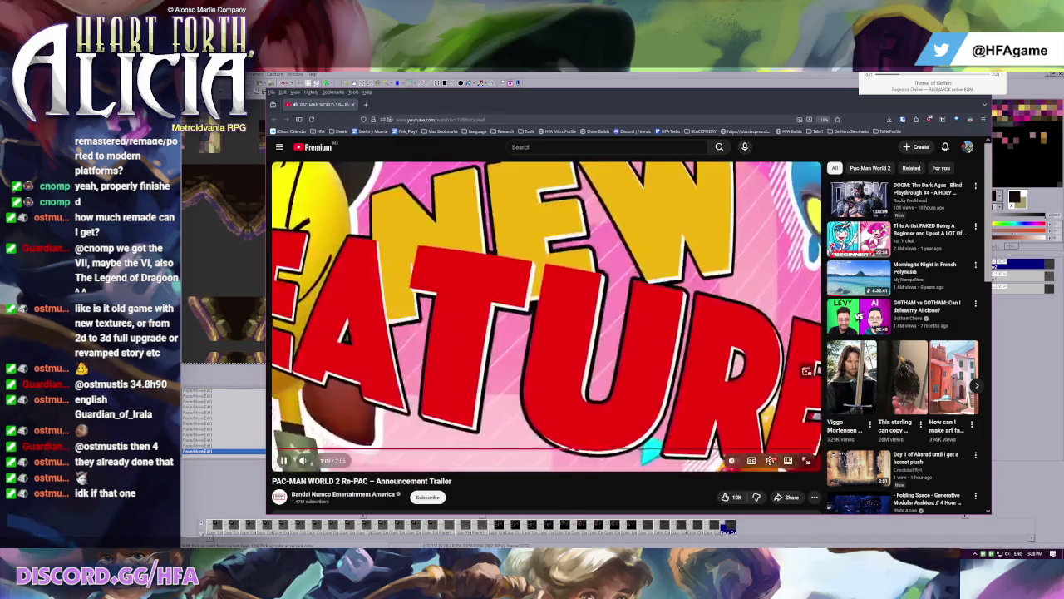
pyautogui.click(613, 450)
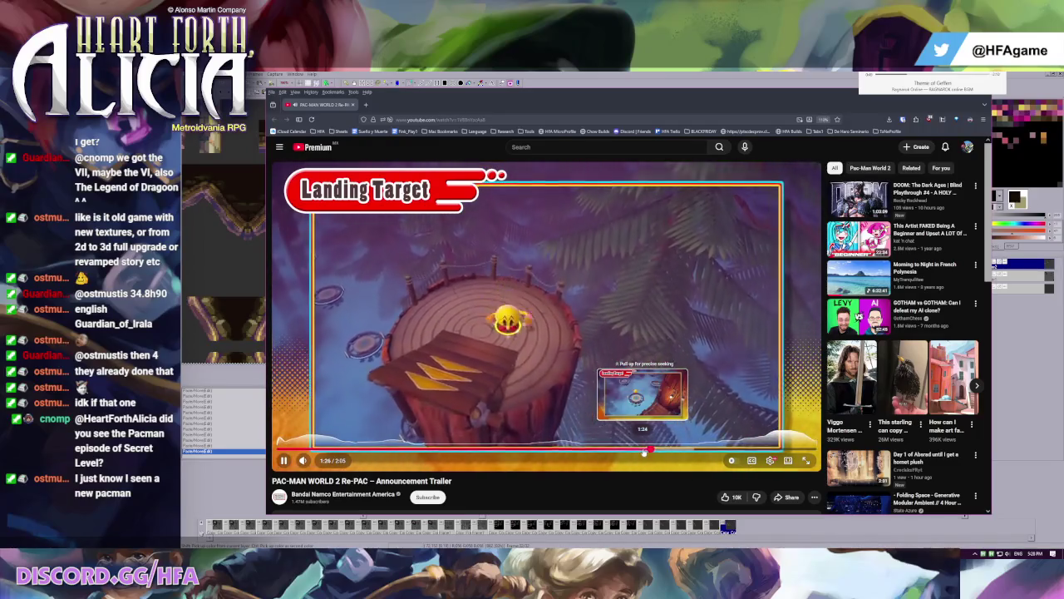
pyautogui.click(689, 452)
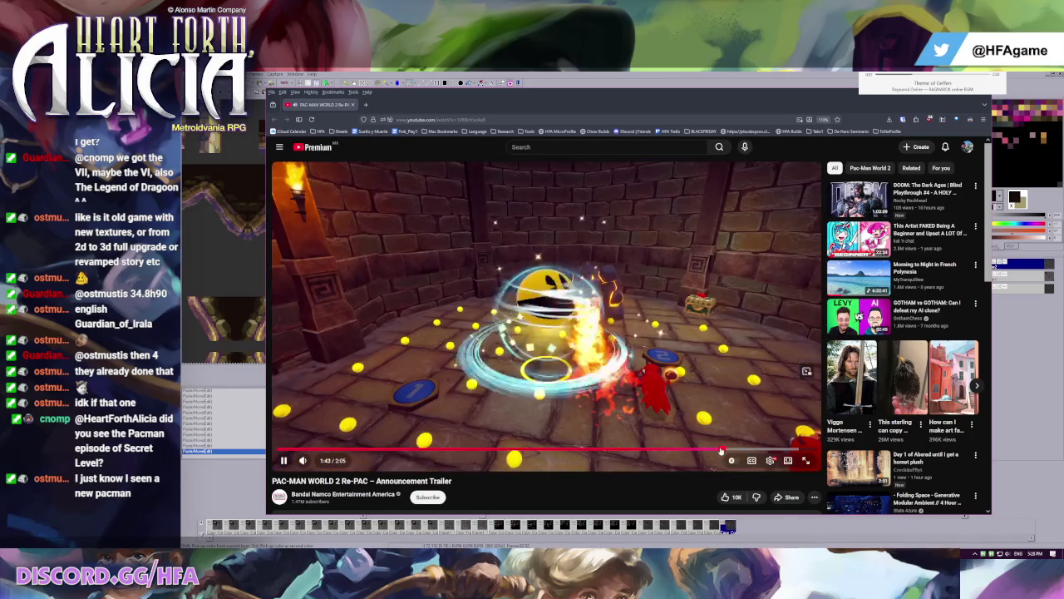
pyautogui.click(721, 450)
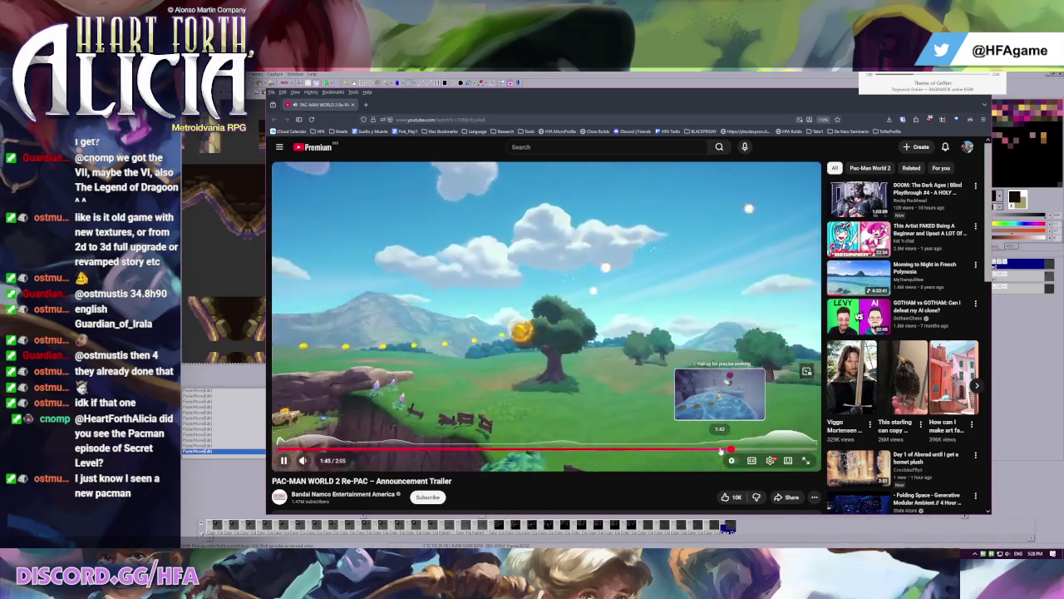
pyautogui.press('space')
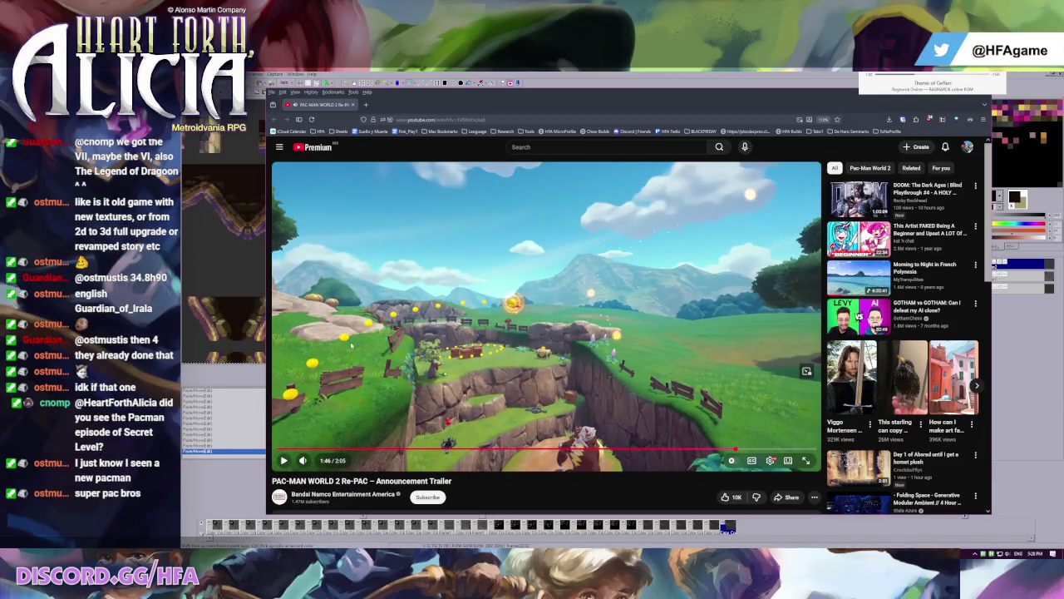
pyautogui.press('space')
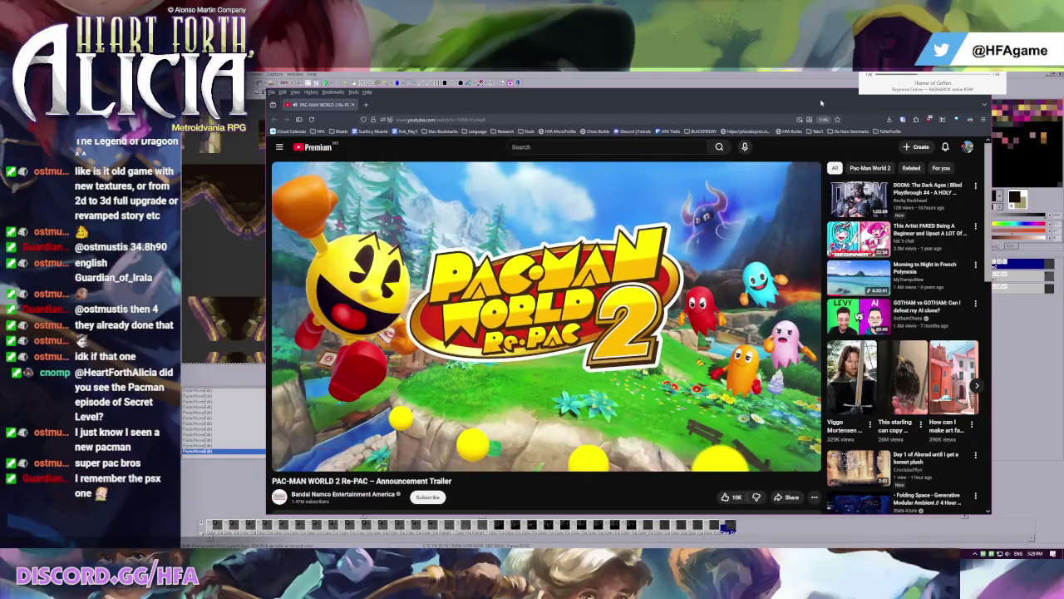
pyautogui.moveTo(819, 105); pyautogui.dragTo(375, 137)
pyautogui.hotkey('alt', 'Tab')
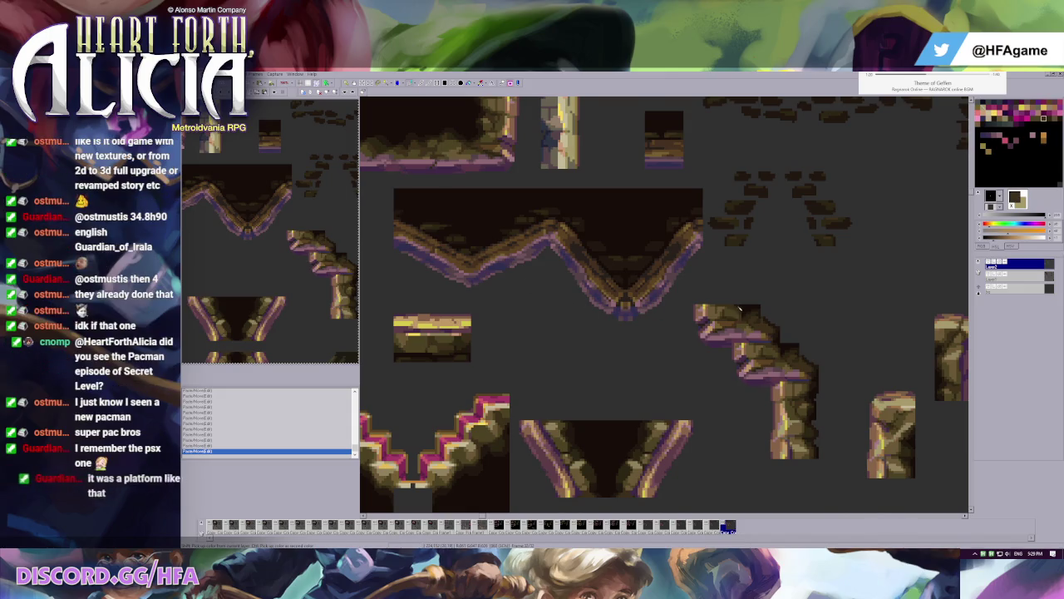
# - Undo the last two edits and marquee-select the staircase tile
pyautogui.scroll(-1, 697, 314)
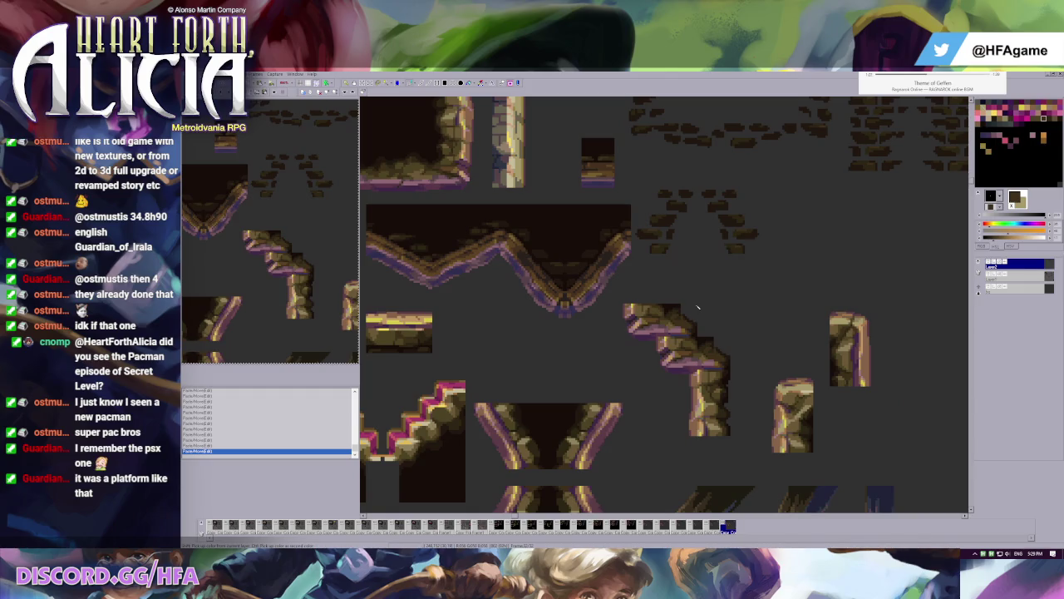
pyautogui.scroll(-1, 695, 307)
pyautogui.scroll(-1, 686, 304)
pyautogui.scroll(-1, 673, 301)
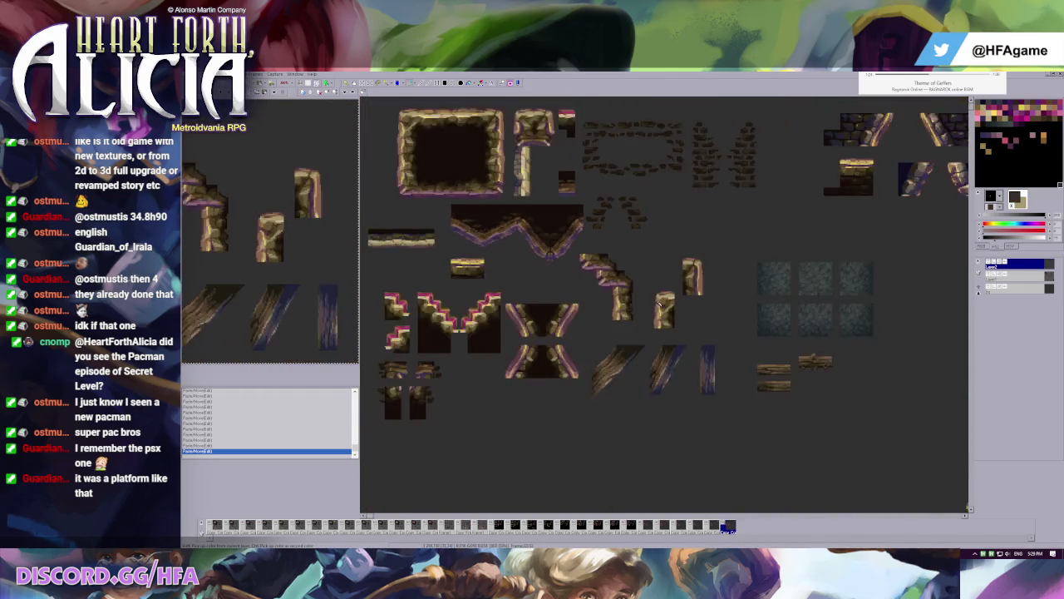
pyautogui.scroll(3, 652, 295)
pyautogui.hotkey('ctrl', 'z')
pyautogui.hotkey('ctrl', 'z')
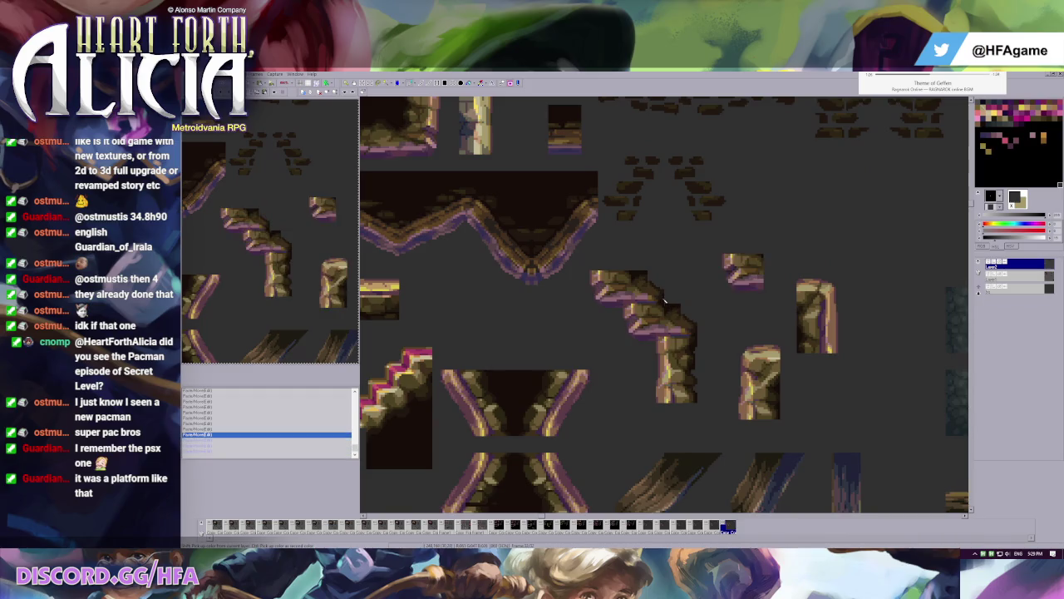
pyautogui.moveTo(582, 254); pyautogui.dragTo(699, 379)
pyautogui.click(692, 375)
# - Paste a staircase tile copy and drag it against its mirrored piece
pyautogui.scroll(-1, 482, 249)
pyautogui.hotkey('ctrl', 'v')
pyautogui.moveTo(611, 313)
pyautogui.mouseDown()
pyautogui.moveTo(786, 307)
pyautogui.moveTo(649, 304)
pyautogui.moveTo(669, 297)
pyautogui.mouseUp()
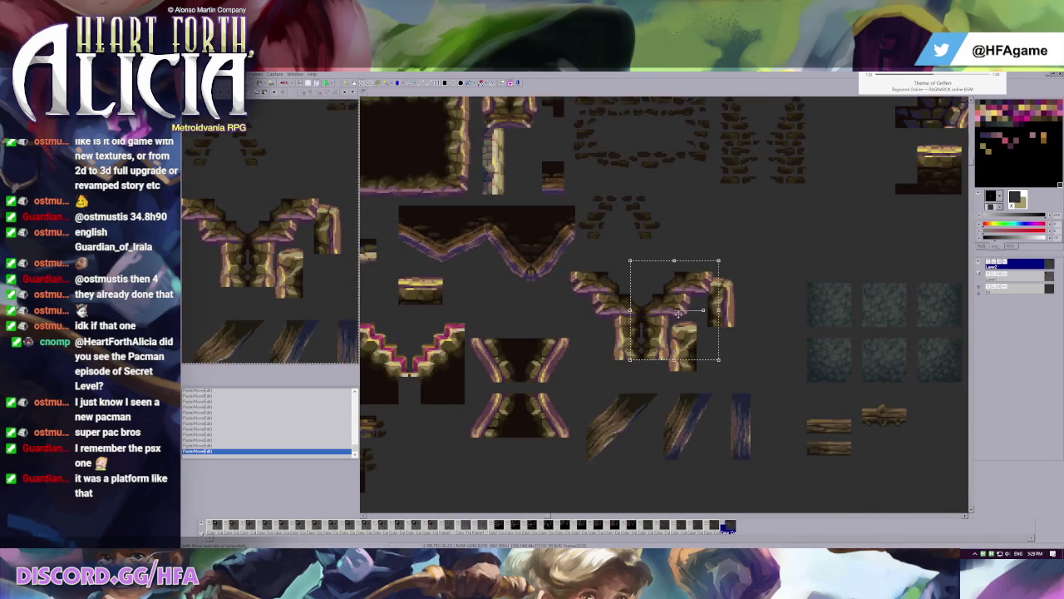
pyautogui.scroll(1, 669, 297)
pyautogui.scroll(-1, 669, 297)
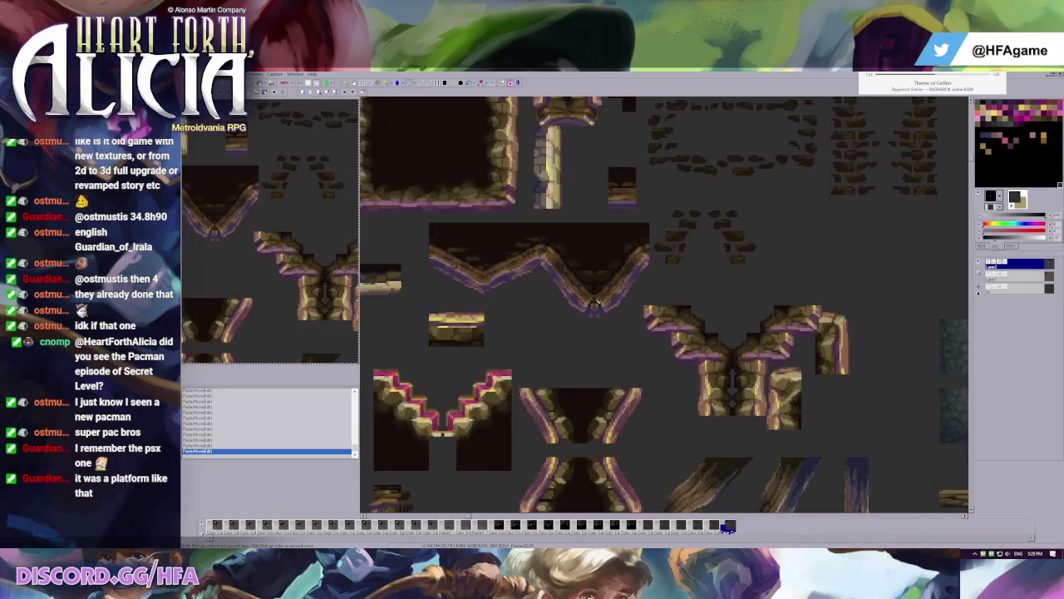
pyautogui.scroll(-1, 670, 297)
pyautogui.scroll(1, 572, 237)
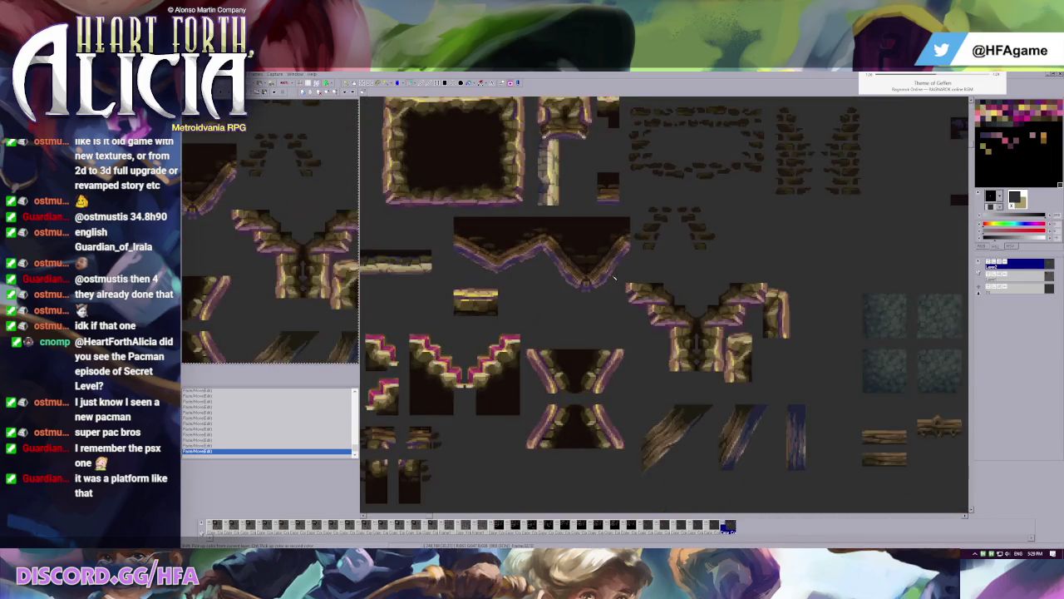
pyautogui.scroll(-1, 572, 237)
pyautogui.scroll(1, 572, 237)
pyautogui.scroll(1, 572, 237)
pyautogui.scroll(1, 619, 262)
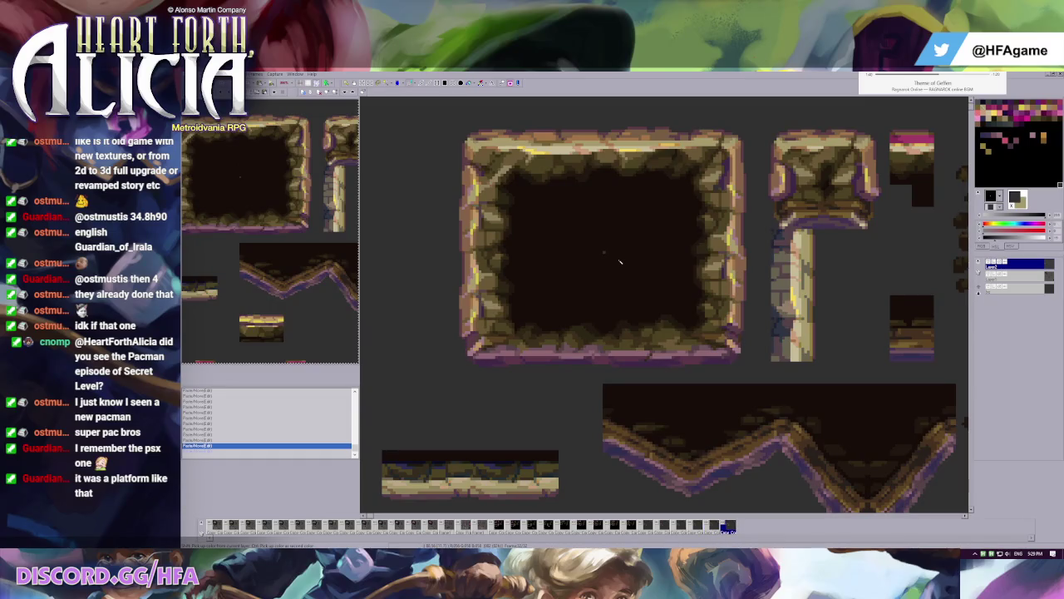
# - Paint dark purple pixels on the large frame's lower-left corner
pyautogui.scroll(1, 551, 307)
pyautogui.scroll(1, 566, 320)
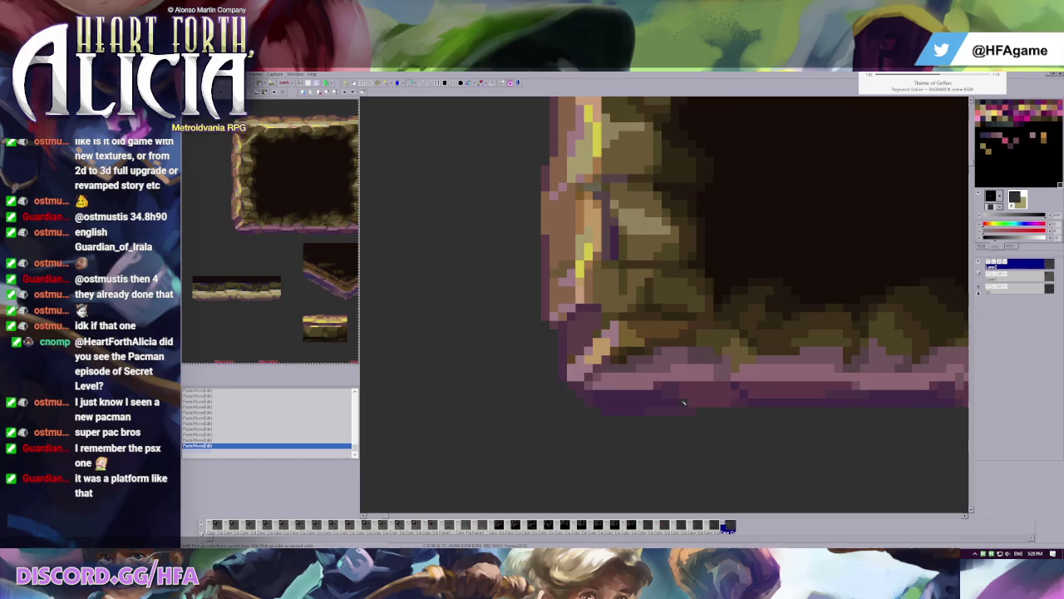
pyautogui.click(582, 317)
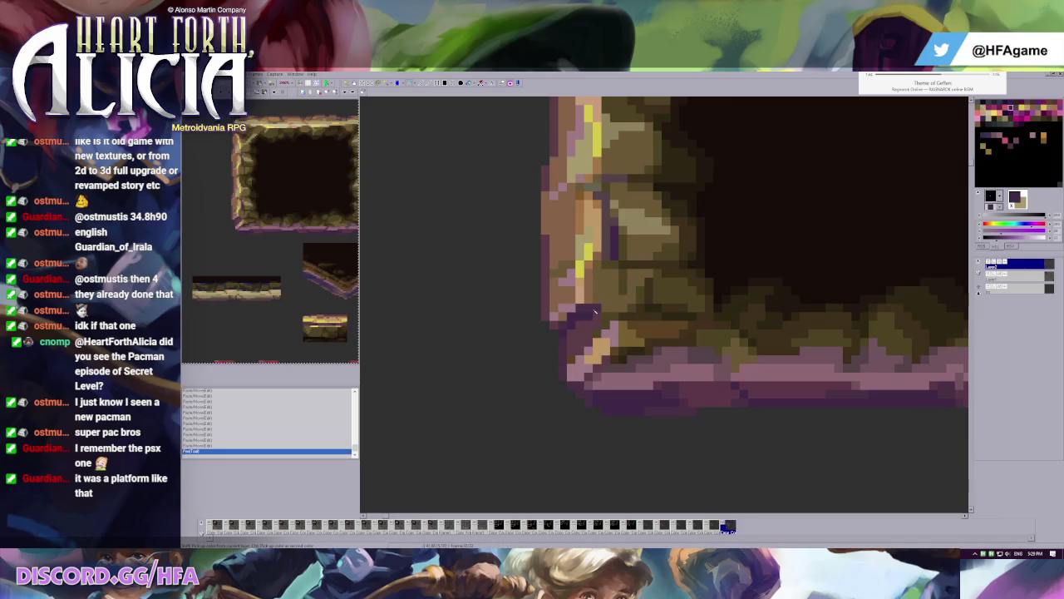
pyautogui.click(571, 315)
# - Move the pillar piece off the T-shaped tile, undoing a trial placement at the frame corner
pyautogui.scroll(-1, 572, 317)
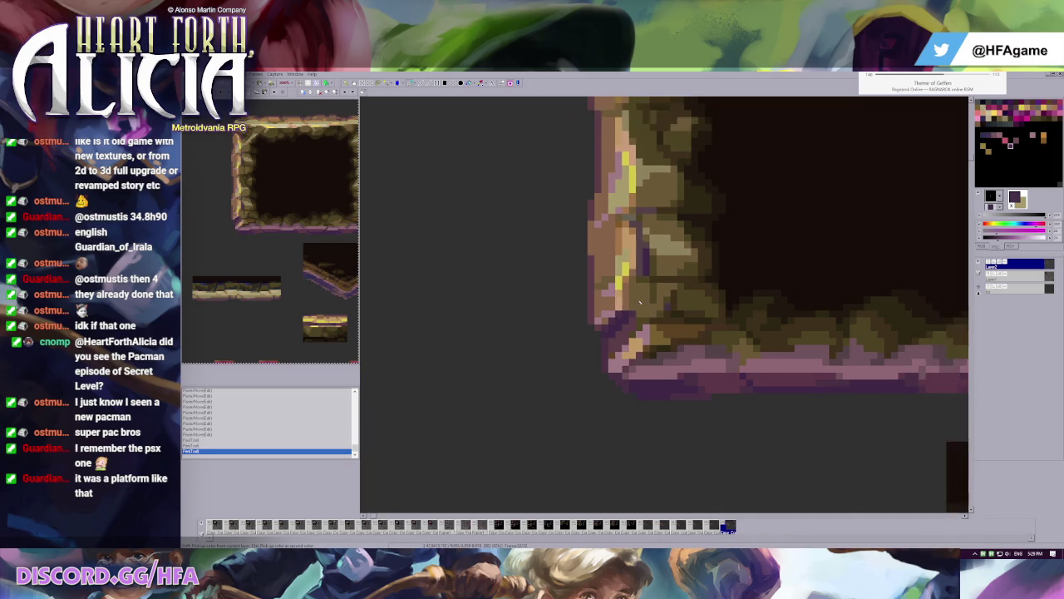
pyautogui.scroll(-2, 572, 300)
pyautogui.scroll(-1, 570, 287)
pyautogui.scroll(-1, 570, 275)
pyautogui.scroll(-1, 565, 250)
pyautogui.scroll(-1, 549, 212)
pyautogui.scroll(-1, 867, 254)
pyautogui.click(979, 262)
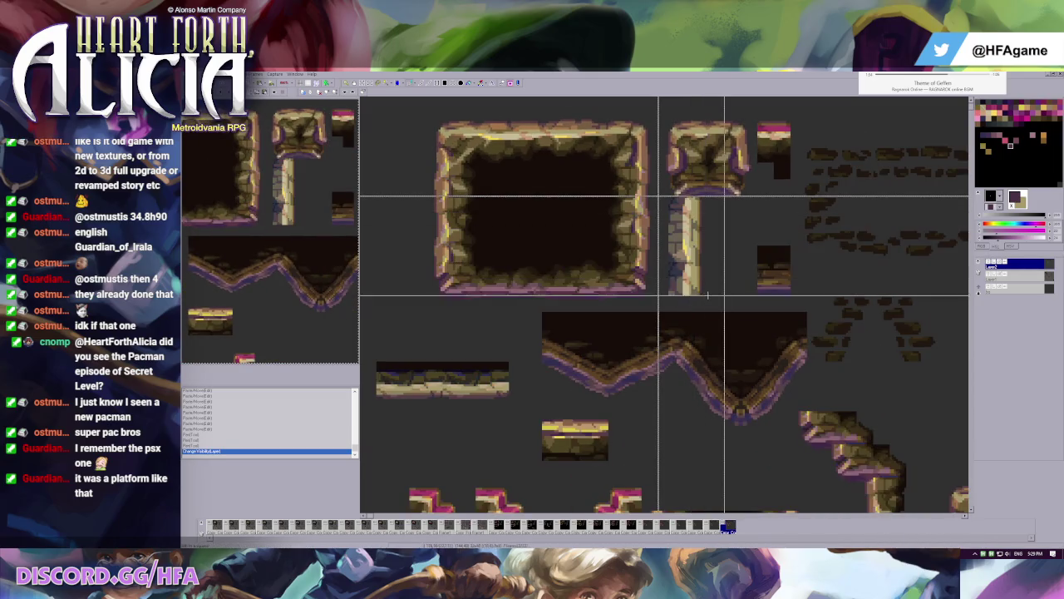
pyautogui.moveTo(670, 200); pyautogui.dragTo(701, 174)
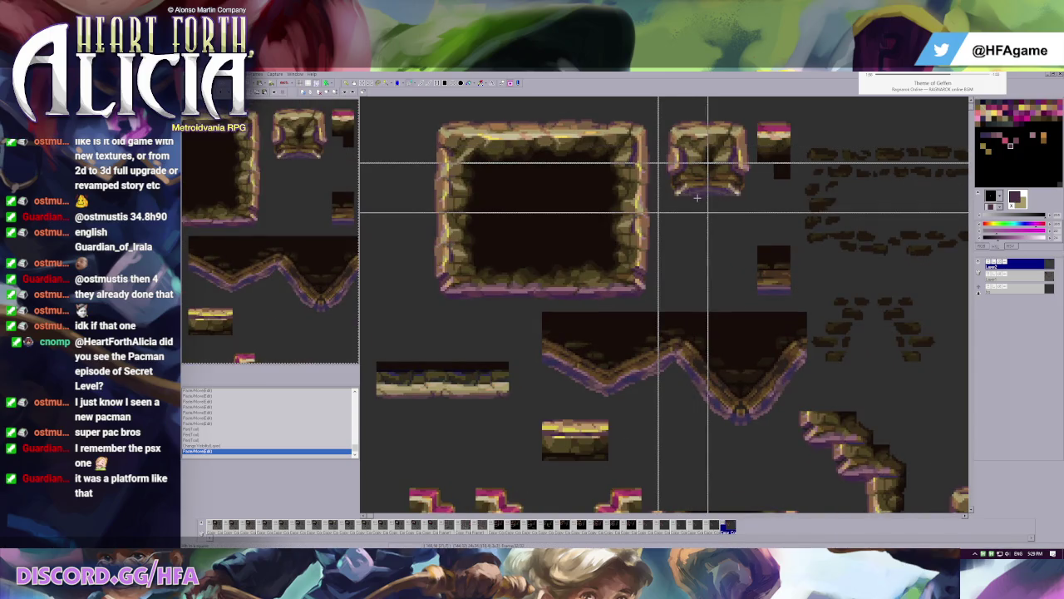
pyautogui.moveTo(696, 197)
pyautogui.mouseDown()
pyautogui.moveTo(462, 280)
pyautogui.moveTo(416, 283)
pyautogui.mouseUp()
pyautogui.hotkey('ctrl', 'z')
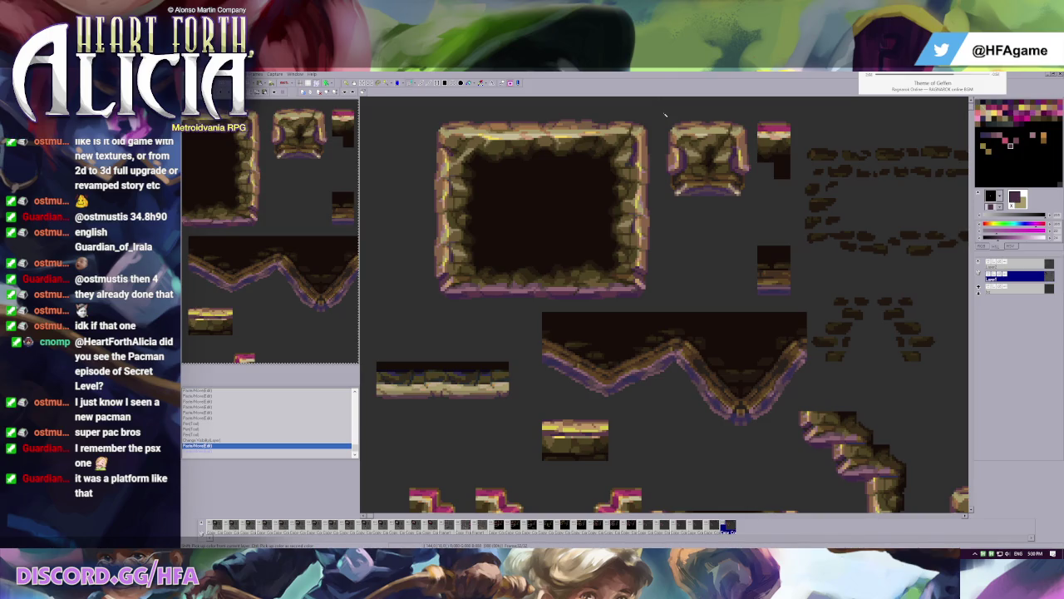
# - Turn on the pixel grid, undoing trial moves of the adjacent tile and frame edge
pyautogui.moveTo(658, 161); pyautogui.dragTo(756, 96)
pyautogui.moveTo(734, 148); pyautogui.dragTo(734, 265)
pyautogui.hotkey('ctrl', 'z')
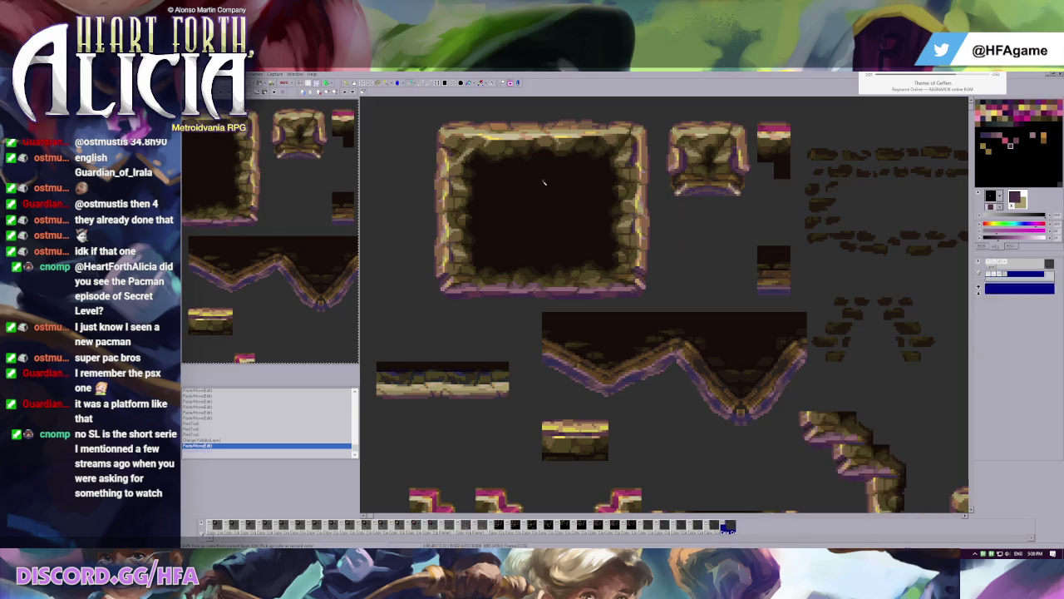
pyautogui.hotkey('ctrl', 'g')
pyautogui.moveTo(435, 204)
pyautogui.mouseDown()
pyautogui.moveTo(466, 254)
pyautogui.moveTo(490, 251)
pyautogui.moveTo(401, 241)
pyautogui.mouseUp()
pyautogui.hotkey('ctrl', 'z')
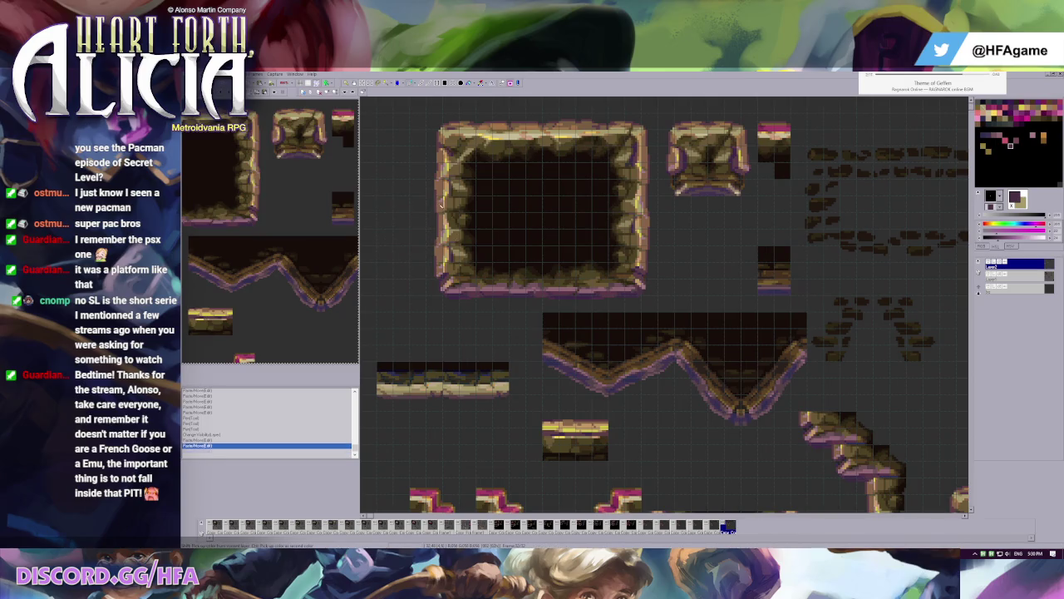
# - Hide the top layer, flood-fill away the dark block beside the left wall piece, and re-show the layer
pyautogui.scroll(1, 478, 222)
pyautogui.scroll(1, 478, 222)
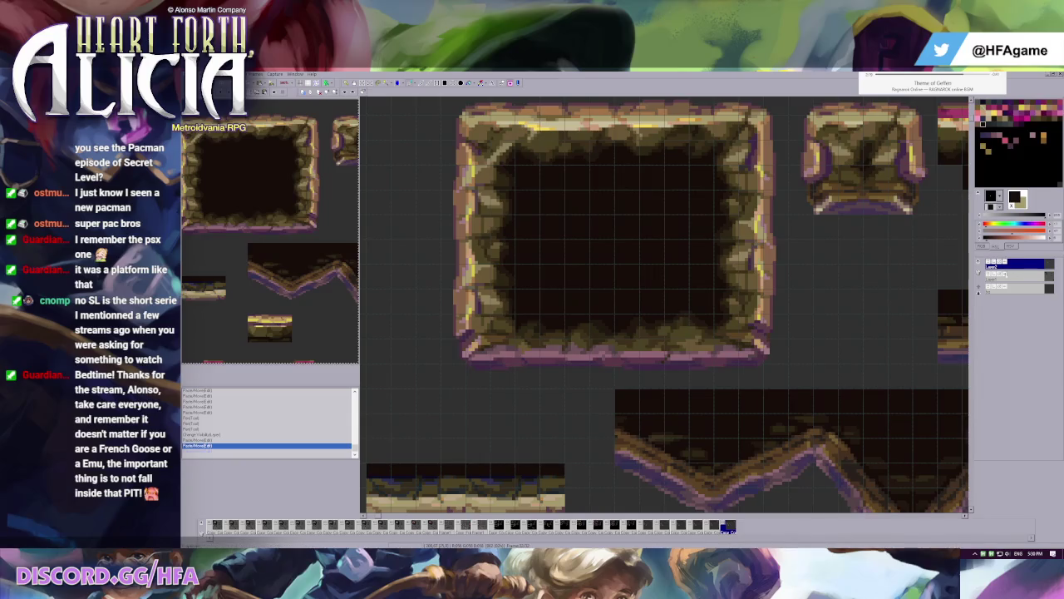
pyautogui.press('h')
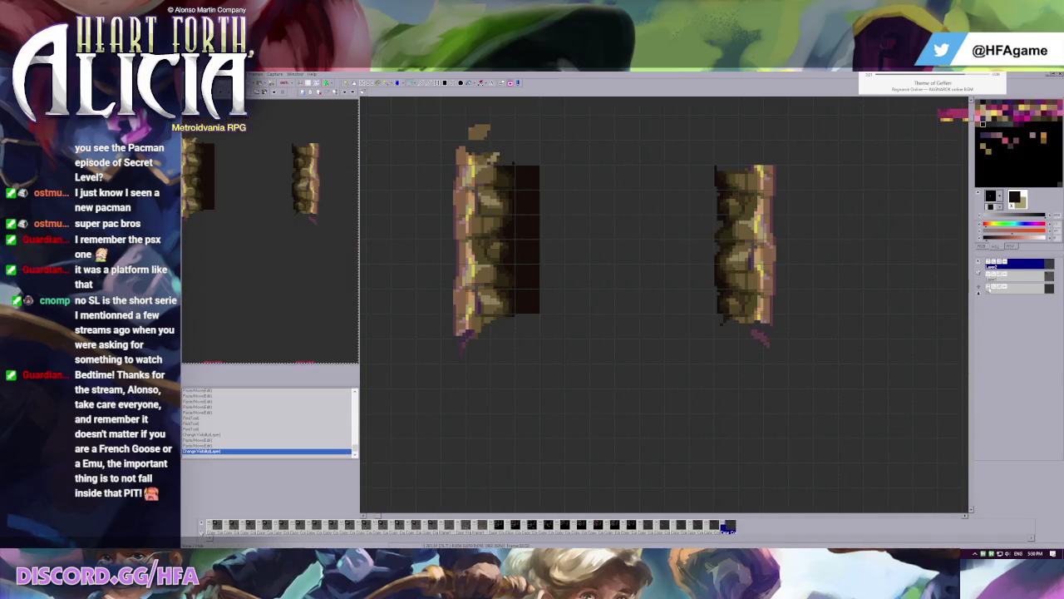
pyautogui.press('Down')
pyautogui.press('Down')
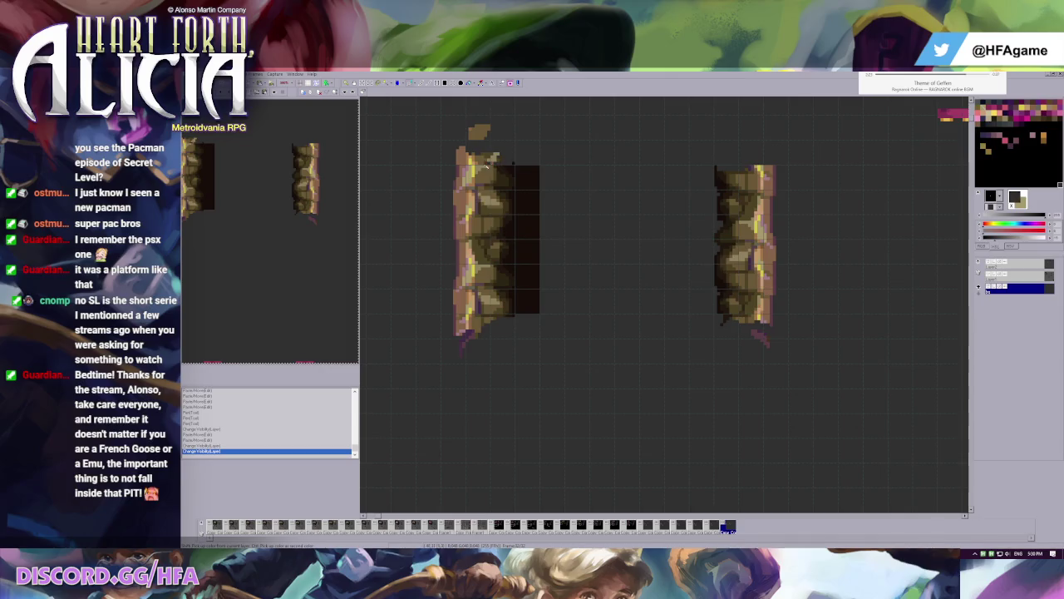
pyautogui.click(583, 266)
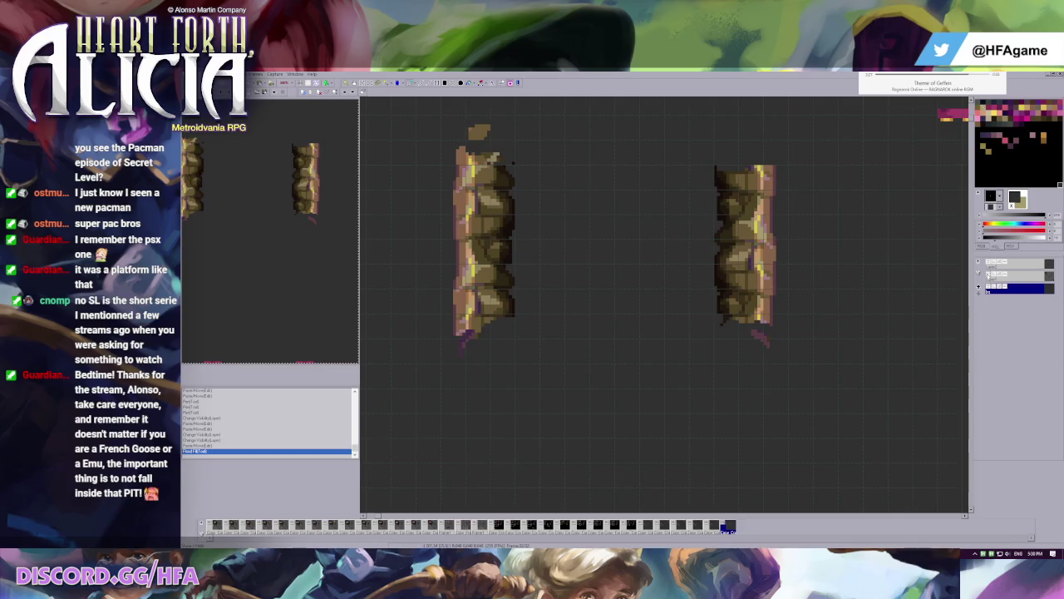
pyautogui.click(1016, 277)
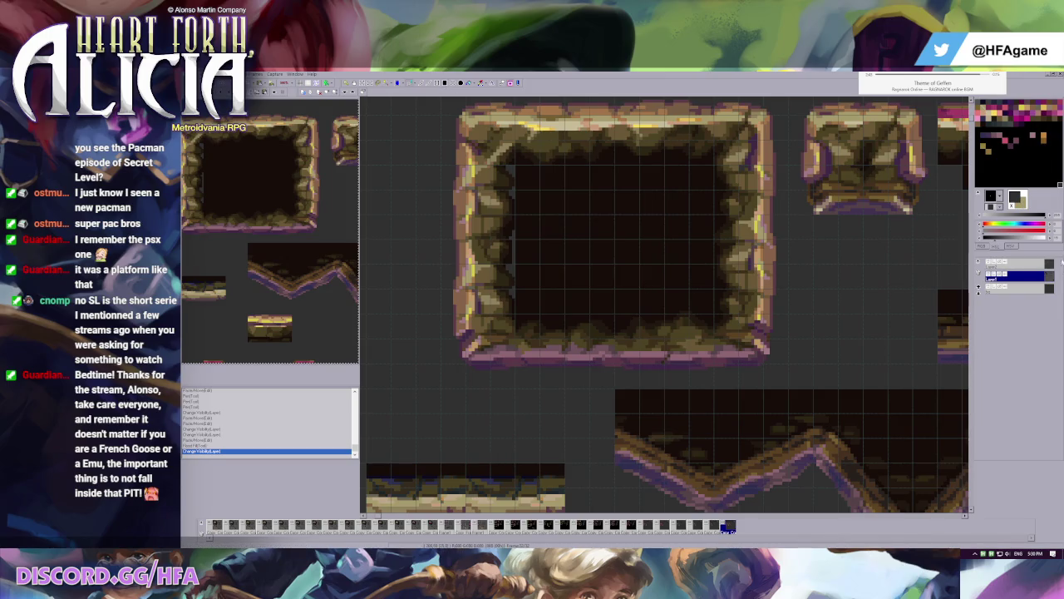
# - Show only the pillar layer and zoom in on the left pillar
pyautogui.click(990, 276)
pyautogui.click(998, 263)
pyautogui.scroll(3, 655, 311)
pyautogui.moveTo(655, 310); pyautogui.dragTo(595, 271)
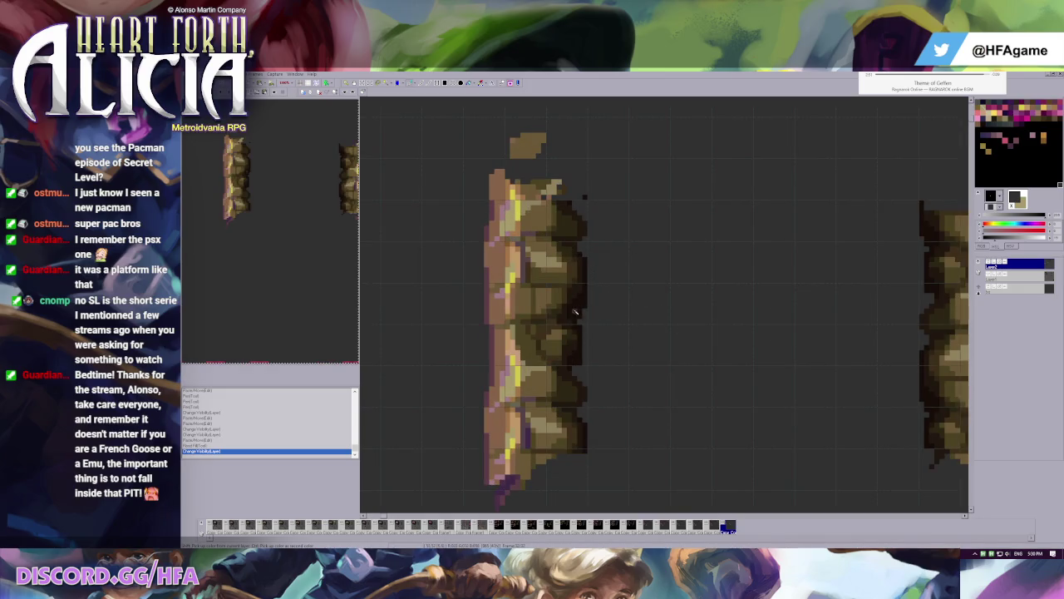
# - Sample a dark colour and paint a dark edge down the pillar's right strip
pyautogui.rightClick(575, 205)
pyautogui.click(580, 202)
pyautogui.keyDown('shift'); pyautogui.click(586, 217); pyautogui.keyUp('shift')
pyautogui.keyDown('shift'); pyautogui.click(587, 242); pyautogui.keyUp('shift')
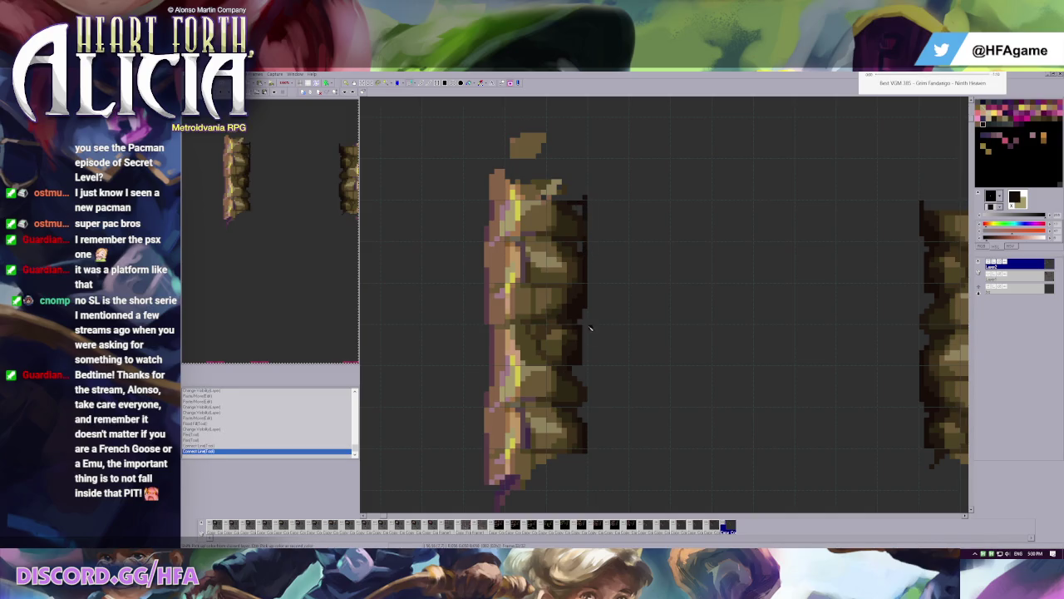
pyautogui.keyDown('shift'); pyautogui.click(587, 387); pyautogui.keyUp('shift')
pyautogui.keyDown('shift'); pyautogui.click(587, 426); pyautogui.keyUp('shift')
pyautogui.click(585, 406)
pyautogui.click(582, 316)
pyautogui.click(580, 206)
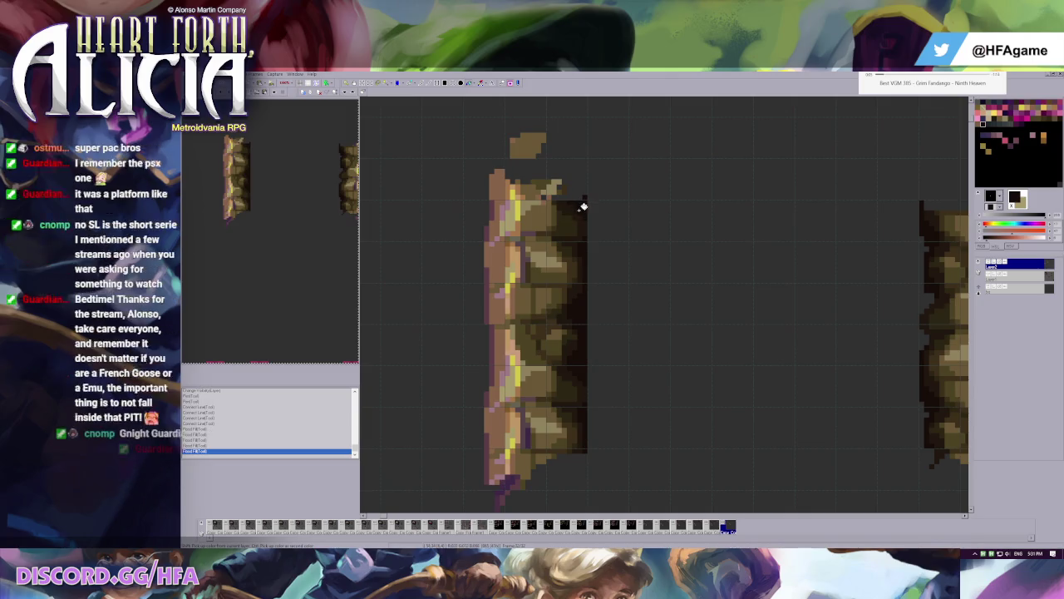
pyautogui.click(573, 232)
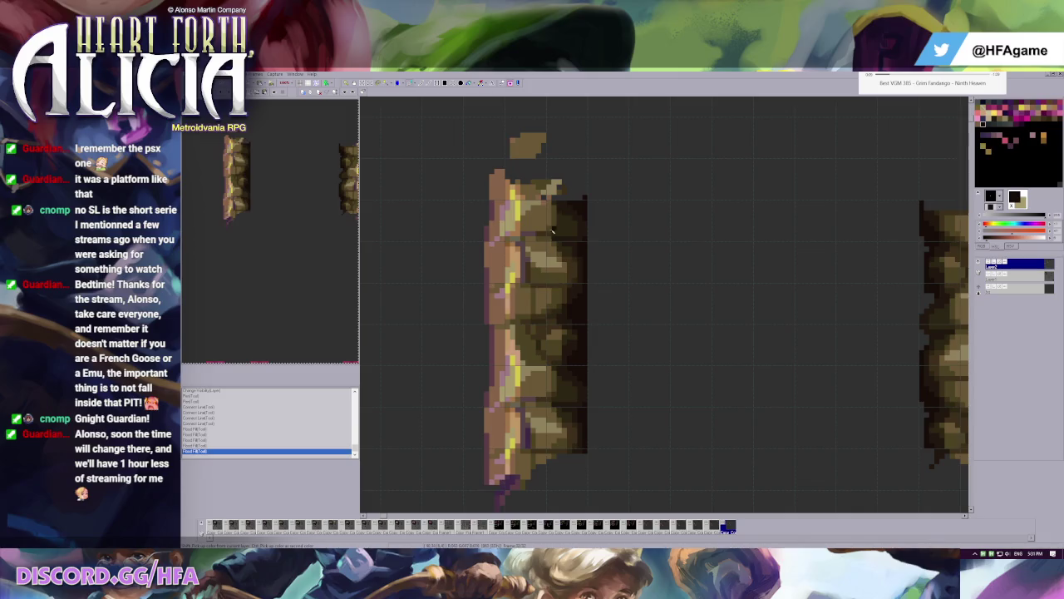
# - Marquee-select the whole left pillar, then deselect it
pyautogui.scroll(-2, 623, 254)
pyautogui.scroll(2, 641, 297)
pyautogui.scroll(-1, 597, 296)
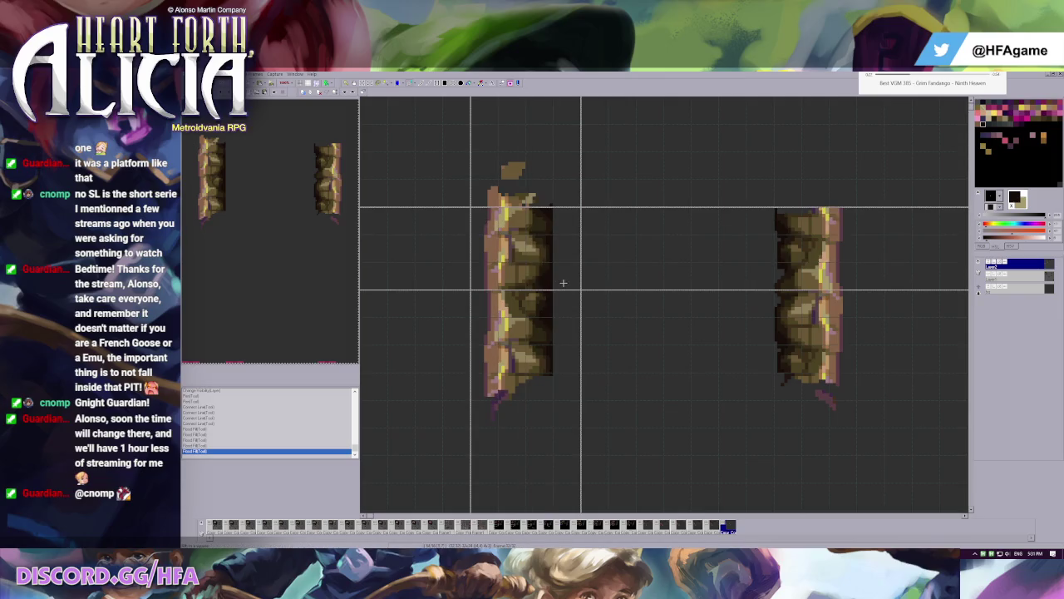
pyautogui.moveTo(471, 206); pyautogui.dragTo(554, 372)
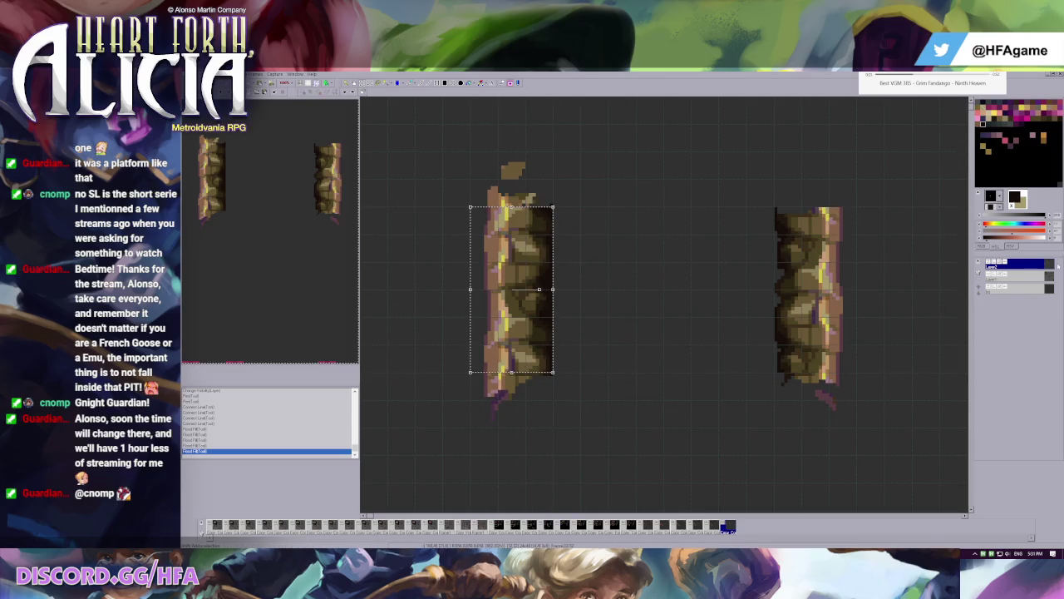
pyautogui.click(648, 292)
pyautogui.scroll(1, 647, 291)
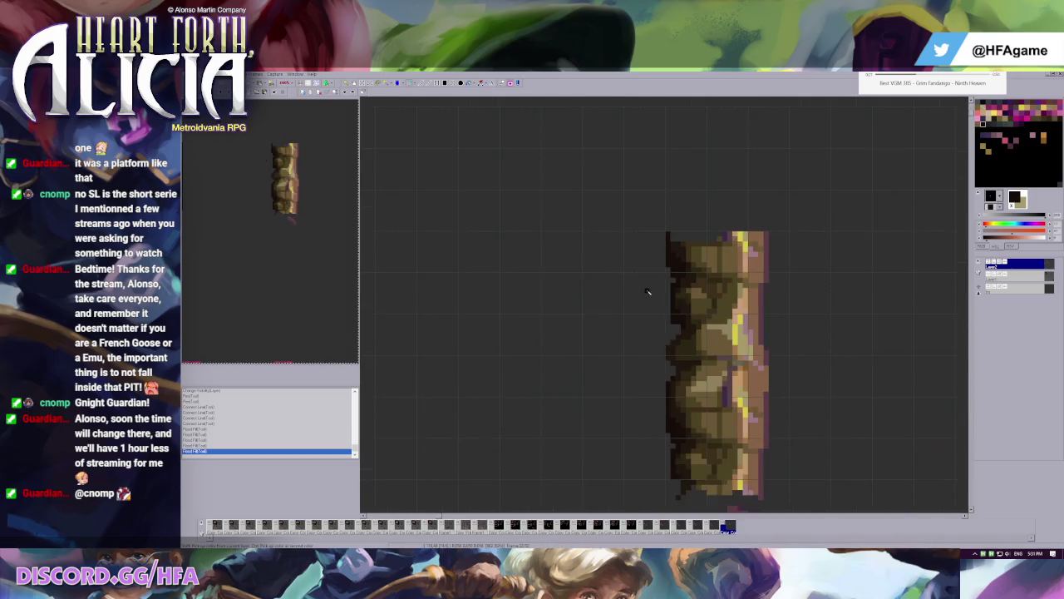
pyautogui.scroll(-2, 647, 292)
pyautogui.scroll(1, 585, 256)
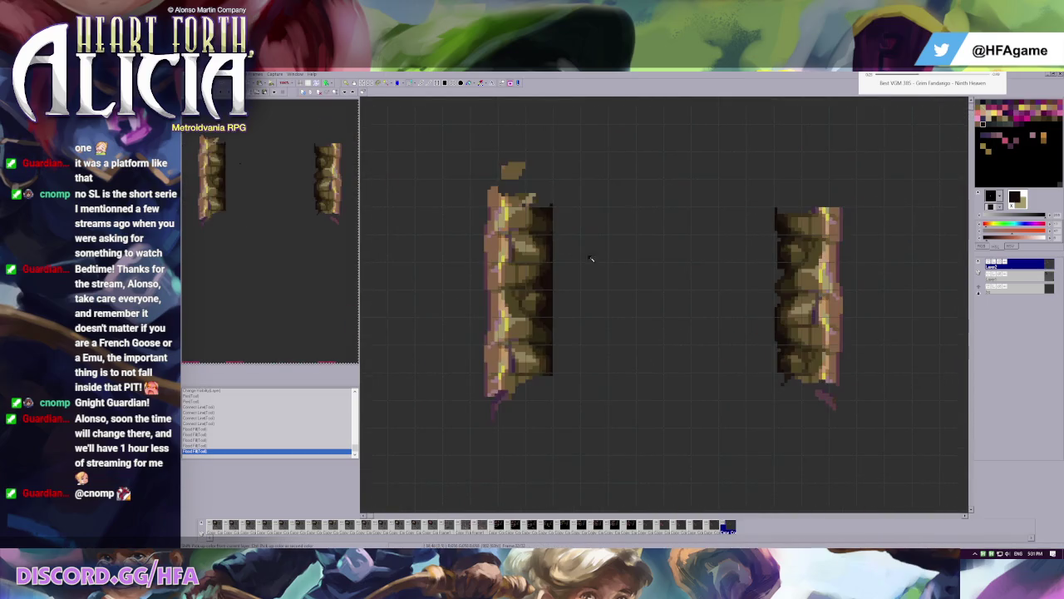
# - Set a darker secondary colour and draw a dark line on the right pillar
pyautogui.rightClick(778, 233)
pyautogui.click(777, 282)
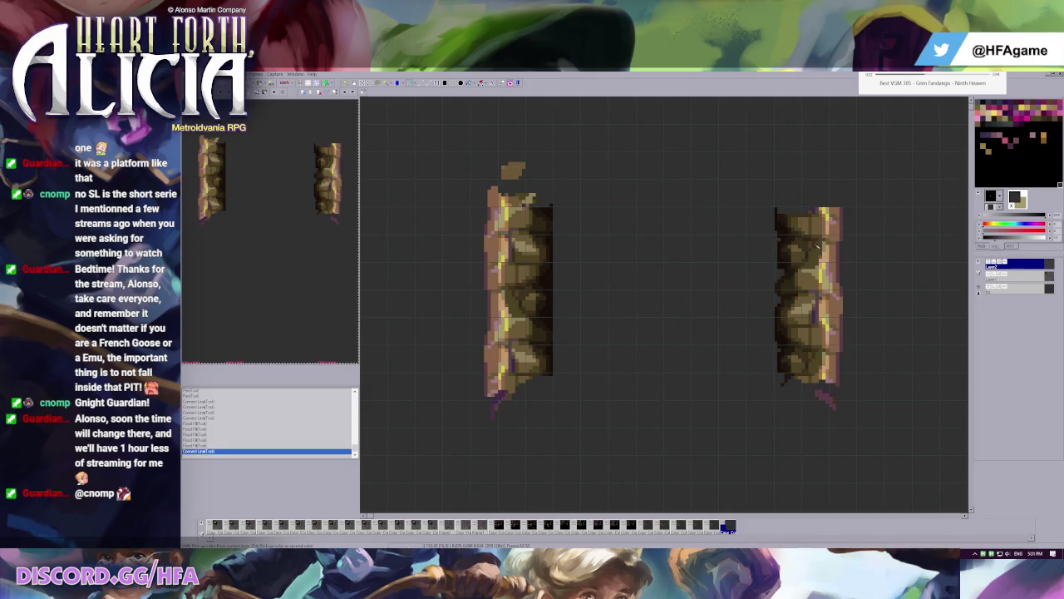
pyautogui.rightClick(777, 235)
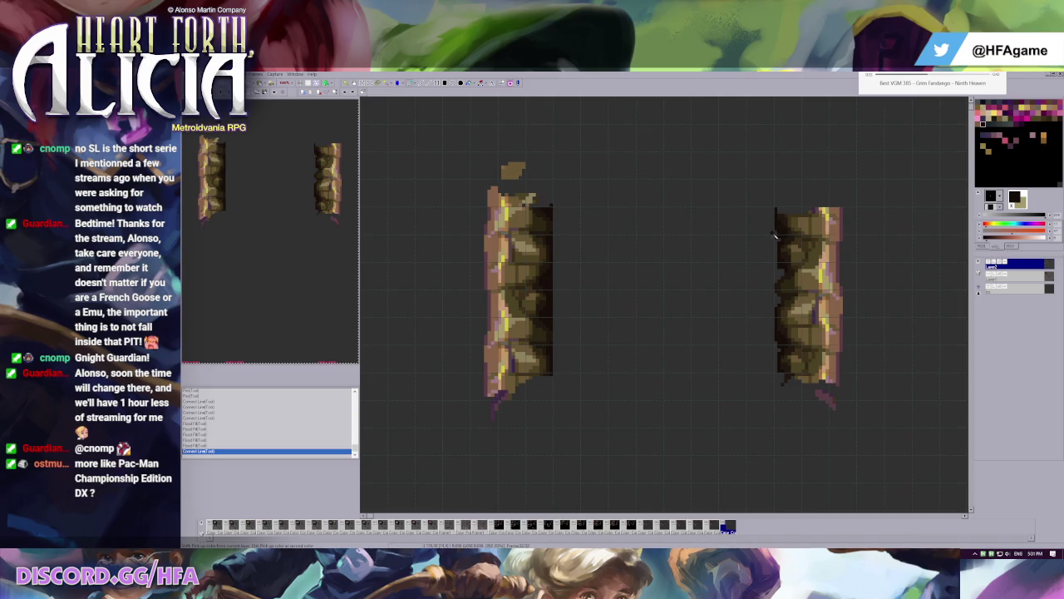
pyautogui.scroll(1, 668, 303)
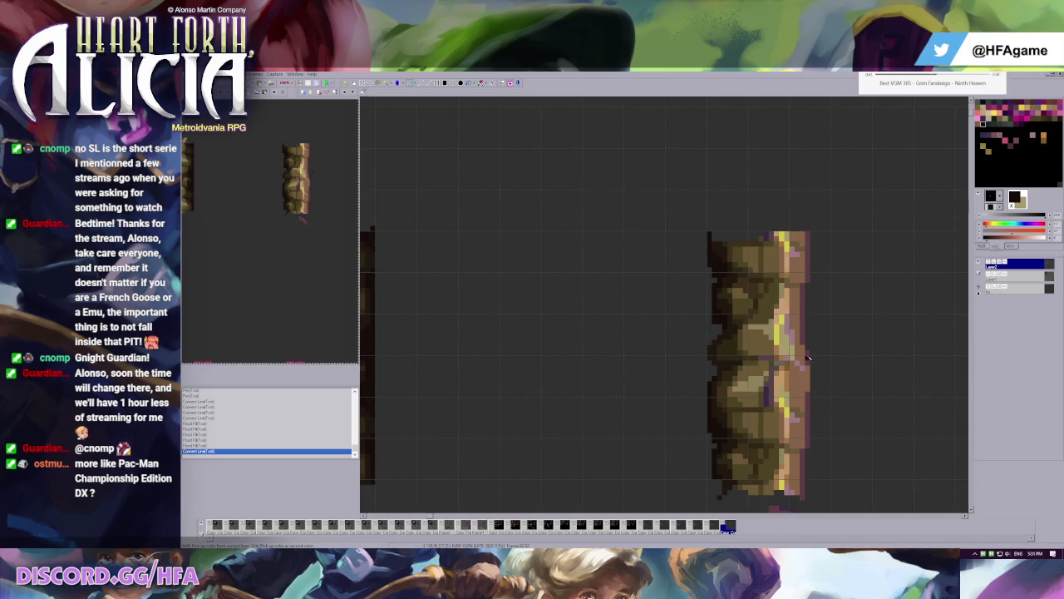
pyautogui.scroll(1, 682, 258)
# - Darken the pillar's left edge, flood-filling grey patches and extending it along the lower-left side
pyautogui.moveTo(544, 197); pyautogui.dragTo(553, 322)
pyautogui.click(552, 271)
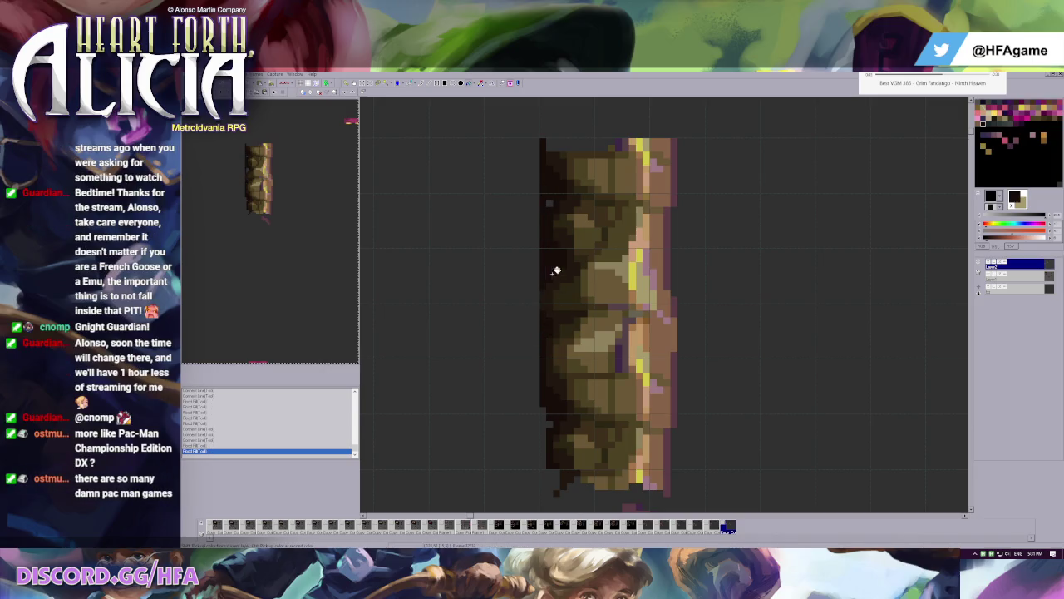
pyautogui.click(551, 202)
pyautogui.moveTo(543, 413); pyautogui.dragTo(541, 459)
pyautogui.click(543, 460)
pyautogui.click(550, 425)
pyautogui.scroll(-3, 556, 209)
pyautogui.scroll(1, 556, 208)
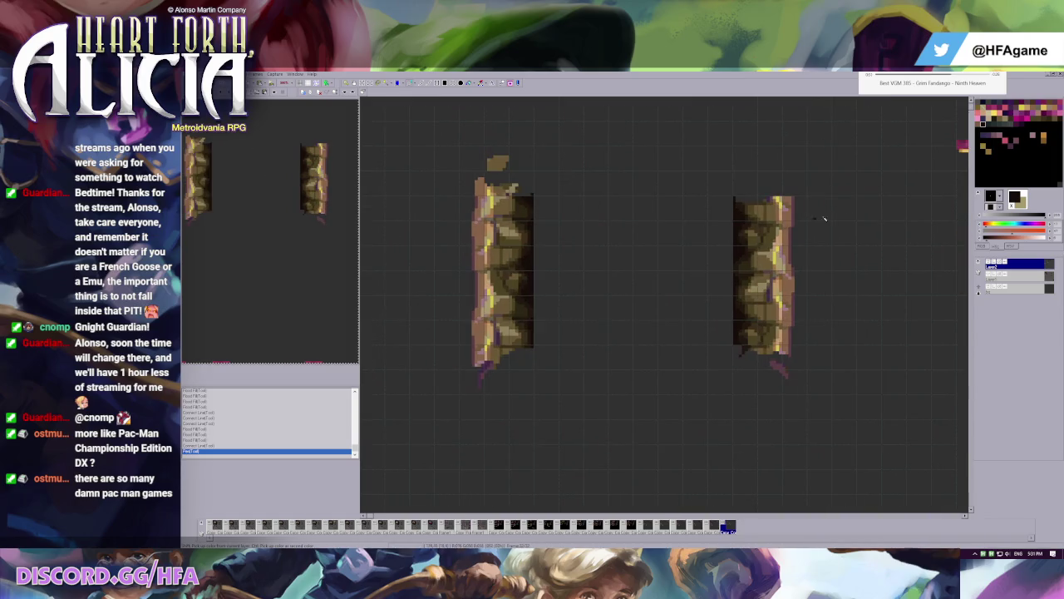
pyautogui.click(988, 274)
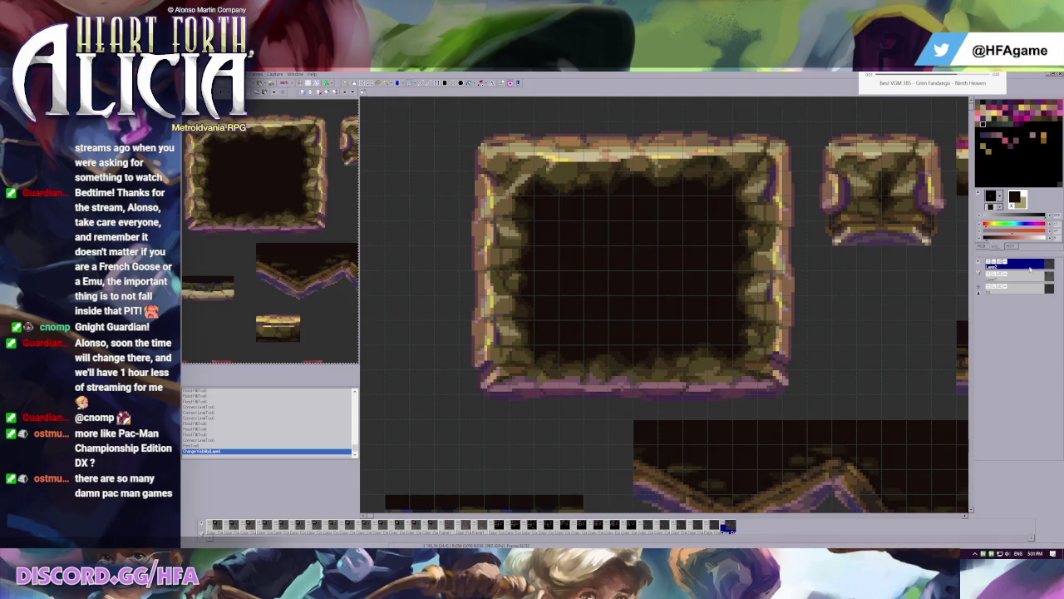
# - Toggle a layer's visibility off and on to compare the pillar art
pyautogui.scroll(2, 504, 322)
pyautogui.scroll(1, 504, 322)
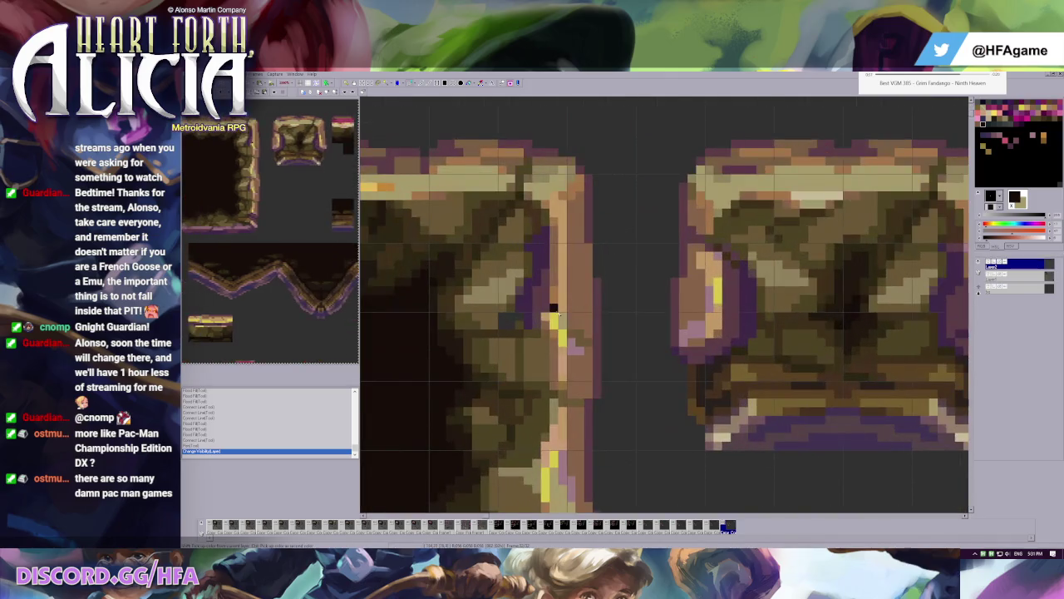
pyautogui.scroll(-2, 601, 268)
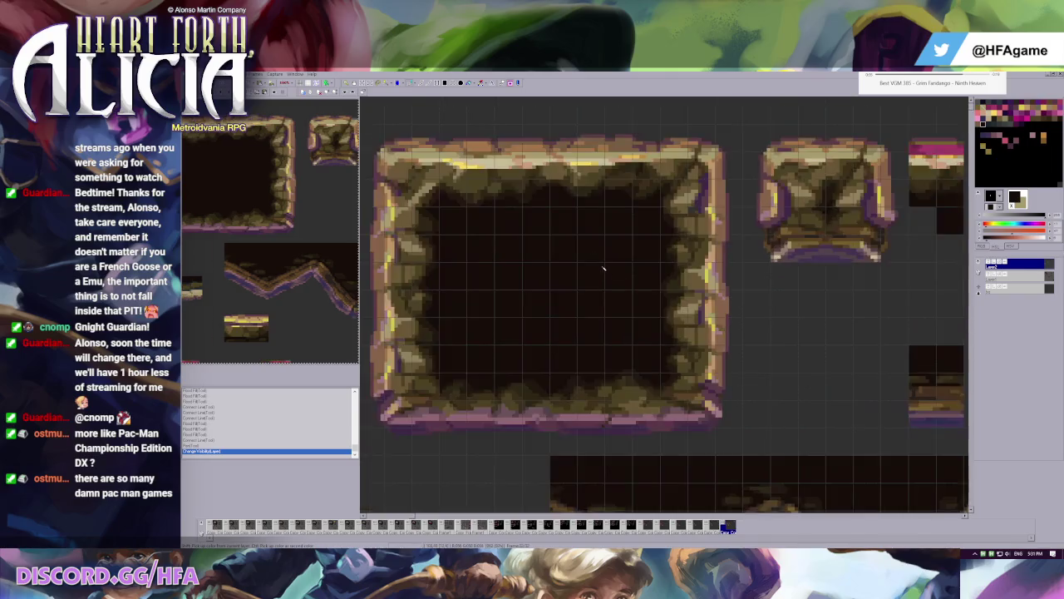
pyautogui.scroll(2, 659, 229)
pyautogui.scroll(1, 659, 229)
pyautogui.click(989, 263)
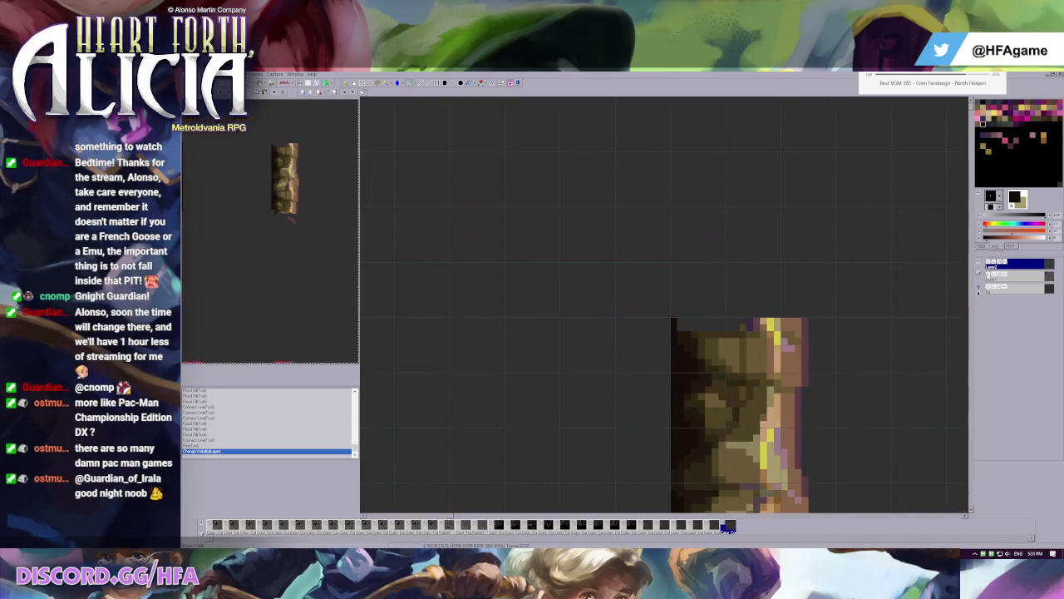
pyautogui.click(988, 263)
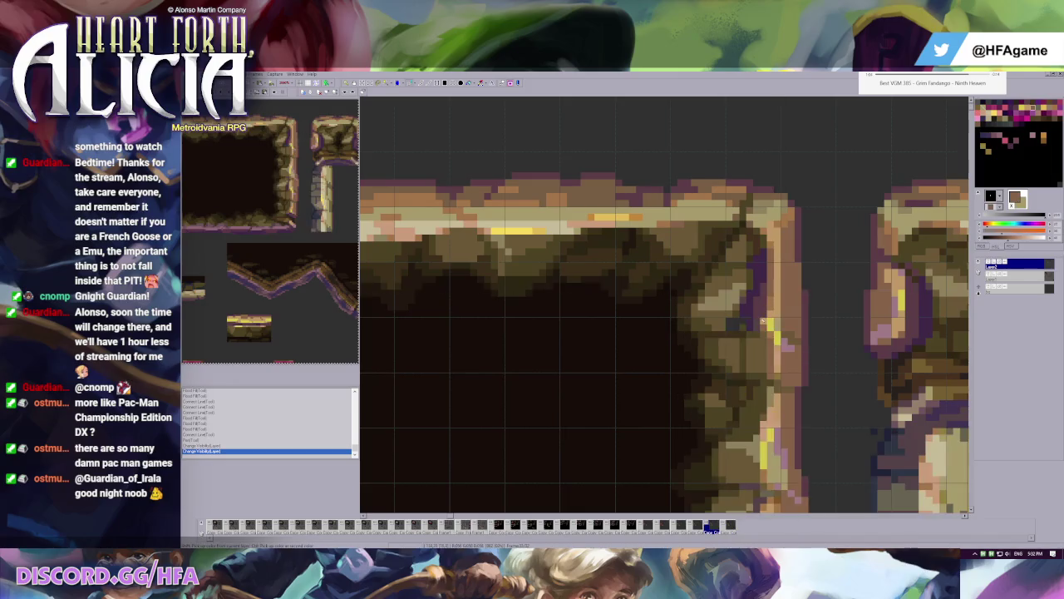
# - Marquee-select a patch of the large frame's right wall and paste it onto the other layer
pyautogui.moveTo(711, 317); pyautogui.dragTo(822, 359)
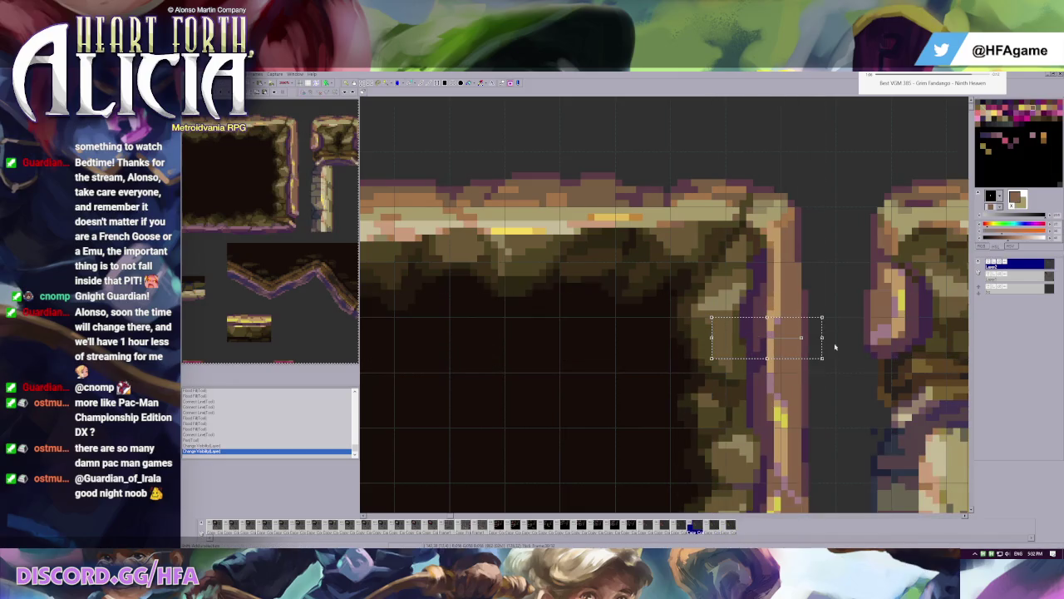
pyautogui.hotkey('ctrl', 'z')
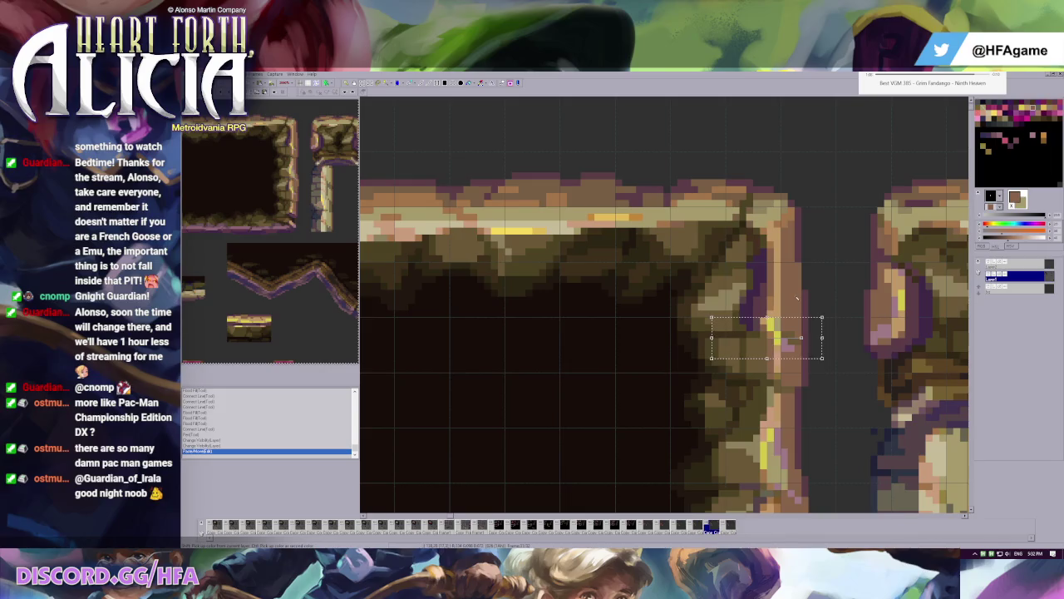
pyautogui.hotkey('ctrl', 'v')
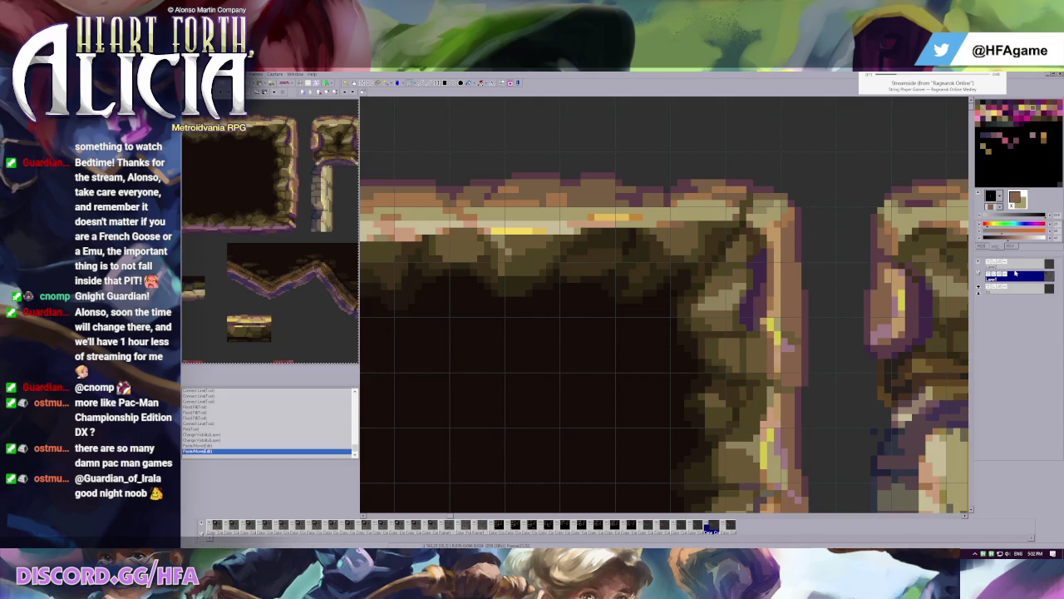
pyautogui.scroll(-1, 722, 300)
pyautogui.scroll(-2, 723, 299)
pyautogui.scroll(2, 653, 243)
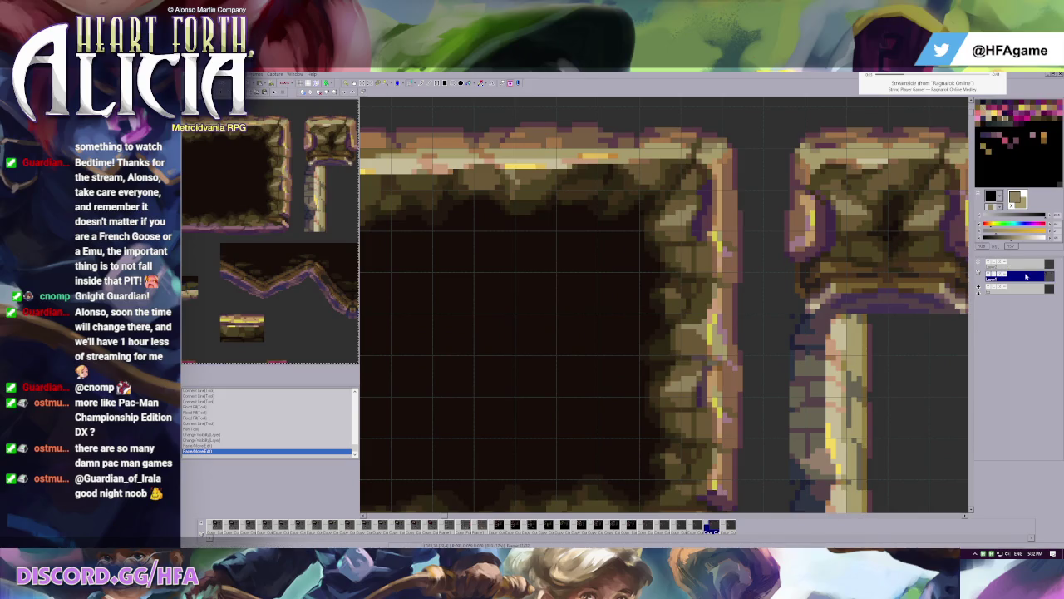
# - Flick the top layer's visibility to compare, then make it the active layer
pyautogui.click(989, 276)
pyautogui.click(988, 263)
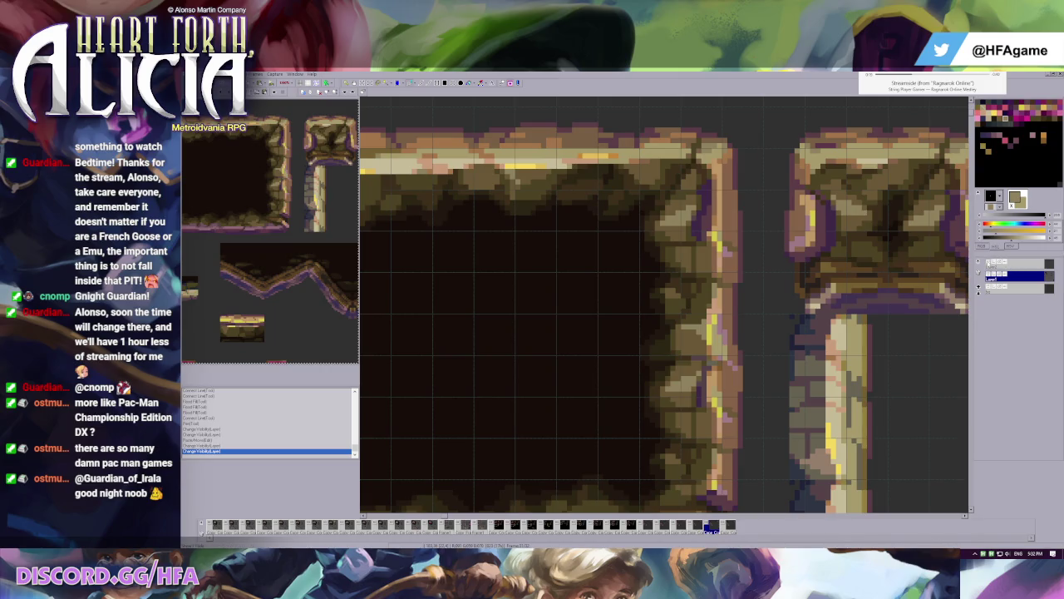
pyautogui.click(989, 263)
pyautogui.click(989, 263)
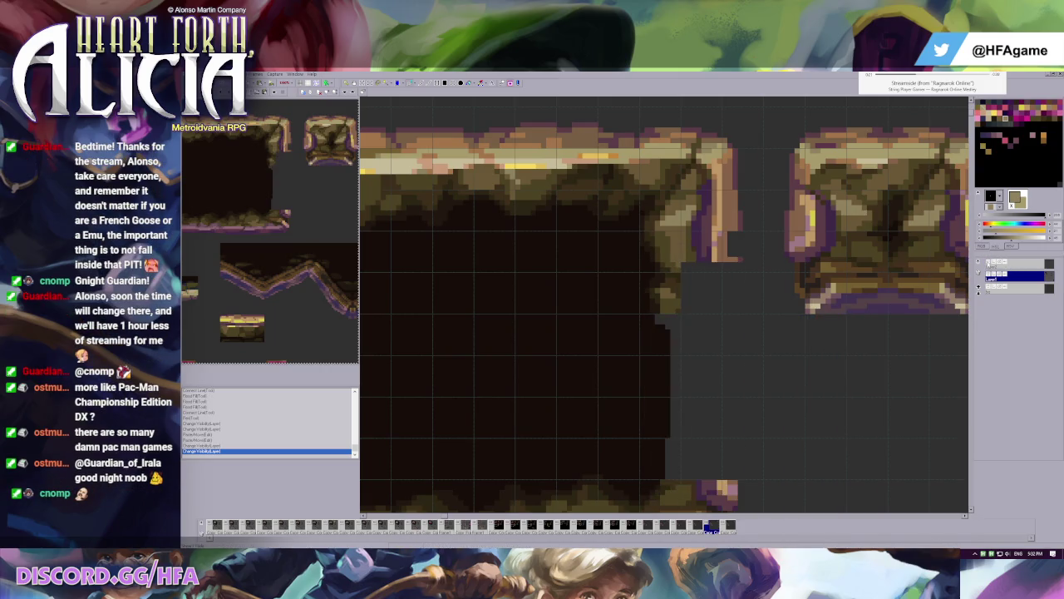
pyautogui.click(989, 264)
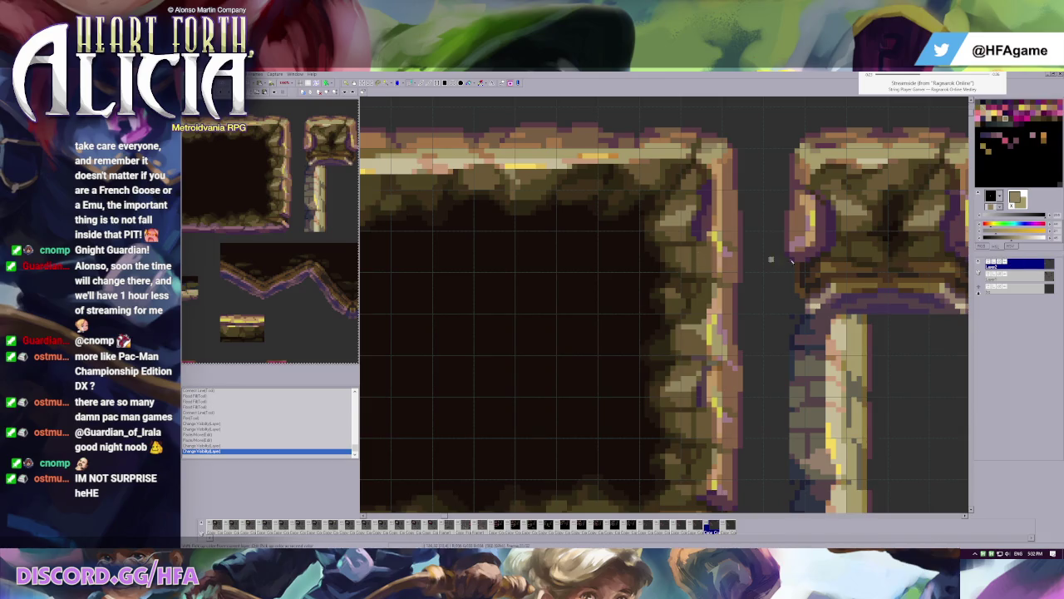
# - Sample the dark olive from the stone wall, draw a test pixel, then undo it
pyautogui.rightClick(695, 253)
pyautogui.click(689, 248)
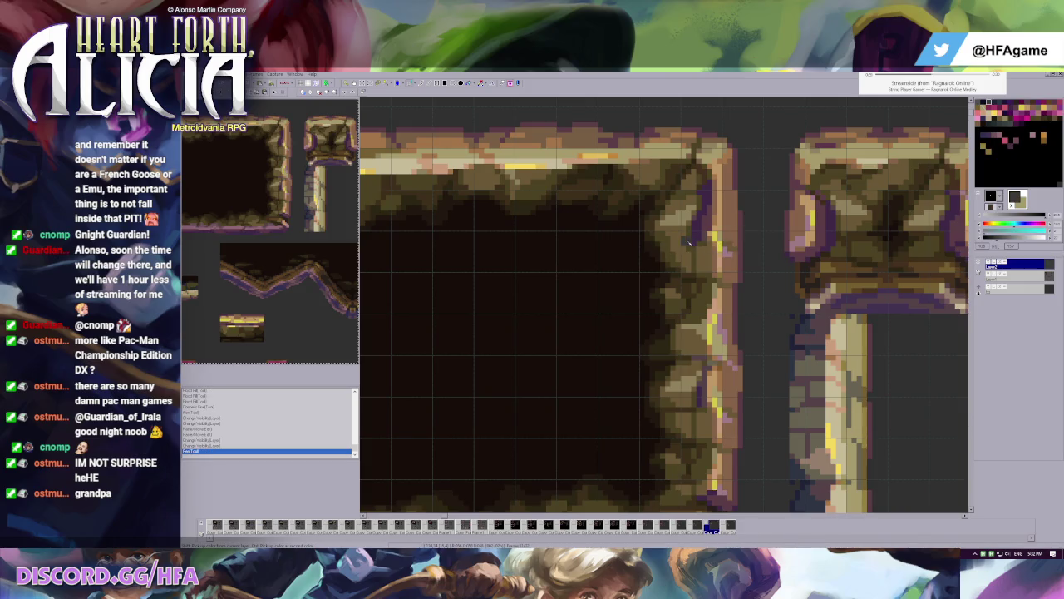
pyautogui.scroll(-1, 682, 241)
pyautogui.scroll(-1, 656, 236)
pyautogui.scroll(-1, 657, 236)
pyautogui.hotkey('ctrl', 'z')
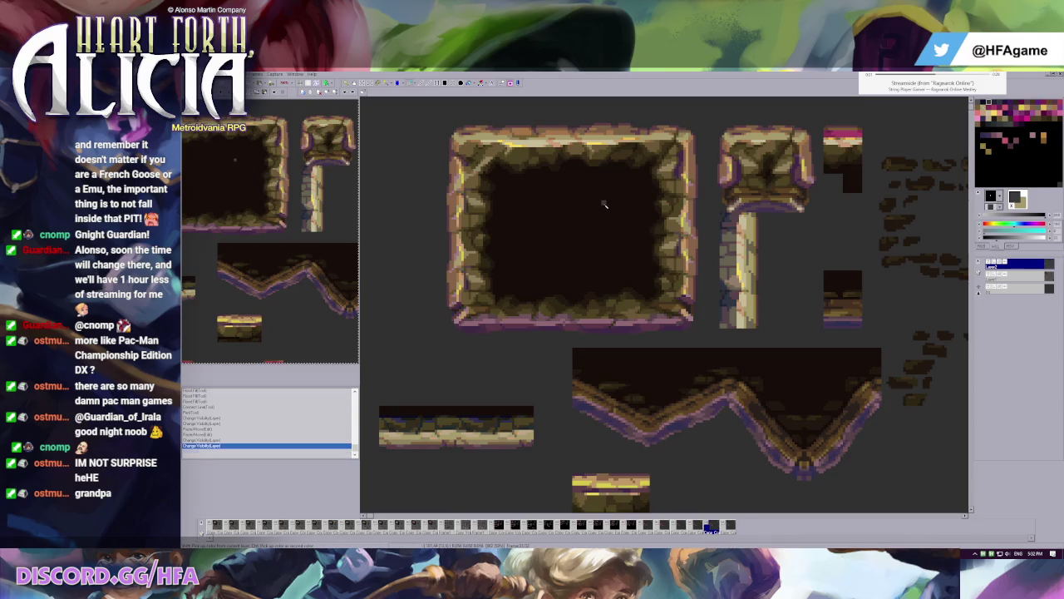
pyautogui.scroll(1, 702, 139)
pyautogui.scroll(2, 703, 139)
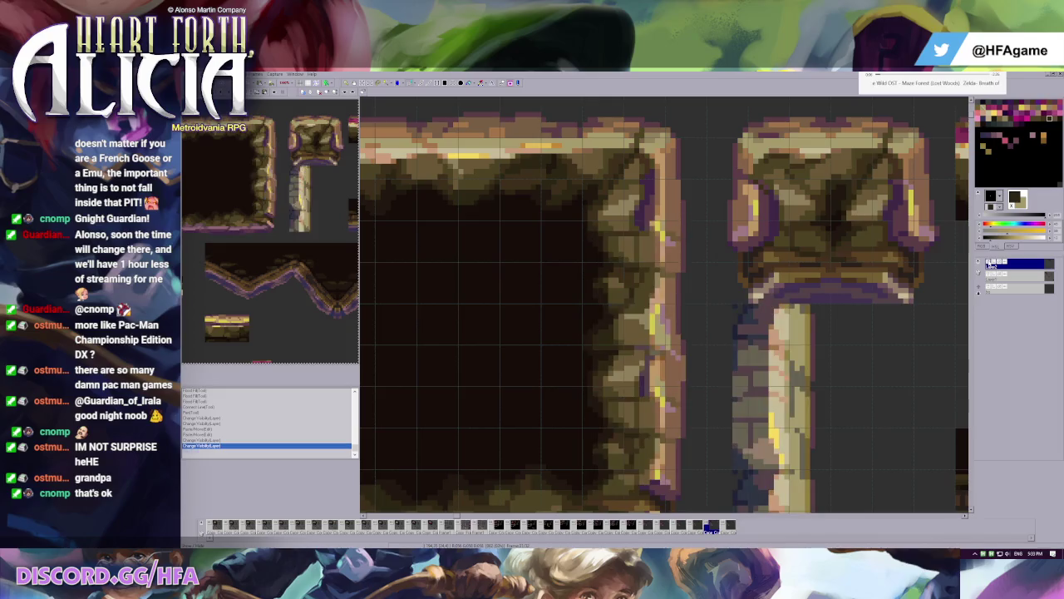
pyautogui.scroll(-1, 644, 276)
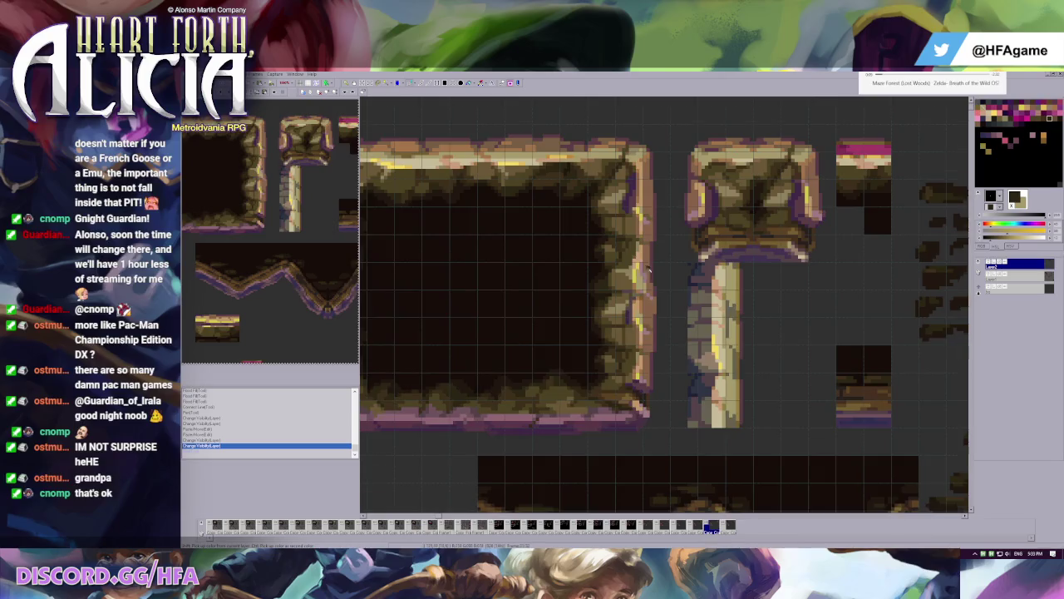
pyautogui.scroll(1, 661, 238)
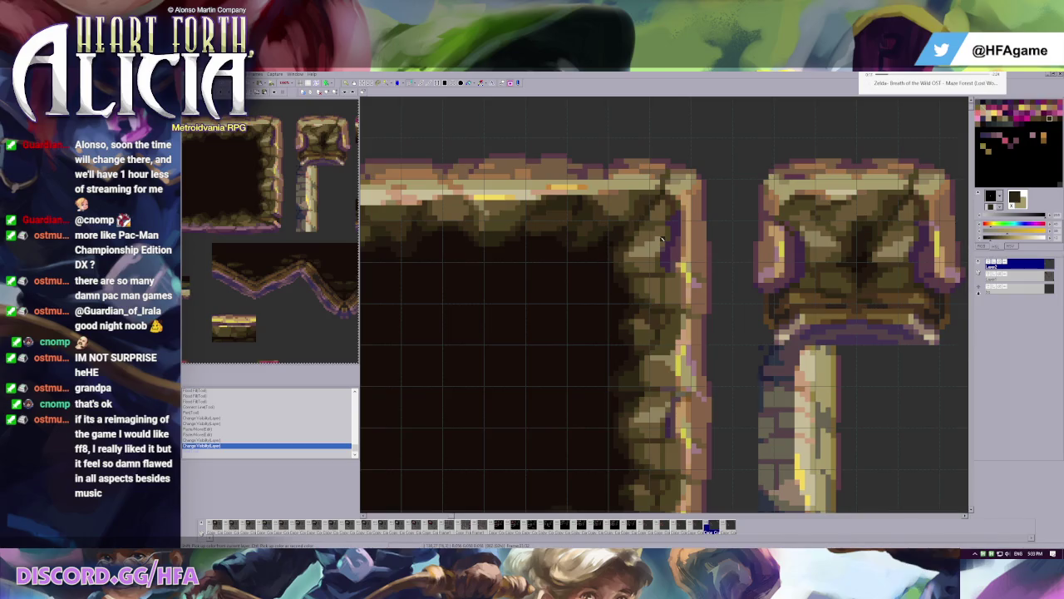
pyautogui.click(660, 239)
pyautogui.scroll(-3, 693, 281)
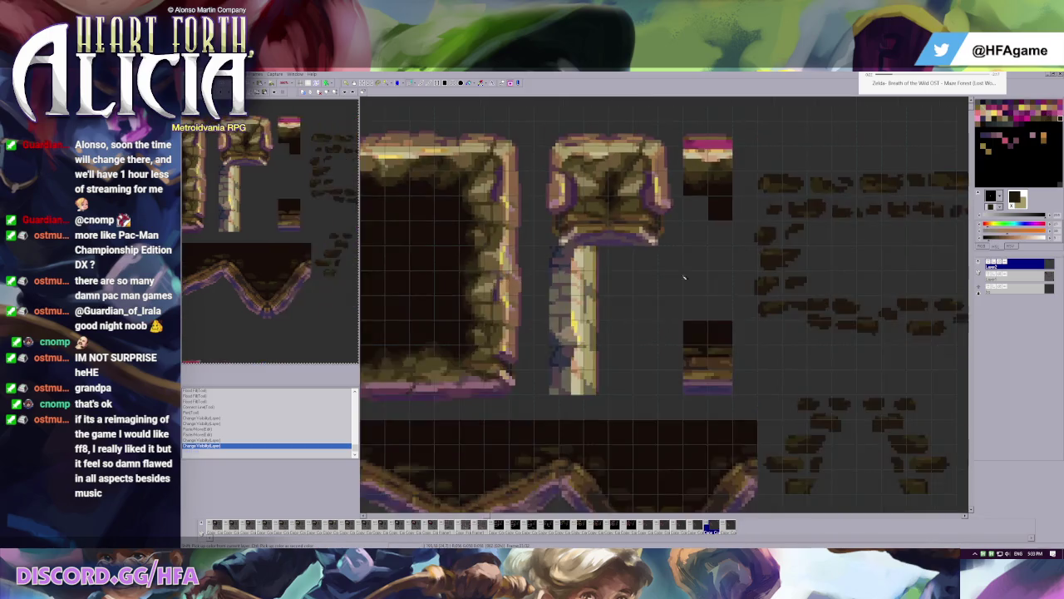
pyautogui.scroll(2, 632, 224)
pyautogui.scroll(1, 646, 221)
pyautogui.scroll(2, 746, 235)
pyautogui.scroll(1, 746, 235)
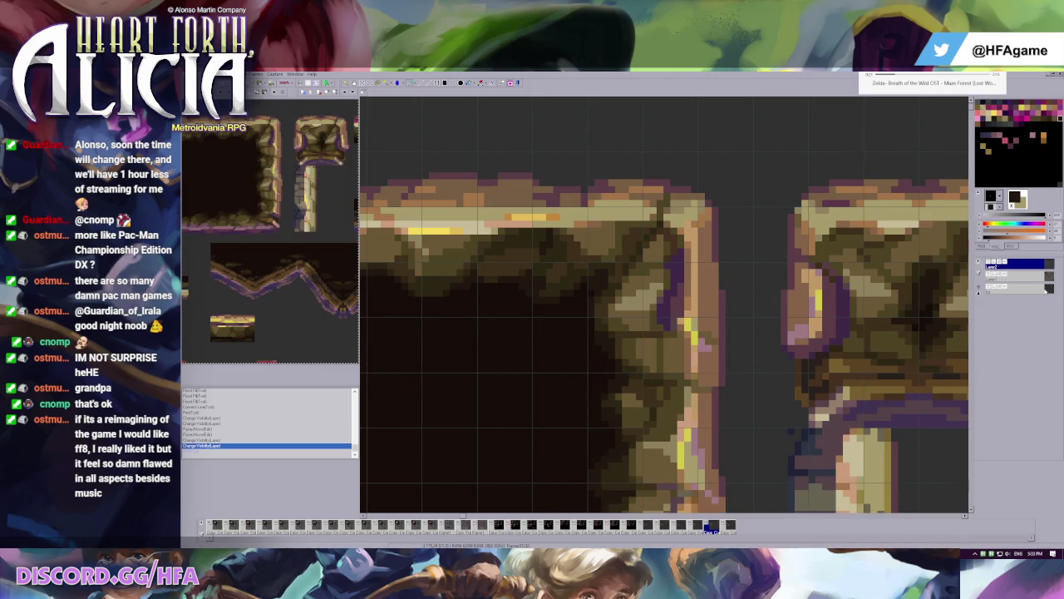
pyautogui.click(994, 275)
pyautogui.click(720, 296)
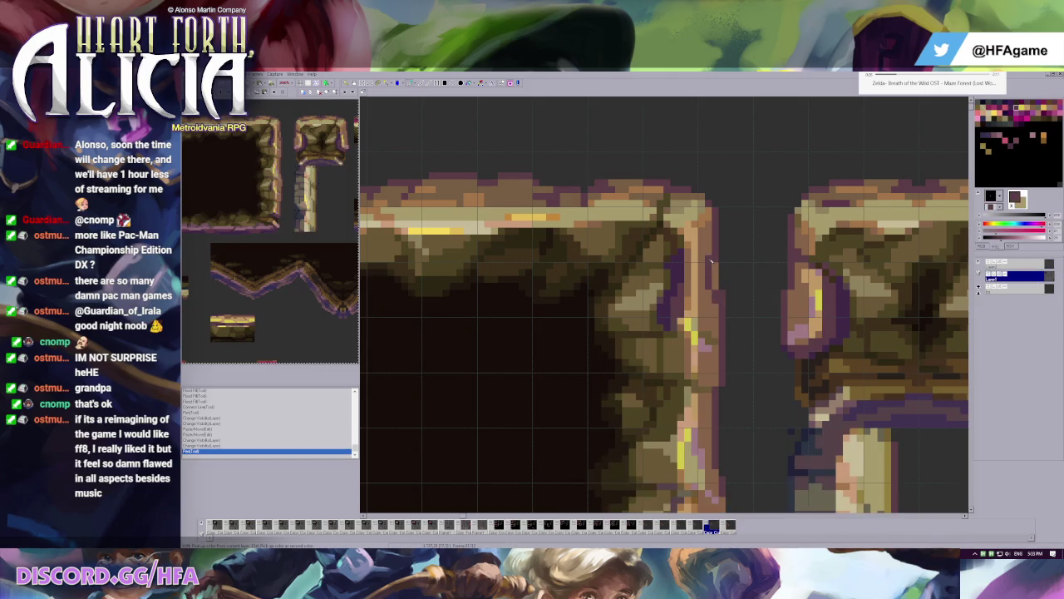
pyautogui.scroll(-1, 702, 255)
pyautogui.scroll(-1, 703, 254)
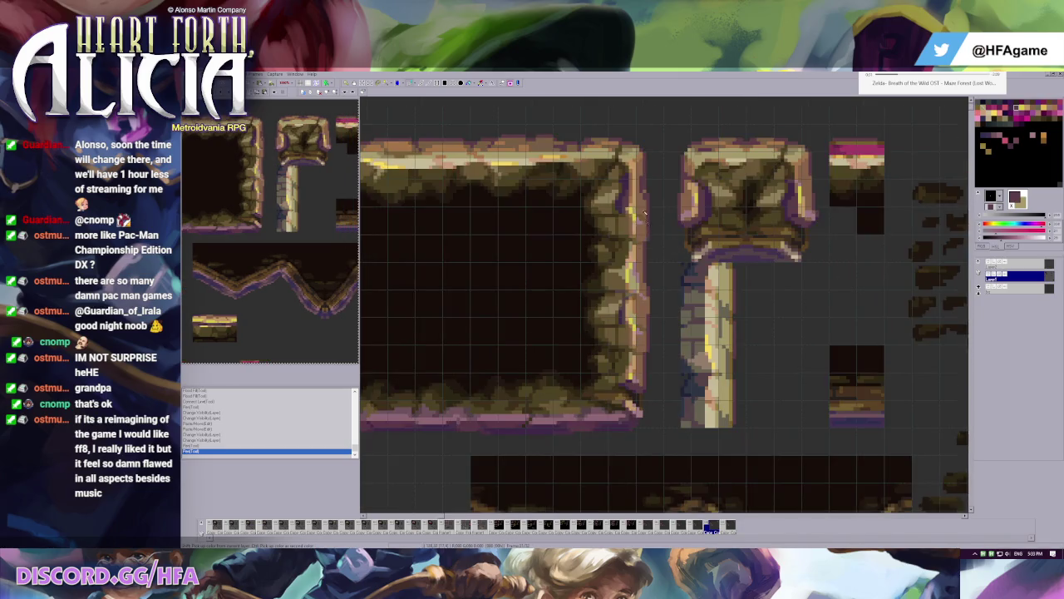
pyautogui.scroll(-1, 632, 224)
pyautogui.scroll(-1, 566, 189)
pyautogui.scroll(1, 566, 188)
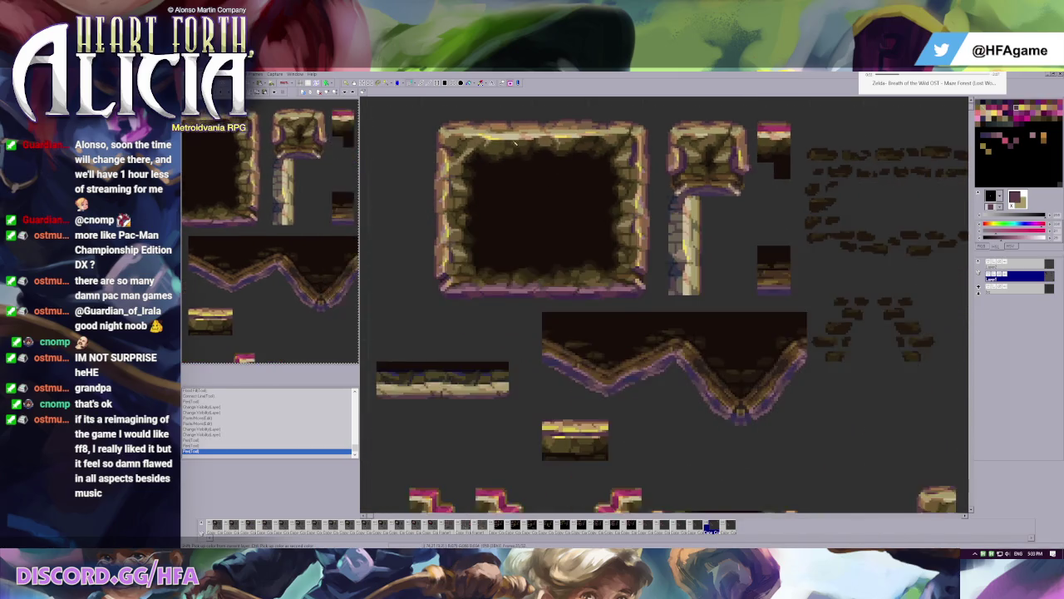
pyautogui.scroll(1, 567, 189)
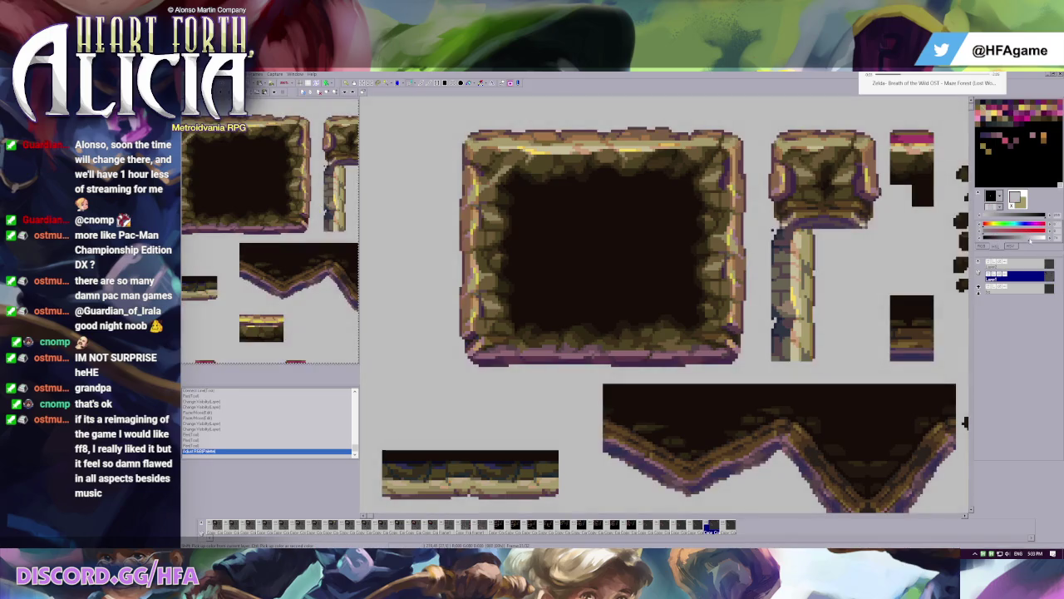
pyautogui.hotkey('ctrl', 'z')
pyautogui.hotkey('ctrl', 'z')
pyautogui.hotkey('ctrl', 'z')
pyautogui.hotkey('ctrl', 'y')
pyautogui.hotkey('ctrl', 'z')
pyautogui.scroll(-1, 627, 232)
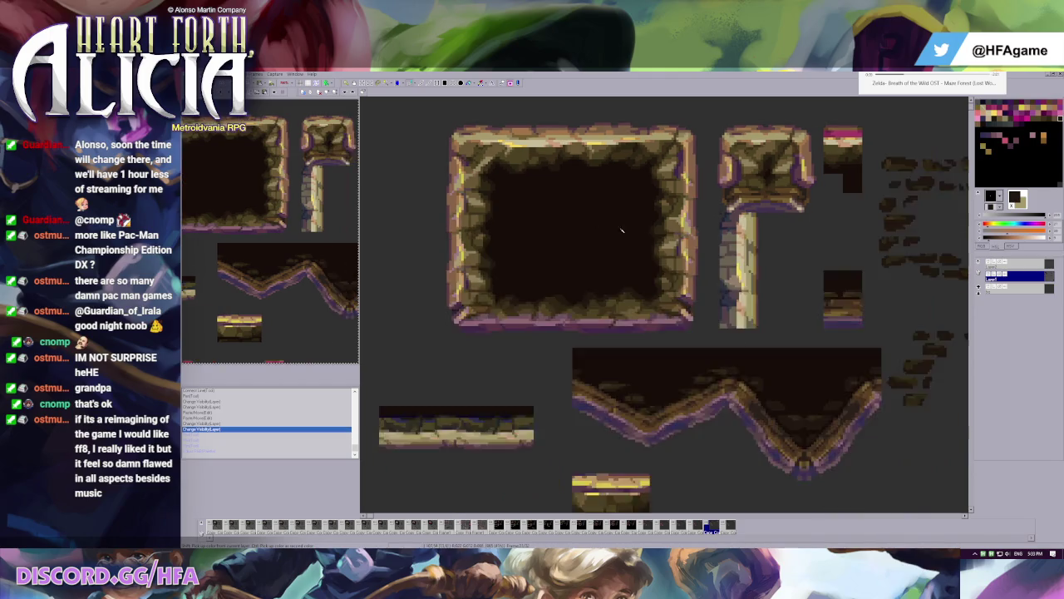
pyautogui.scroll(-1, 544, 186)
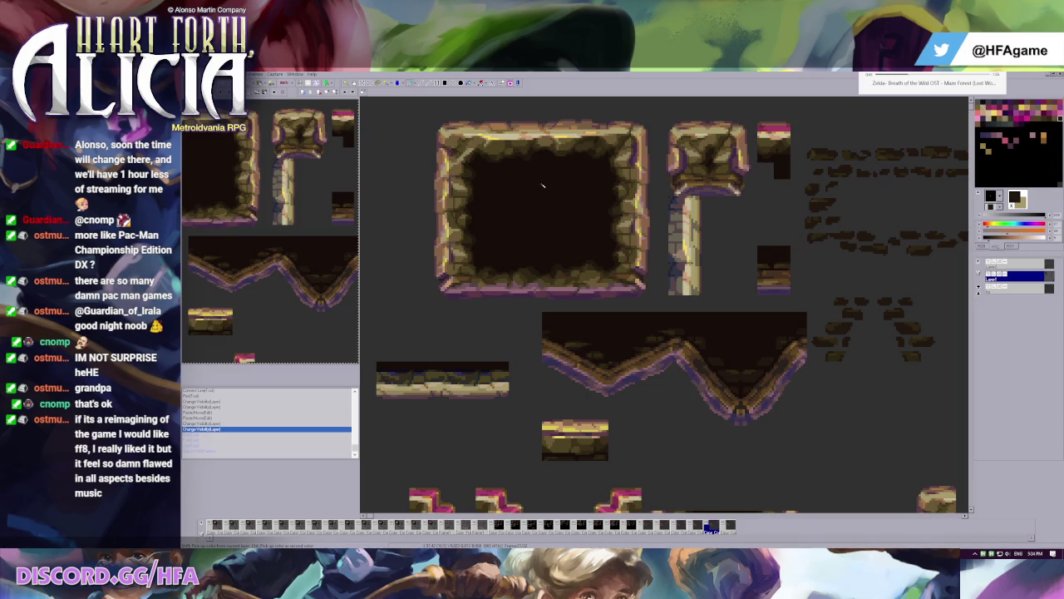
pyautogui.scroll(1, 595, 219)
pyautogui.scroll(1, 863, 247)
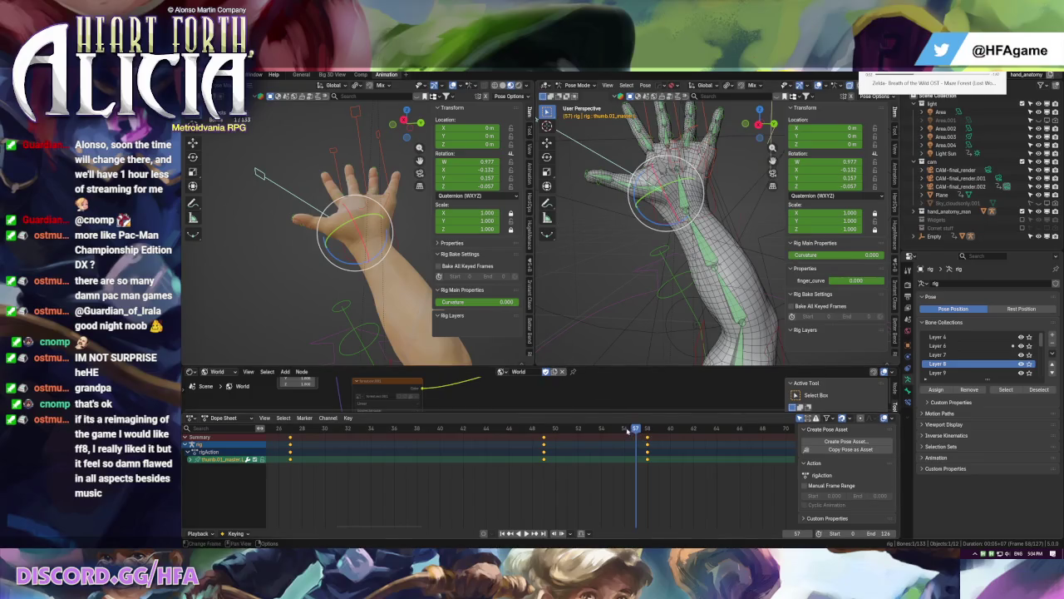
# - Scrub the hand animation to frame 38, cancel a wrist rotation, and deselect all bones
pyautogui.moveTo(618, 430)
pyautogui.mouseDown()
pyautogui.moveTo(430, 435)
pyautogui.moveTo(720, 438)
pyautogui.mouseUp()
pyautogui.press('r')
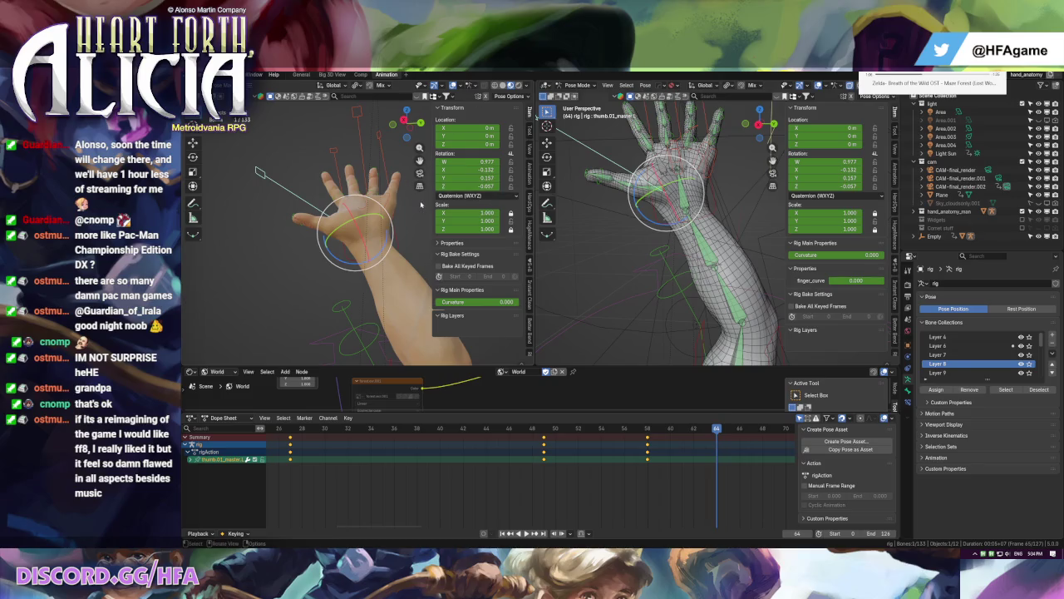
pyautogui.press('Escape')
pyautogui.hotkey('alt', 'a')
pyautogui.press('n')
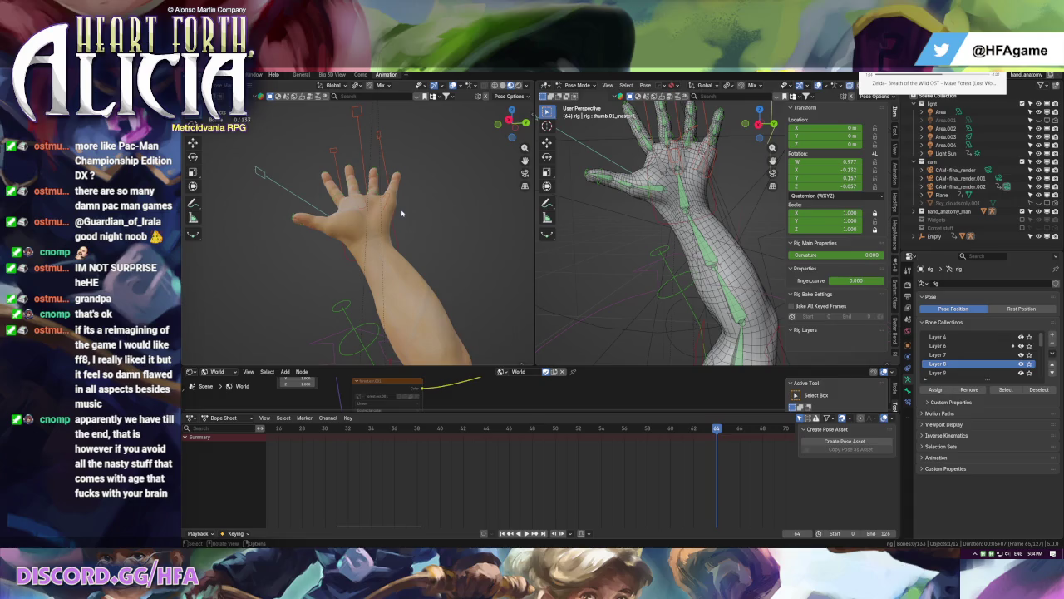
# - Orbit to a side view of the hand, previewing it in Rendered then Solid shading
pyautogui.moveTo(431, 218)
pyautogui.mouseDown()
pyautogui.moveTo(438, 263)
pyautogui.moveTo(425, 278)
pyautogui.moveTo(373, 159)
pyautogui.mouseUp()
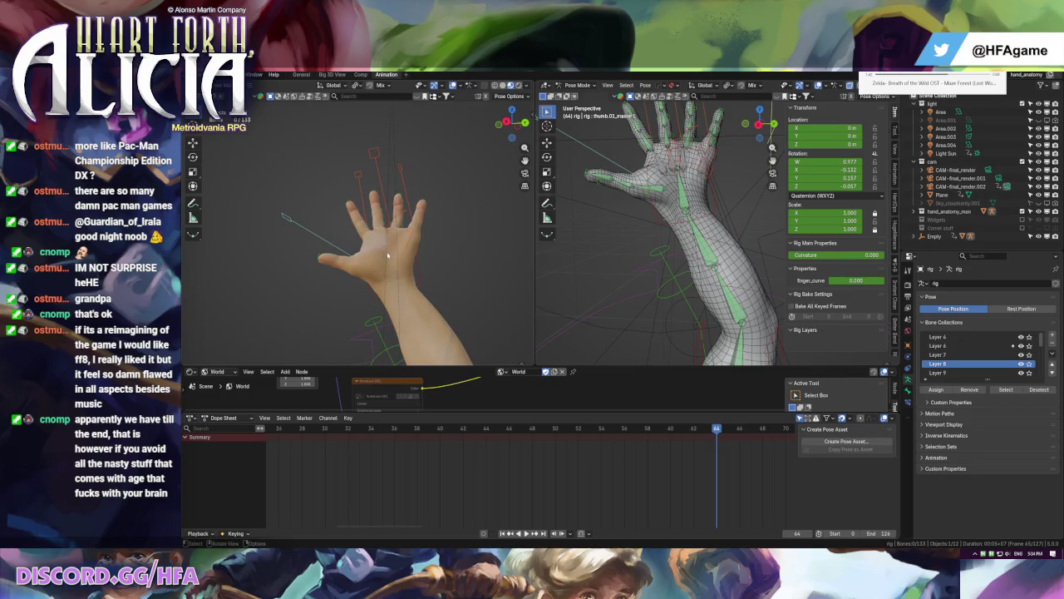
pyautogui.click(513, 85)
pyautogui.moveTo(486, 138)
pyautogui.mouseDown()
pyautogui.moveTo(361, 298)
pyautogui.moveTo(409, 268)
pyautogui.moveTo(420, 241)
pyautogui.mouseUp()
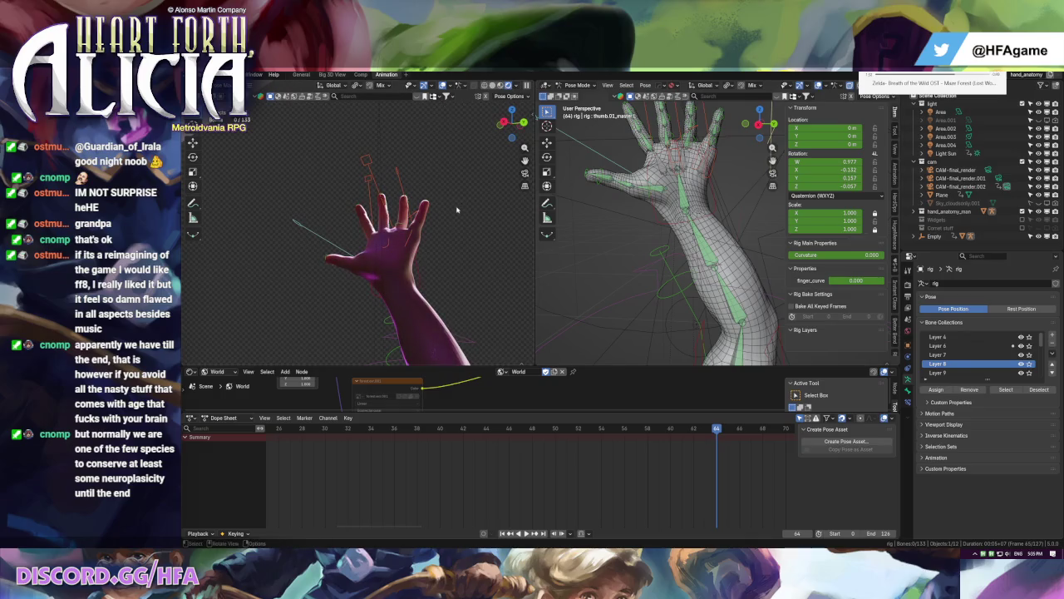
pyautogui.click(508, 87)
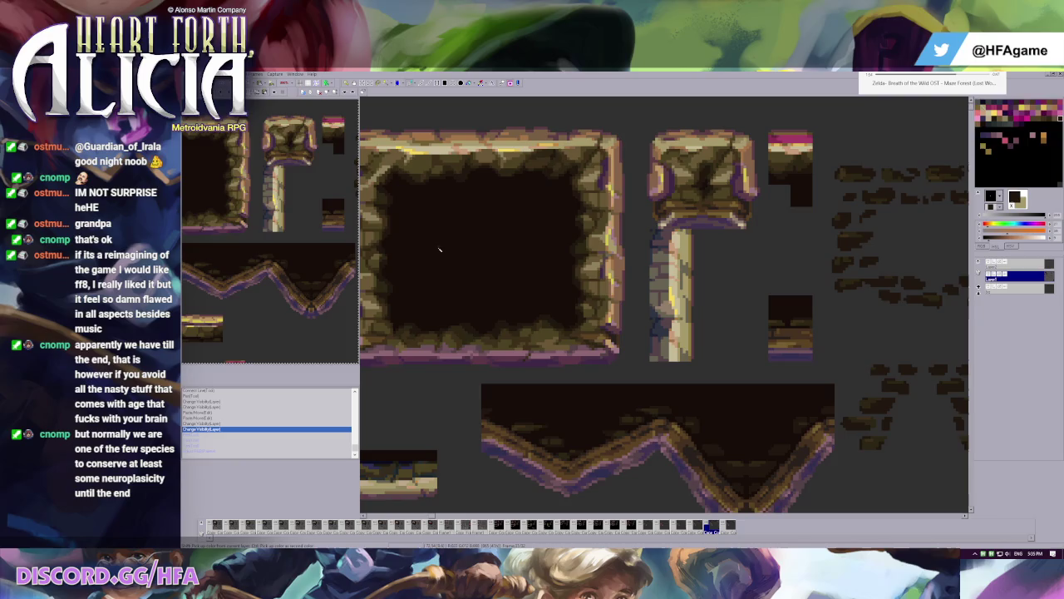
# - Pick dark and brown palette colours, zoom into the frame, and toggle the top layer's visibility
pyautogui.click(550, 254)
pyautogui.hscroll(-3, 563, 252)
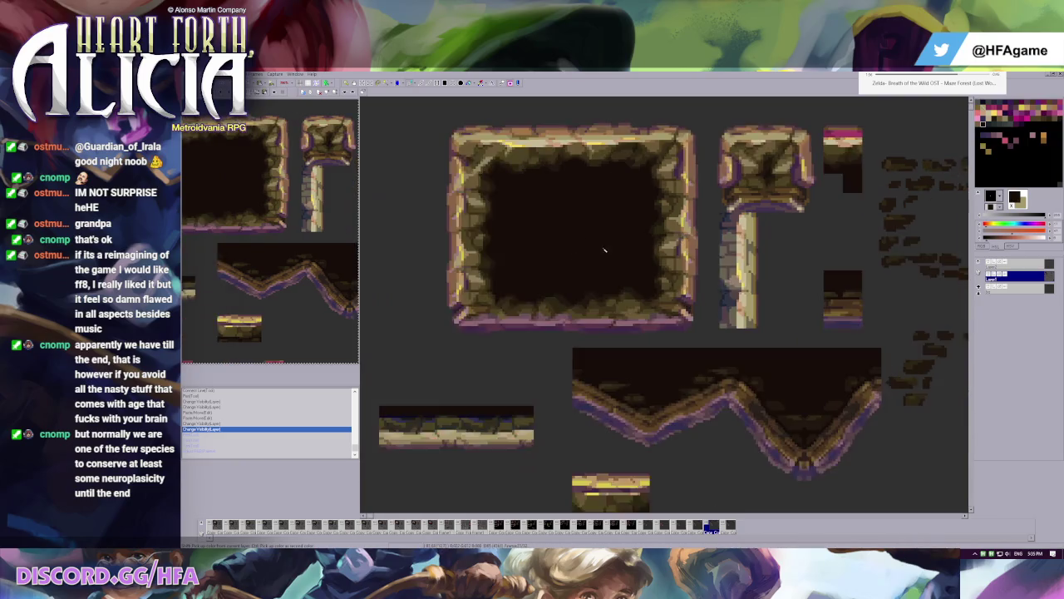
pyautogui.scroll(1, 697, 326)
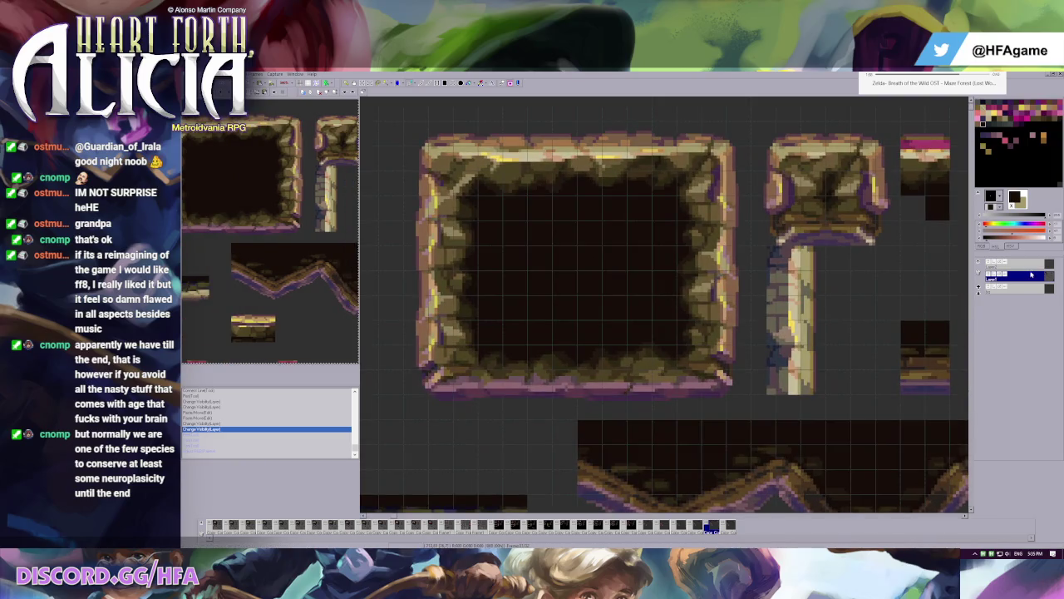
pyautogui.scroll(1, 656, 265)
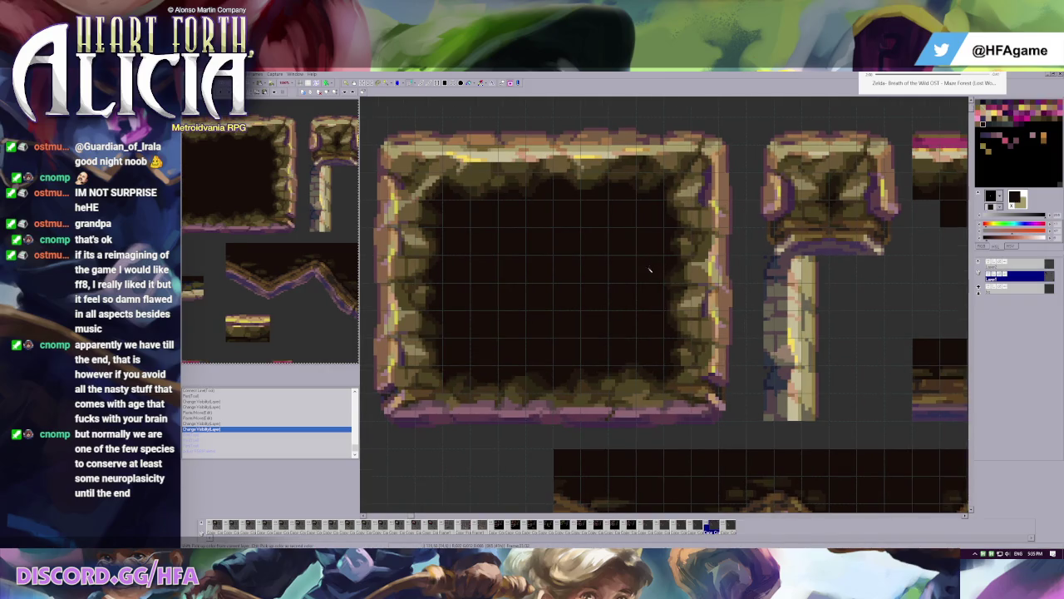
pyautogui.scroll(1, 654, 313)
pyautogui.keyDown('ctrl'); pyautogui.click(735, 356); pyautogui.keyUp('ctrl')
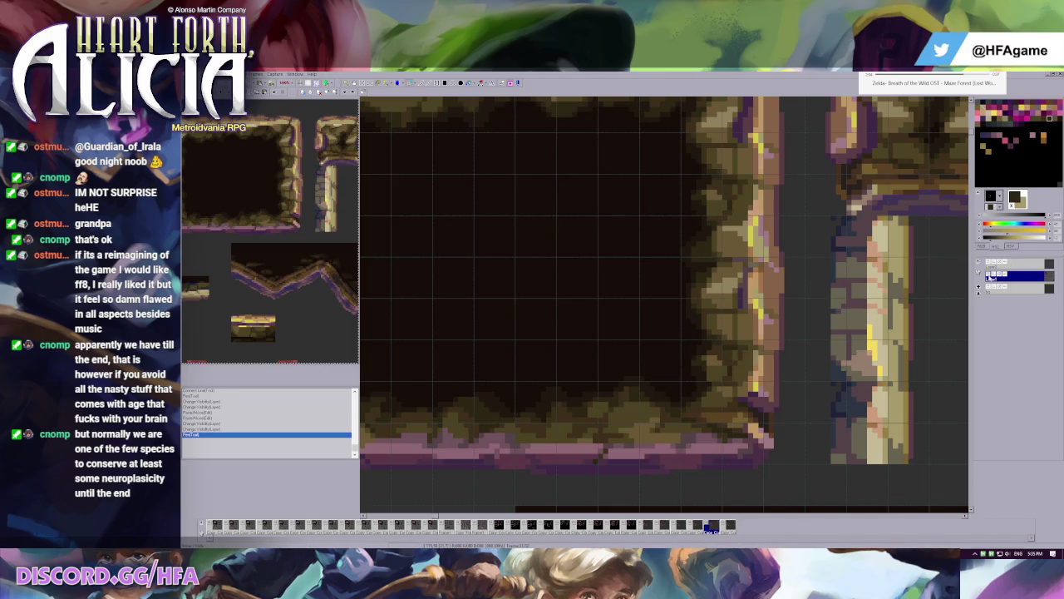
pyautogui.click(995, 275)
pyautogui.click(1014, 262)
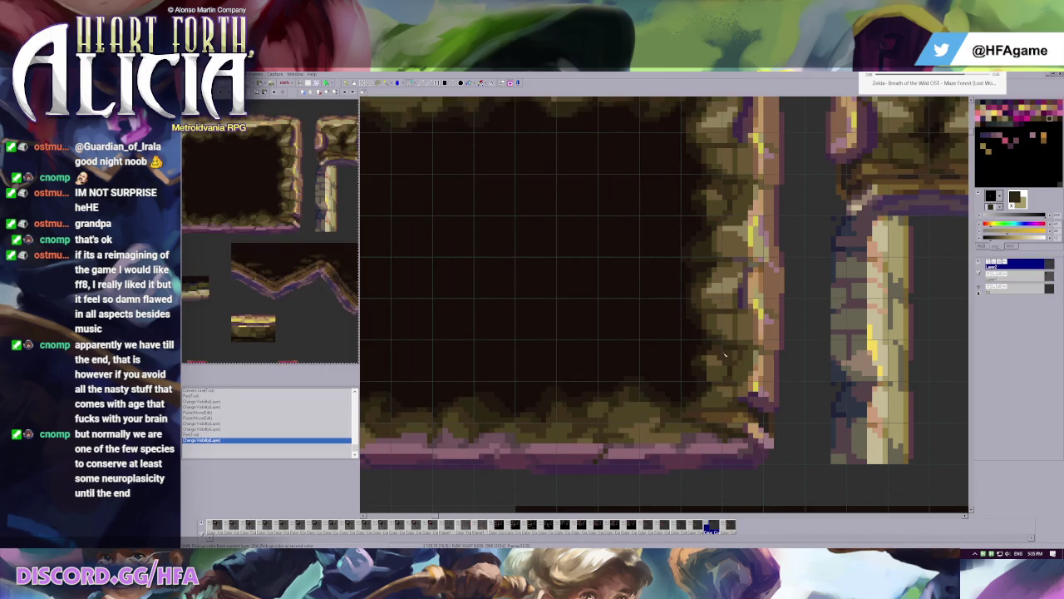
# - Paint pixel strokes on the large frame's lower-left corner and left edge
pyautogui.click(736, 358)
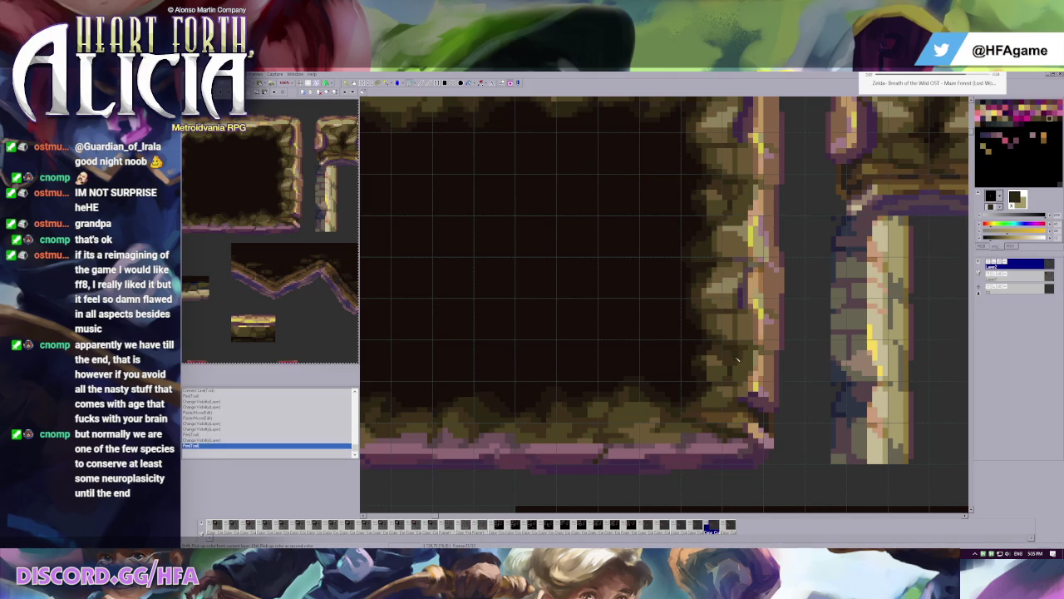
pyautogui.scroll(-2, 675, 244)
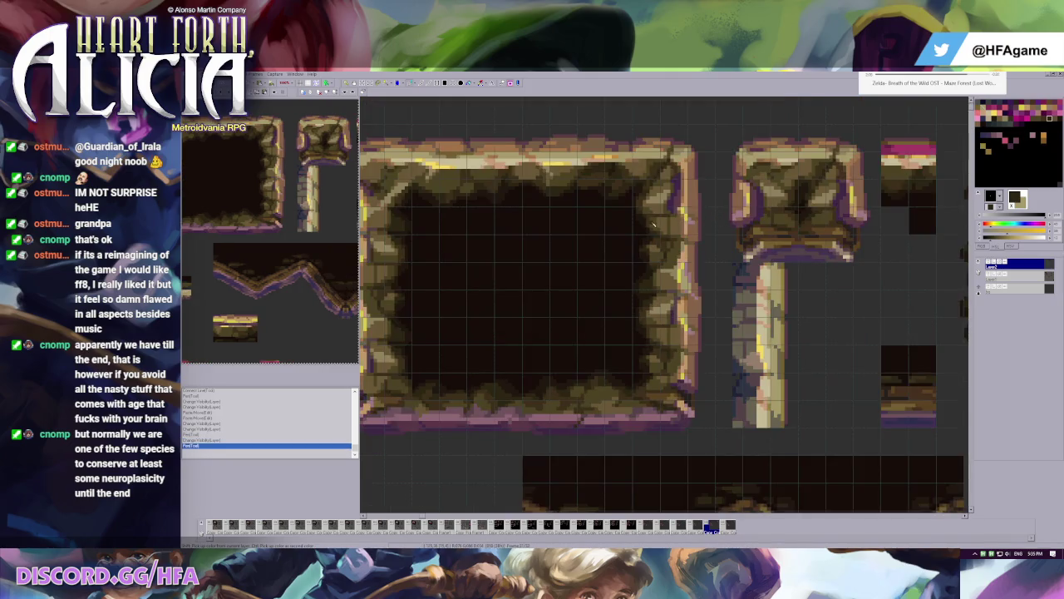
pyautogui.click(674, 245)
pyautogui.scroll(-1, 671, 248)
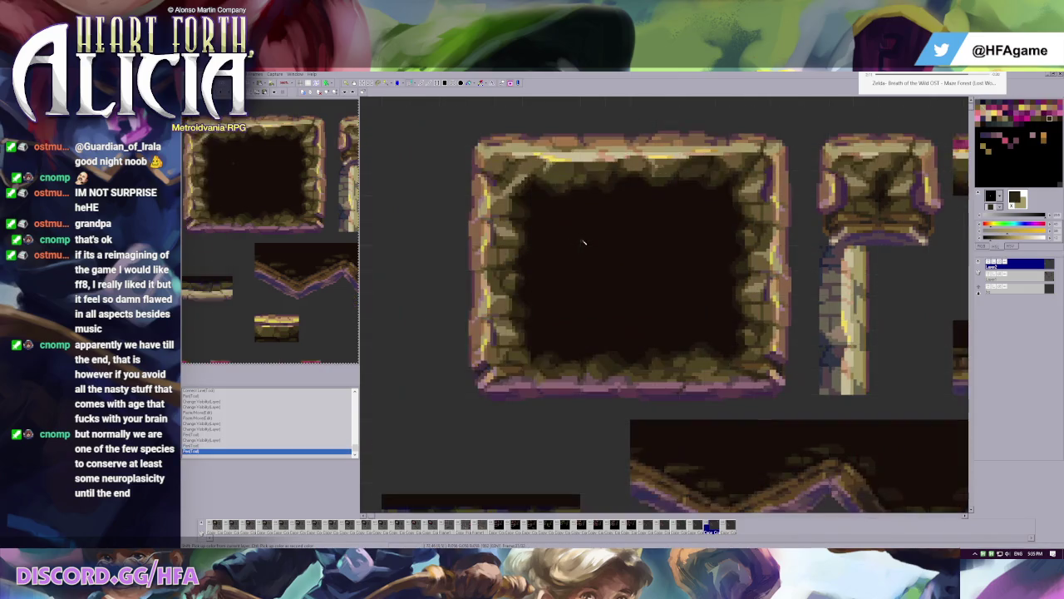
pyautogui.scroll(2, 584, 247)
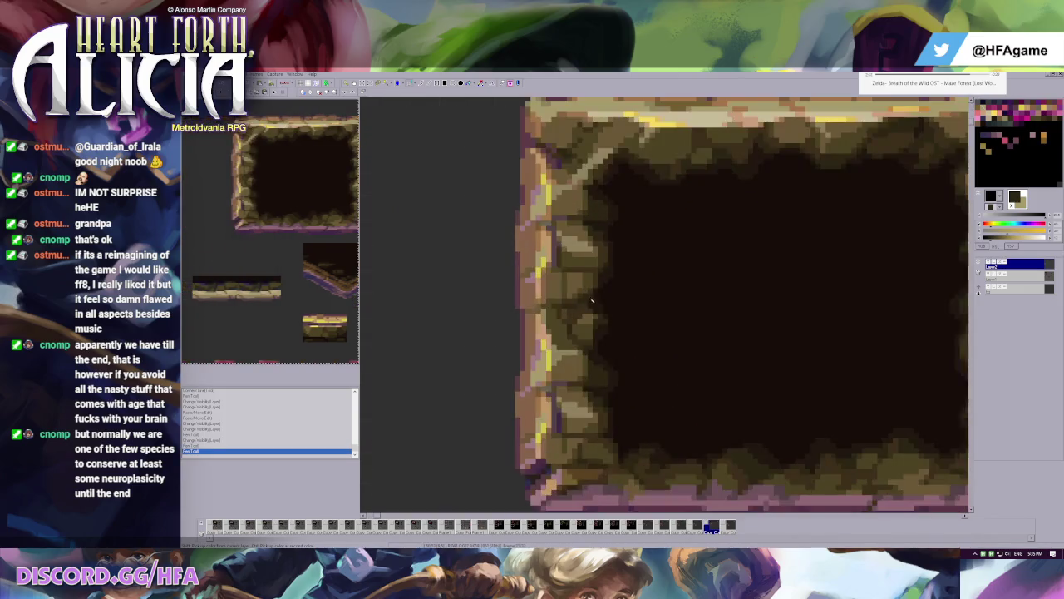
pyautogui.click(565, 317)
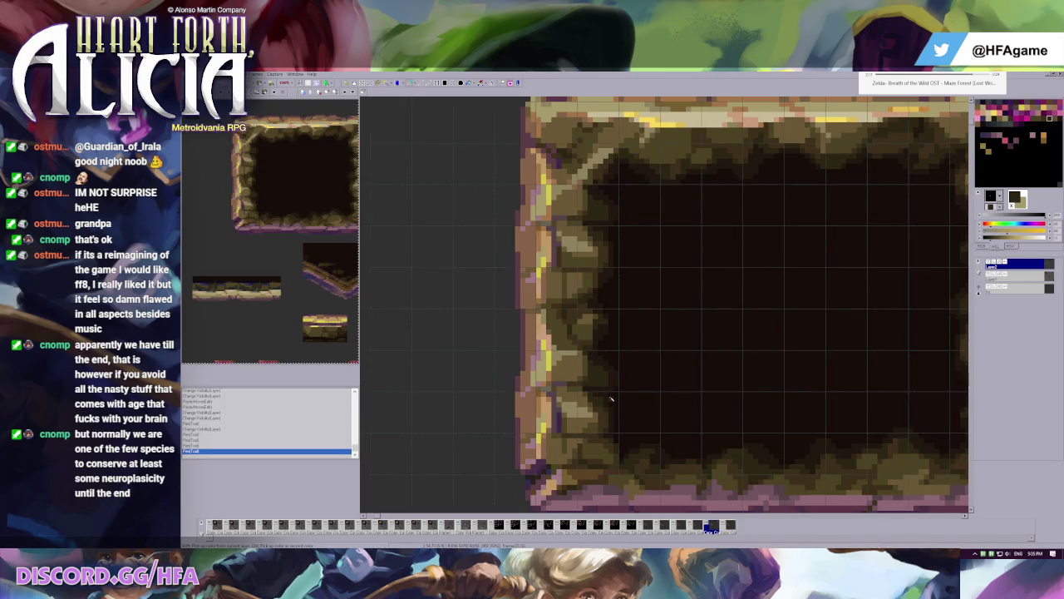
pyautogui.scroll(-2, 610, 403)
pyautogui.scroll(-1, 595, 304)
pyautogui.scroll(1, 595, 304)
pyautogui.scroll(1, 596, 304)
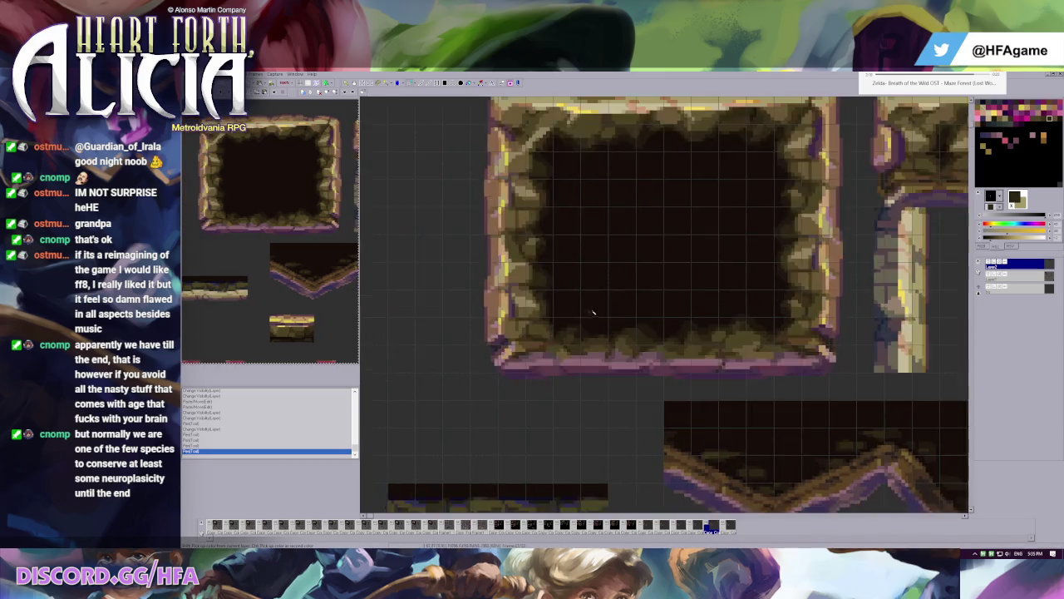
pyautogui.scroll(1, 637, 344)
# - Add more pixels to the lower-left corner, undoing one stroke and repainting it
pyautogui.click(640, 349)
pyautogui.click(647, 354)
pyautogui.click(649, 347)
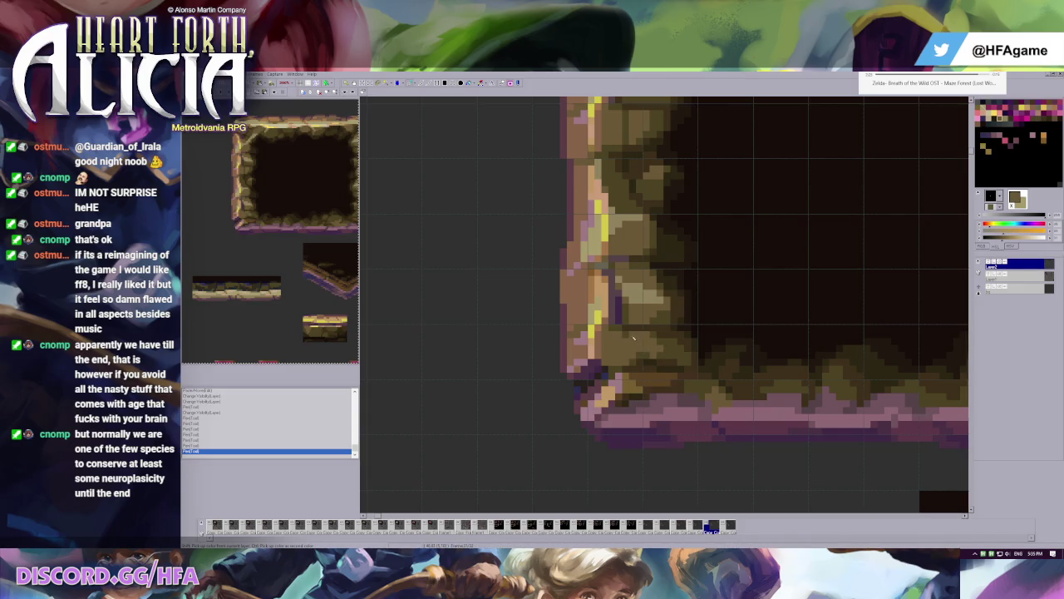
pyautogui.click(653, 353)
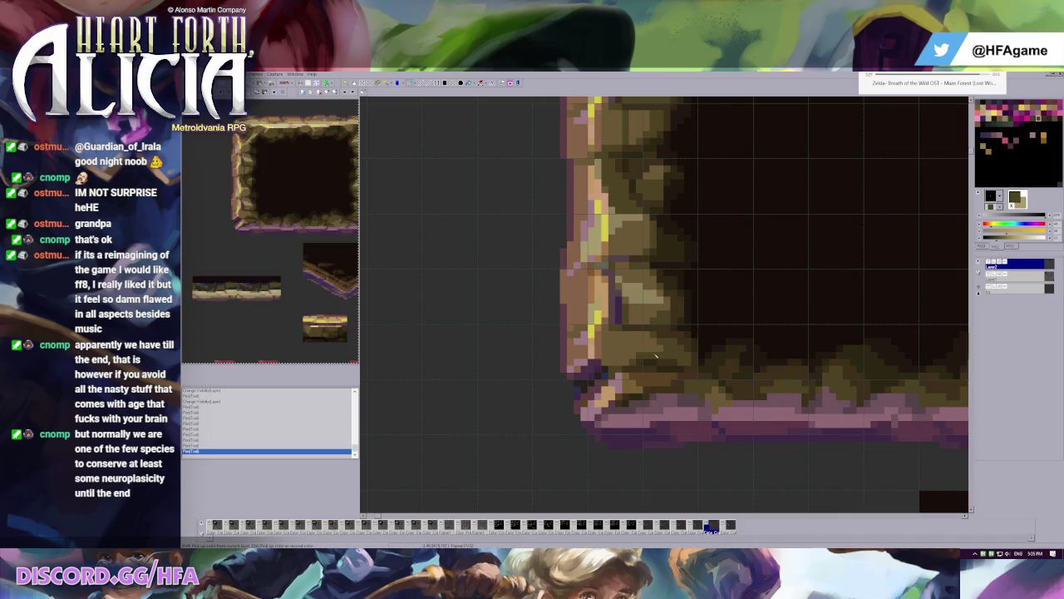
pyautogui.hotkey('ctrl', 'z')
pyautogui.click(644, 358)
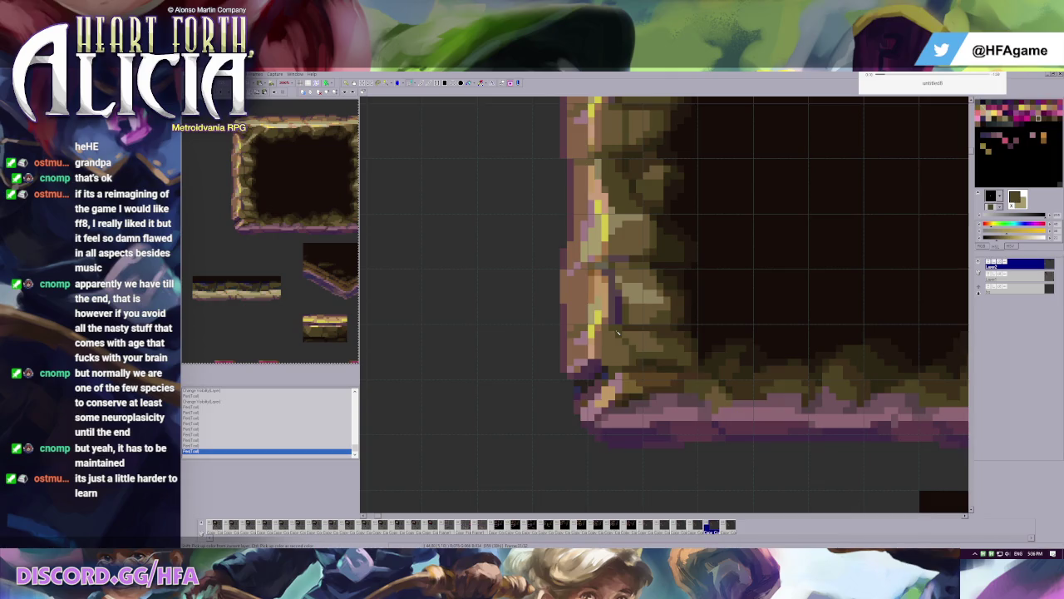
pyautogui.scroll(-2, 618, 333)
# - Right-click a brown stone pixel on the frame's left edge to make it the secondary colour
pyautogui.scroll(-1, 583, 287)
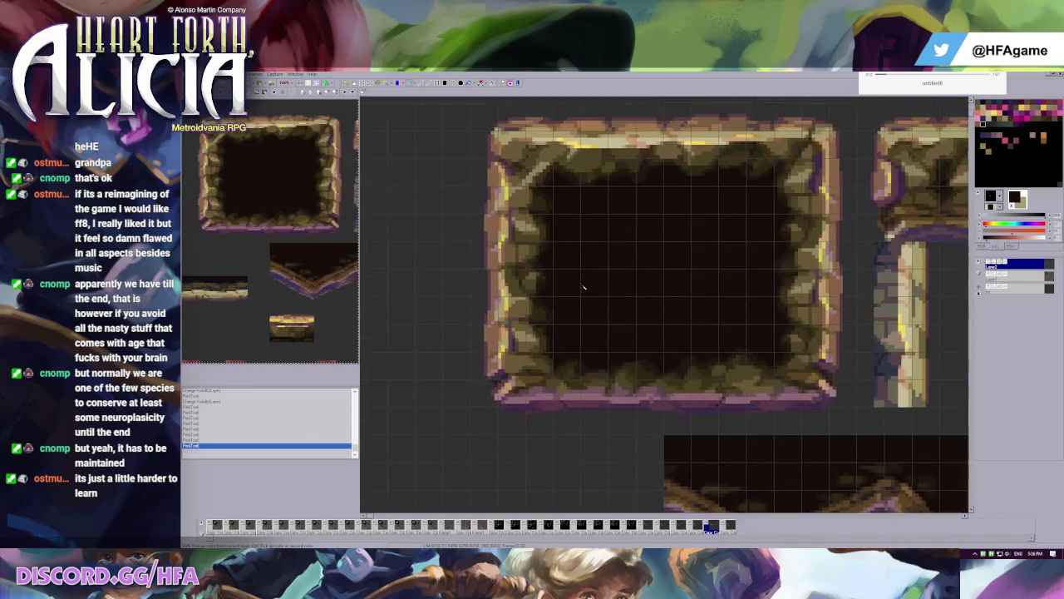
pyautogui.scroll(1, 584, 286)
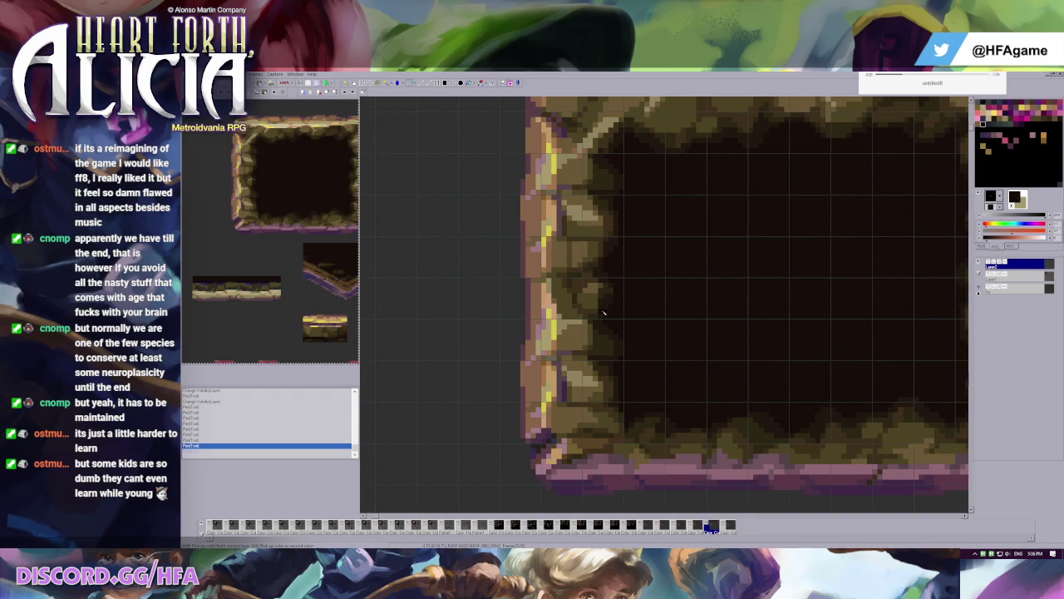
pyautogui.rightClick(607, 349)
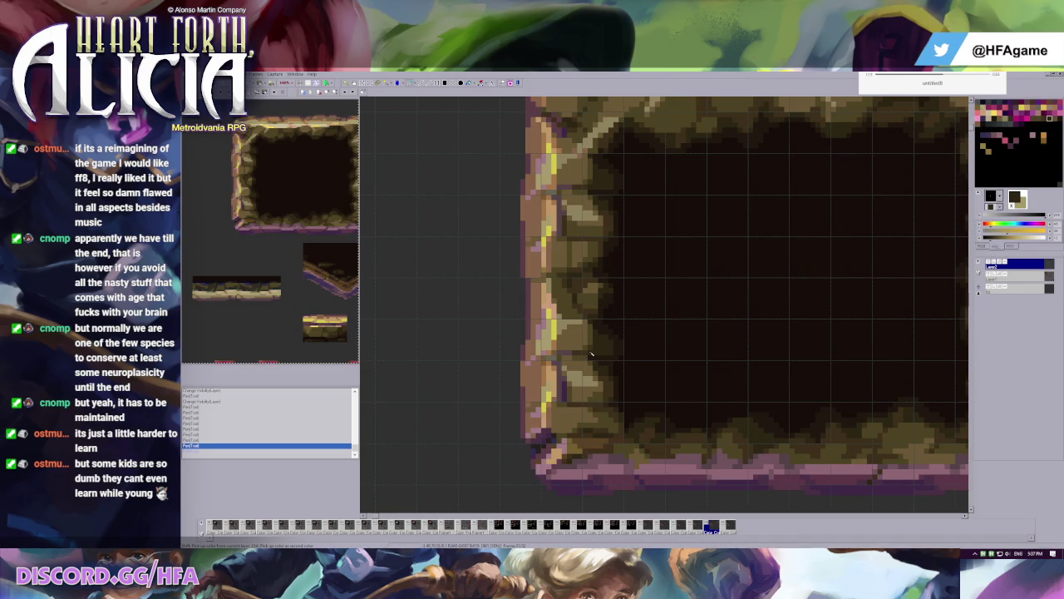
pyautogui.scroll(-2, 629, 373)
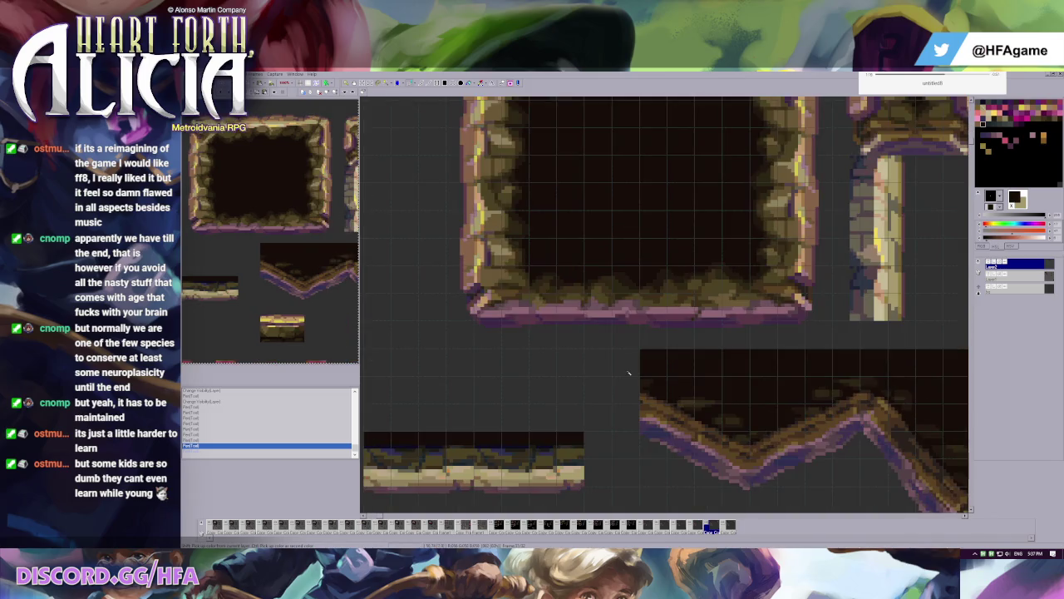
# - Undo and redo the latest strokes to compare the corner before and after
pyautogui.scroll(2, 571, 284)
pyautogui.hotkey('ctrl', 'z')
pyautogui.hotkey('ctrl', 'z')
pyautogui.hotkey('ctrl', 'z')
pyautogui.hotkey('ctrl', 'y')
pyautogui.hotkey('ctrl', 'z')
pyautogui.hotkey('ctrl', 'y')
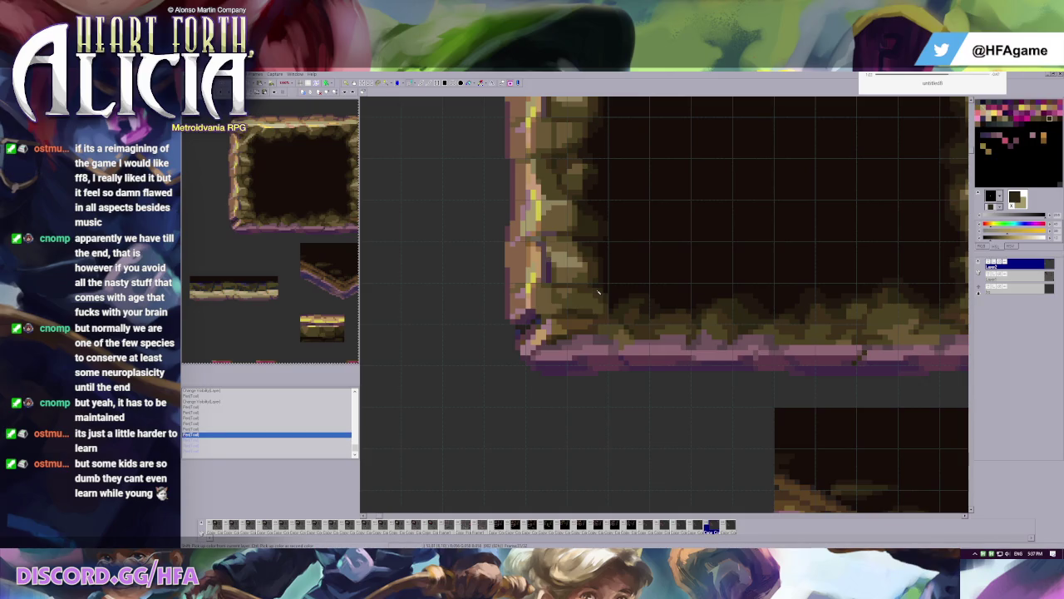
pyautogui.scroll(1, 639, 321)
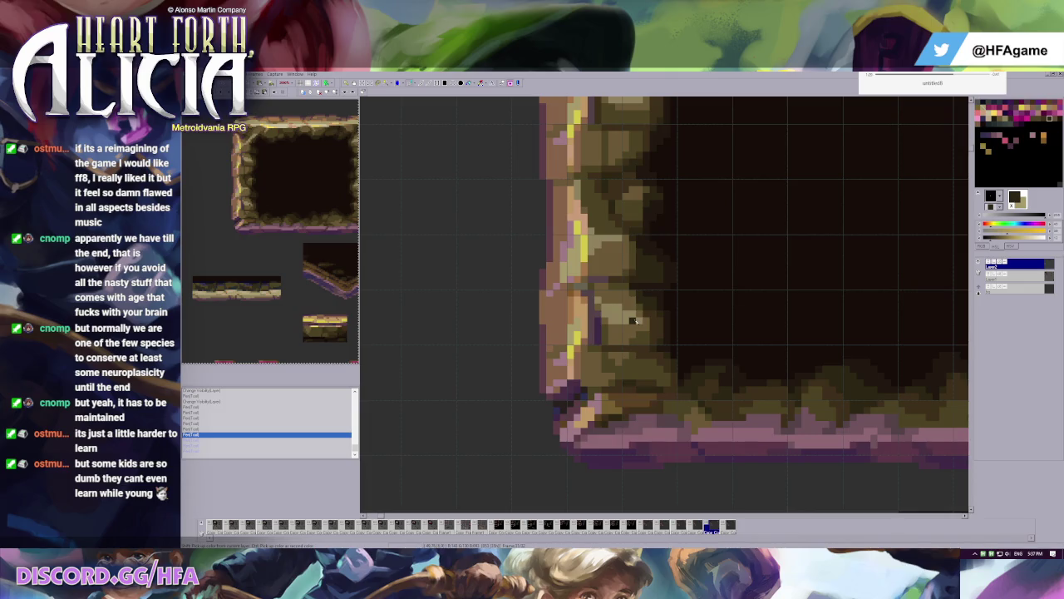
pyautogui.scroll(-2, 632, 320)
pyautogui.scroll(1, 615, 314)
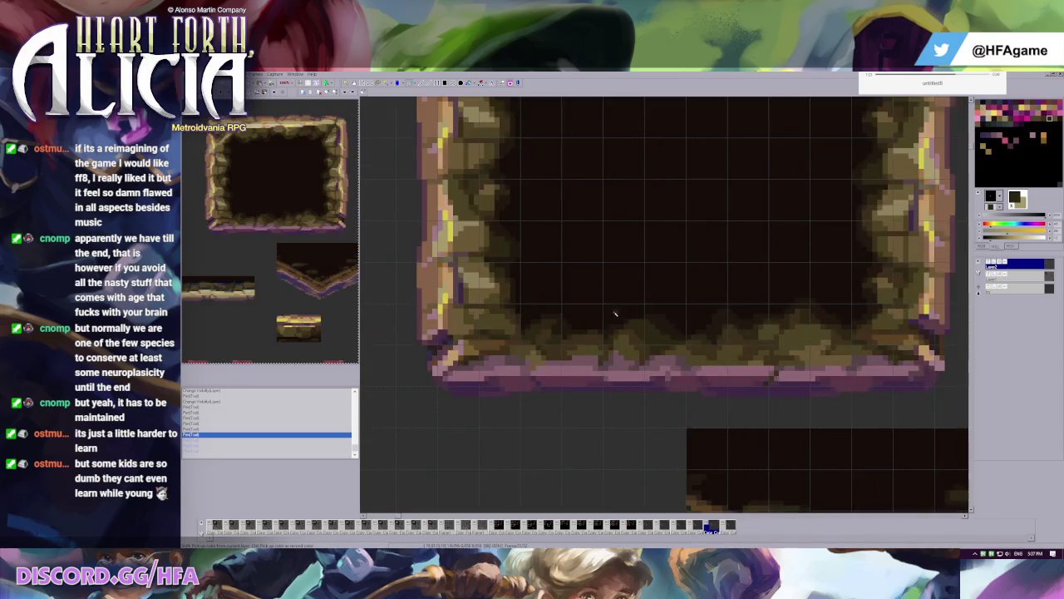
pyautogui.scroll(1, 574, 307)
pyautogui.scroll(1, 572, 324)
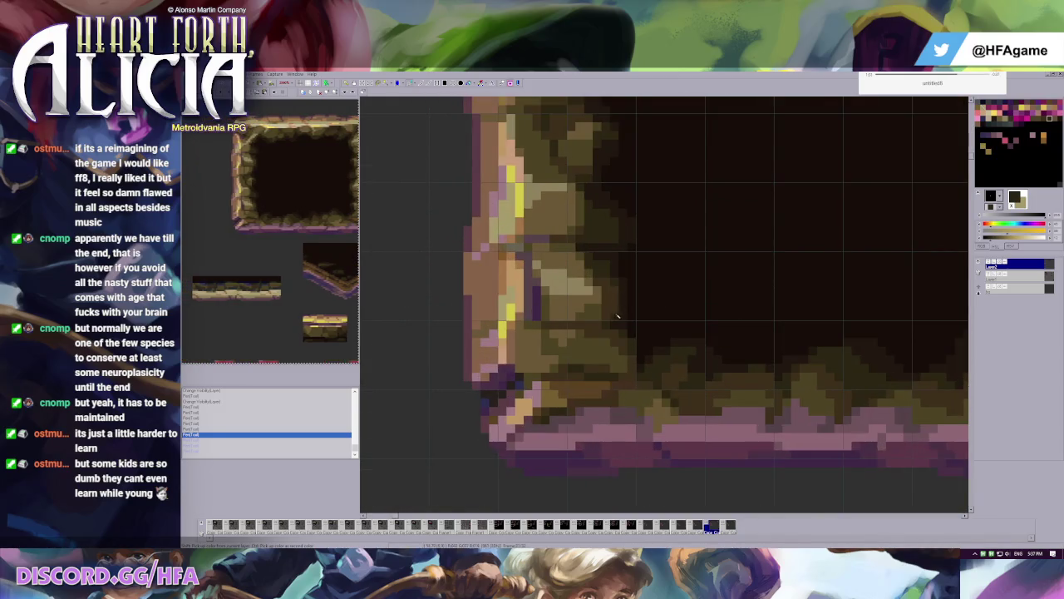
# - Paint pixels on the frame's lower-left corner, undoing and redoing to compare
pyautogui.click(571, 342)
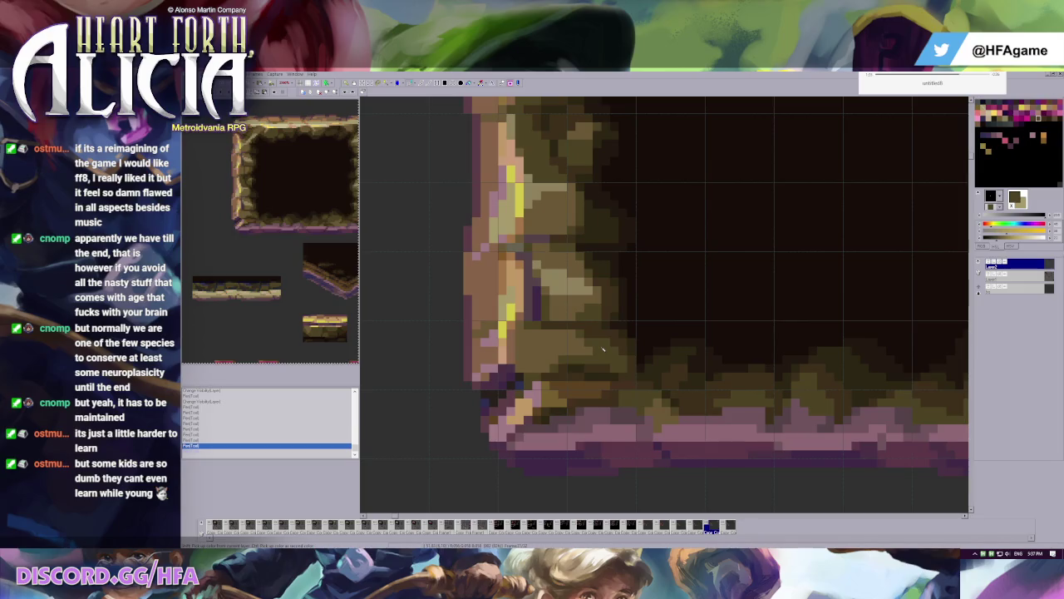
pyautogui.click(546, 346)
pyautogui.scroll(-2, 607, 333)
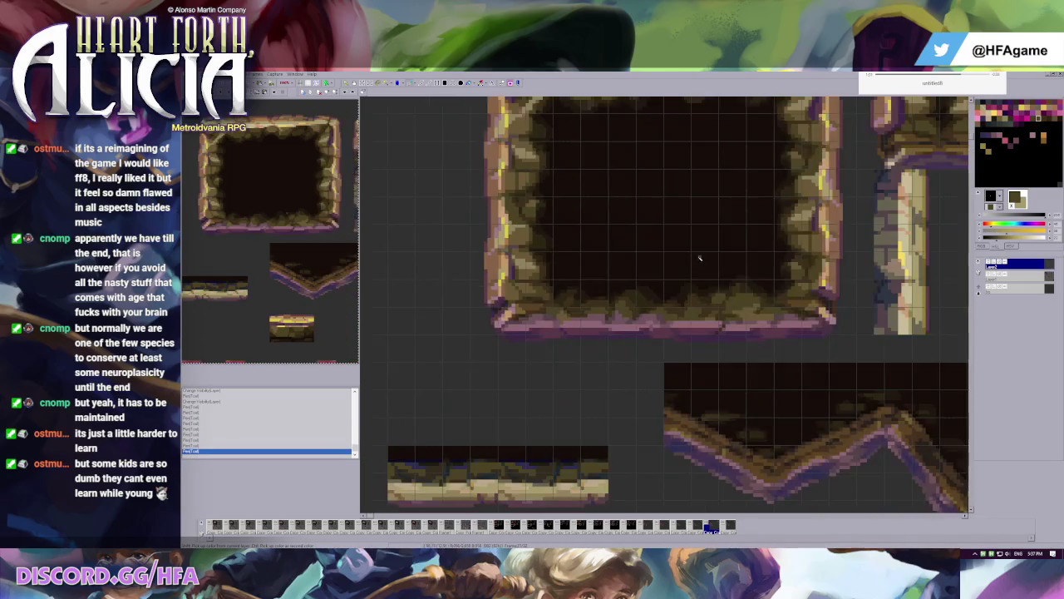
pyautogui.scroll(-1, 632, 266)
pyautogui.scroll(-1, 636, 250)
pyautogui.hotkey('ctrl', 'z')
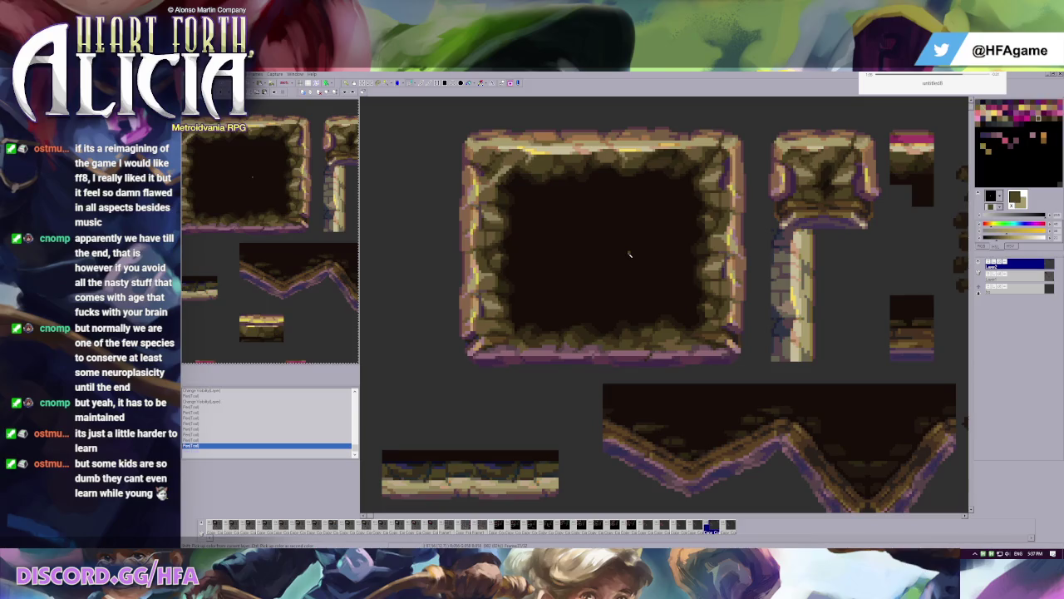
pyautogui.hotkey('ctrl', 'y')
pyautogui.hotkey('ctrl', 'z')
pyautogui.hotkey('ctrl', 'y')
pyautogui.scroll(2, 625, 352)
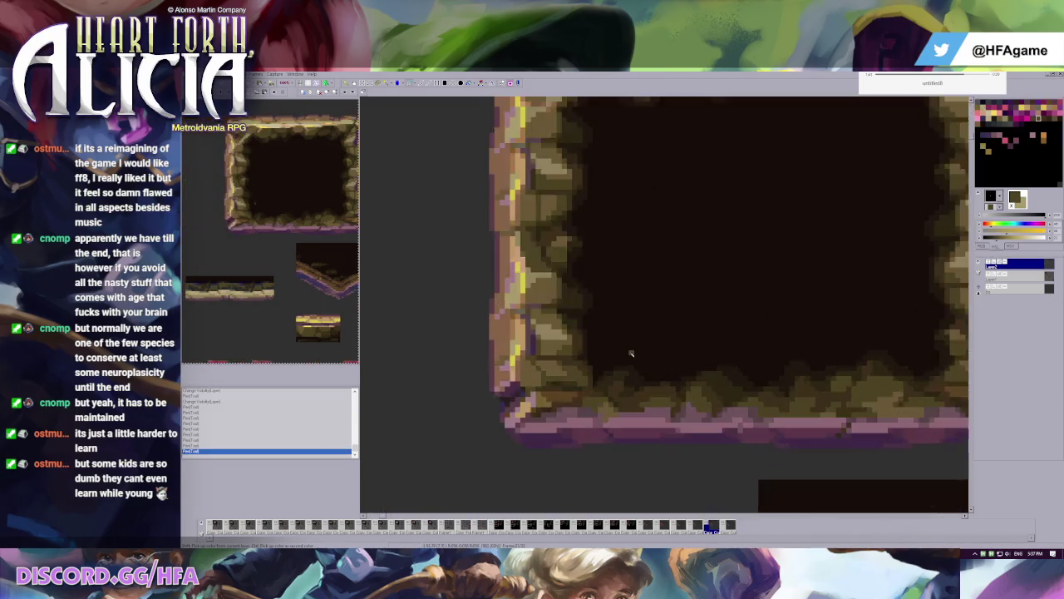
pyautogui.scroll(1, 606, 333)
# - Sample stone and darker browns from the tile and paint them into the lower-left corner
pyautogui.click(592, 339)
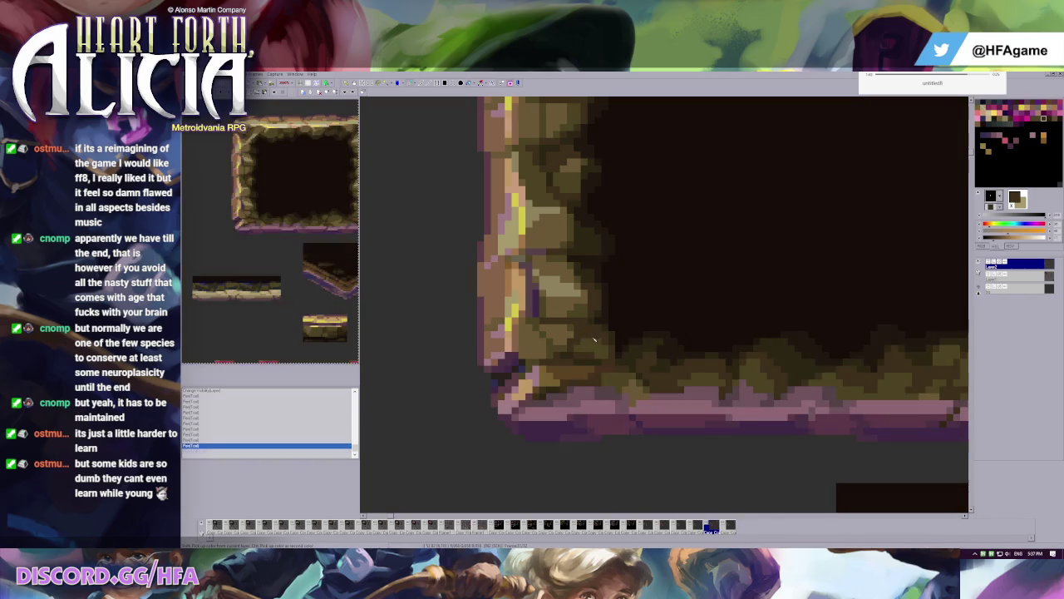
pyautogui.click(586, 353)
pyautogui.click(570, 336)
pyautogui.click(565, 349)
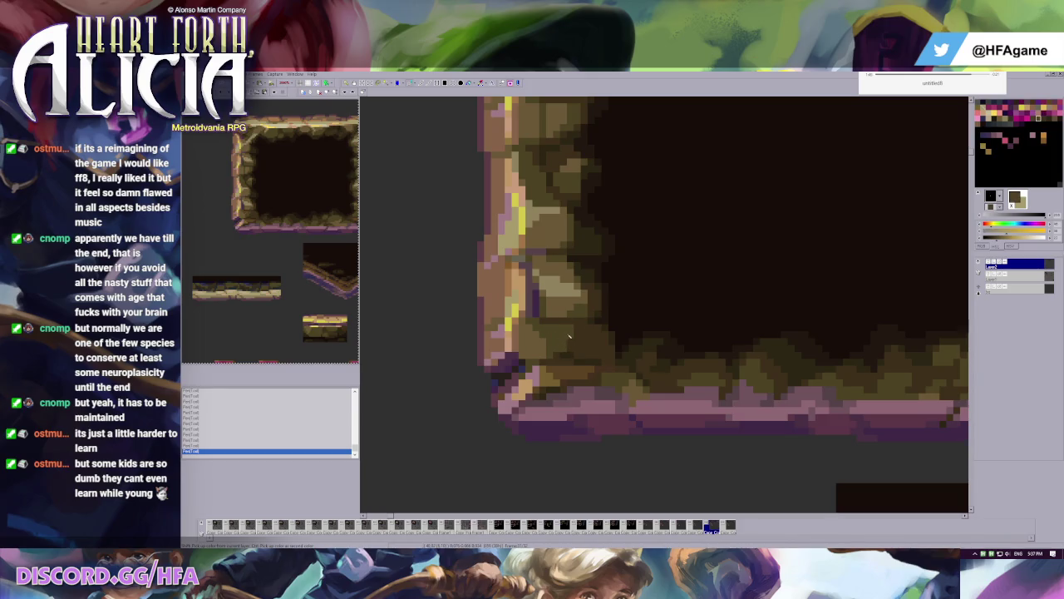
pyautogui.click(590, 362)
pyautogui.click(609, 348)
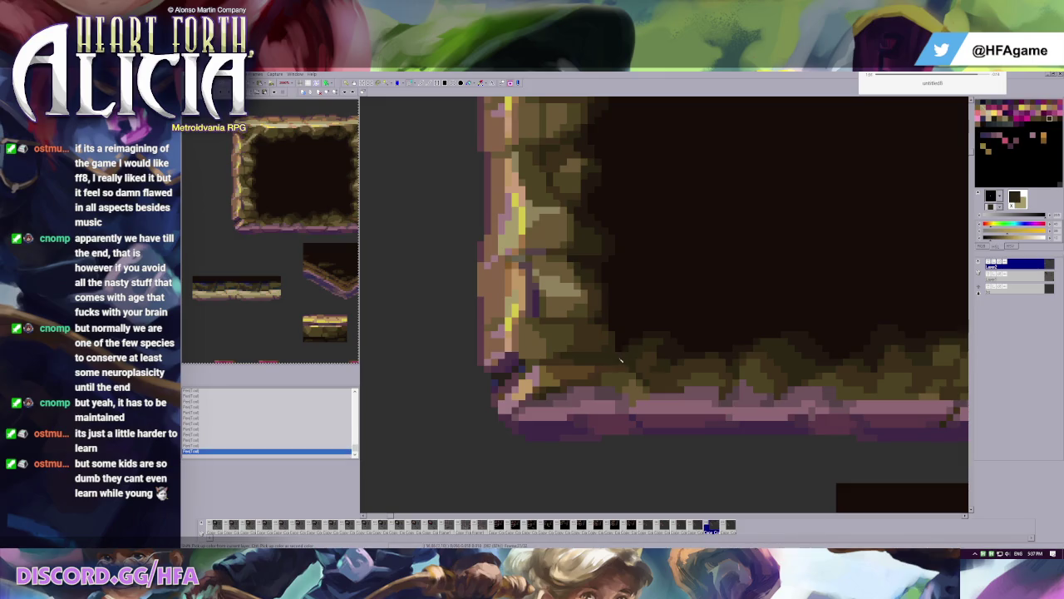
pyautogui.click(592, 347)
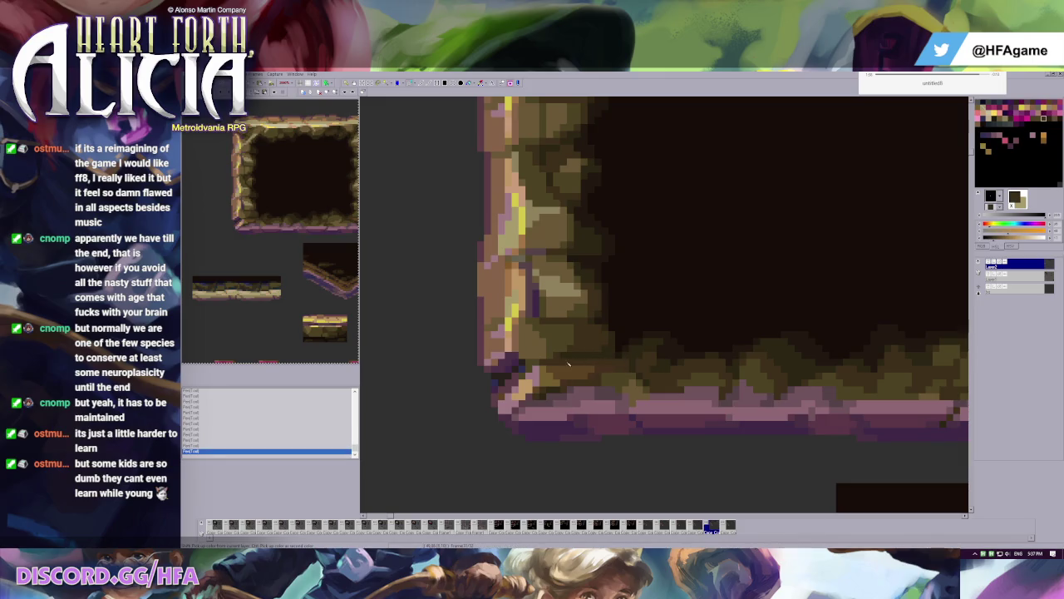
pyautogui.scroll(-3, 649, 357)
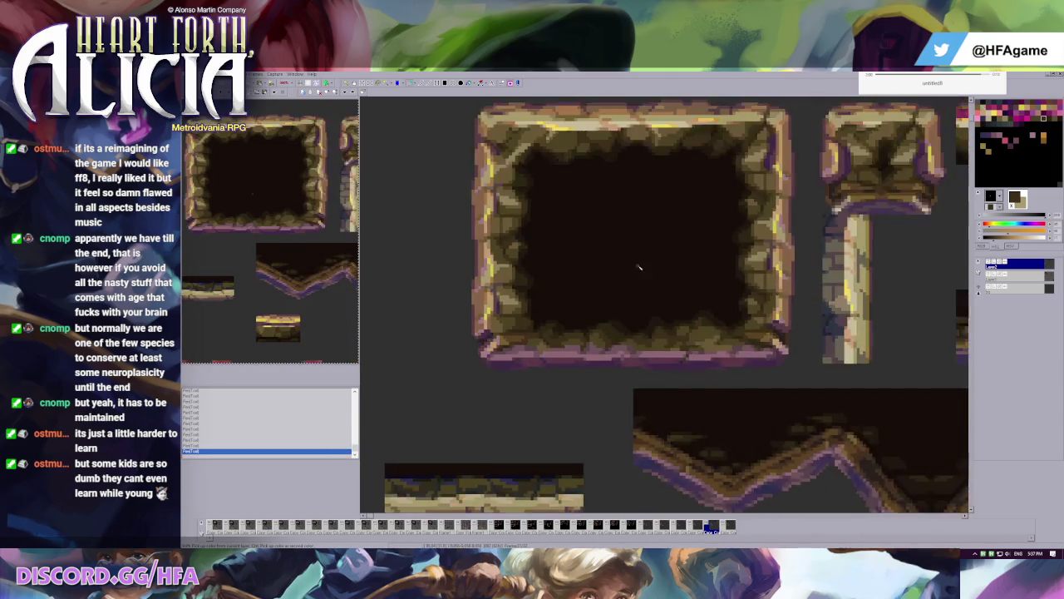
# - Darken a few pixels along the frame's bottom-left edge, then undo the stray edits and test pixel
pyautogui.scroll(2, 627, 323)
pyautogui.click(623, 332)
pyautogui.click(553, 345)
pyautogui.click(568, 353)
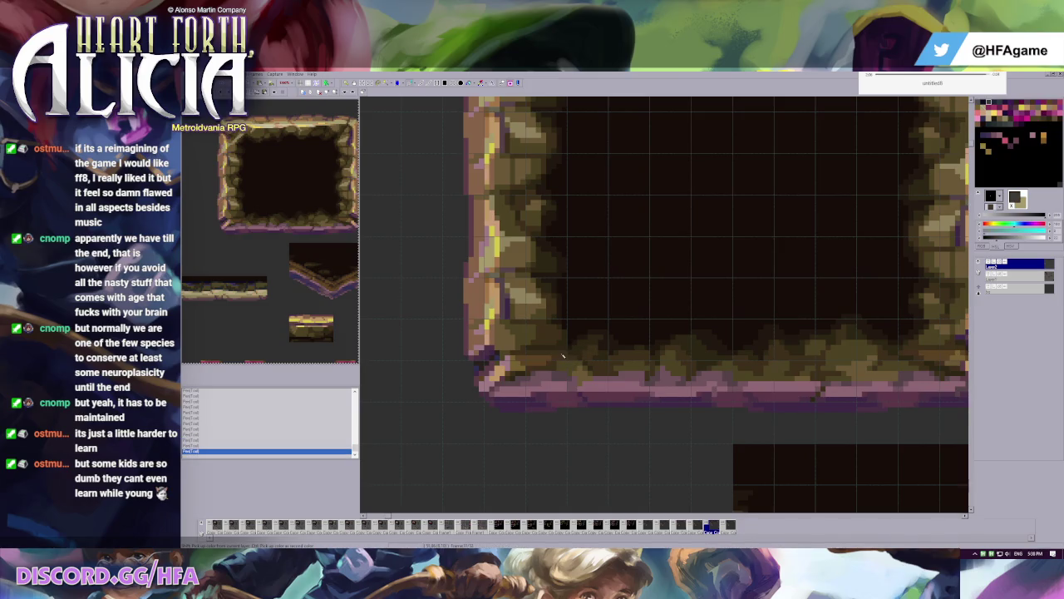
pyautogui.scroll(1, 586, 336)
pyautogui.scroll(1, 586, 335)
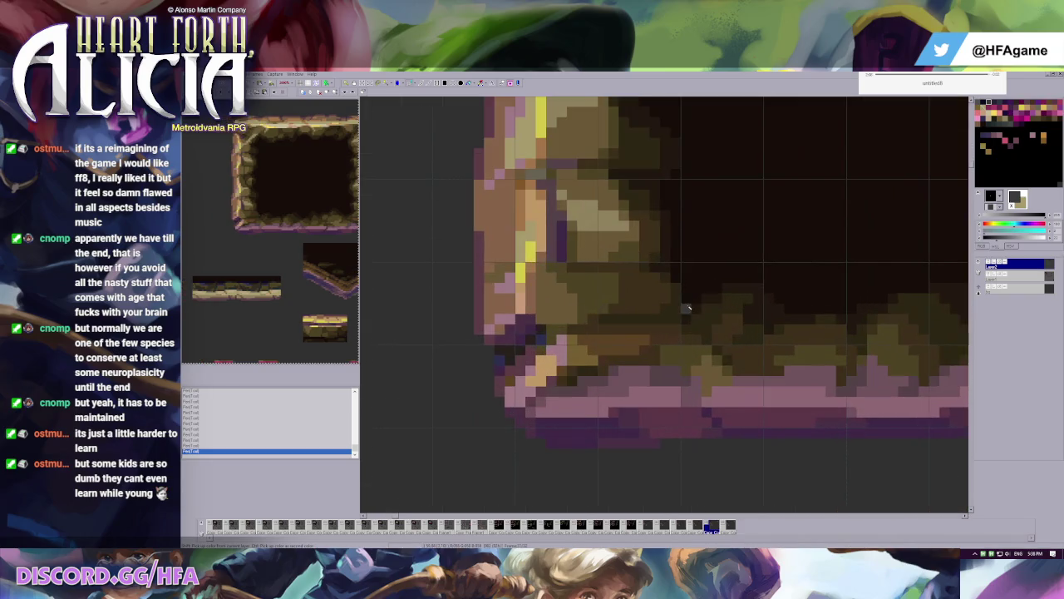
pyautogui.hotkey('ctrl', 'z')
pyautogui.hotkey('ctrl', 'z')
pyautogui.hotkey('ctrl', 'z')
pyautogui.click(630, 329)
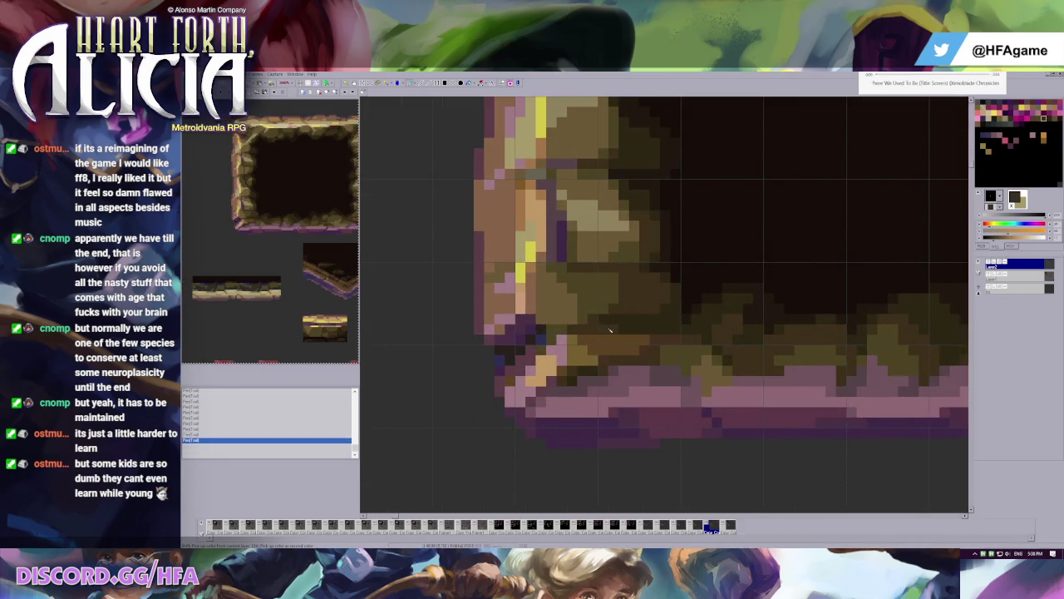
pyautogui.hotkey('ctrl', 'z')
# - Sample the frame's dark purple and paint shading pixels into the inner lower-left corner
pyautogui.click(655, 349)
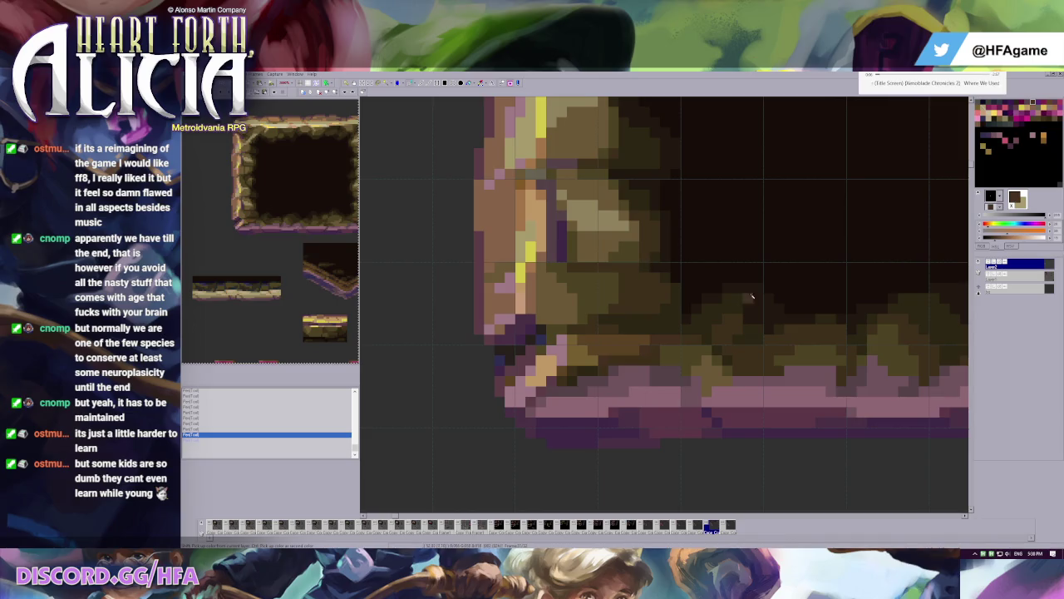
pyautogui.click(1019, 262)
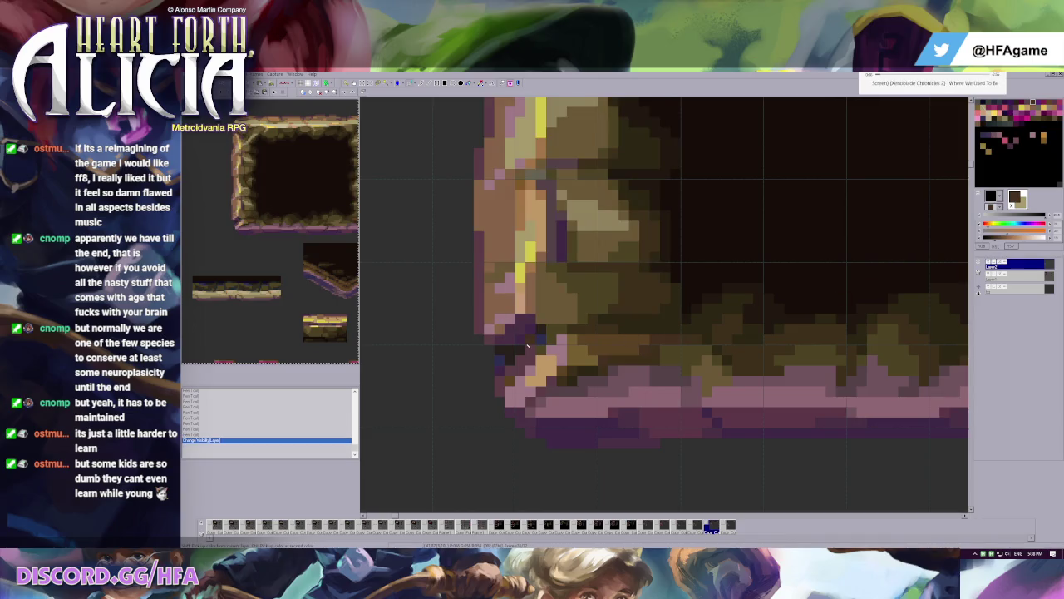
pyautogui.click(502, 364)
pyautogui.click(503, 363)
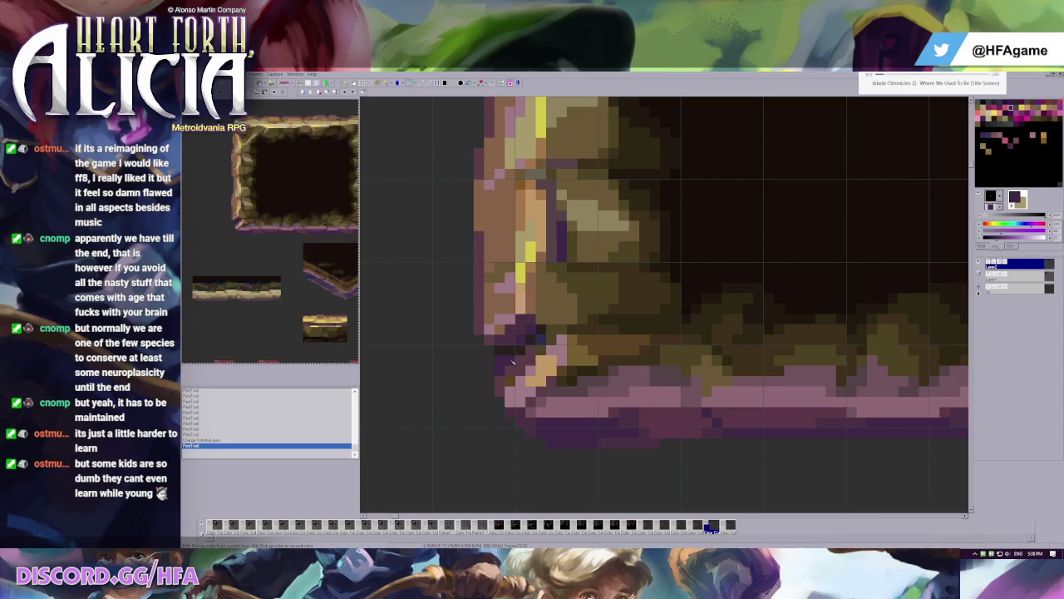
pyautogui.click(546, 391)
# - Flip back and forth between the tileset frames to compare them
pyautogui.scroll(-1, 582, 333)
pyautogui.scroll(-1, 615, 299)
pyautogui.scroll(-1, 648, 271)
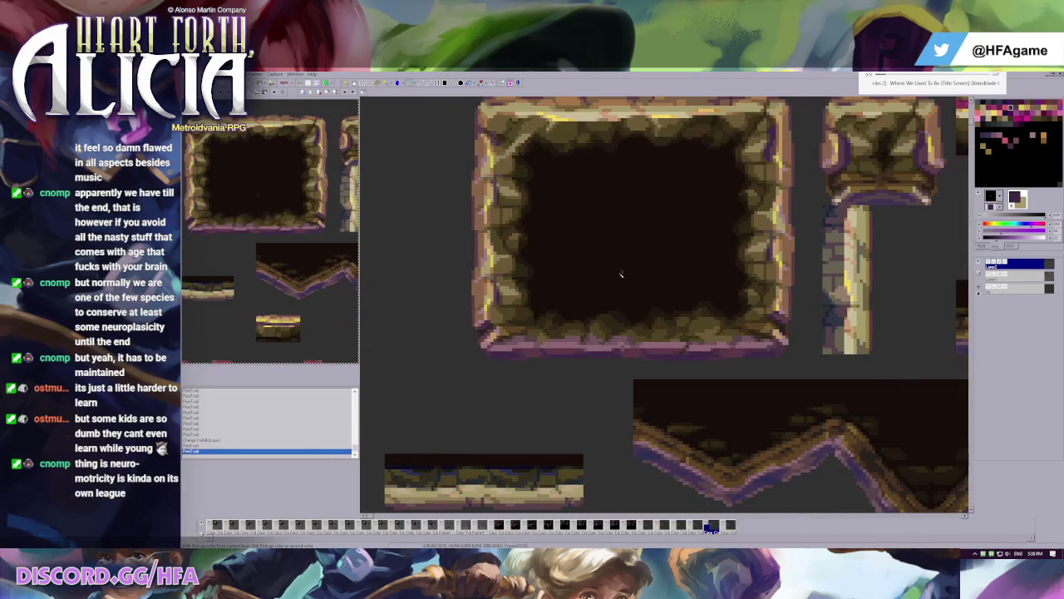
pyautogui.press('Right')
pyautogui.press('Left')
pyautogui.press('Right')
pyautogui.press('Left')
pyautogui.press('Right')
pyautogui.press('Left')
pyautogui.press('Left')
pyautogui.press('Right')
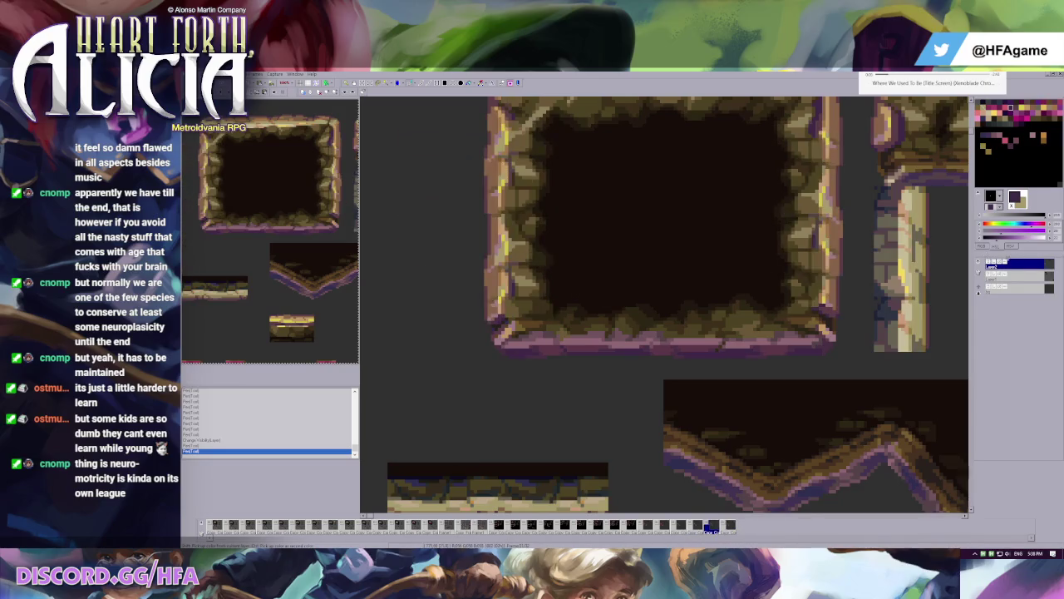
pyautogui.press('Right')
pyautogui.press('Left')
pyautogui.press('Right')
pyautogui.press('Left')
pyautogui.scroll(2, 463, 324)
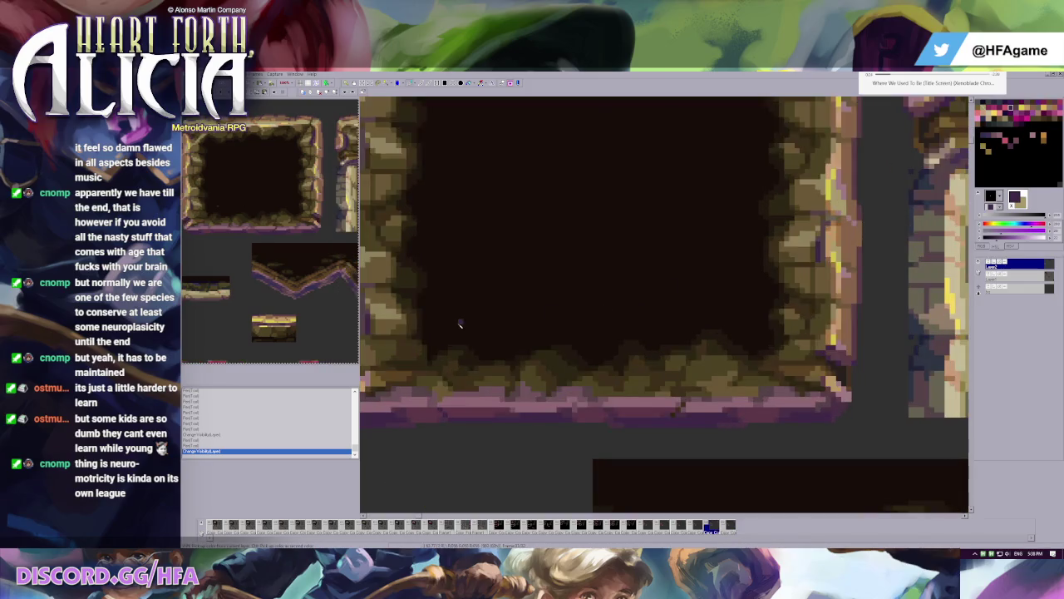
pyautogui.scroll(2, 620, 320)
pyautogui.press('Left')
pyautogui.press('Right')
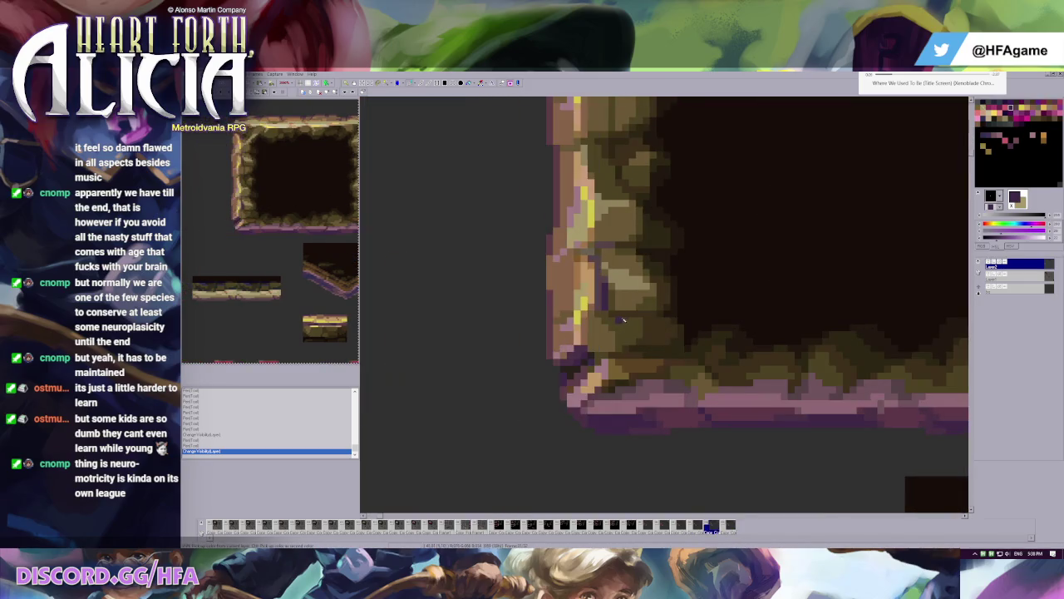
# - Copy the retouched lower-left corner area and paste it into the last tileset frame
pyautogui.moveTo(616, 311); pyautogui.dragTo(684, 359)
pyautogui.hotkey('ctrl', 'c')
pyautogui.press('Right')
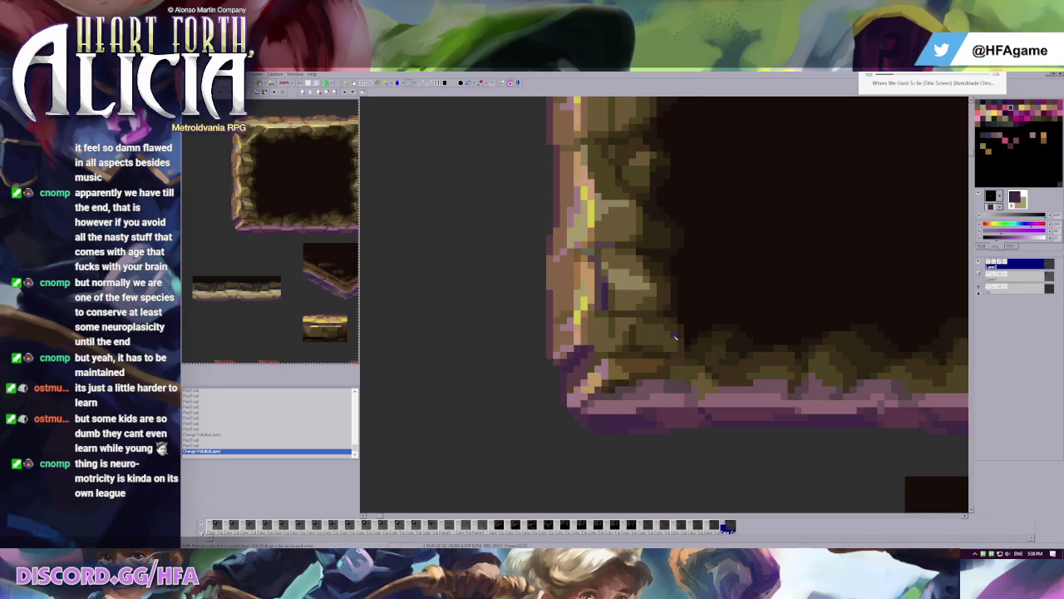
pyautogui.press('Left')
pyautogui.press('Right')
pyautogui.hotkey('ctrl', 'v')
pyautogui.scroll(-2, 674, 335)
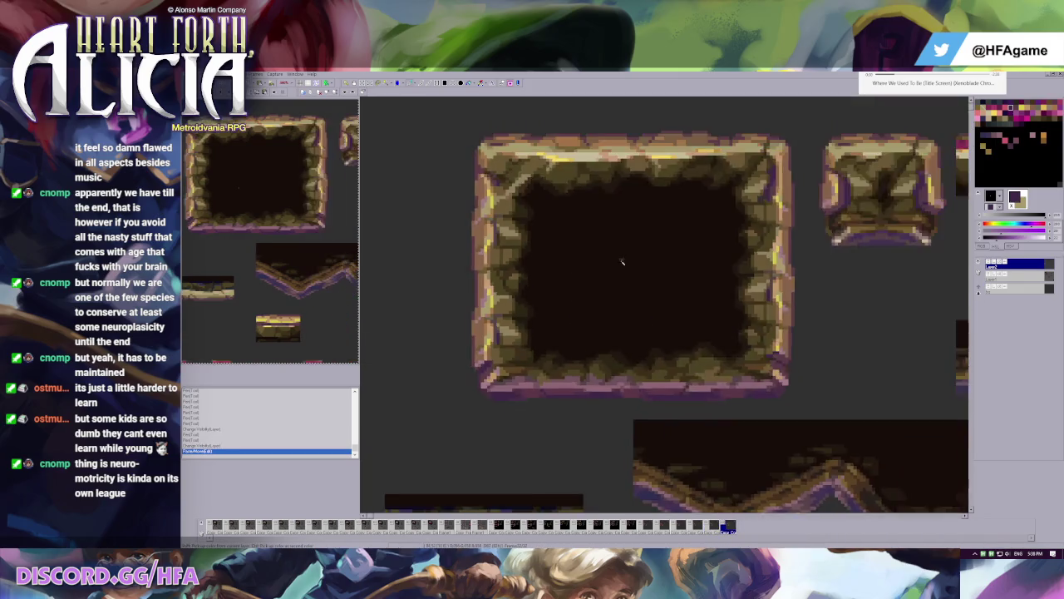
pyautogui.scroll(-2, 563, 264)
pyautogui.hotkey('ctrl', 'z')
pyautogui.hotkey('ctrl', 'y')
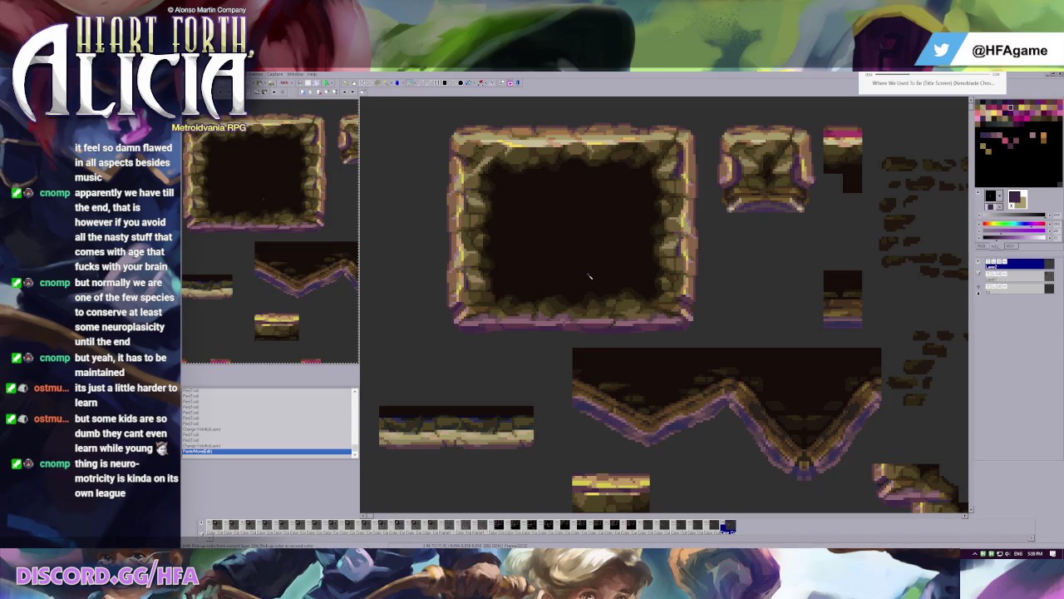
pyautogui.scroll(2, 589, 276)
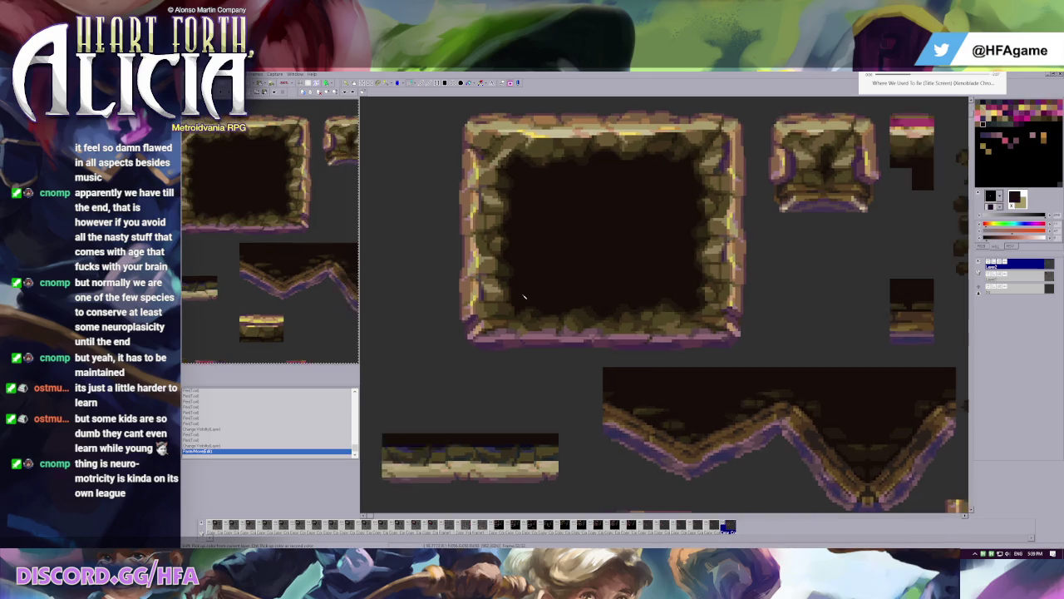
pyautogui.hotkey('ctrl', 'z')
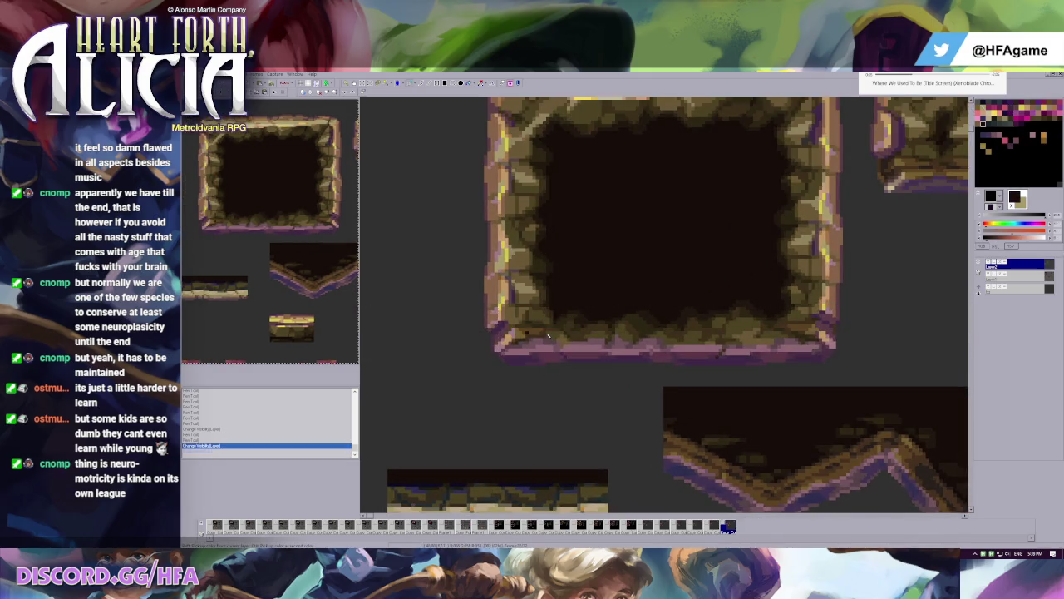
pyautogui.scroll(-1, 566, 324)
pyautogui.scroll(2, 582, 332)
pyautogui.hotkey('ctrl', 'y')
pyautogui.scroll(1, 589, 333)
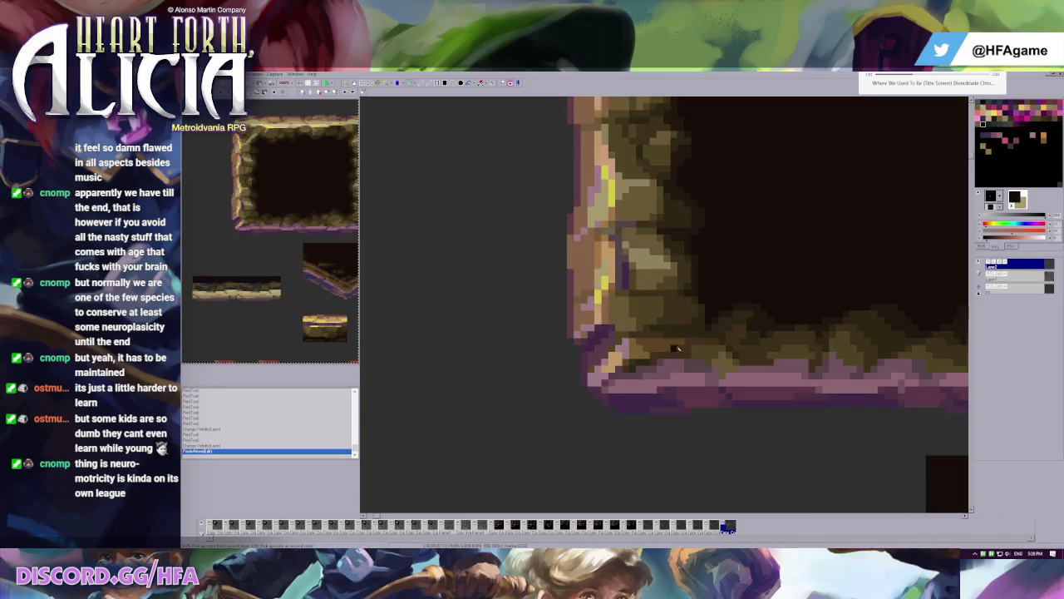
pyautogui.scroll(1, 595, 266)
pyautogui.moveTo(597, 249); pyautogui.dragTo(632, 288)
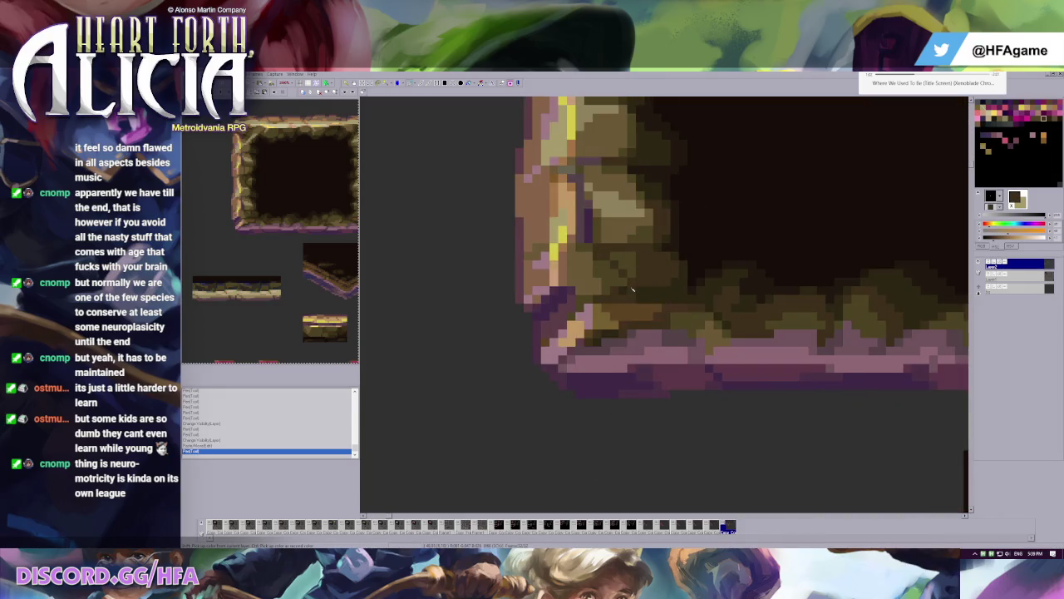
pyautogui.hotkey('ctrl', 'z')
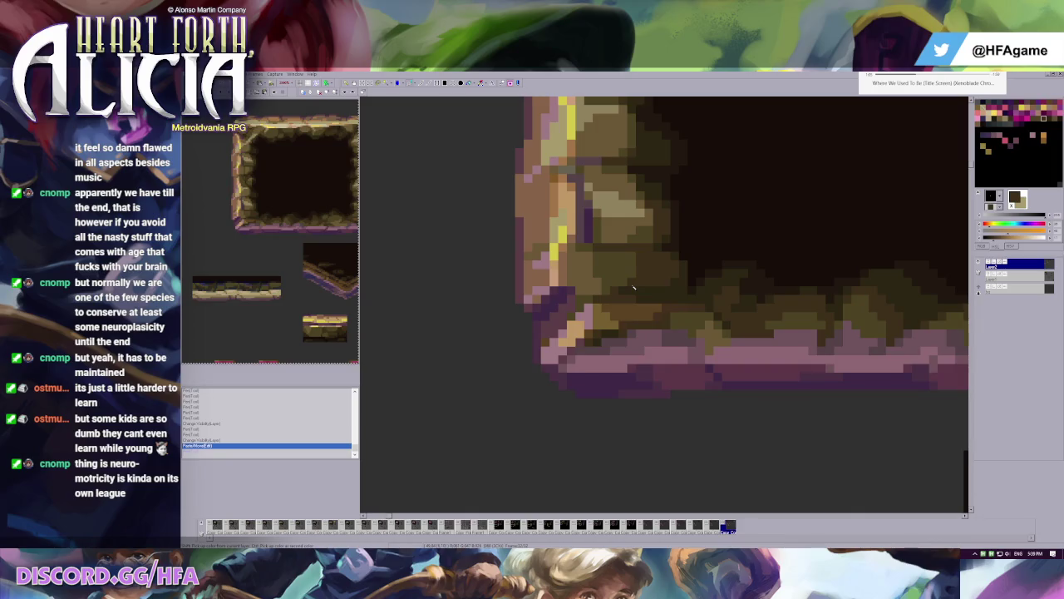
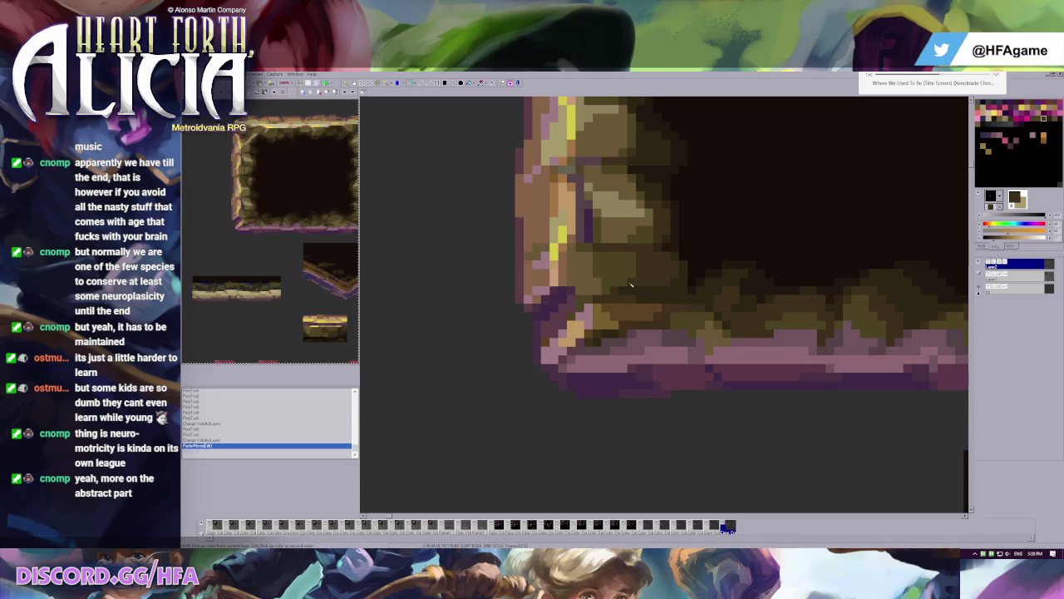
# - Pick a dark shade and paint the first pixel on the frame's lower-left corner
pyautogui.click(677, 291)
pyautogui.scroll(2, 665, 301)
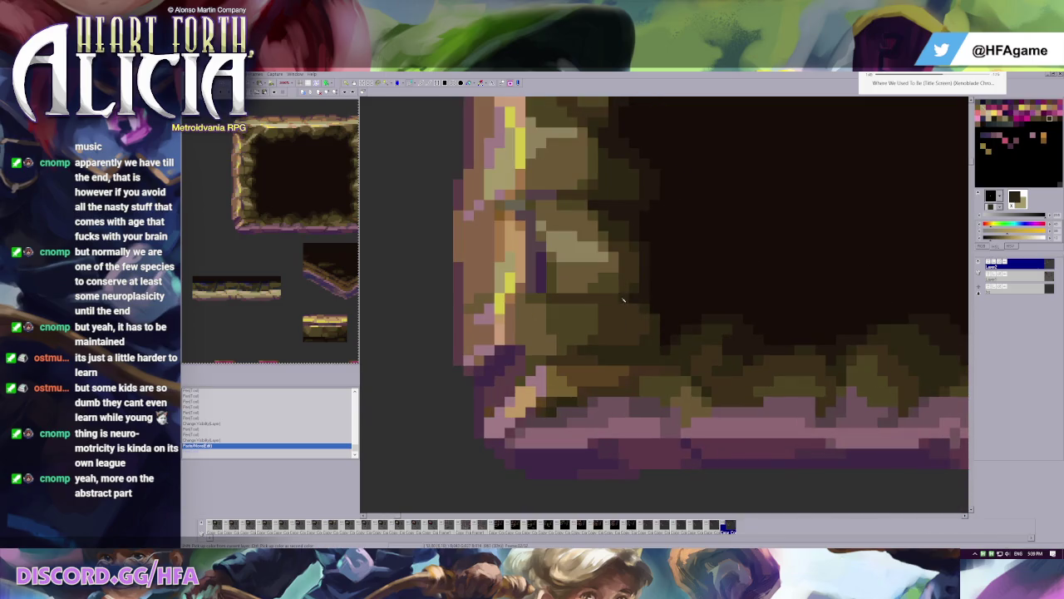
pyautogui.click(583, 360)
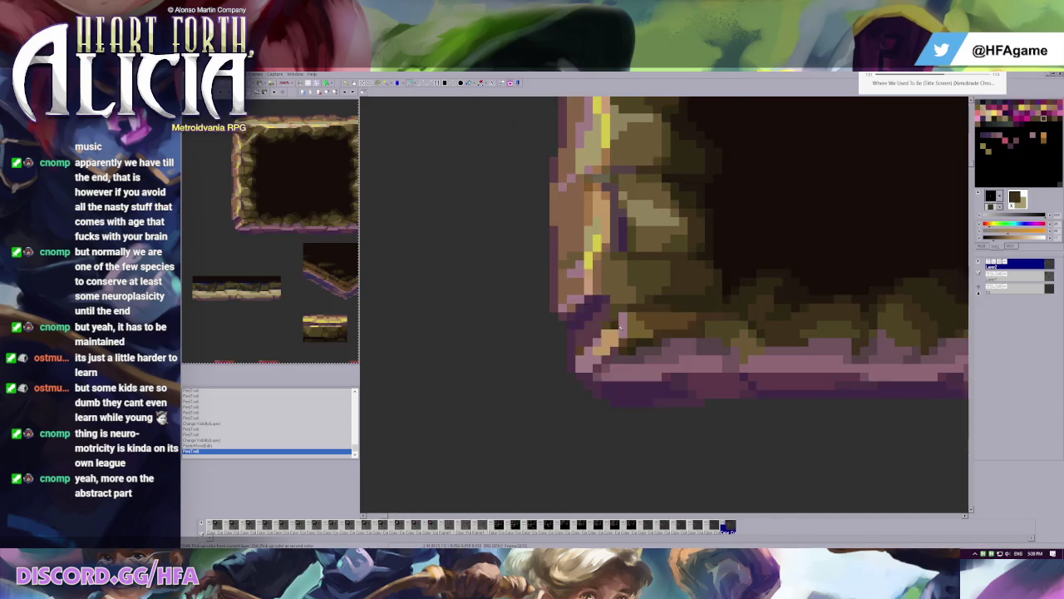
pyautogui.scroll(-3, 619, 295)
pyautogui.scroll(-2, 619, 295)
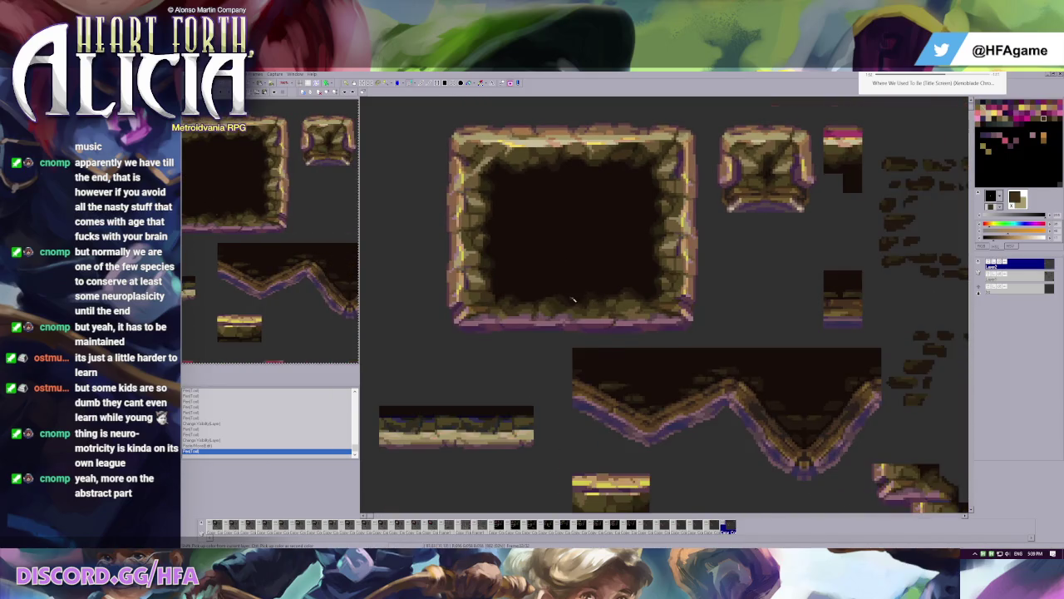
pyautogui.scroll(2, 598, 306)
pyautogui.scroll(2, 624, 312)
pyautogui.scroll(1, 599, 333)
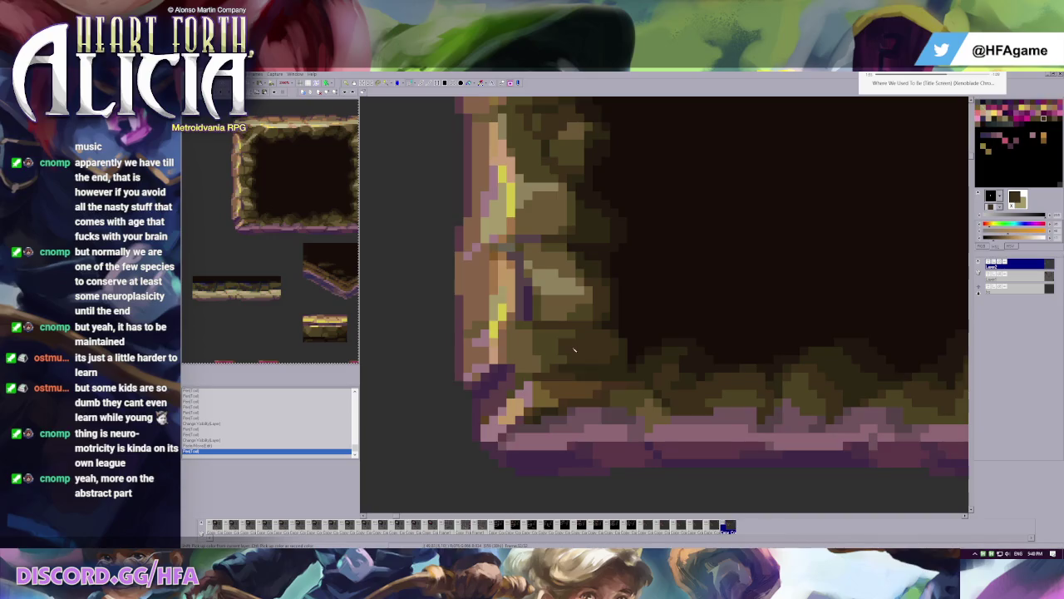
# - Repaint the corner's olive rock pixels along its edge in several nearby shades
pyautogui.click(592, 356)
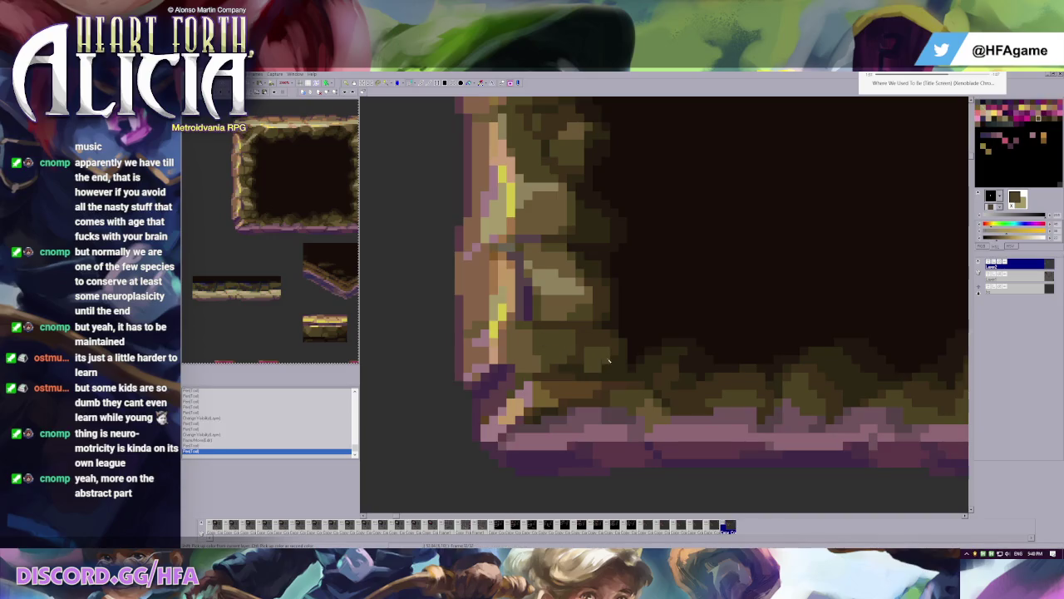
pyautogui.click(588, 352)
pyautogui.click(620, 369)
pyautogui.click(594, 372)
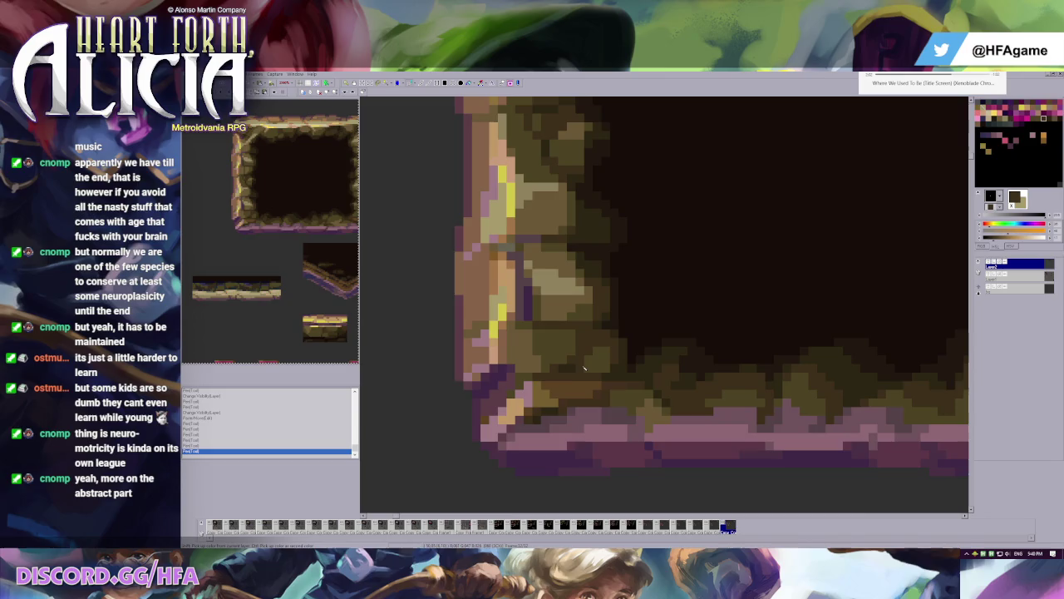
pyautogui.click(579, 374)
pyautogui.click(593, 378)
pyautogui.scroll(-2, 656, 361)
pyautogui.scroll(-1, 707, 274)
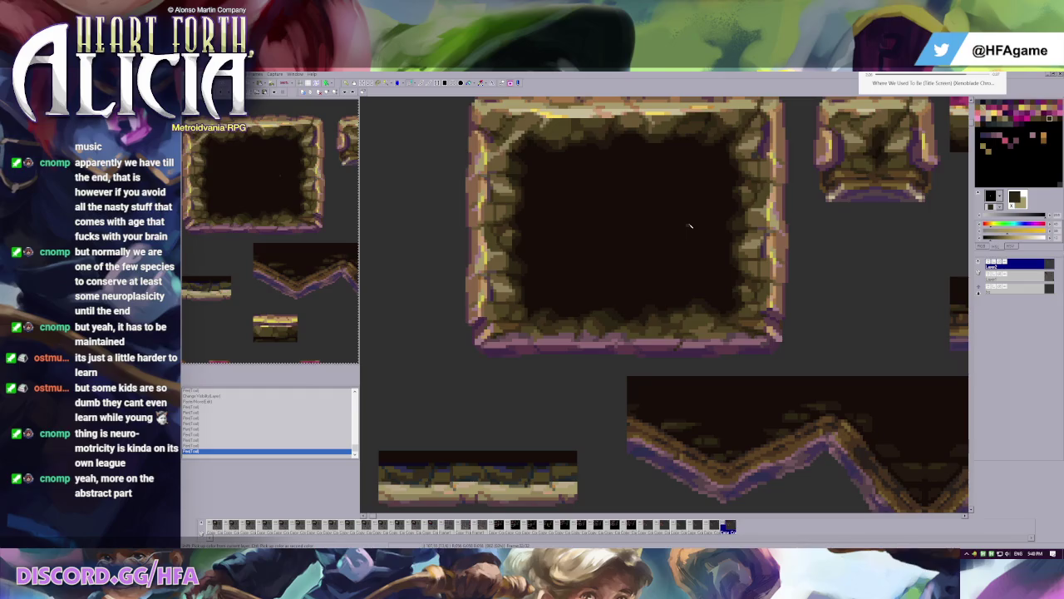
pyautogui.scroll(-1, 665, 250)
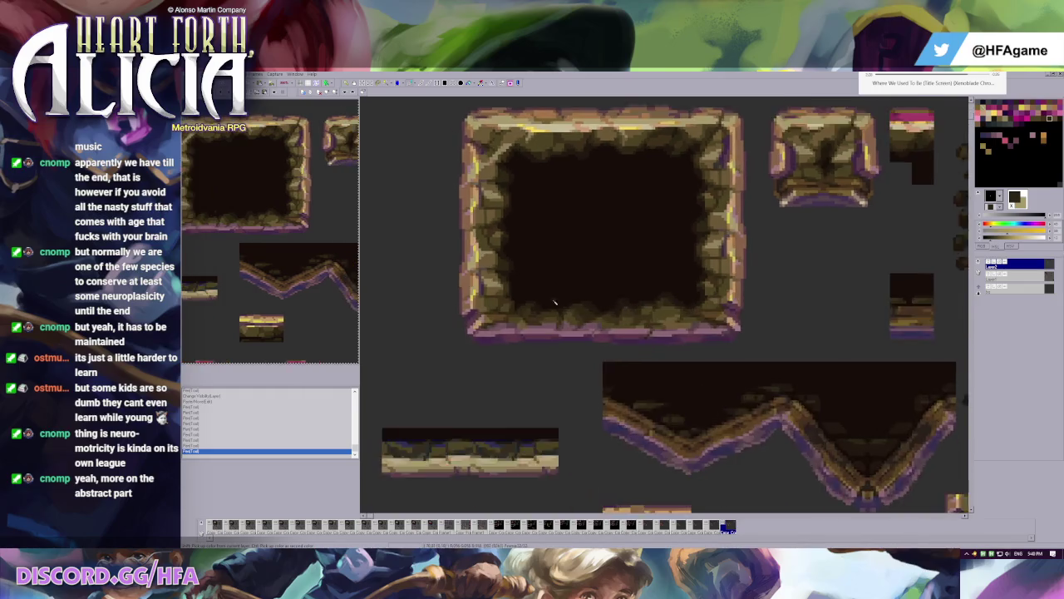
pyautogui.scroll(2, 605, 320)
pyautogui.scroll(1, 605, 320)
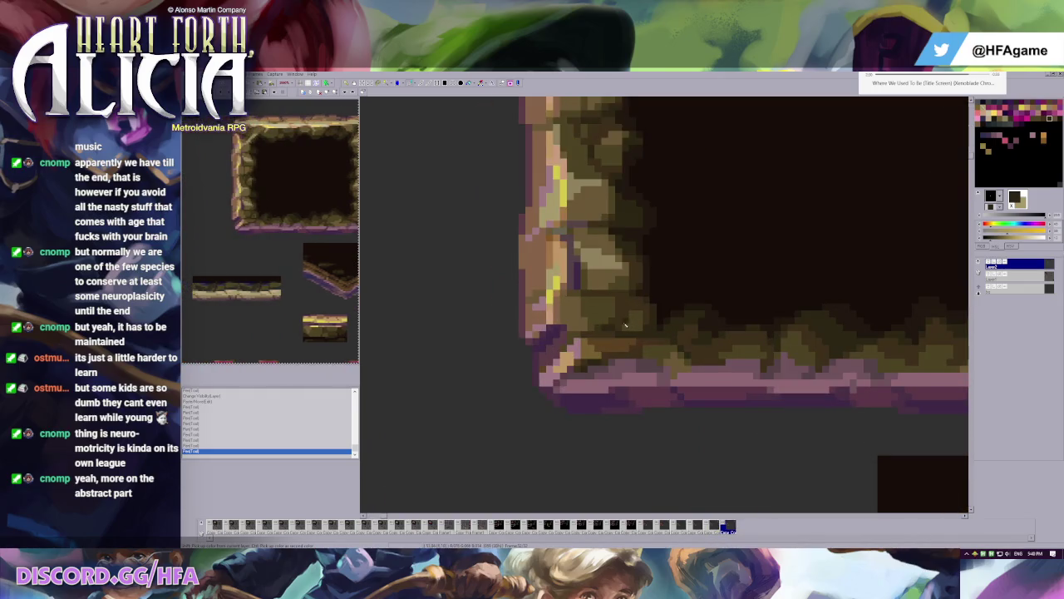
pyautogui.click(613, 328)
pyautogui.scroll(-2, 653, 295)
pyautogui.scroll(-1, 632, 290)
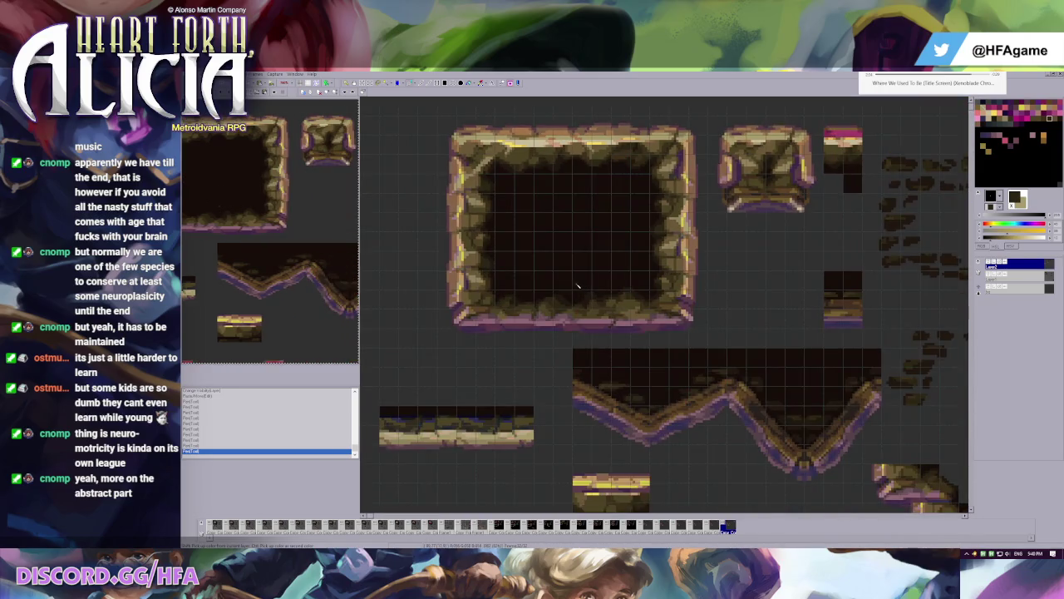
pyautogui.scroll(-1, 516, 250)
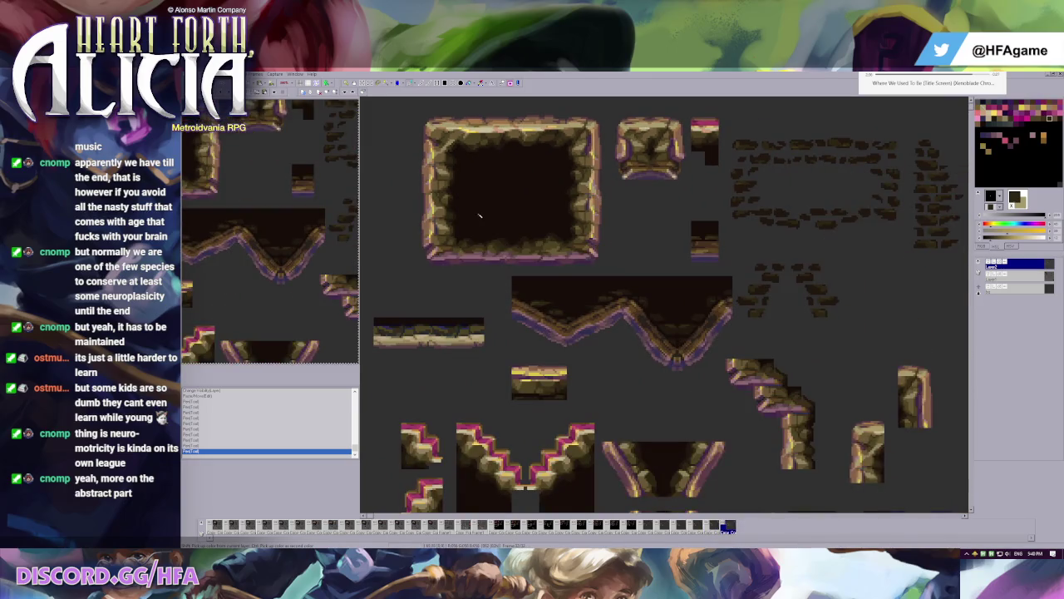
pyautogui.scroll(-1, 481, 209)
pyautogui.scroll(2, 481, 210)
pyautogui.scroll(2, 562, 302)
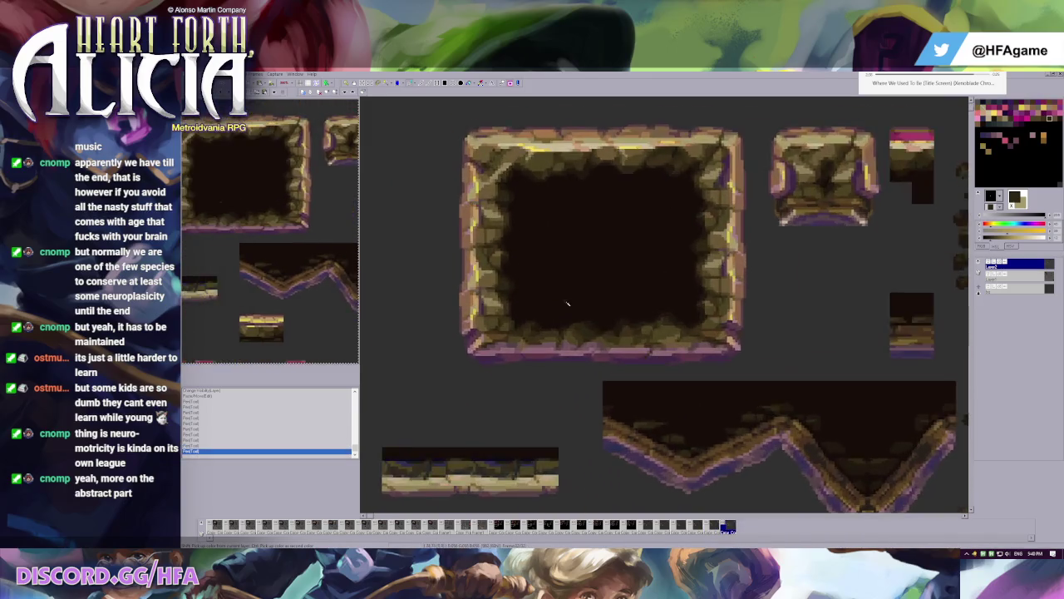
pyautogui.scroll(1, 651, 322)
pyautogui.scroll(-1, 618, 328)
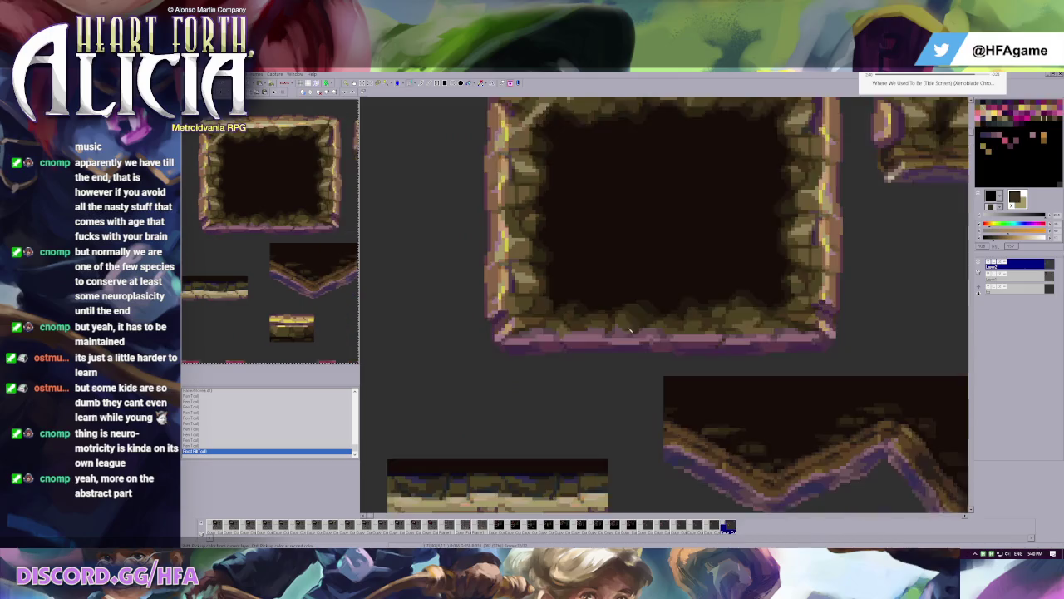
pyautogui.scroll(-1, 598, 299)
pyautogui.scroll(-1, 580, 265)
pyautogui.scroll(-1, 578, 266)
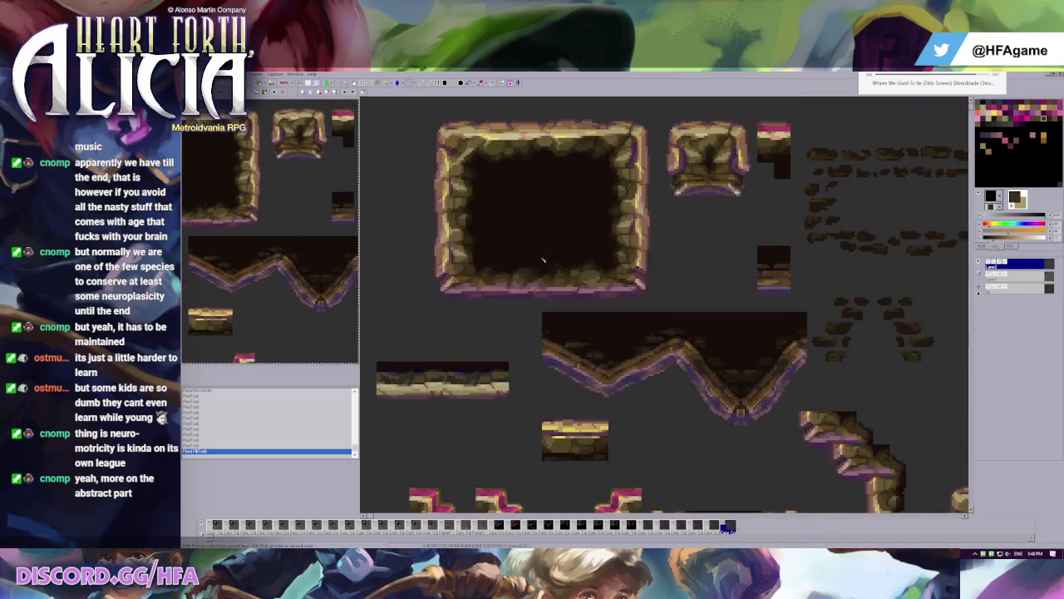
pyautogui.scroll(1, 507, 295)
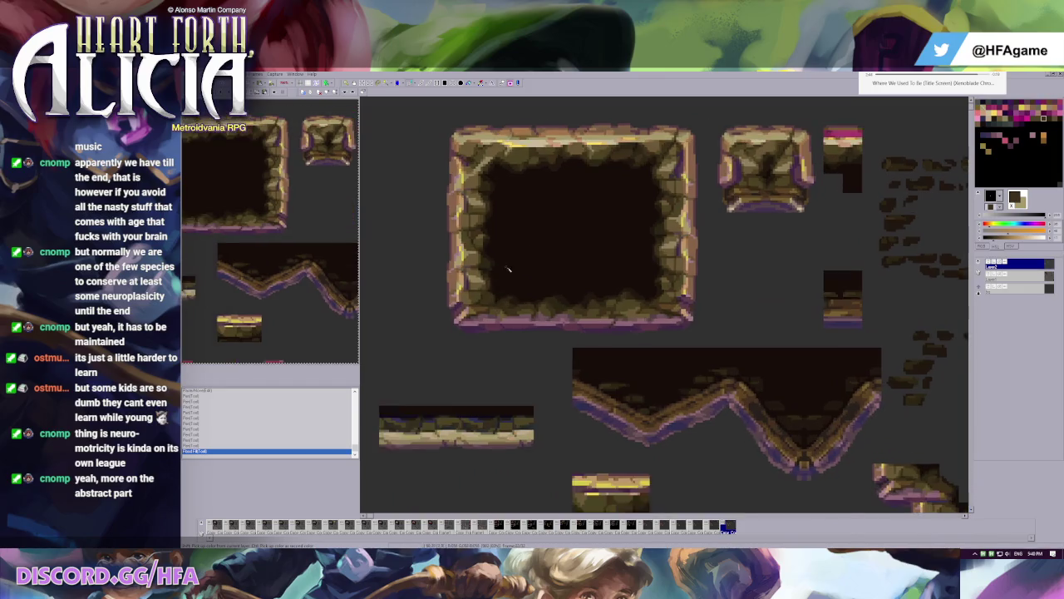
pyautogui.scroll(2, 549, 320)
pyautogui.scroll(1, 582, 328)
pyautogui.click(586, 313)
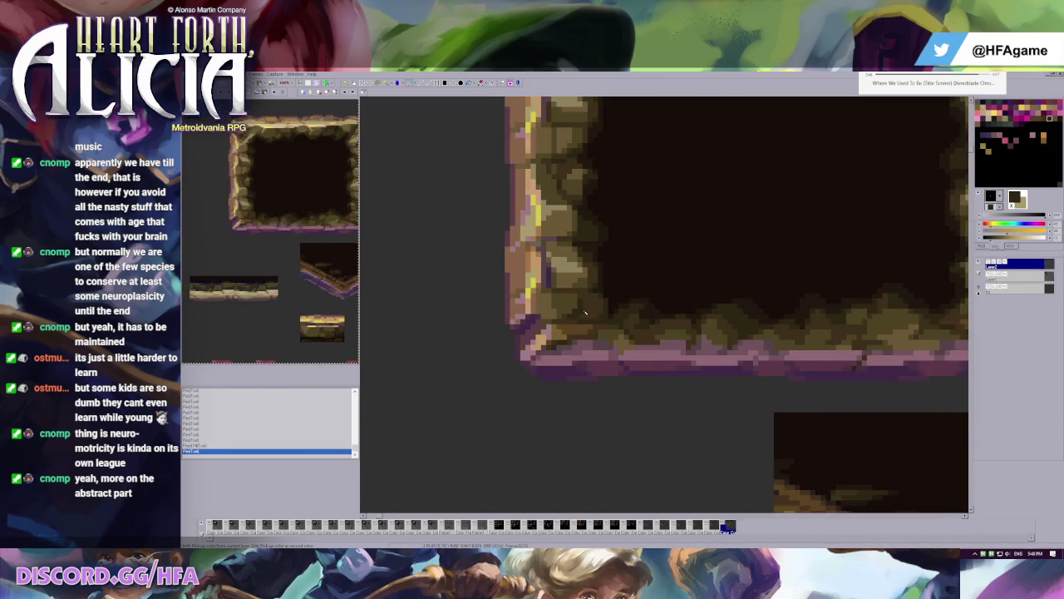
# - Paint sampled pixels on the frame's corner rocks, undo them, and redraw one pixel
pyautogui.click(582, 318)
pyautogui.click(586, 311)
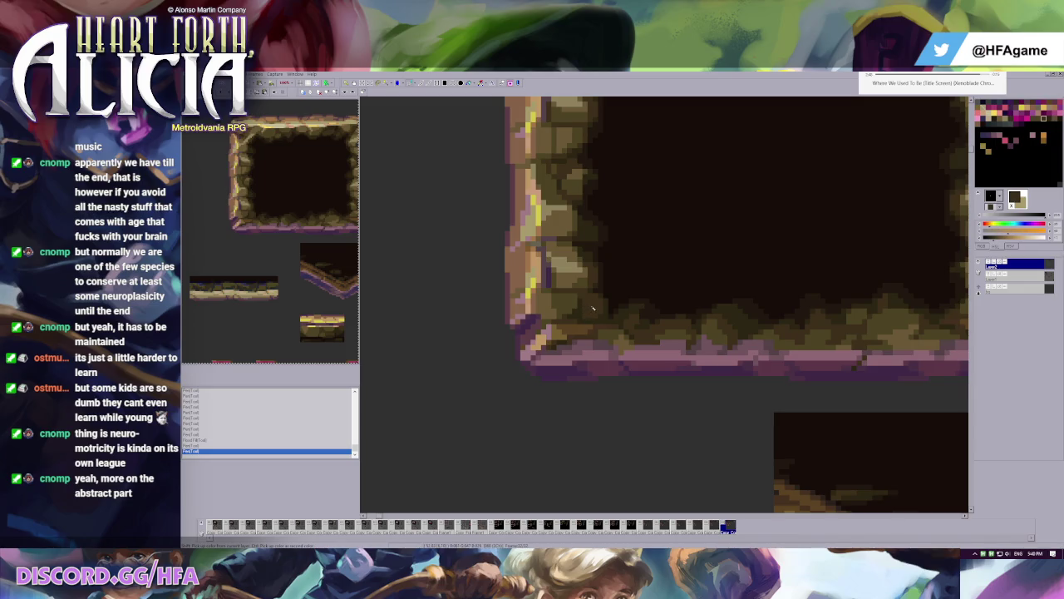
pyautogui.click(578, 312)
pyautogui.click(582, 313)
pyautogui.click(587, 309)
pyautogui.hotkey('ctrl', 'z')
pyautogui.hotkey('ctrl', 'z')
pyautogui.hotkey('ctrl', 'z')
pyautogui.hotkey('ctrl', 'z')
pyautogui.hotkey('ctrl', 'z')
pyautogui.hotkey('ctrl', 'z')
pyautogui.hotkey('ctrl', 'z')
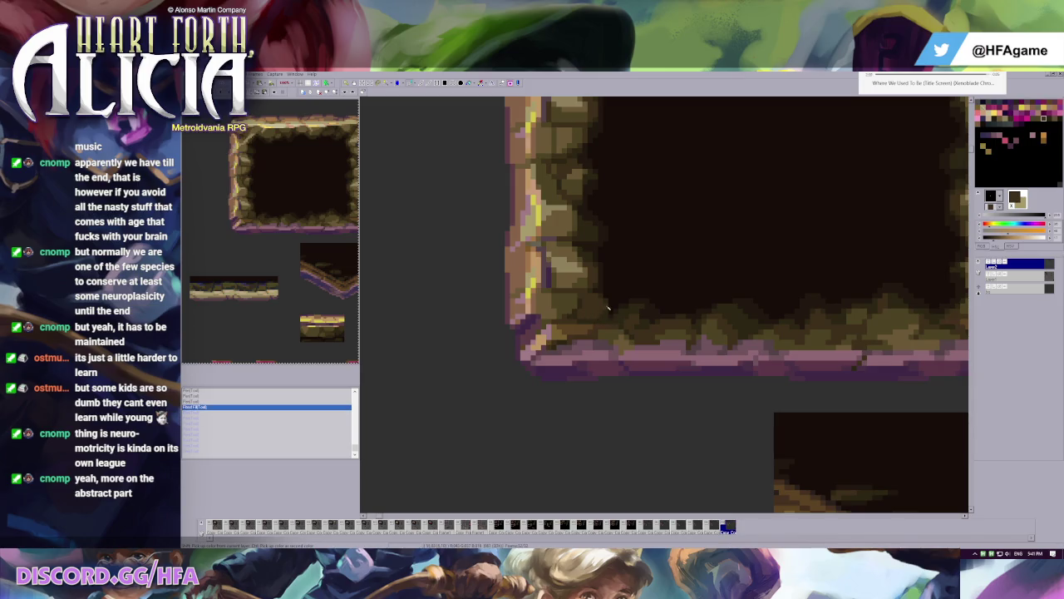
pyautogui.click(587, 309)
# - Darken a few pixels on the wall corner
pyautogui.scroll(-2, 614, 303)
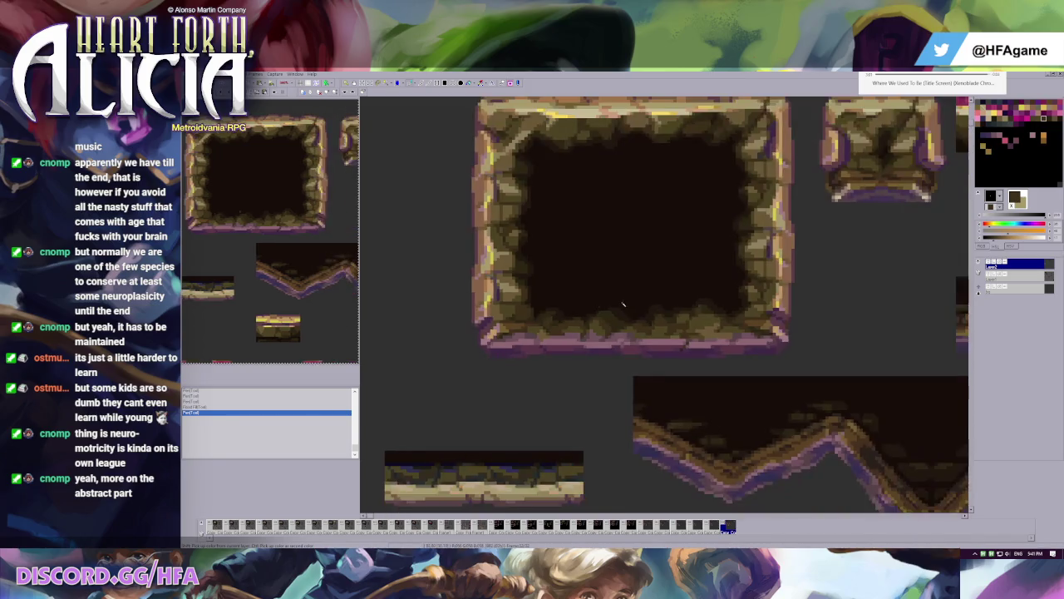
pyautogui.scroll(1, 614, 303)
pyautogui.scroll(1, 628, 291)
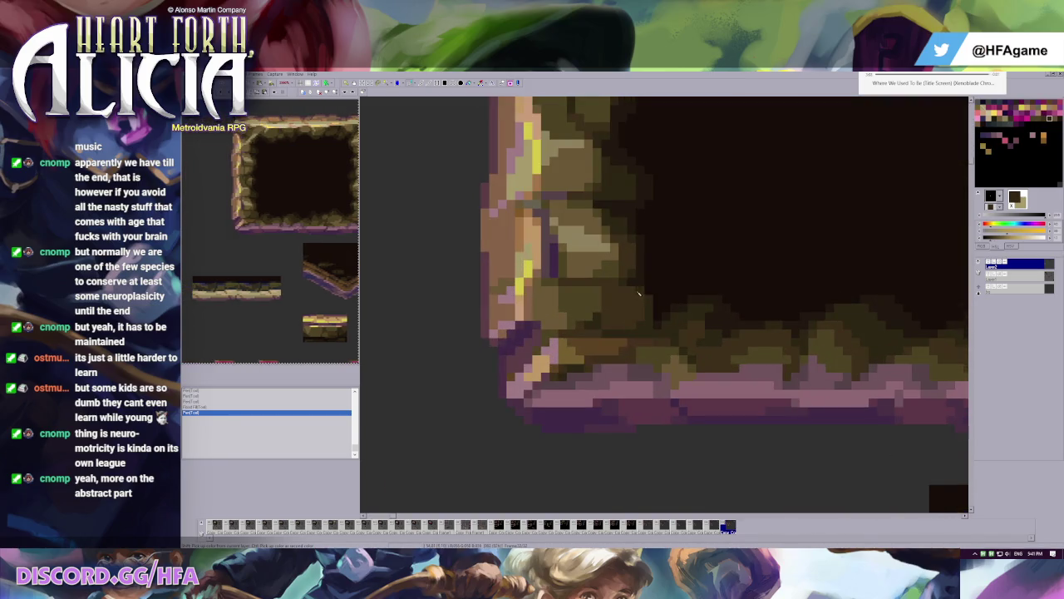
pyautogui.click(617, 290)
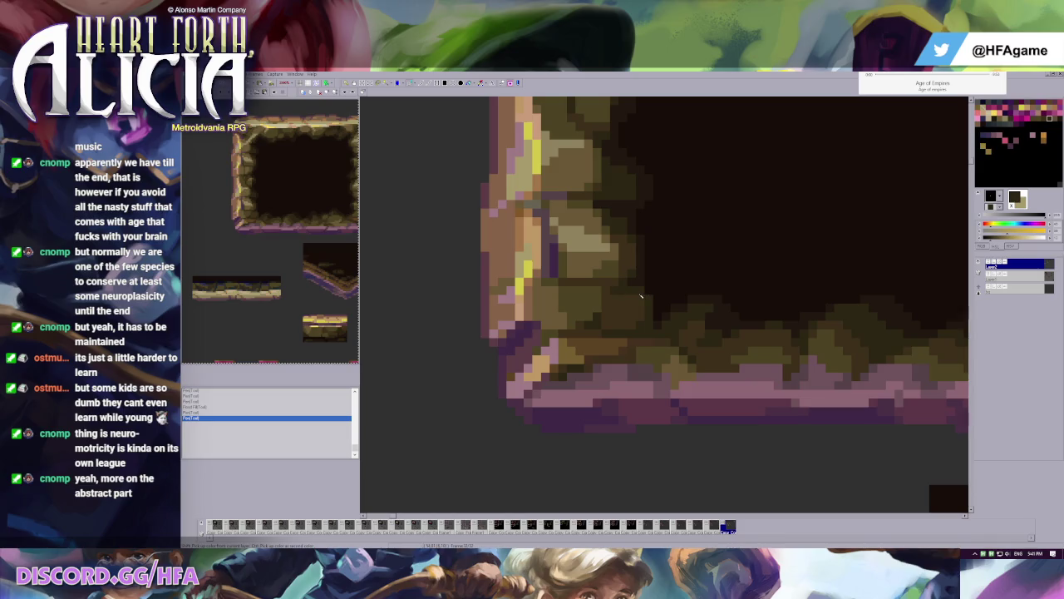
pyautogui.scroll(-1, 643, 301)
pyautogui.scroll(-1, 648, 296)
pyautogui.scroll(-1, 657, 289)
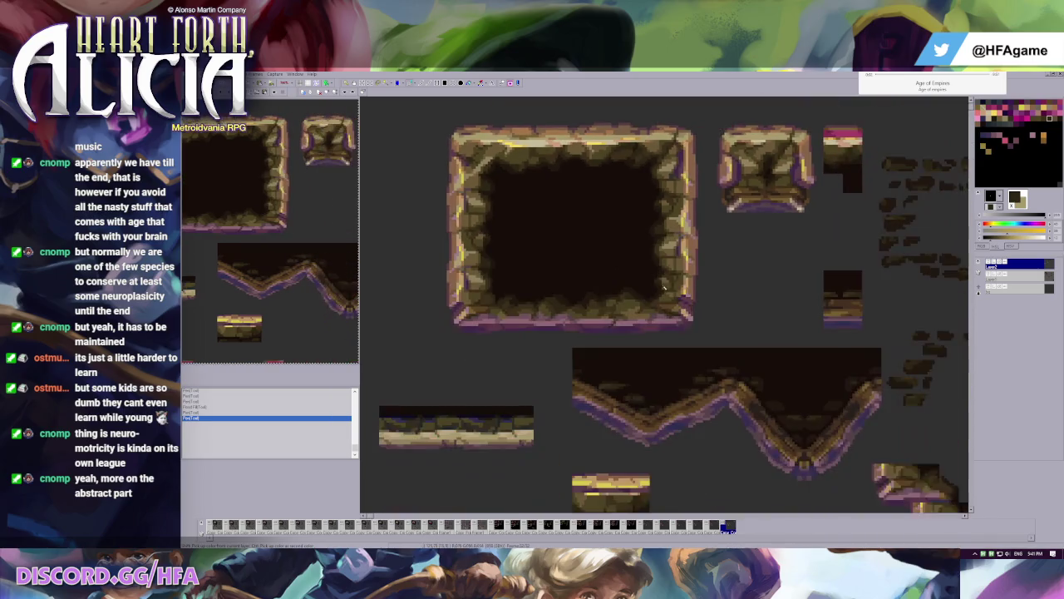
pyautogui.scroll(-1, 613, 285)
pyautogui.scroll(1, 553, 242)
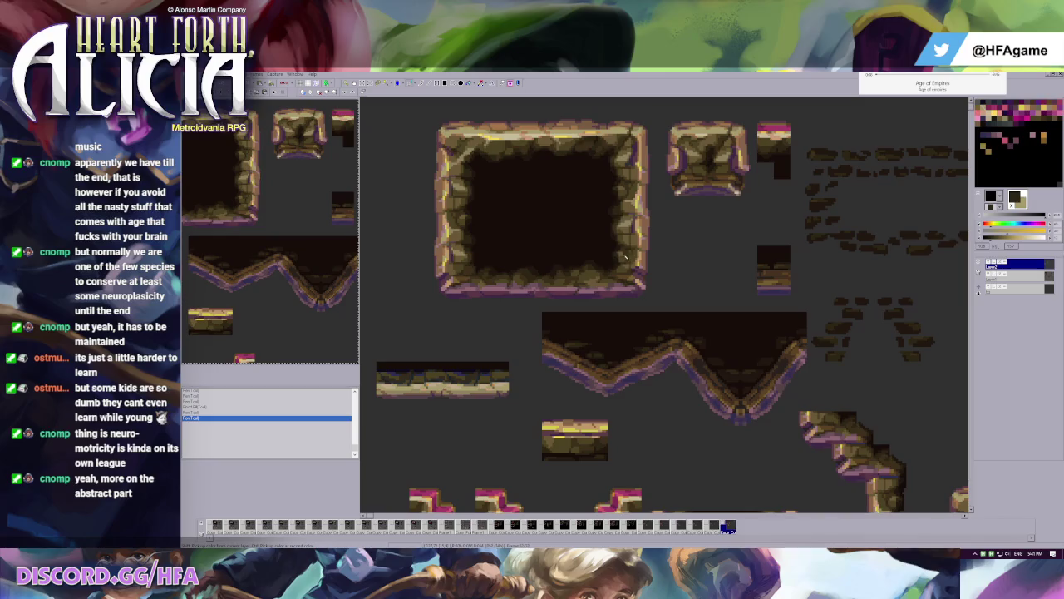
# - Sample dark brown and paint short strokes on the frame's lower-left corner
pyautogui.click(489, 269)
pyautogui.scroll(1, 540, 274)
pyautogui.scroll(2, 582, 315)
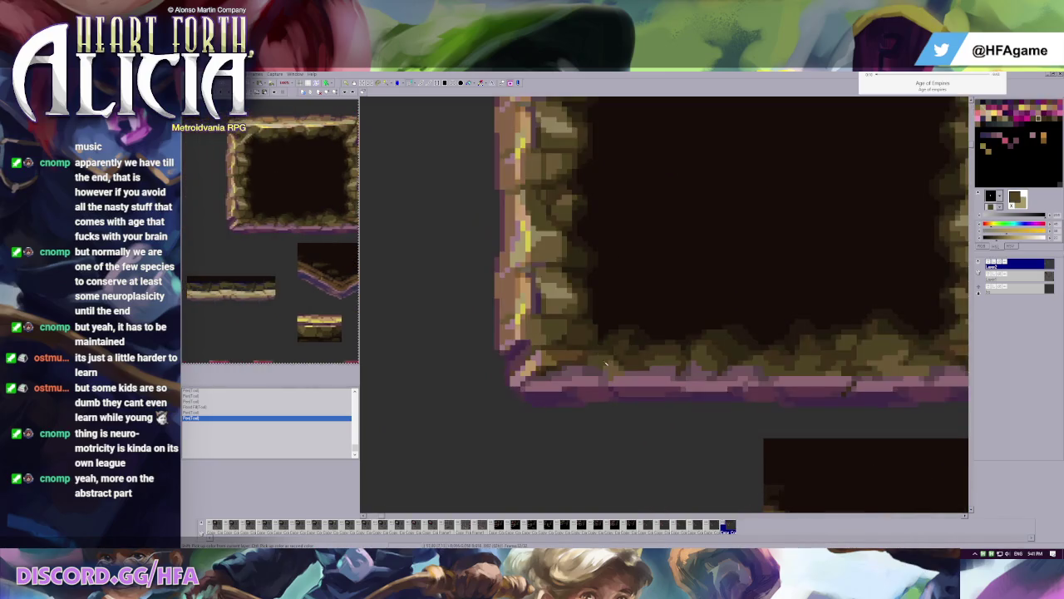
pyautogui.click(577, 336)
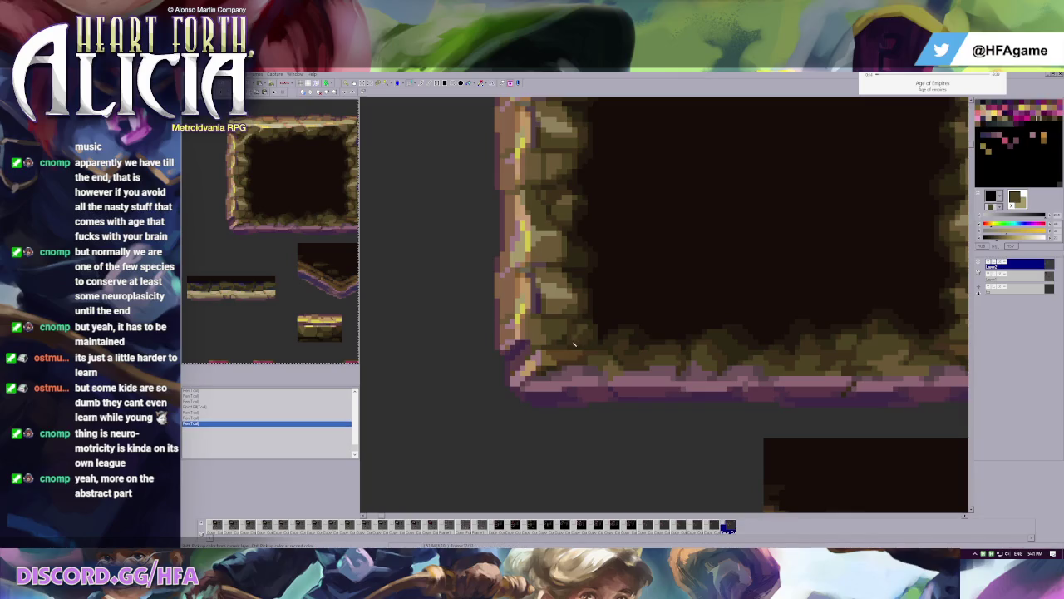
pyautogui.click(576, 338)
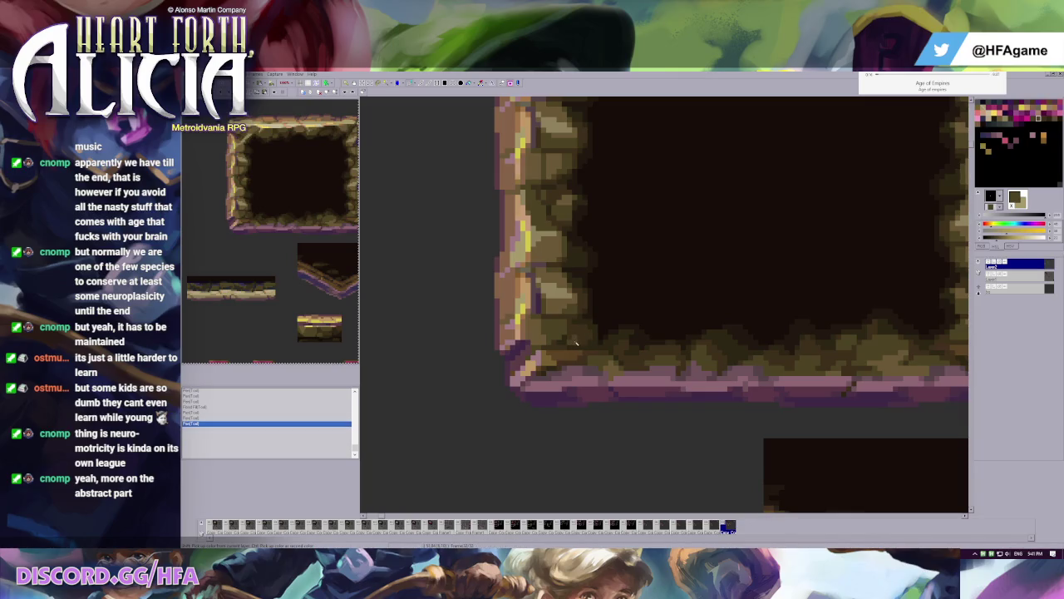
pyautogui.click(580, 329)
pyautogui.click(580, 329)
# - Undo the last mark, then fill a small corner region and add a mark
pyautogui.scroll(-2, 594, 326)
pyautogui.hotkey('ctrl', 'z')
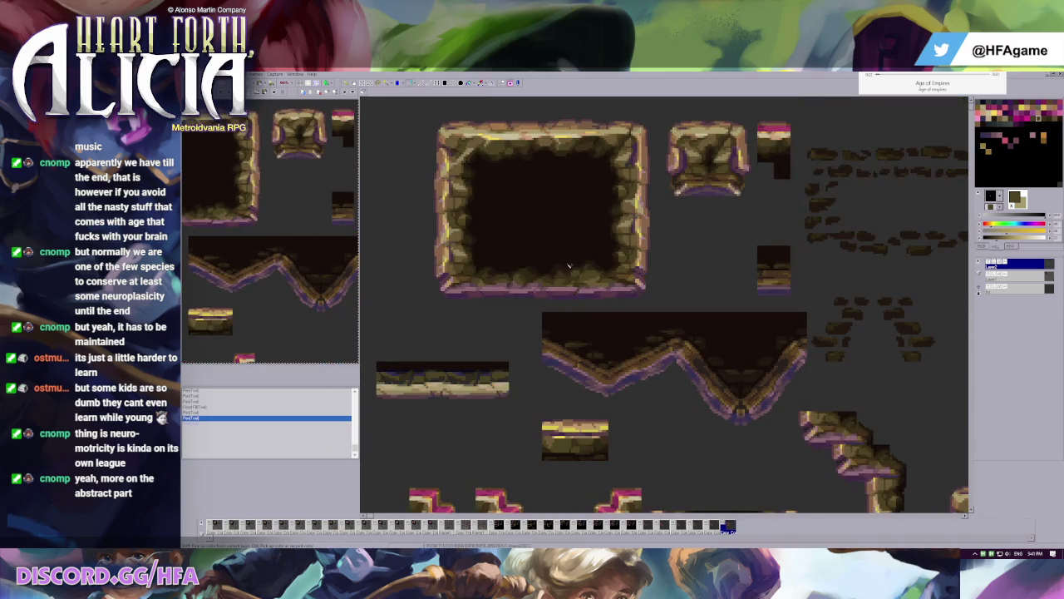
pyautogui.scroll(1, 582, 293)
pyautogui.scroll(2, 571, 309)
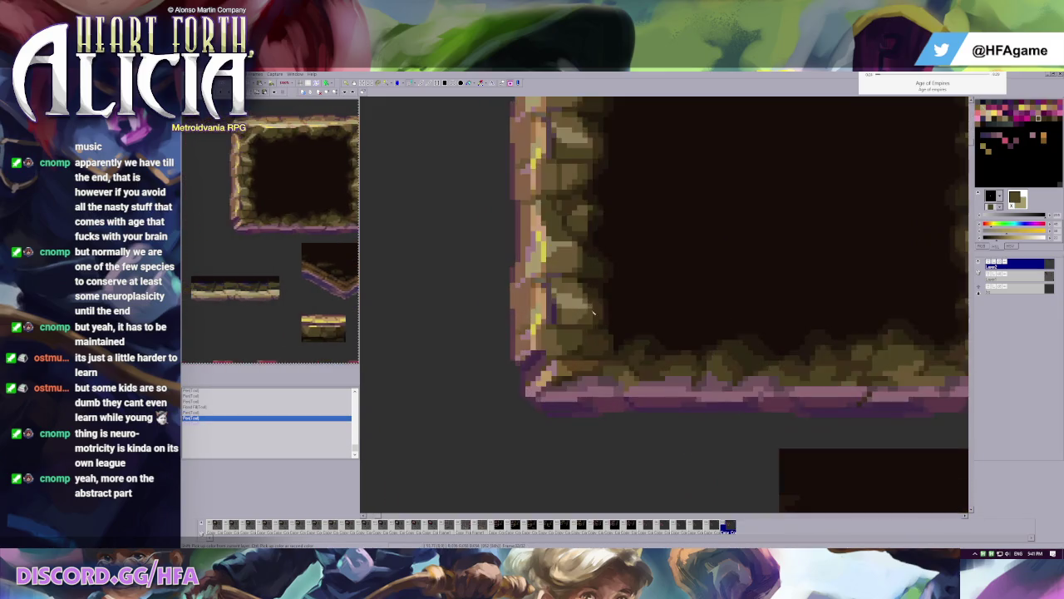
pyautogui.click(599, 339)
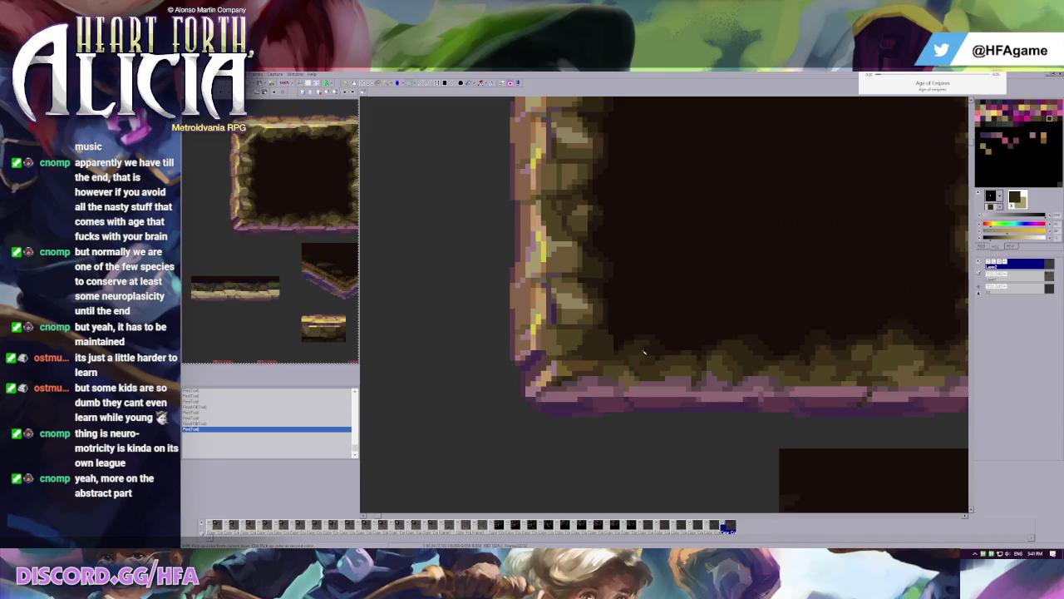
pyautogui.click(591, 257)
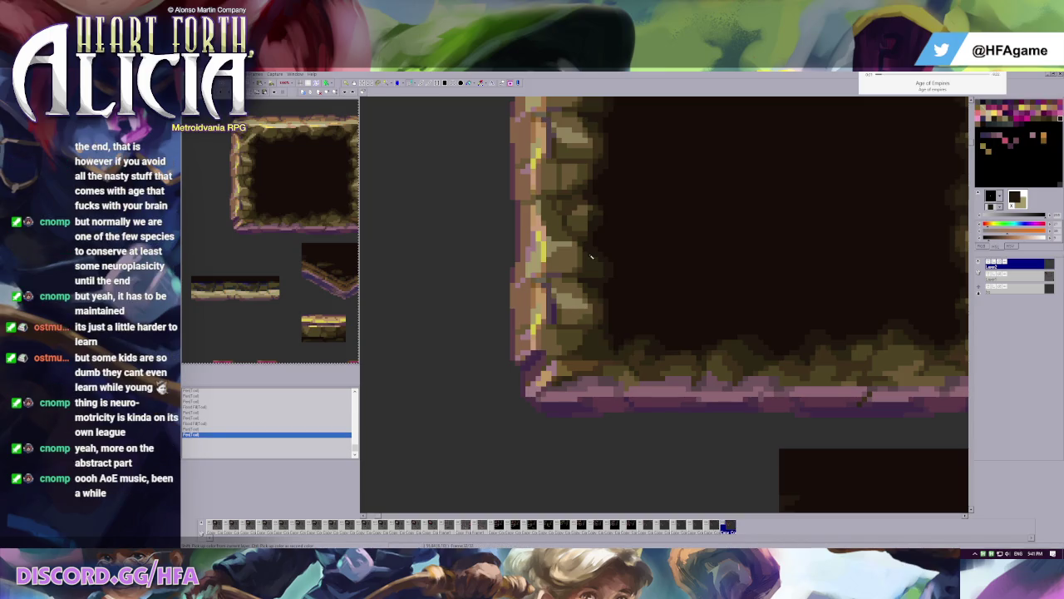
# - Add three more dark pixels to the lower-left corner and zoom out to the tileset
pyautogui.scroll(2, 591, 257)
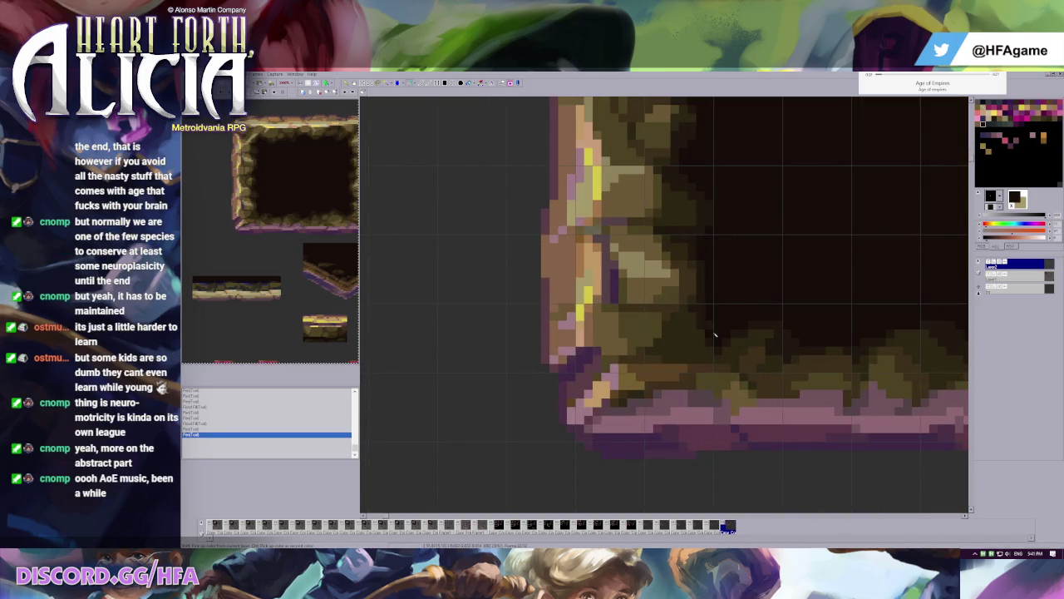
pyautogui.click(705, 328)
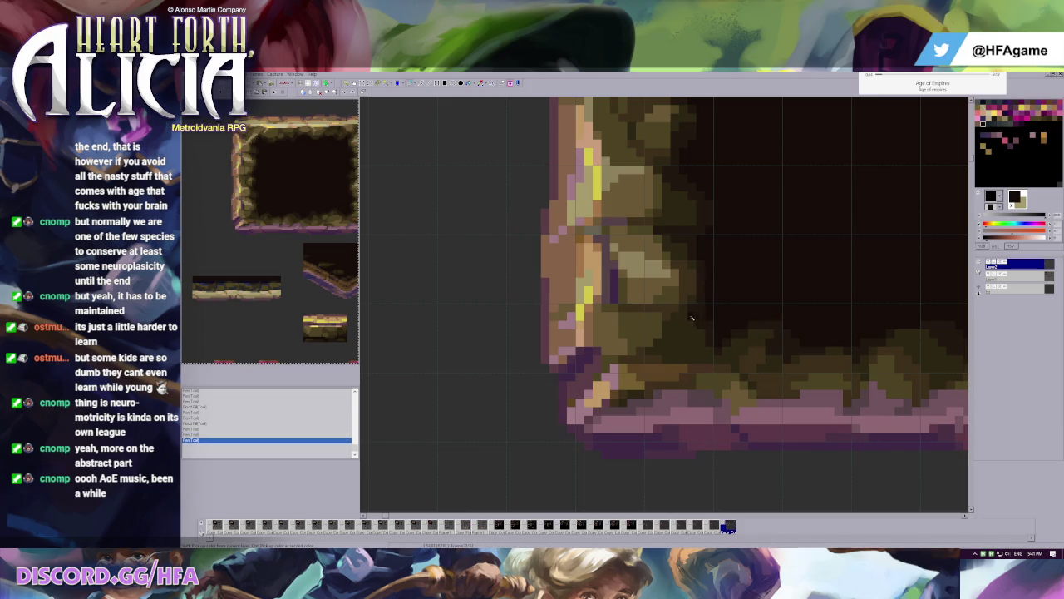
pyautogui.click(685, 319)
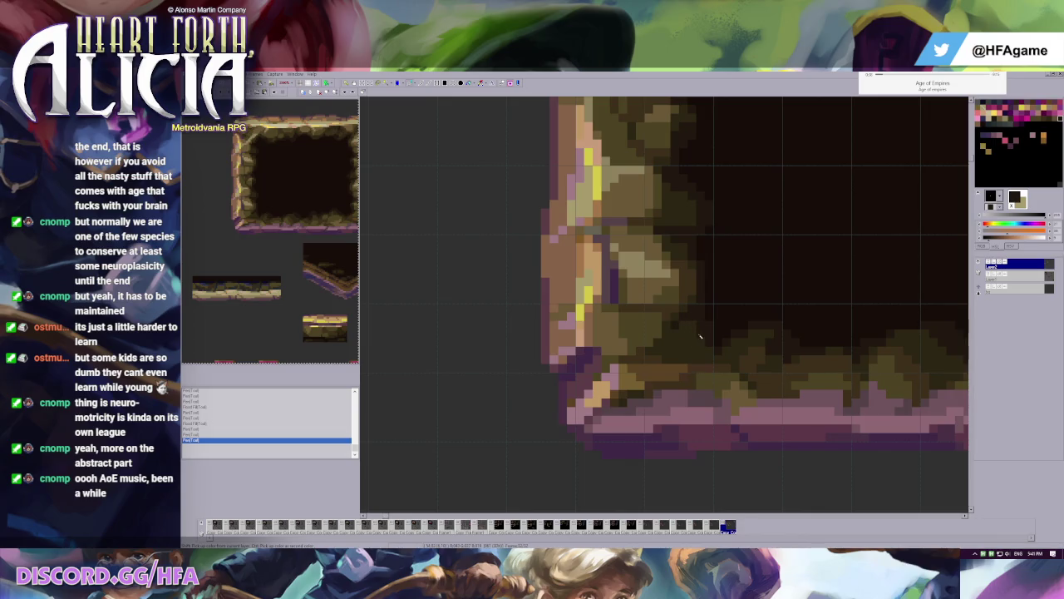
pyautogui.click(704, 361)
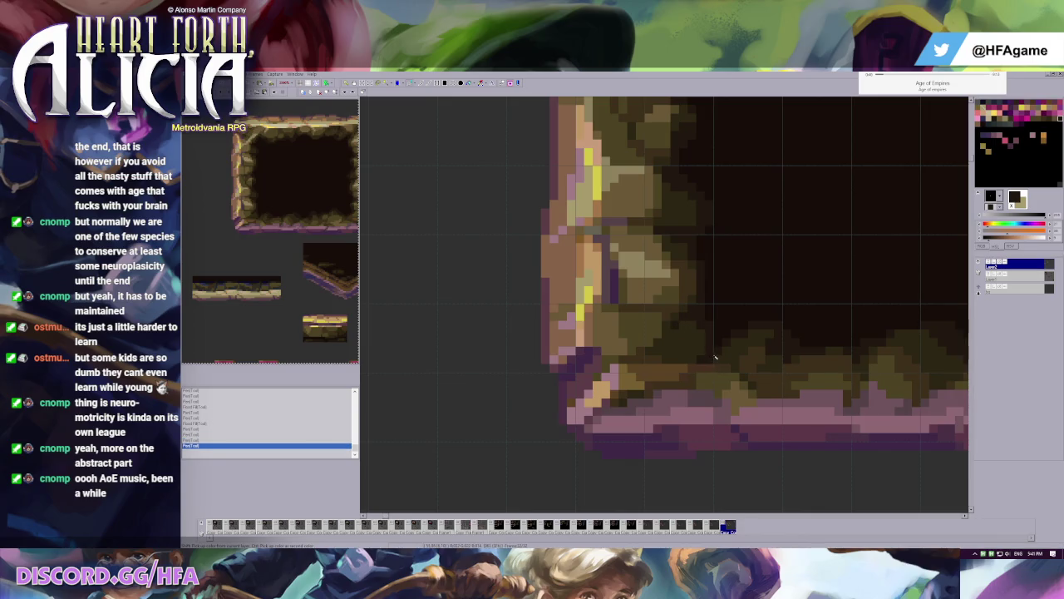
pyautogui.scroll(-2, 726, 341)
pyautogui.scroll(-1, 635, 283)
pyautogui.scroll(-1, 637, 261)
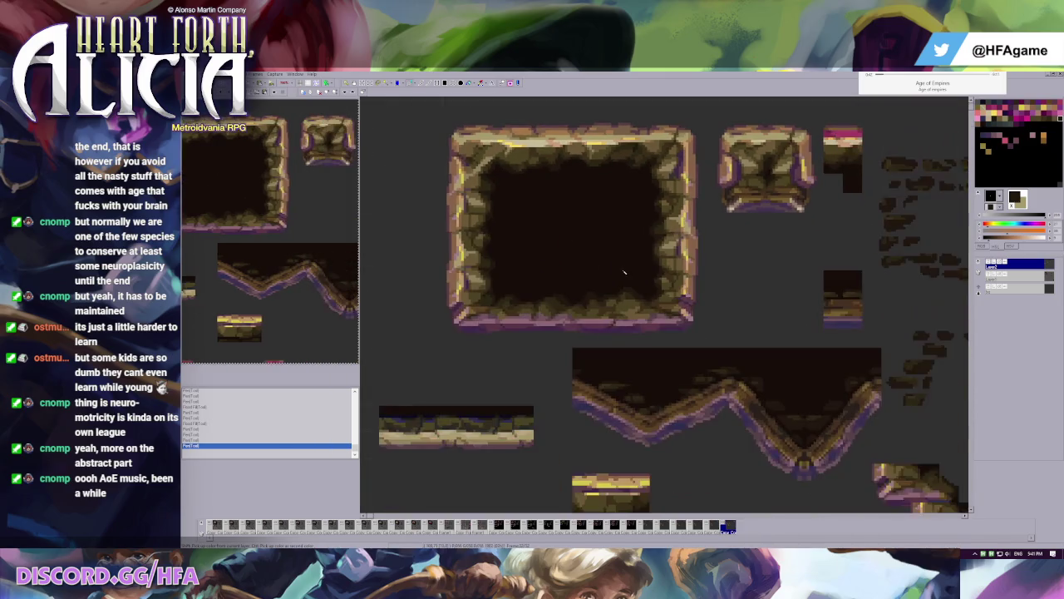
# - Zoom onto the stone frame tile and step frames so it shows without the pillar
pyautogui.scroll(1, 623, 271)
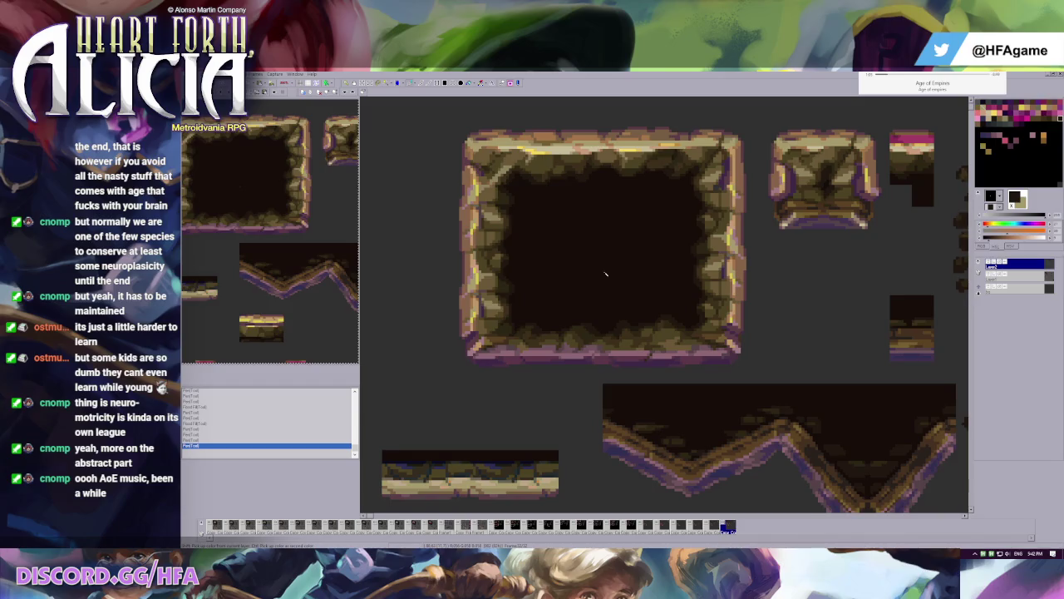
pyautogui.scroll(-2, 605, 273)
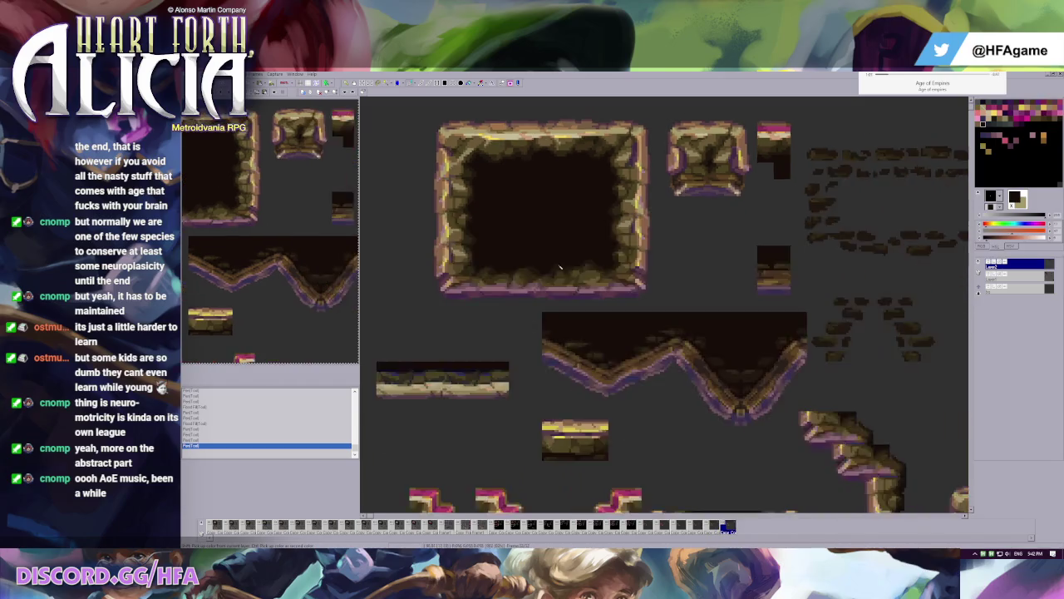
pyautogui.scroll(-1, 513, 233)
pyautogui.scroll(2, 503, 223)
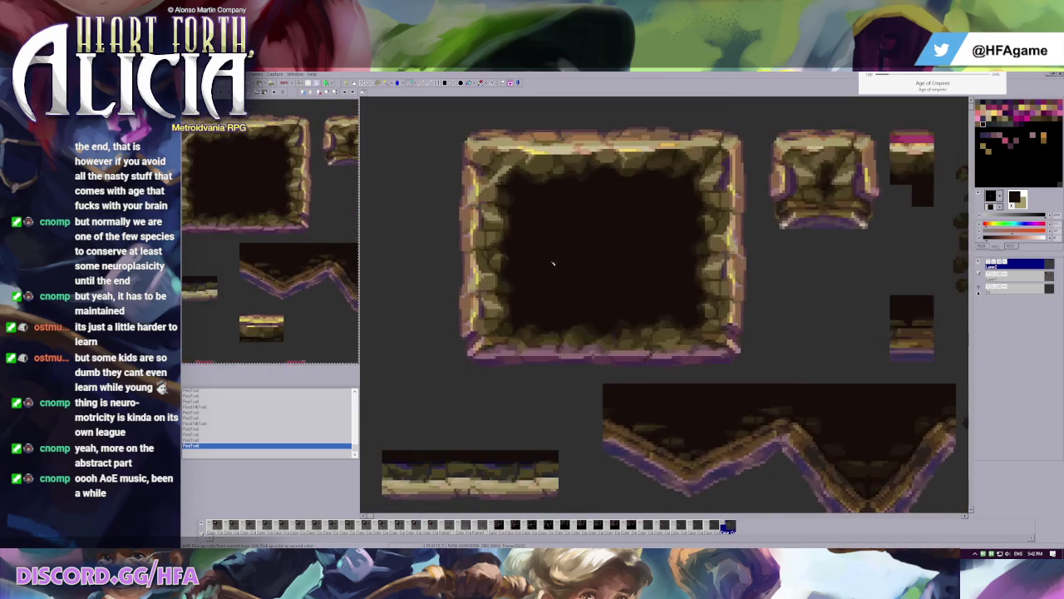
pyautogui.scroll(1, 621, 286)
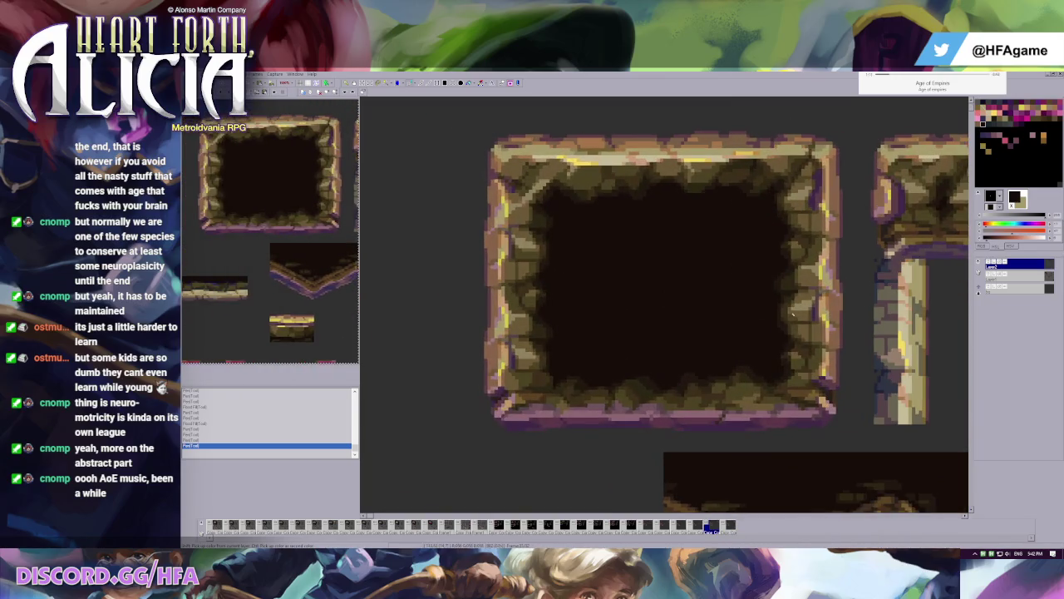
pyautogui.press('Right')
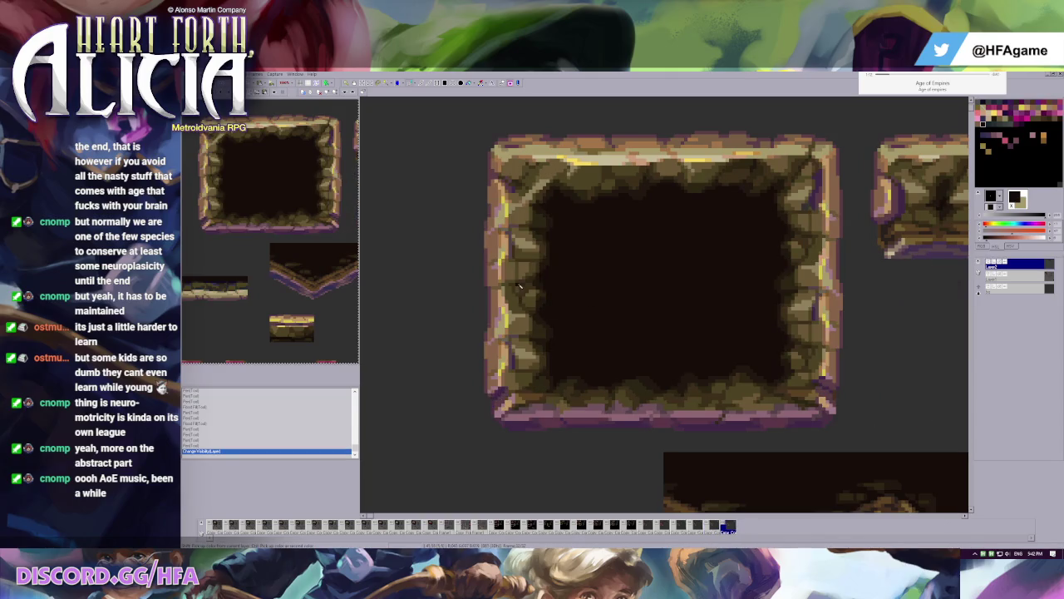
# - Compare frames and retouch three pixels along the frame's right wall
pyautogui.press('Left')
pyautogui.press('Right')
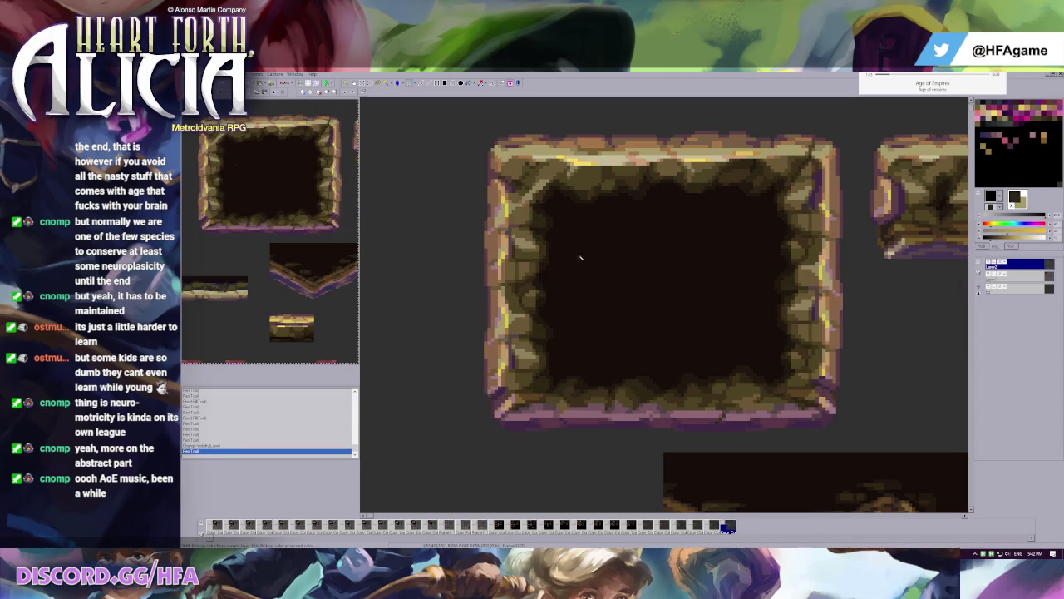
pyautogui.click(814, 239)
pyautogui.click(813, 349)
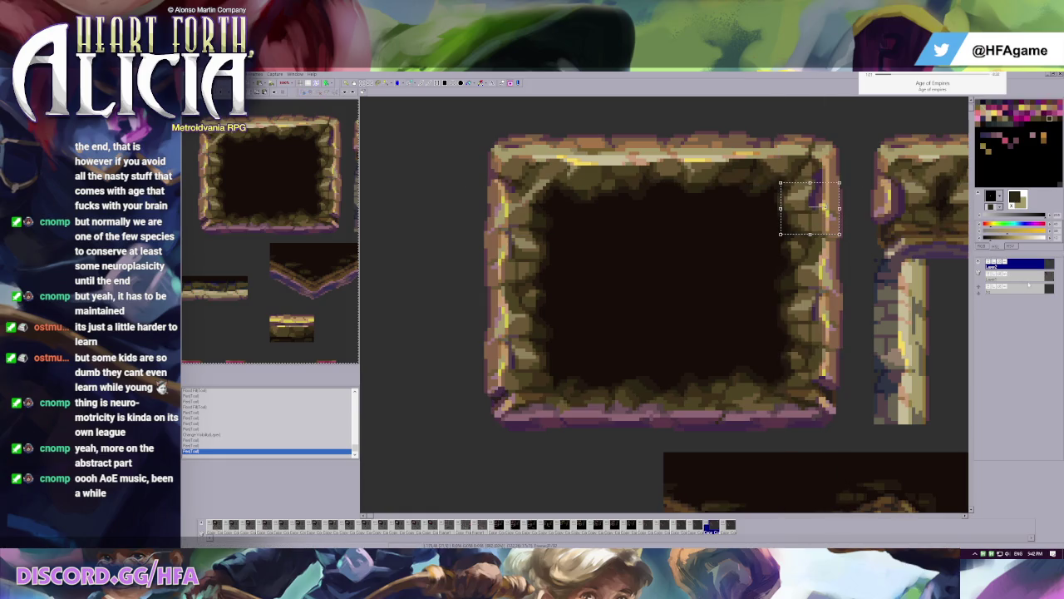
pyautogui.click(830, 218)
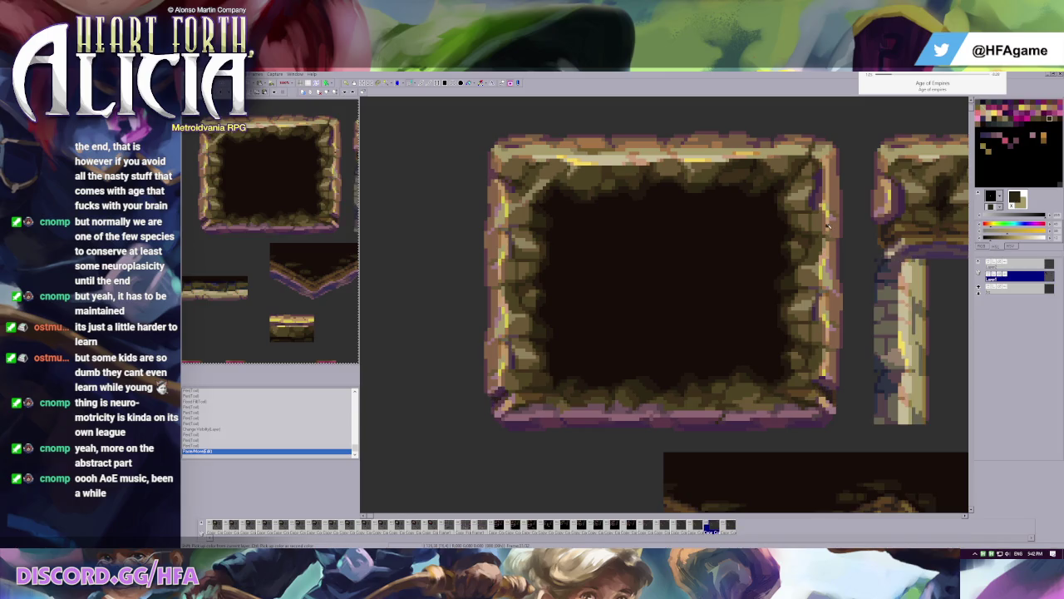
pyautogui.scroll(-2, 589, 289)
pyautogui.scroll(-1, 589, 289)
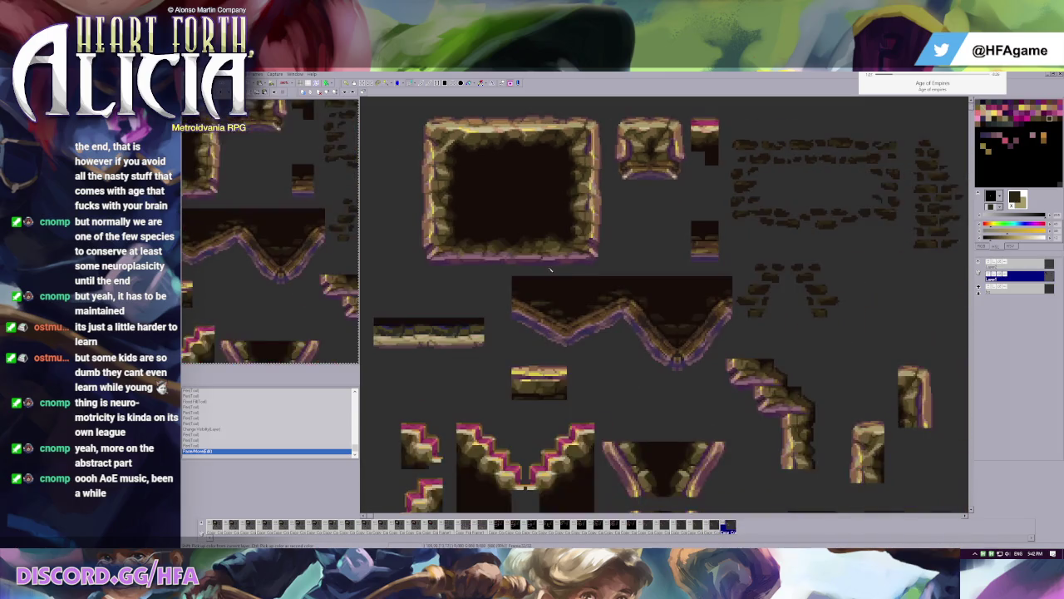
pyautogui.scroll(1, 571, 280)
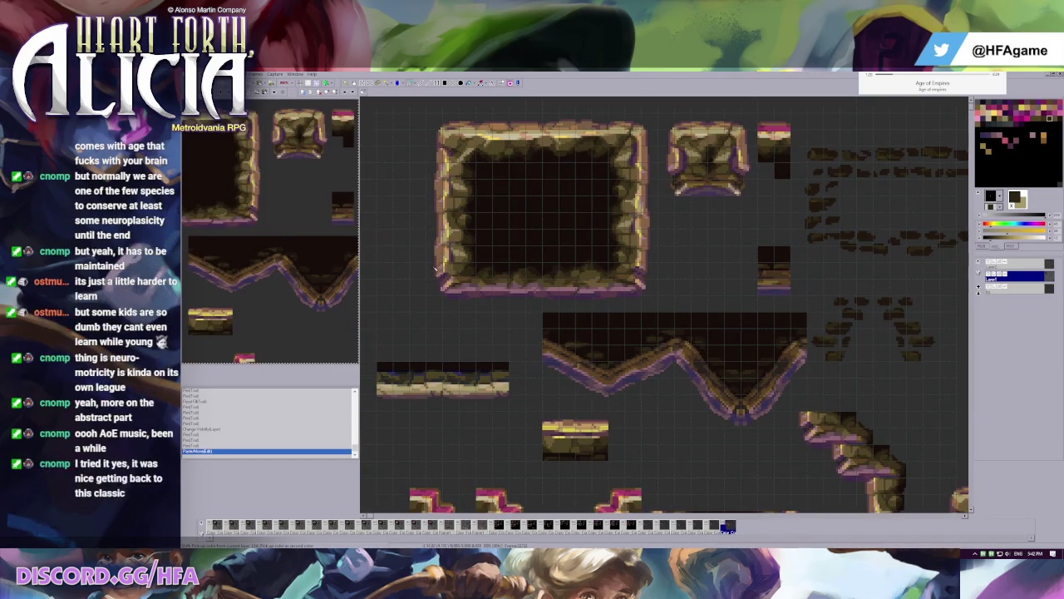
pyautogui.scroll(1, 465, 297)
pyautogui.scroll(1, 465, 297)
# - Toggle a layer's visibility, trial-paste a piece onto the stair slope, then undo it
pyautogui.click(987, 263)
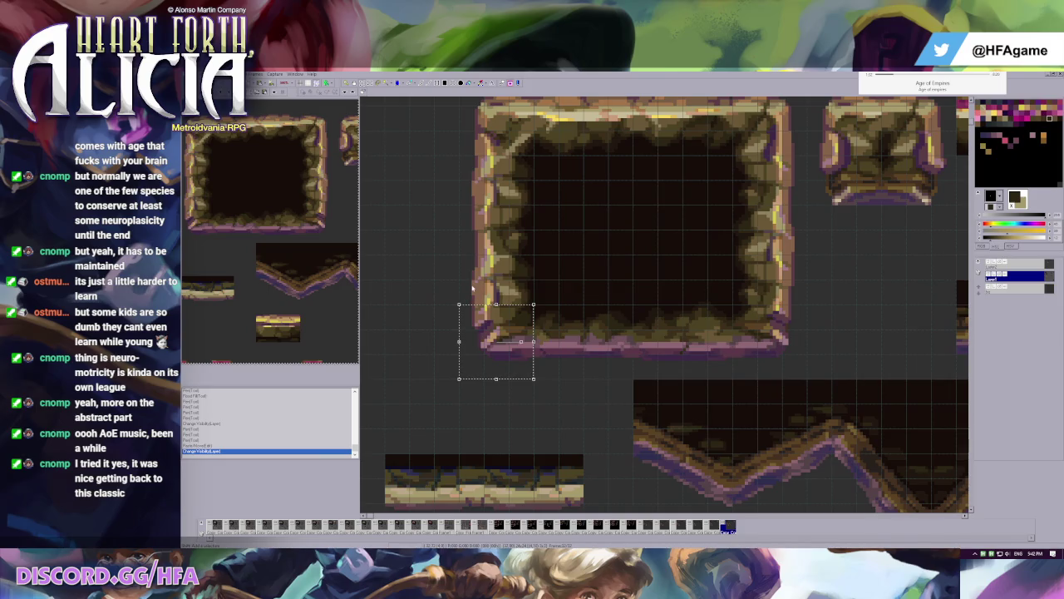
pyautogui.scroll(-1, 472, 288)
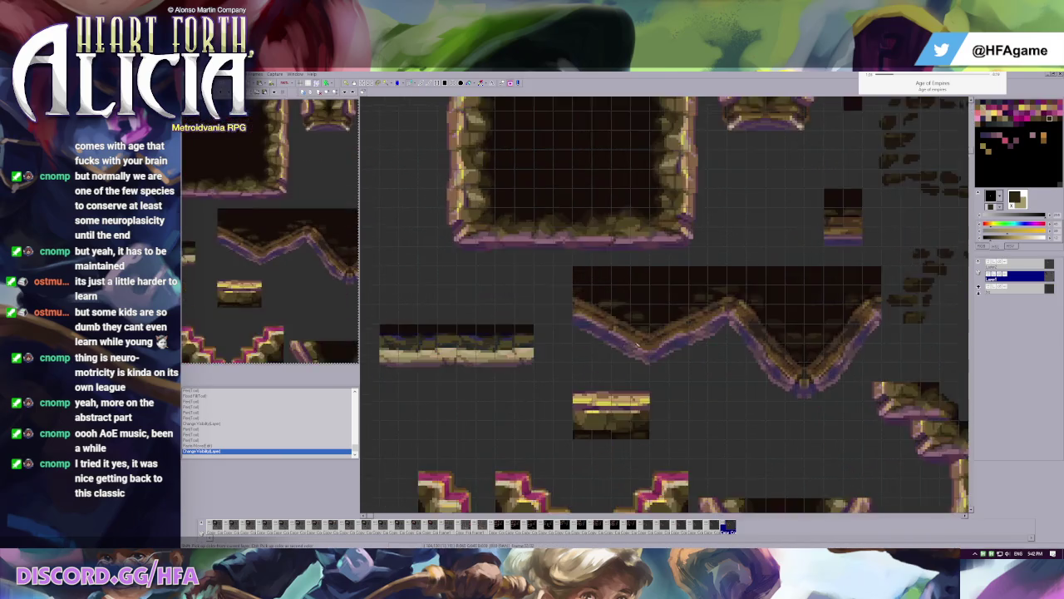
pyautogui.scroll(1, 799, 331)
pyautogui.hscroll(2, 799, 331)
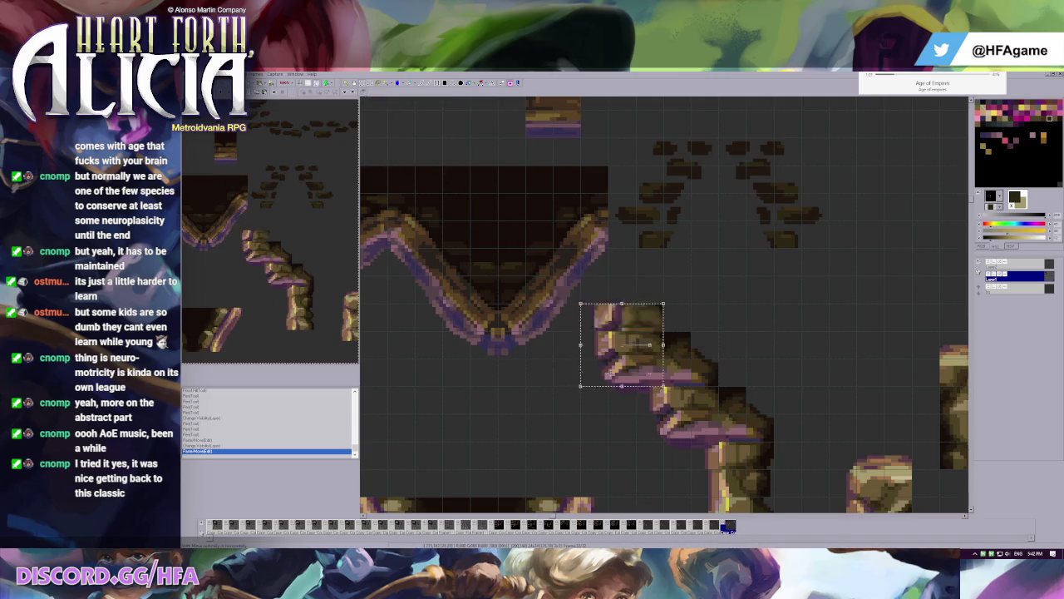
pyautogui.click(619, 380)
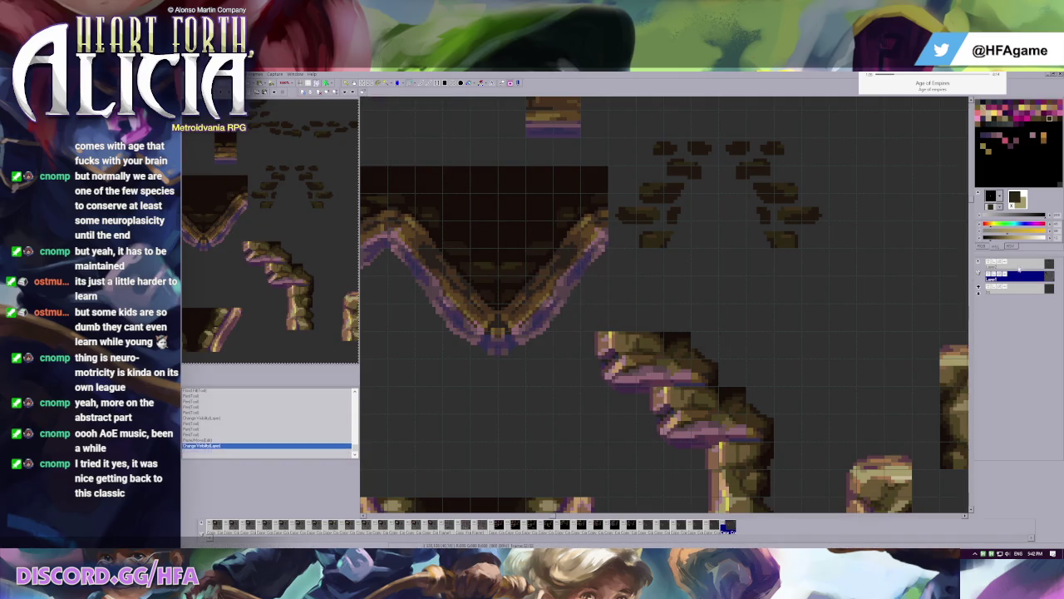
pyautogui.hotkey('ctrl', 'v')
pyautogui.moveTo(428, 161); pyautogui.dragTo(650, 396)
pyautogui.hotkey('ctrl', 'd')
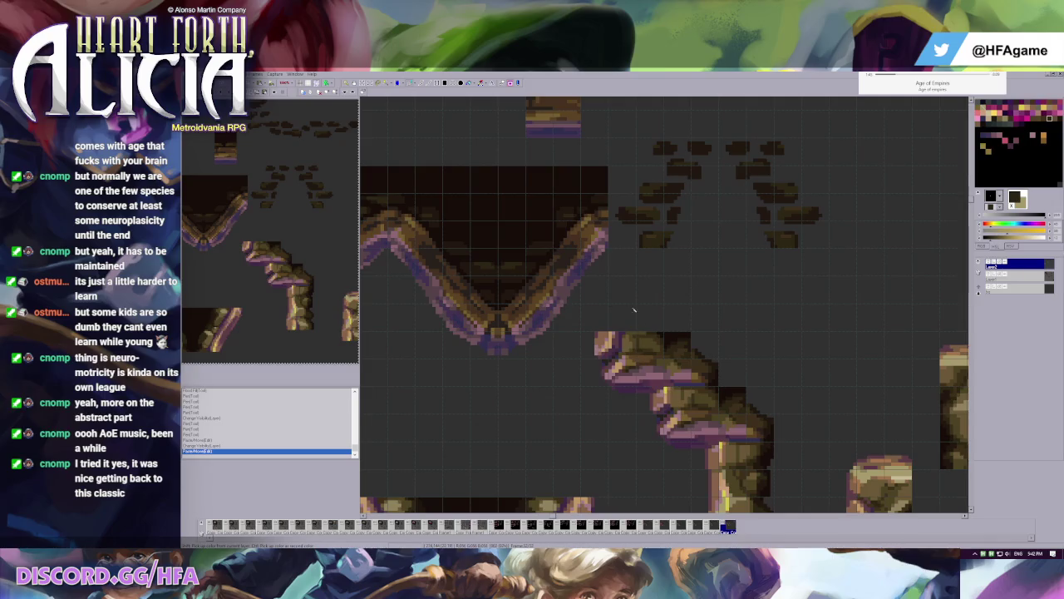
pyautogui.hotkey('ctrl', 'z')
pyautogui.scroll(5, 582, 324)
pyautogui.scroll(1, 571, 317)
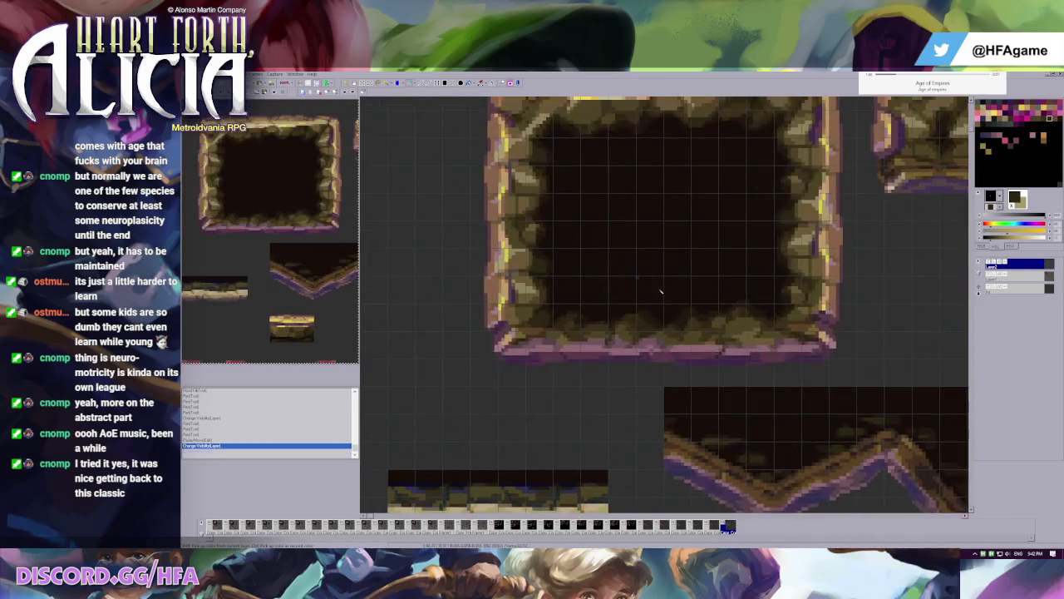
# - Pick dark brown, compare with layer visibility, and paint pixels into the lower-left corner
pyautogui.scroll(1, 680, 311)
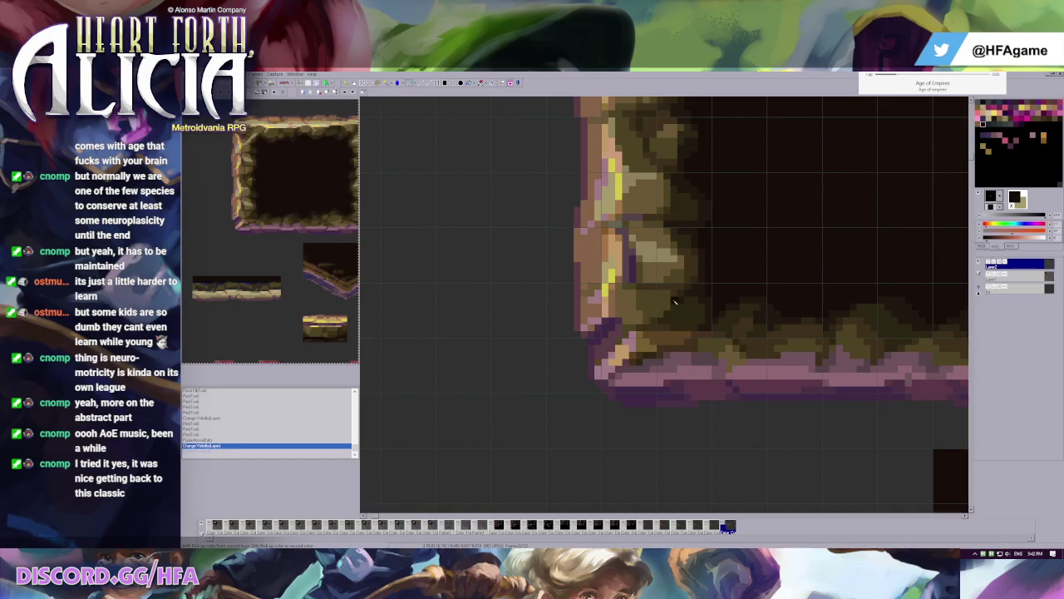
pyautogui.scroll(-1, 675, 295)
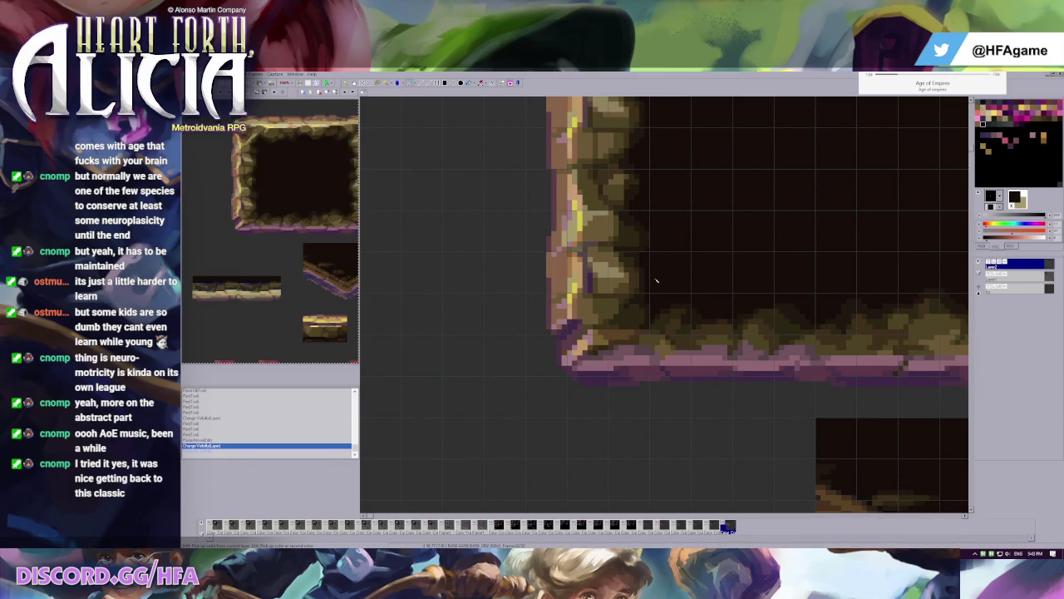
pyautogui.keyDown('ctrl'); pyautogui.click(602, 297); pyautogui.keyUp('ctrl')
pyautogui.scroll(1, 607, 320)
pyautogui.scroll(1, 607, 320)
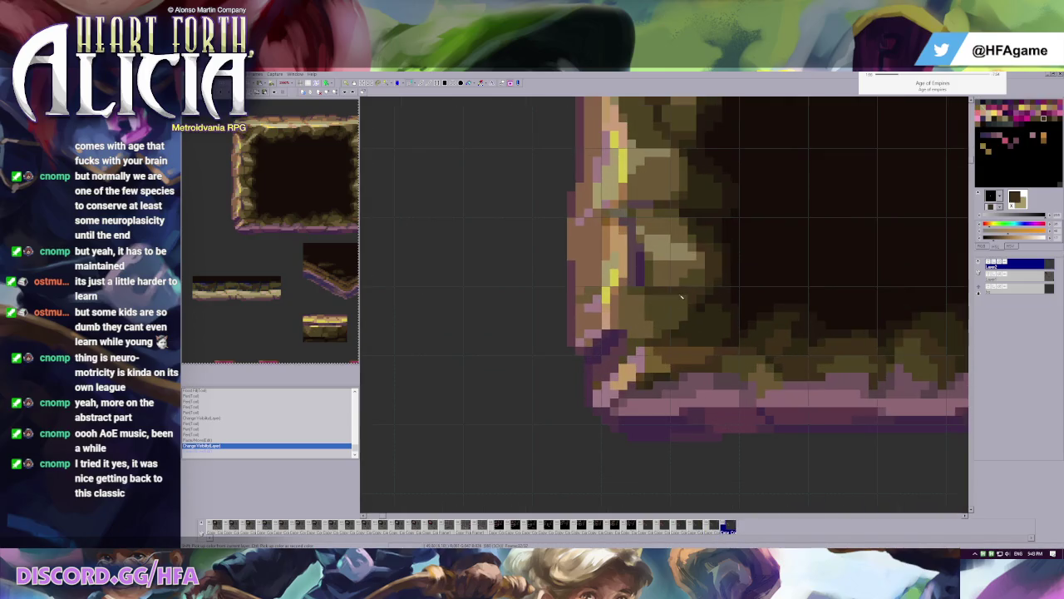
pyautogui.click(1011, 264)
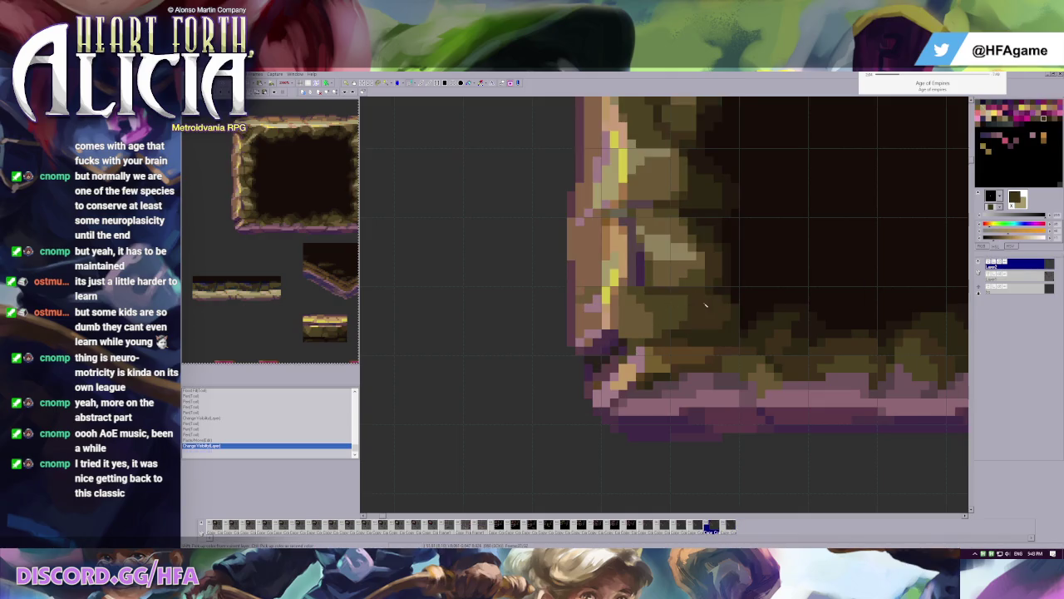
pyautogui.click(629, 338)
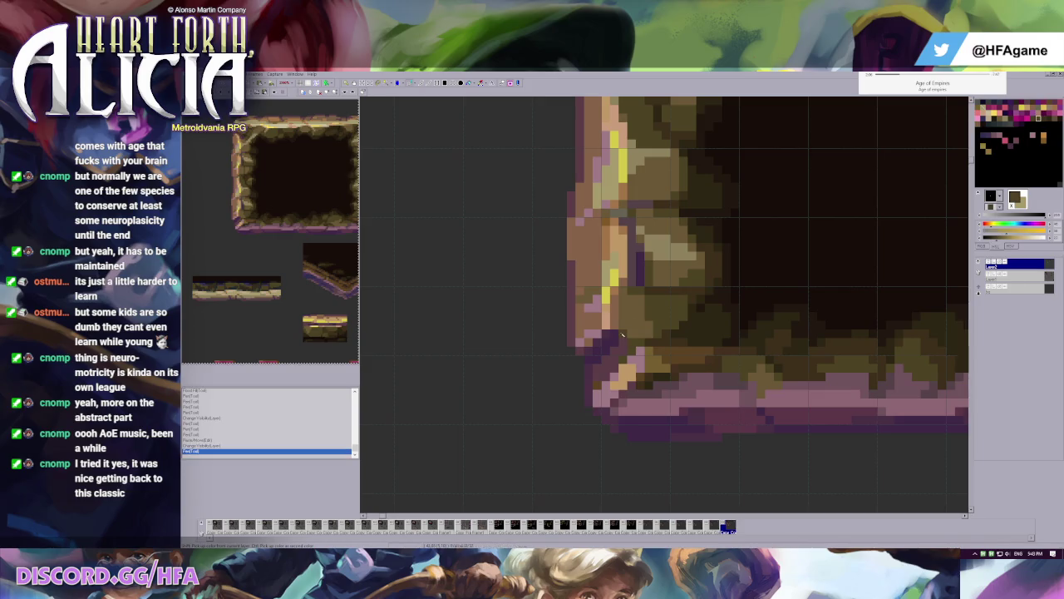
pyautogui.click(621, 335)
# - Undo the last stroke and repaint the left wall shading with a sampled colour
pyautogui.rightClick(643, 302)
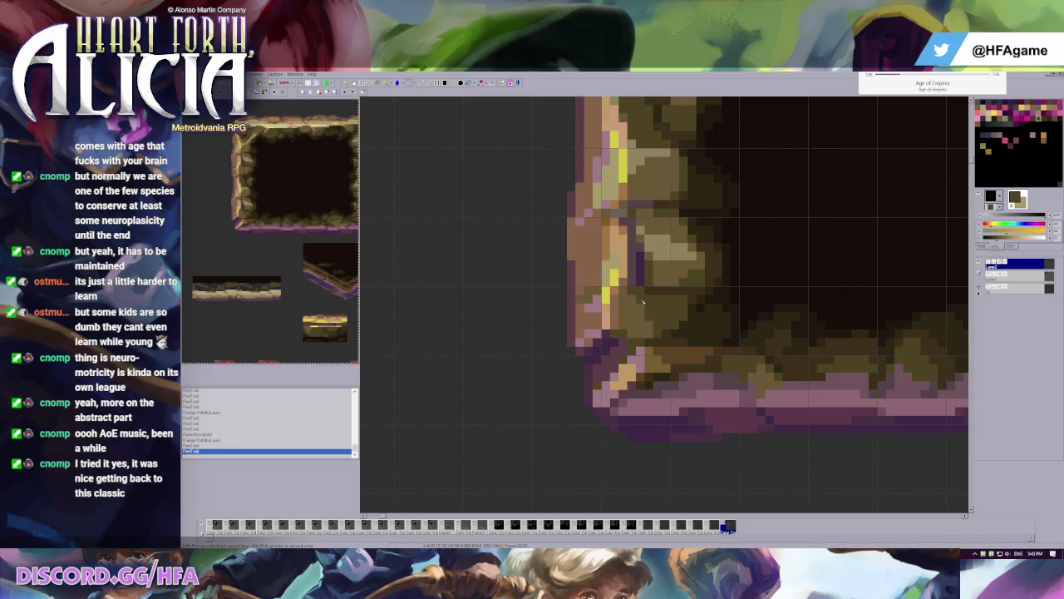
pyautogui.hotkey('ctrl', 'z')
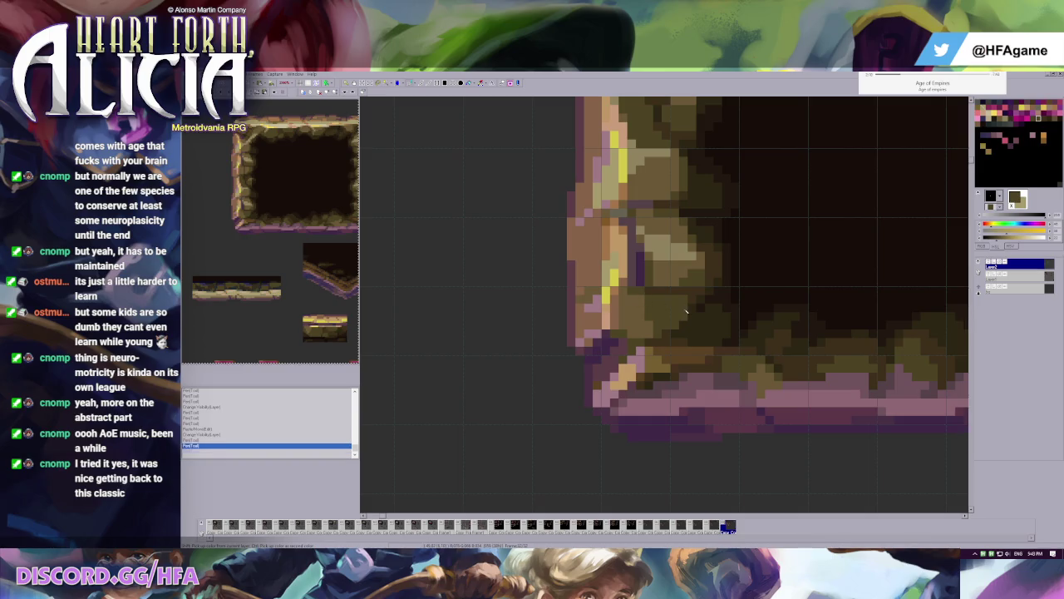
pyautogui.rightClick(634, 314)
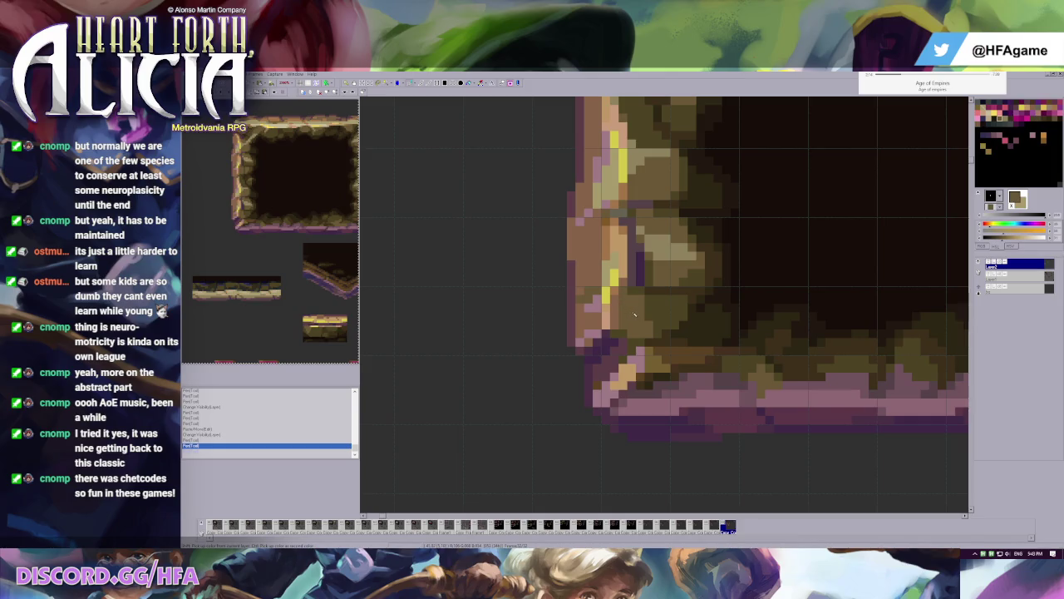
pyautogui.click(653, 304)
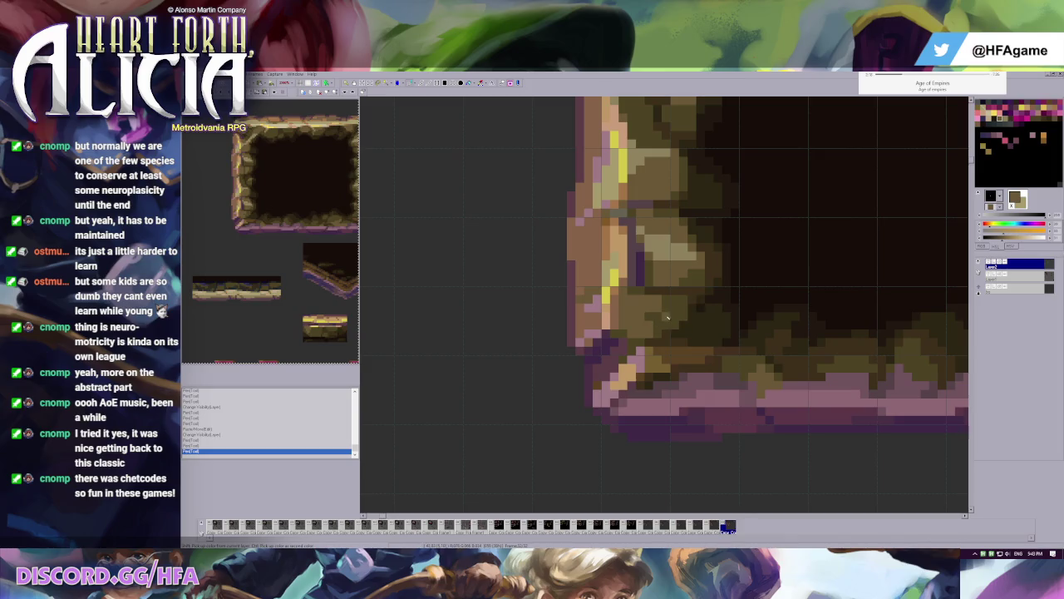
pyautogui.scroll(-1, 654, 290)
pyautogui.scroll(-2, 655, 291)
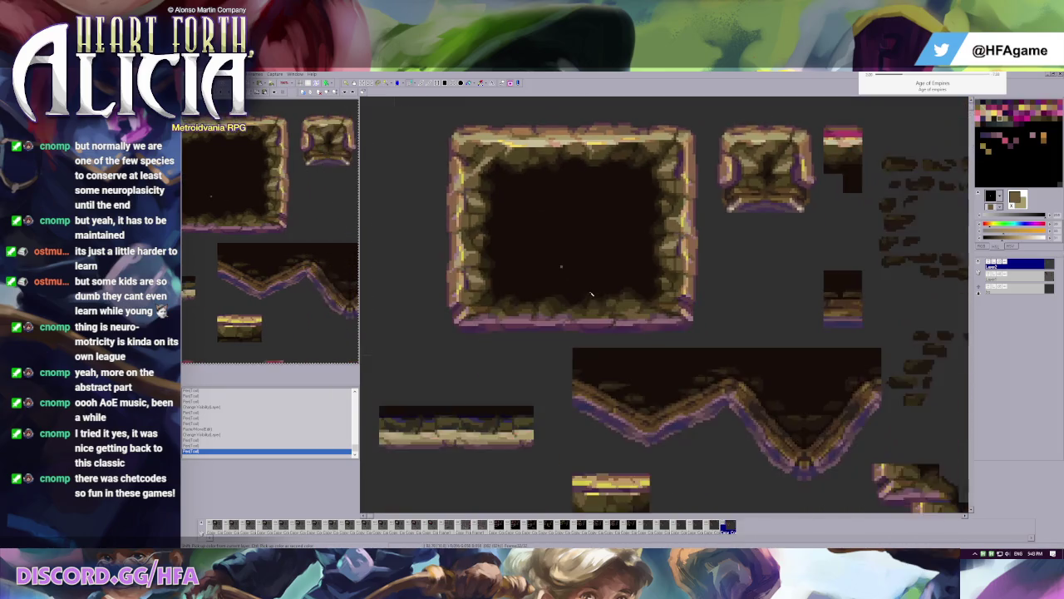
pyautogui.scroll(1, 580, 286)
pyautogui.hotkey('ctrl', 'z')
pyautogui.scroll(-1, 581, 286)
pyautogui.press('Home')
pyautogui.press('End')
pyautogui.press('Left')
pyautogui.press('Right')
pyautogui.press('Left')
pyautogui.press('Right')
pyautogui.press('Left')
pyautogui.press('Right')
pyautogui.press('Left')
pyautogui.press('Right')
pyautogui.press('Left')
pyautogui.press('Right')
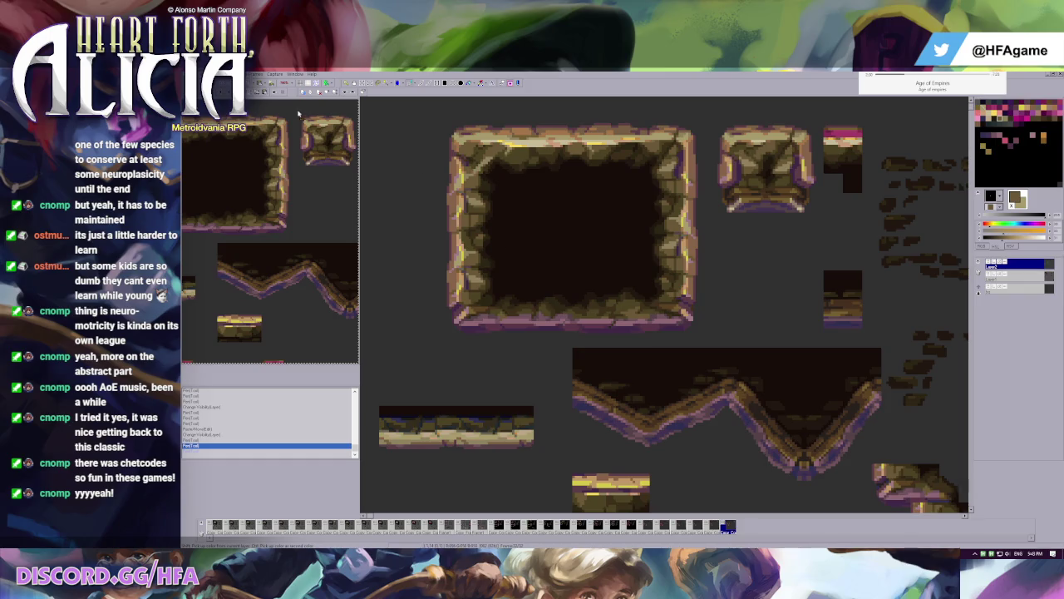
pyautogui.scroll(1, 487, 216)
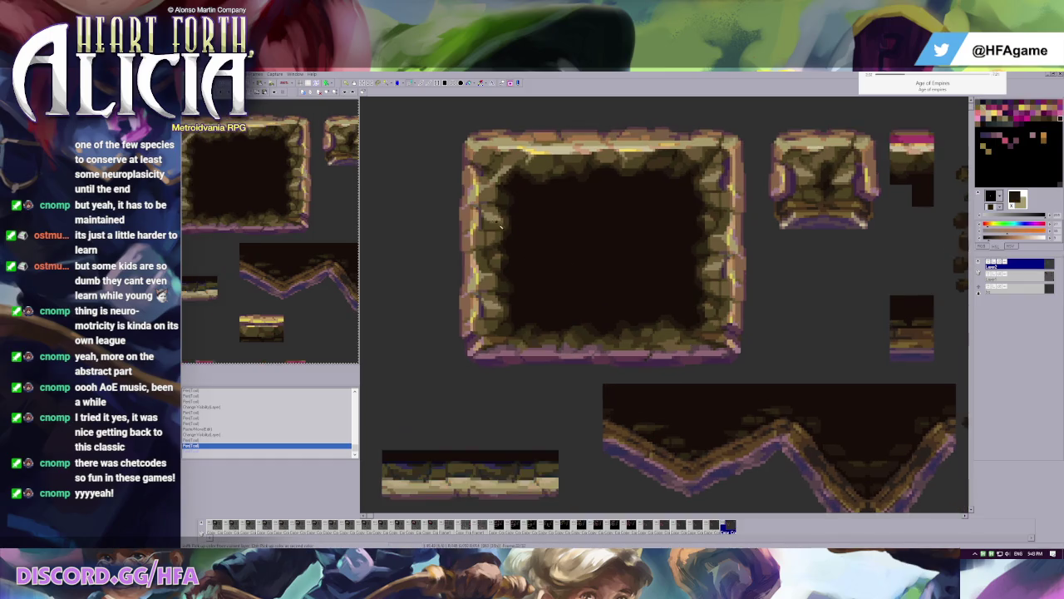
pyautogui.scroll(-1, 635, 291)
pyautogui.click(988, 264)
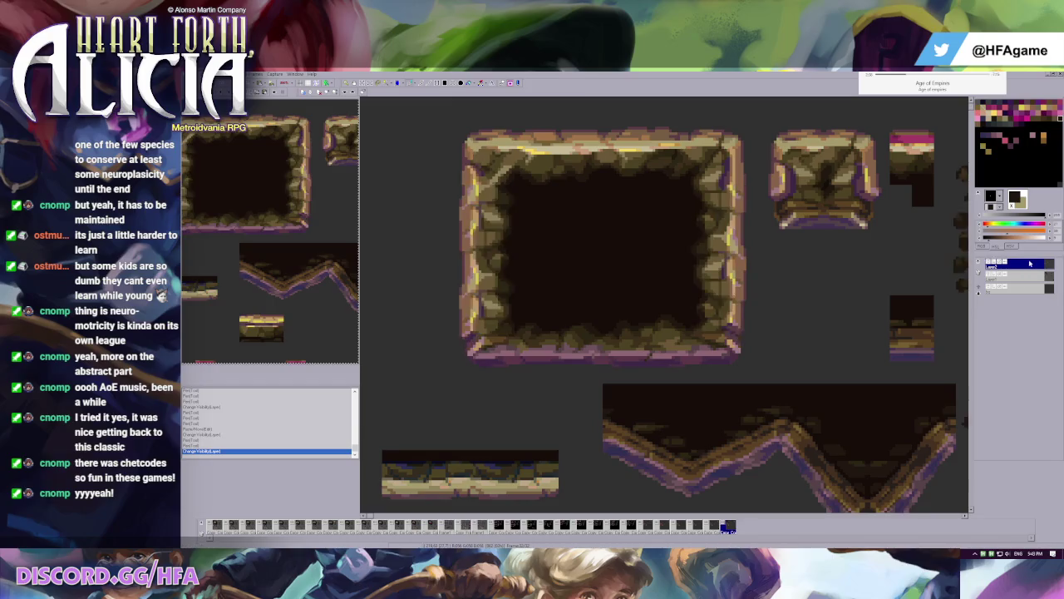
pyautogui.scroll(1, 641, 241)
pyautogui.scroll(2, 641, 241)
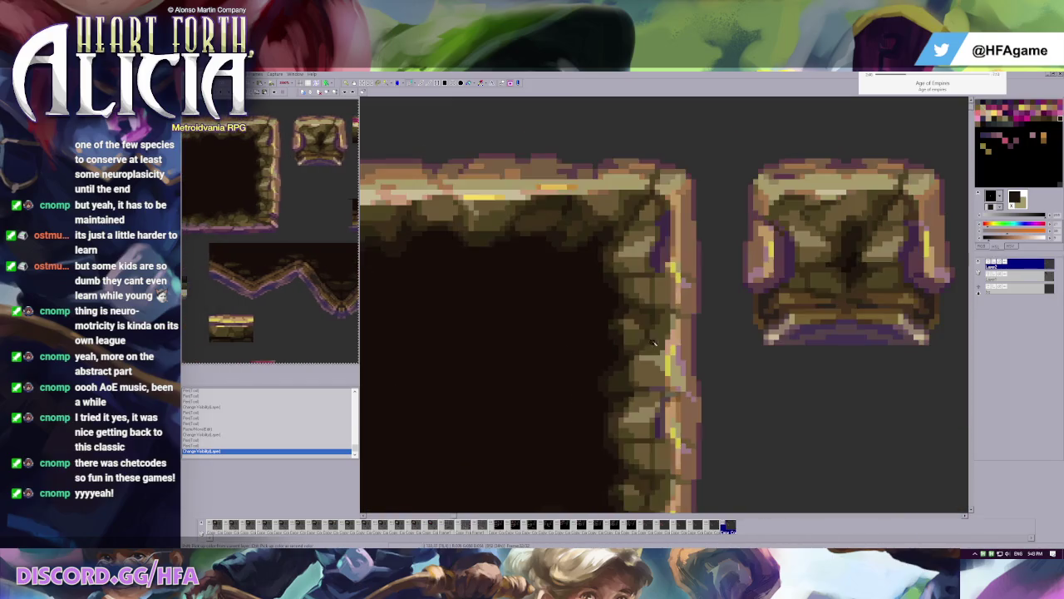
pyautogui.scroll(-1, 657, 282)
pyautogui.scroll(1, 674, 295)
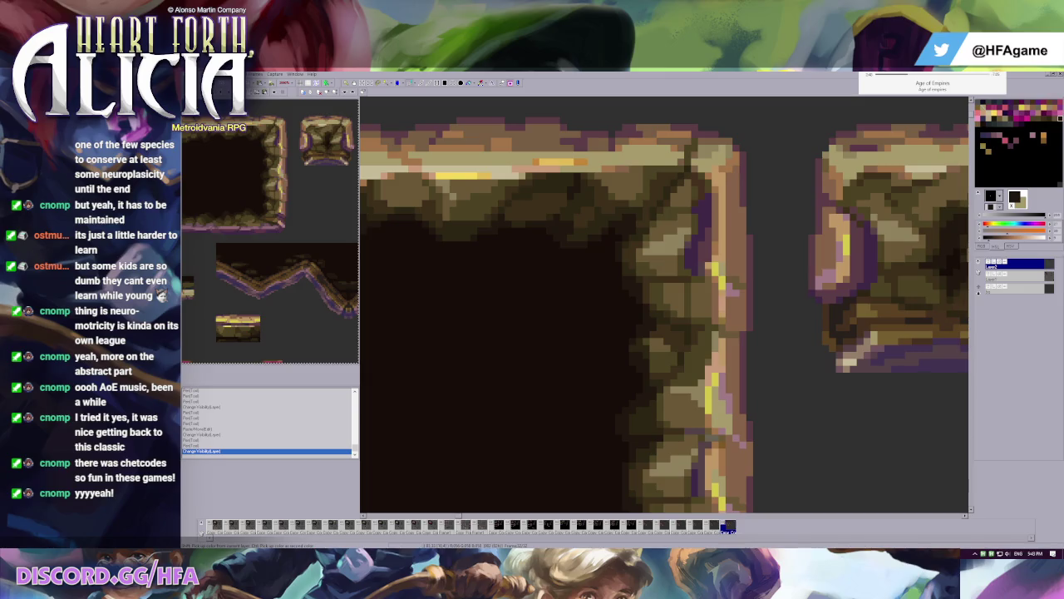
pyautogui.hotkey('alt', 'Tab')
pyautogui.scroll(-3, 614, 328)
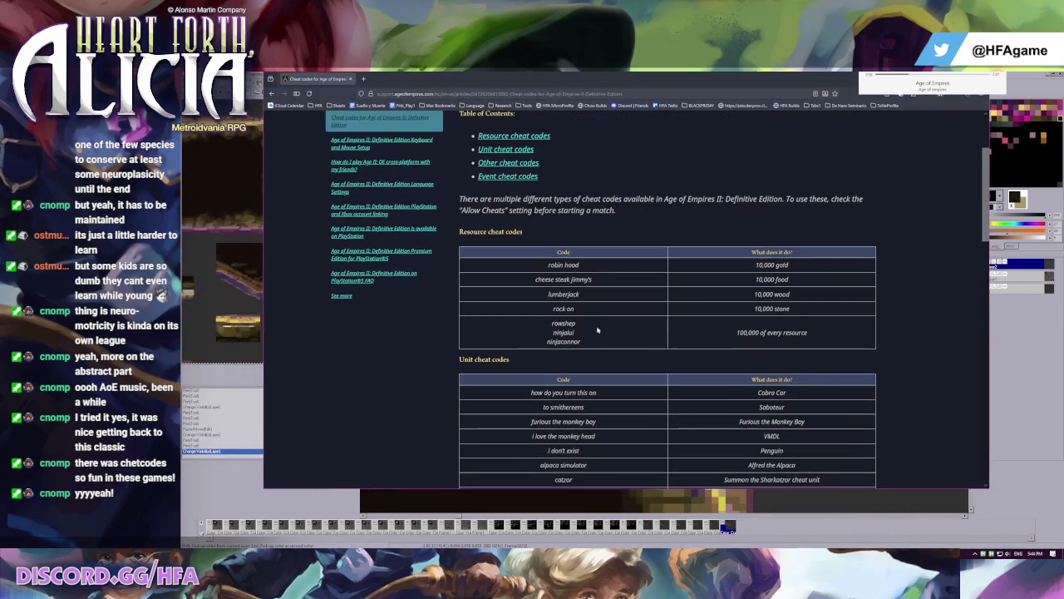
pyautogui.scroll(-2, 564, 348)
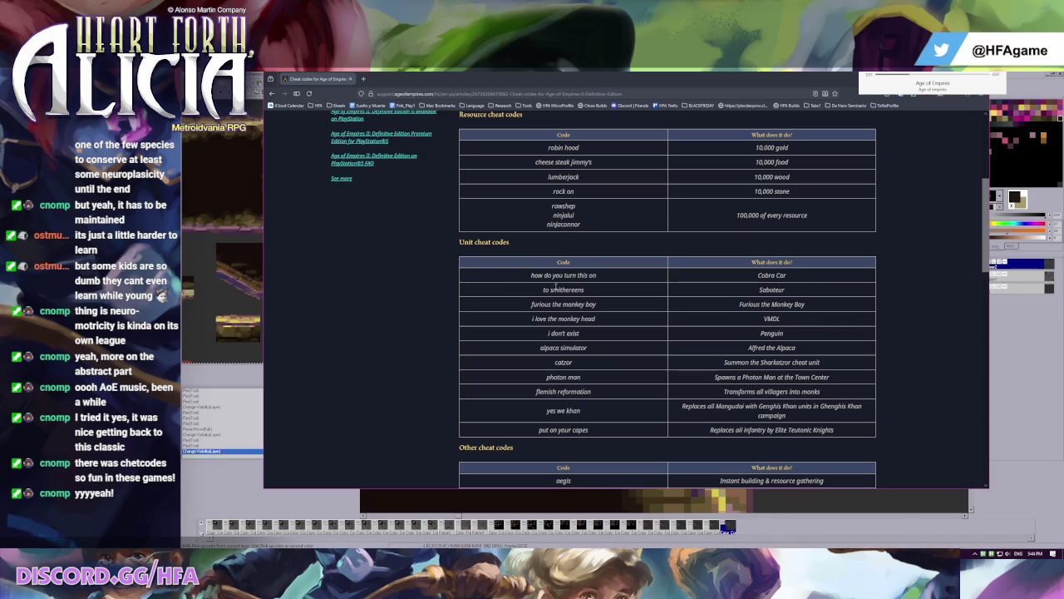
pyautogui.moveTo(547, 277); pyautogui.dragTo(601, 277)
pyautogui.click(691, 277)
pyautogui.moveTo(760, 275); pyautogui.dragTo(787, 275)
pyautogui.click(558, 275)
pyautogui.scroll(-1, 557, 275)
pyautogui.scroll(-1, 557, 316)
pyautogui.scroll(-1, 557, 350)
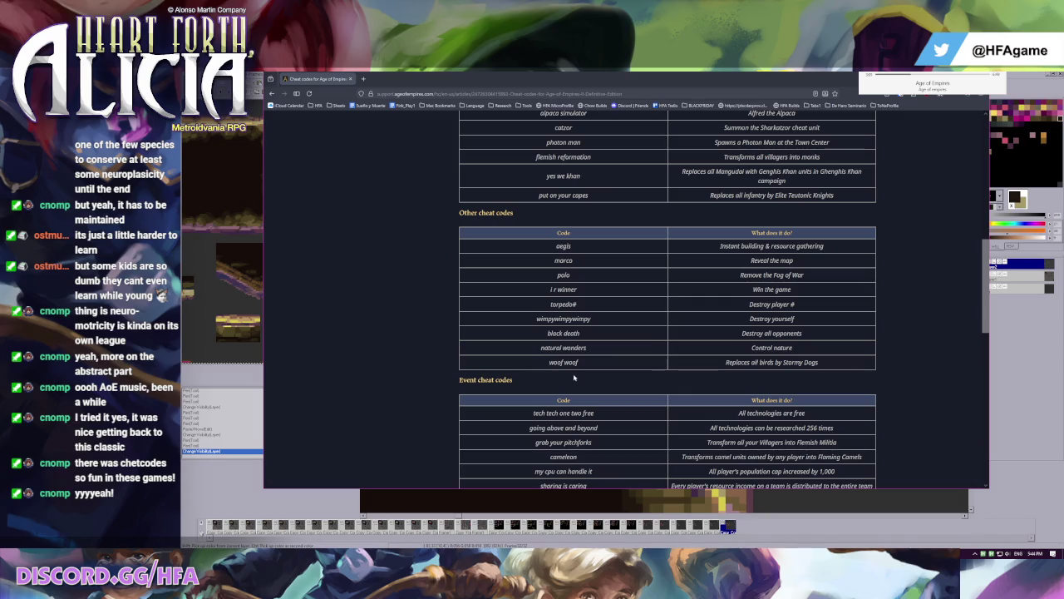
pyautogui.scroll(-1, 573, 377)
pyautogui.scroll(-3, 573, 377)
pyautogui.scroll(4, 573, 377)
pyautogui.press('super+Down')
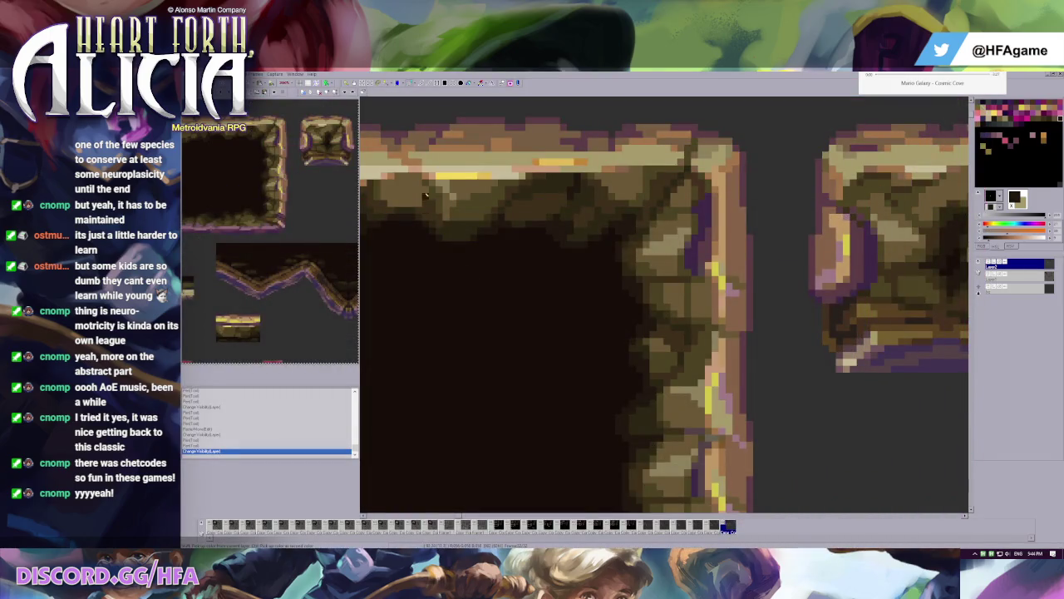
pyautogui.hscroll(3, 586, 274)
pyautogui.scroll(-2, 582, 258)
pyautogui.scroll(-1, 582, 241)
pyautogui.scroll(1, 615, 216)
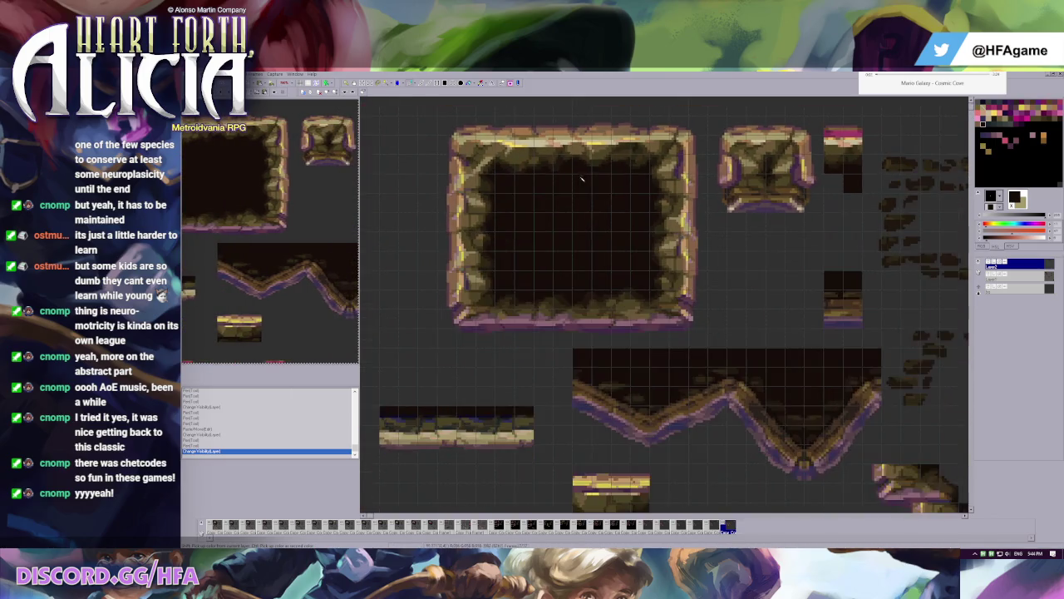
pyautogui.hscroll(-1, 599, 216)
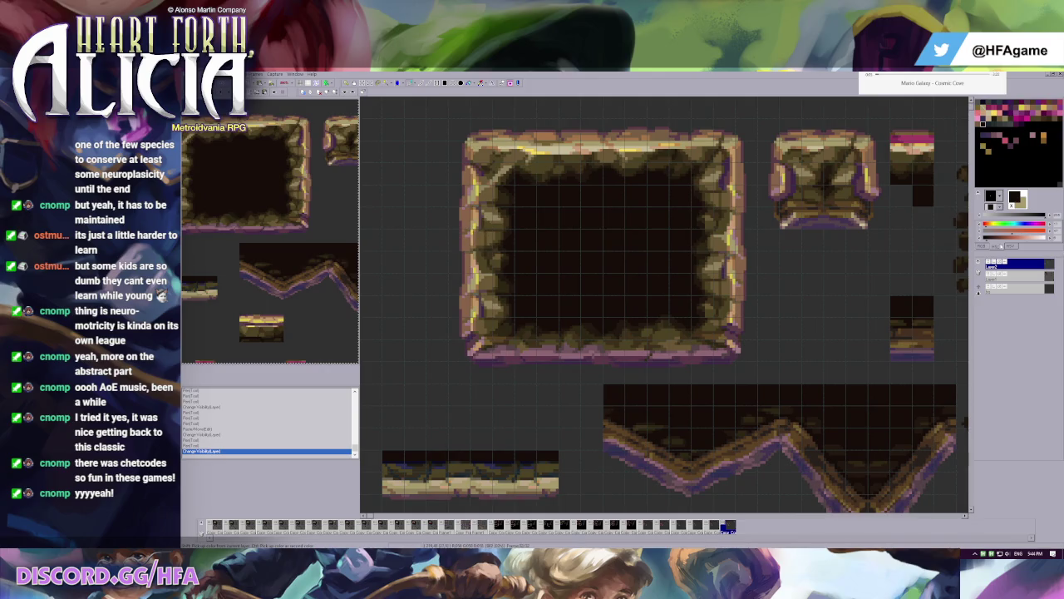
pyautogui.scroll(-2, 693, 190)
pyautogui.scroll(1, 693, 189)
pyautogui.moveTo(799, 131); pyautogui.dragTo(841, 218)
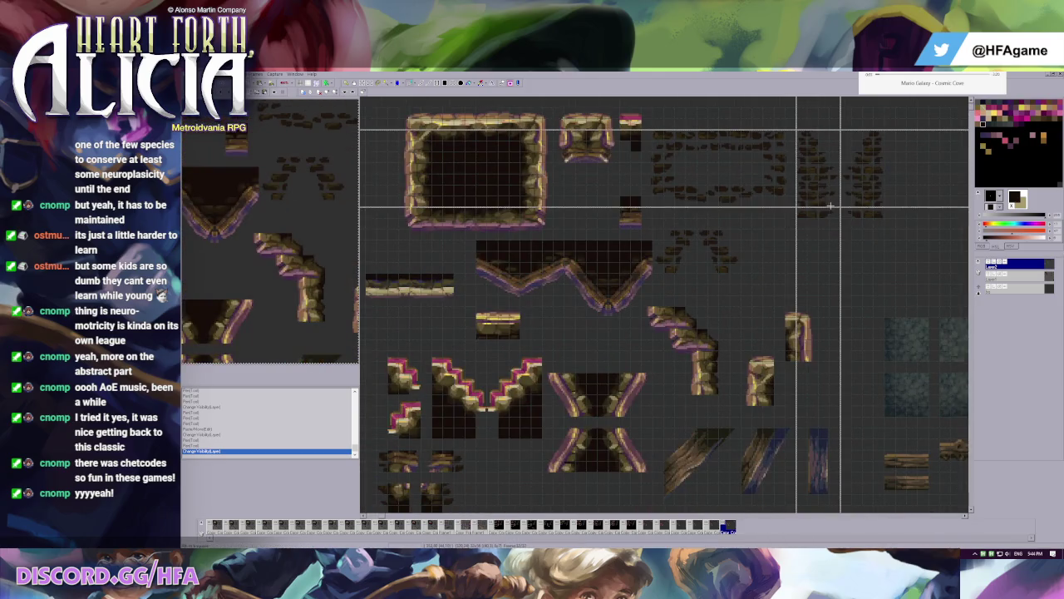
pyautogui.moveTo(811, 174); pyautogui.dragTo(441, 171)
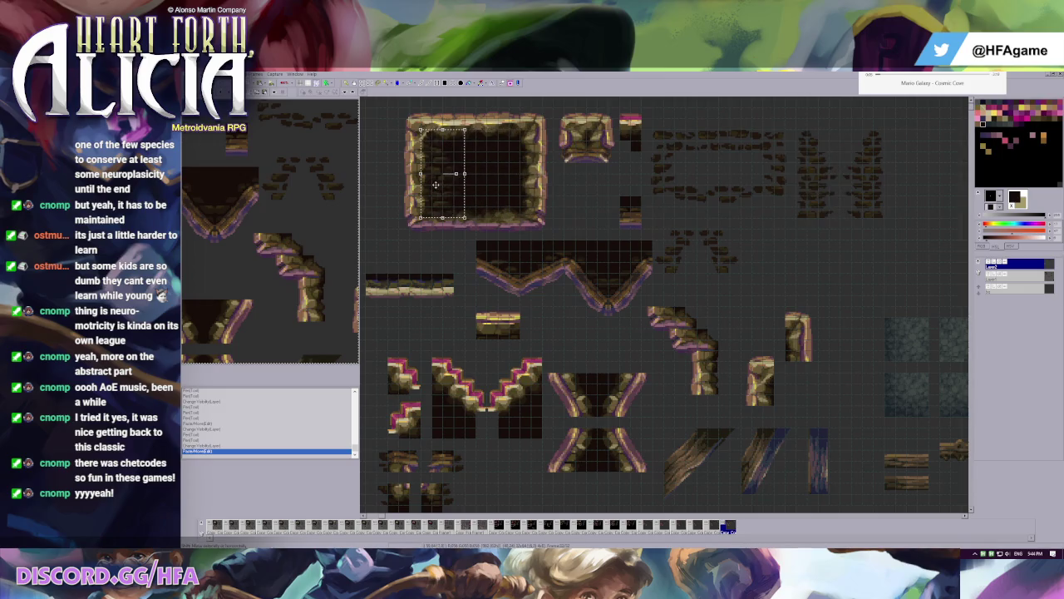
pyautogui.scroll(1, 466, 187)
pyautogui.scroll(1, 470, 190)
pyautogui.scroll(1, 515, 225)
pyautogui.scroll(-1, 534, 240)
pyautogui.scroll(-1, 535, 239)
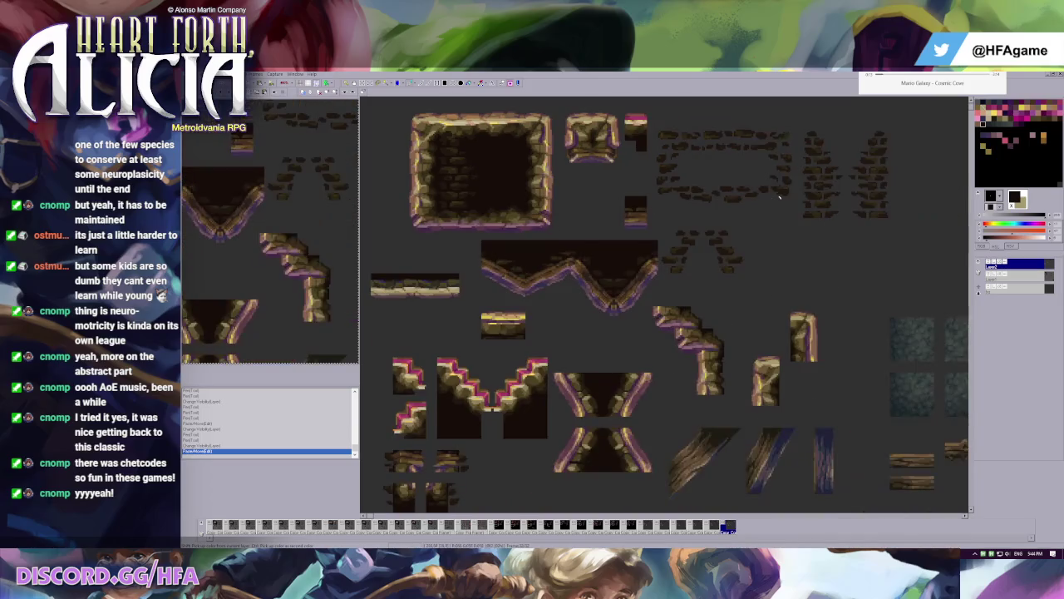
pyautogui.moveTo(801, 119); pyautogui.dragTo(833, 202)
pyautogui.scroll(1, 707, 225)
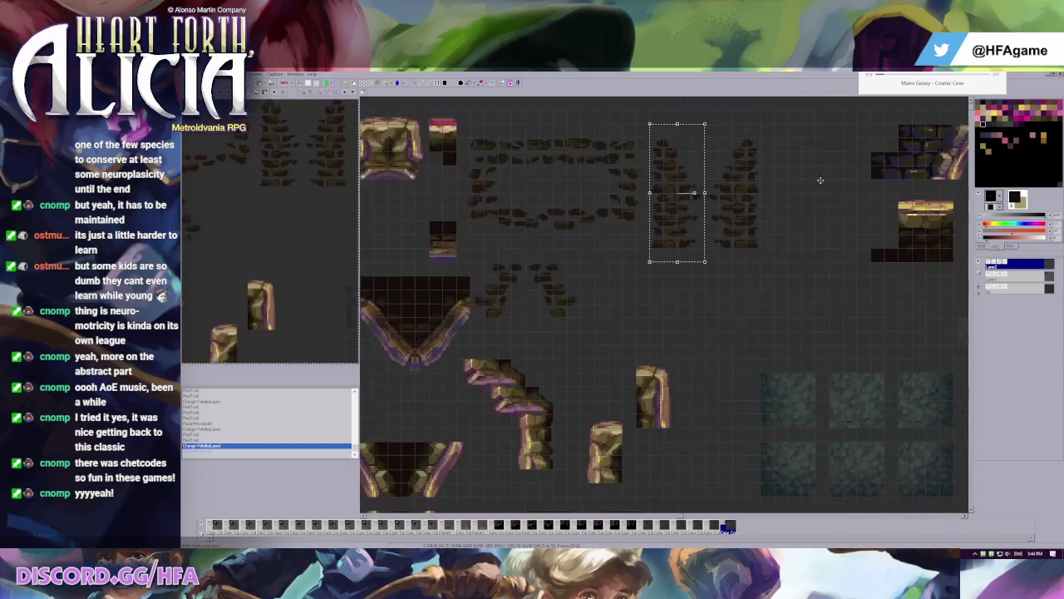
pyautogui.scroll(1, 551, 249)
pyautogui.scroll(1, 605, 270)
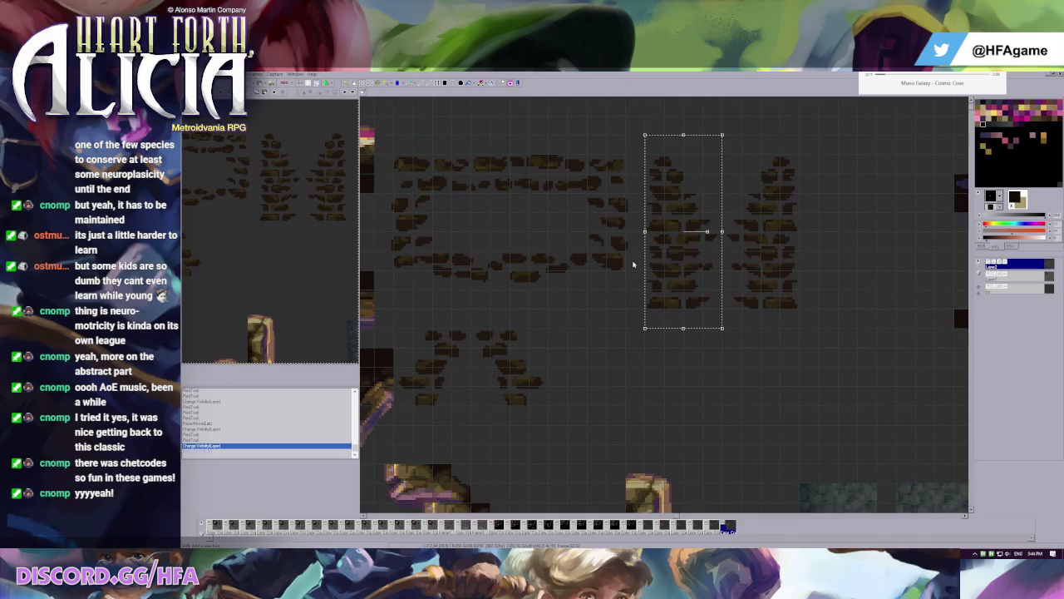
pyautogui.press('Left')
pyautogui.press('Escape')
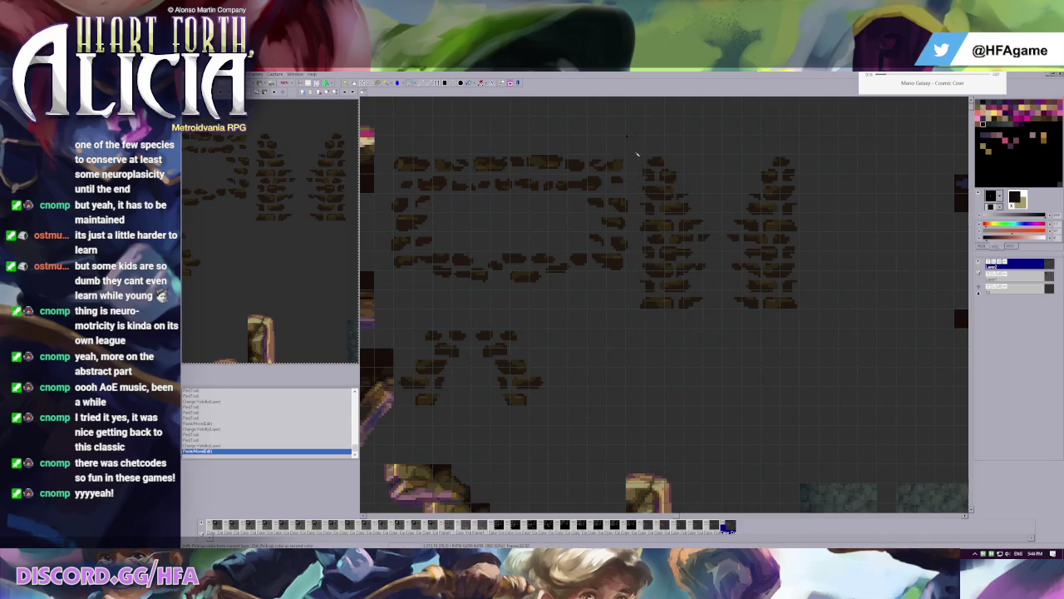
pyautogui.press('g')
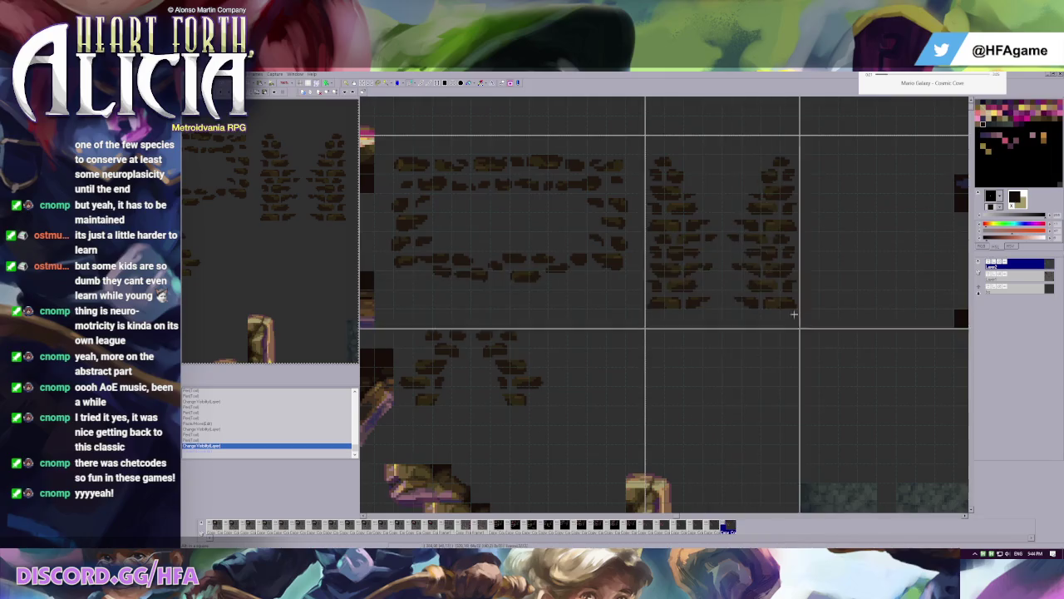
pyautogui.moveTo(794, 315); pyautogui.dragTo(813, 315)
pyautogui.moveTo(662, 133); pyautogui.dragTo(742, 323)
pyautogui.moveTo(704, 259); pyautogui.dragTo(695, 259)
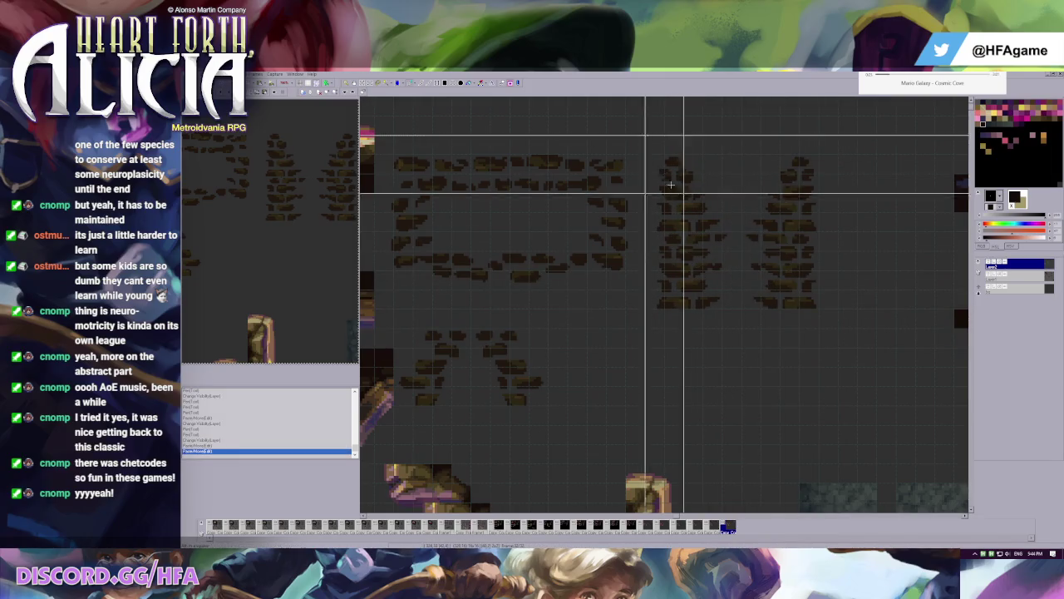
pyautogui.moveTo(645, 131); pyautogui.dragTo(723, 325)
pyautogui.scroll(-1, 541, 234)
pyautogui.scroll(1, 541, 234)
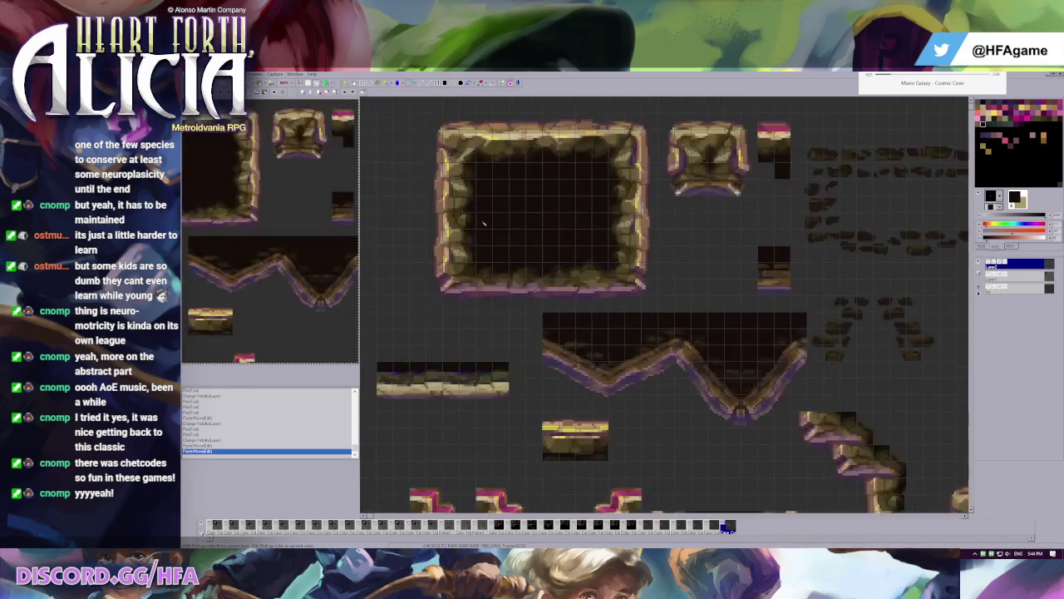
pyautogui.scroll(1, 541, 234)
pyautogui.moveTo(475, 135); pyautogui.dragTo(553, 327)
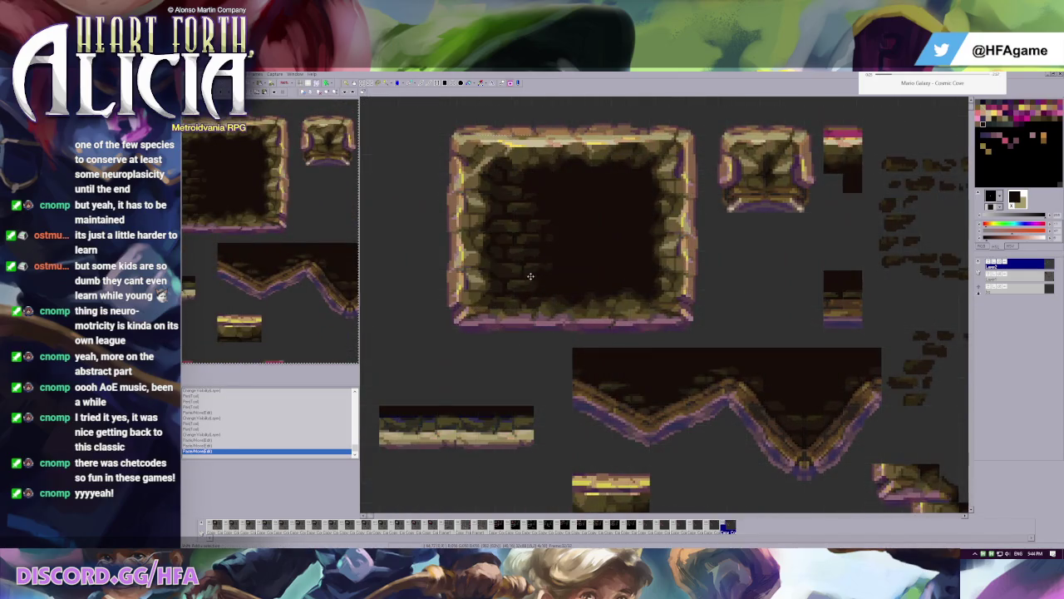
pyautogui.scroll(-1, 513, 233)
pyautogui.scroll(-1, 513, 234)
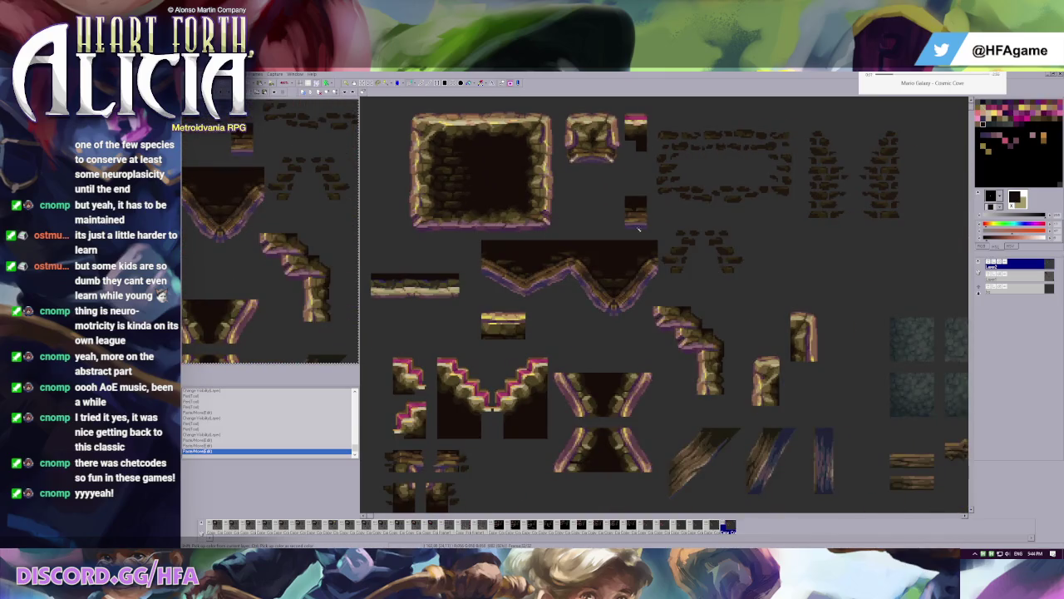
pyautogui.scroll(1, 639, 229)
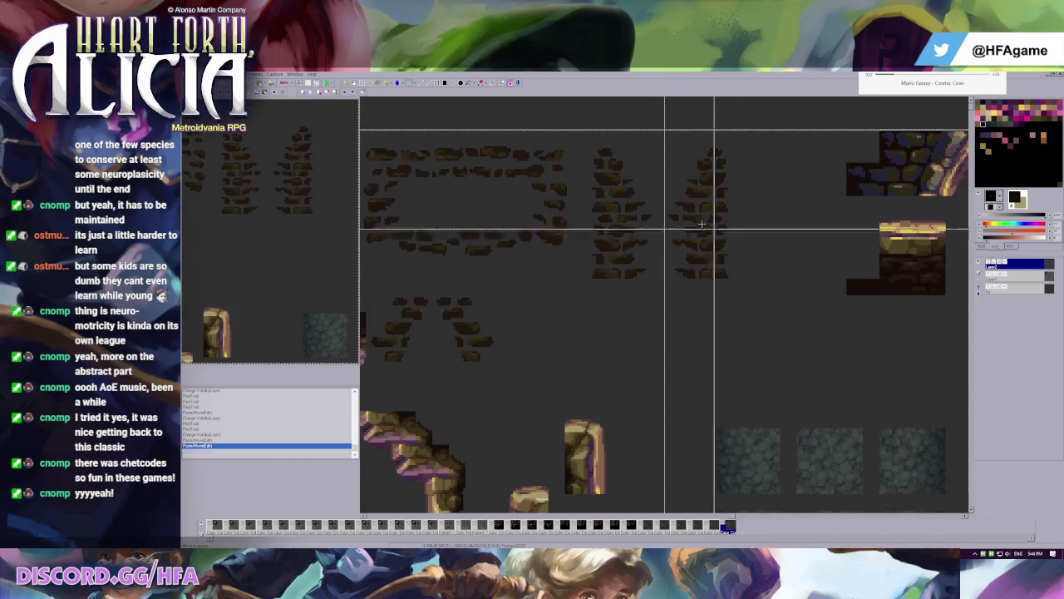
pyautogui.moveTo(665, 128); pyautogui.dragTo(754, 314)
pyautogui.moveTo(714, 277); pyautogui.dragTo(724, 278)
pyautogui.click(657, 234)
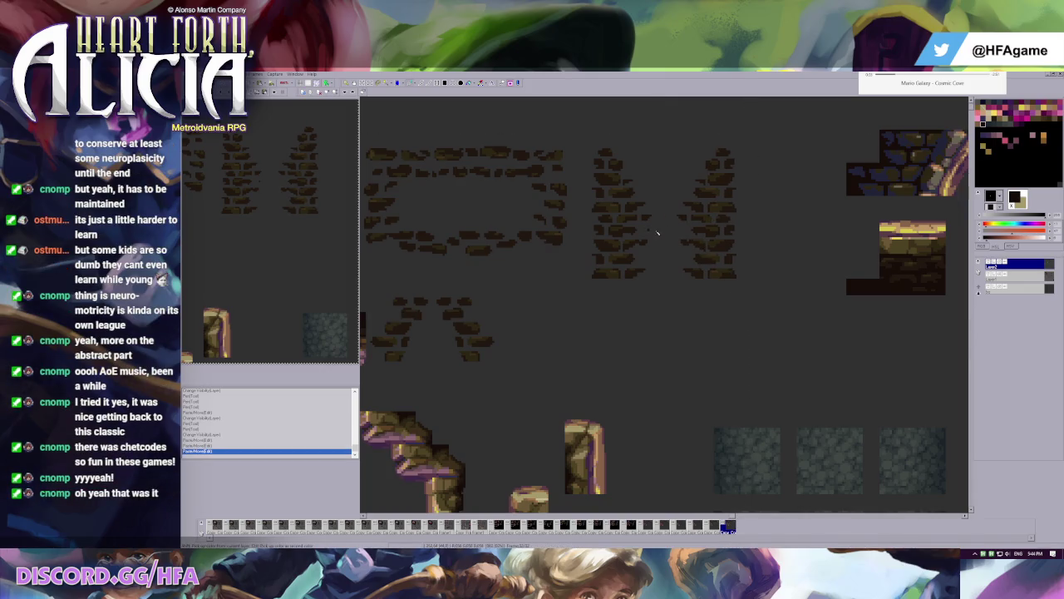
pyautogui.hotkey('ctrl', 'g')
pyautogui.hscroll(-1, 676, 222)
pyautogui.hscroll(-1, 611, 192)
pyautogui.hscroll(-1, 547, 162)
pyautogui.moveTo(637, 143); pyautogui.dragTo(665, 225)
pyautogui.scroll(2, 663, 243)
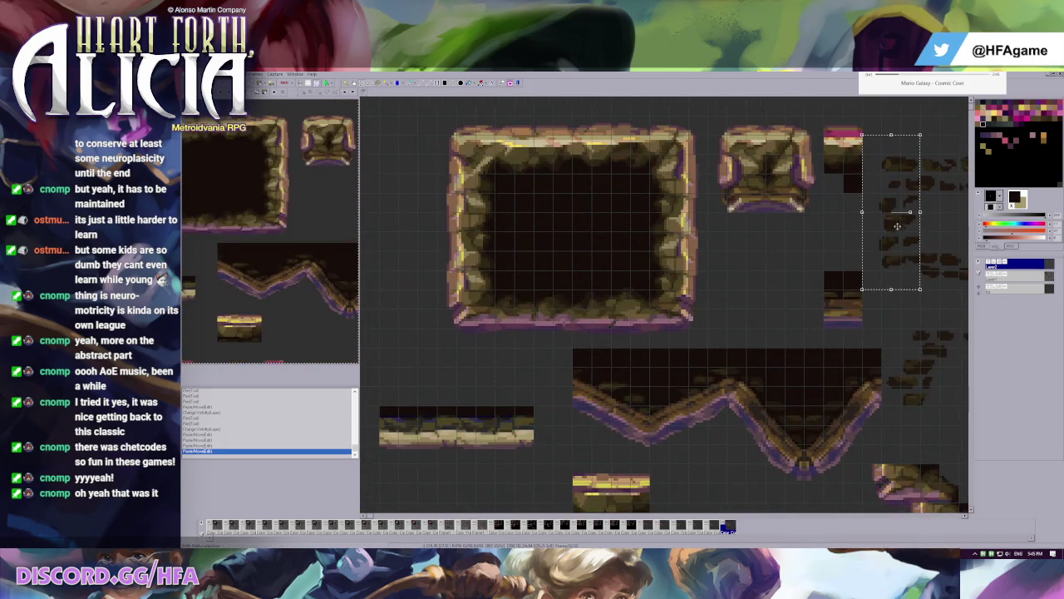
pyautogui.moveTo(499, 162); pyautogui.dragTo(582, 241)
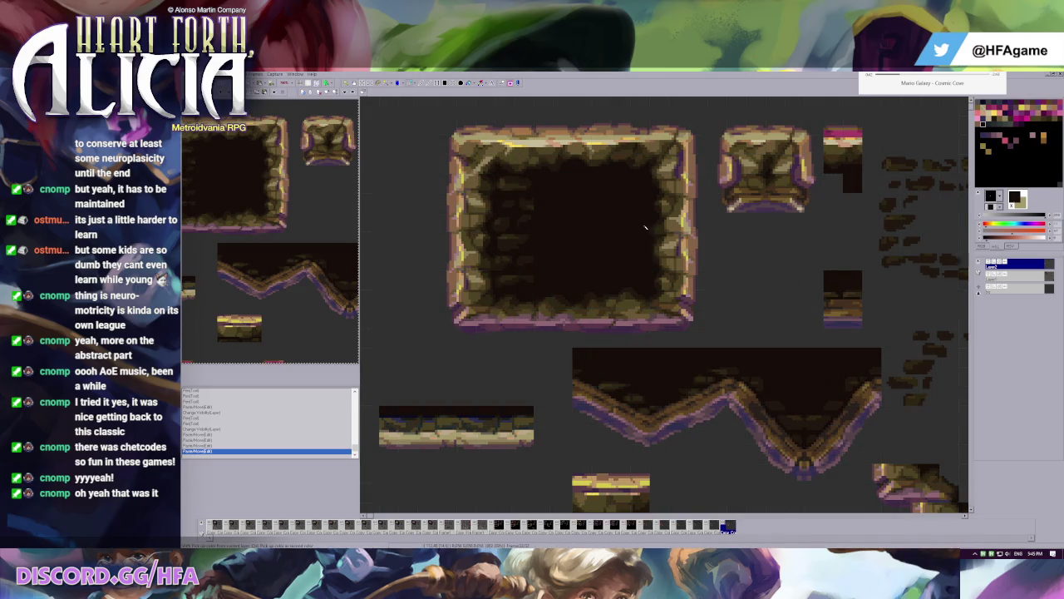
pyautogui.scroll(-1, 843, 241)
pyautogui.hotkey('ctrl', 'z')
pyautogui.scroll(2, 675, 232)
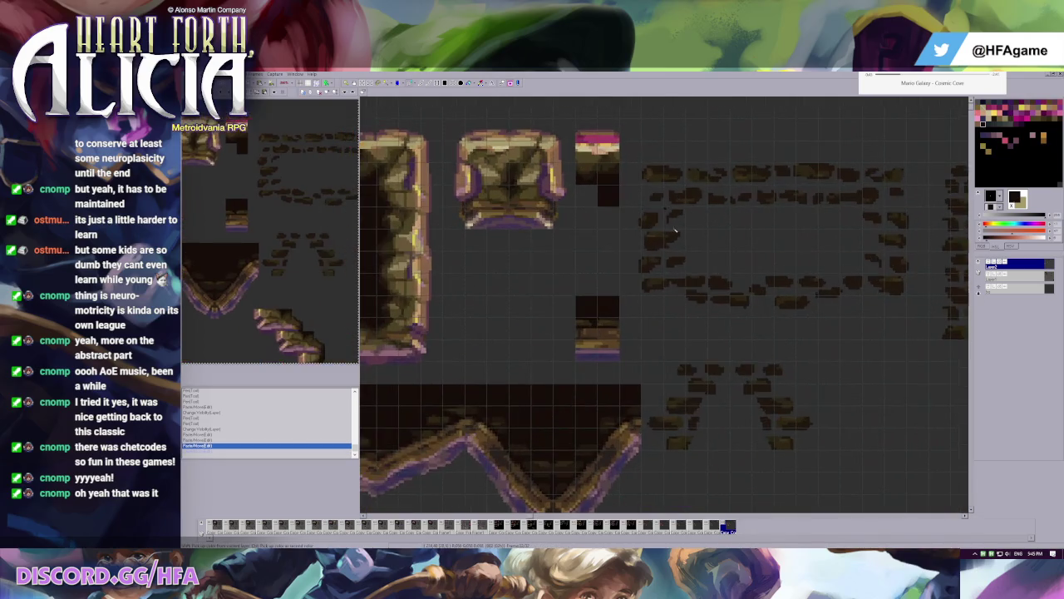
pyautogui.click(669, 281)
pyautogui.moveTo(641, 273); pyautogui.dragTo(664, 294)
pyautogui.moveTo(644, 246); pyautogui.dragTo(676, 263)
pyautogui.scroll(1, 673, 301)
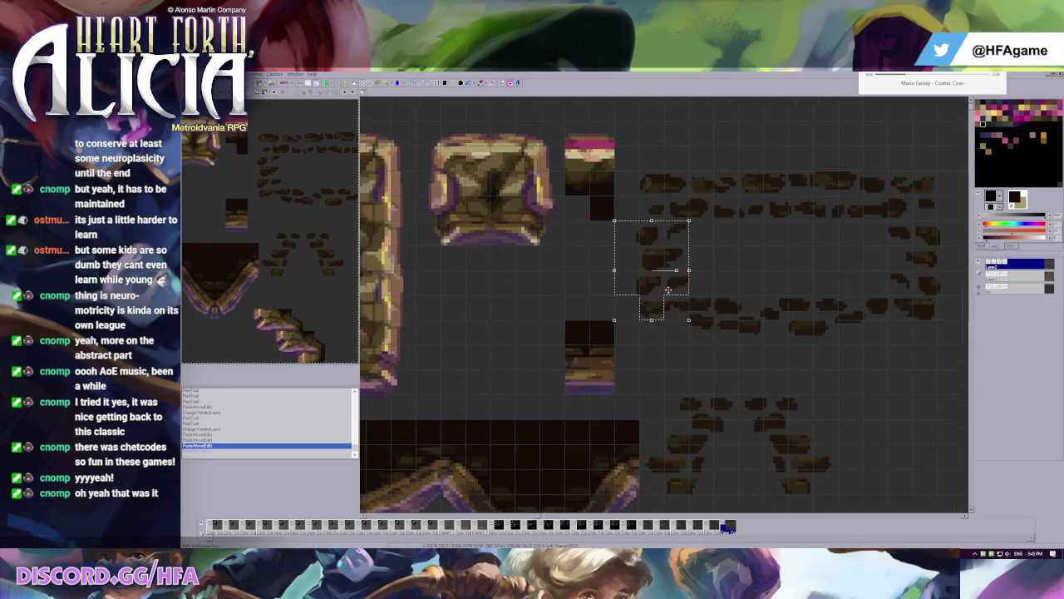
pyautogui.scroll(2, 670, 298)
pyautogui.scroll(1, 661, 293)
pyautogui.moveTo(647, 288)
pyautogui.mouseDown()
pyautogui.moveTo(667, 332)
pyautogui.moveTo(638, 272)
pyautogui.mouseUp()
pyautogui.scroll(-2, 639, 272)
pyautogui.scroll(-1, 639, 272)
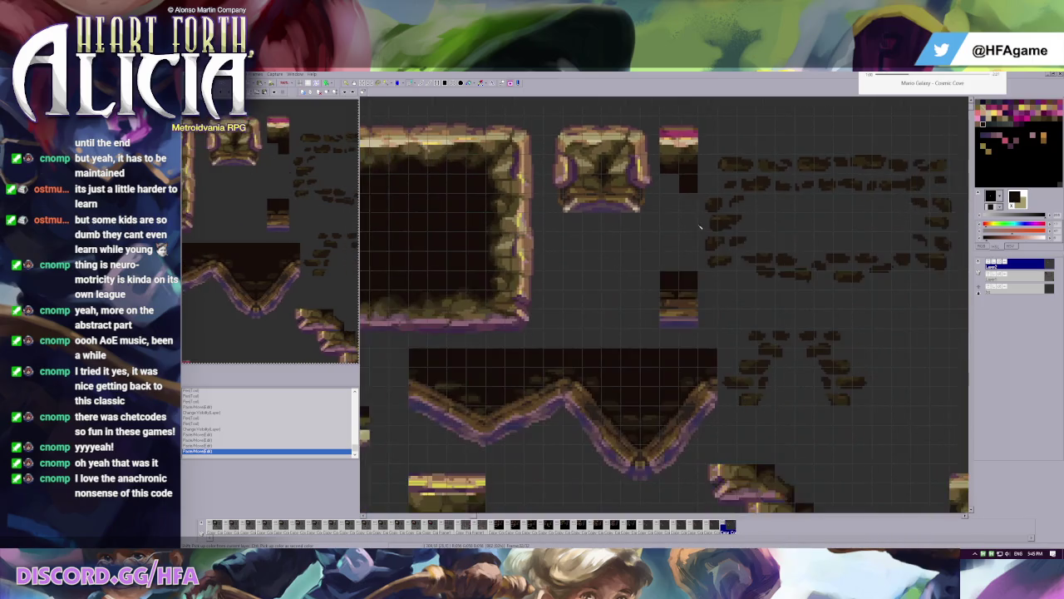
pyautogui.scroll(1, 738, 261)
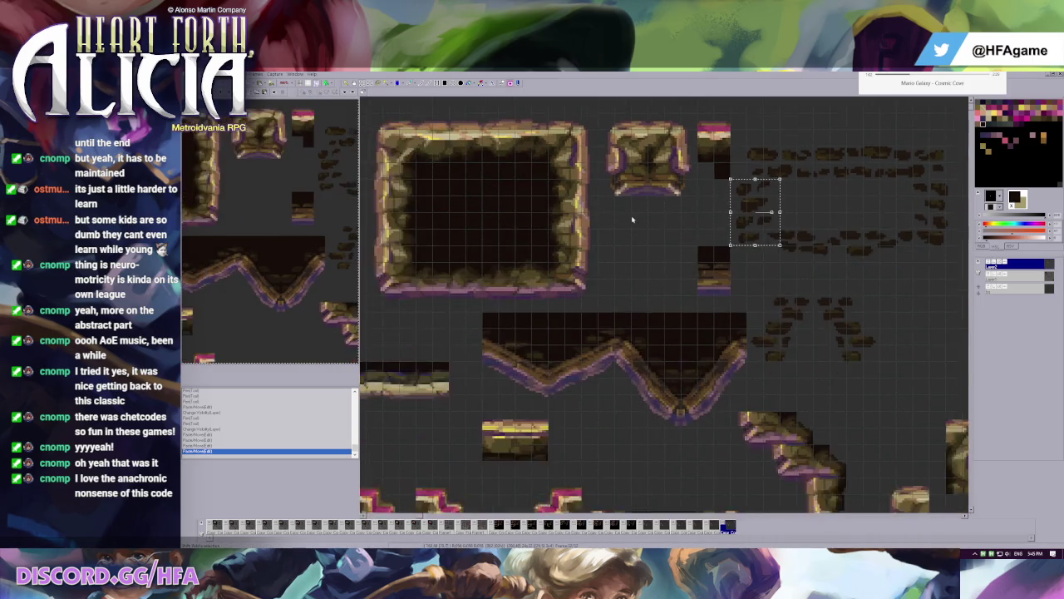
pyautogui.scroll(1, 739, 260)
pyautogui.moveTo(442, 228); pyautogui.dragTo(444, 227)
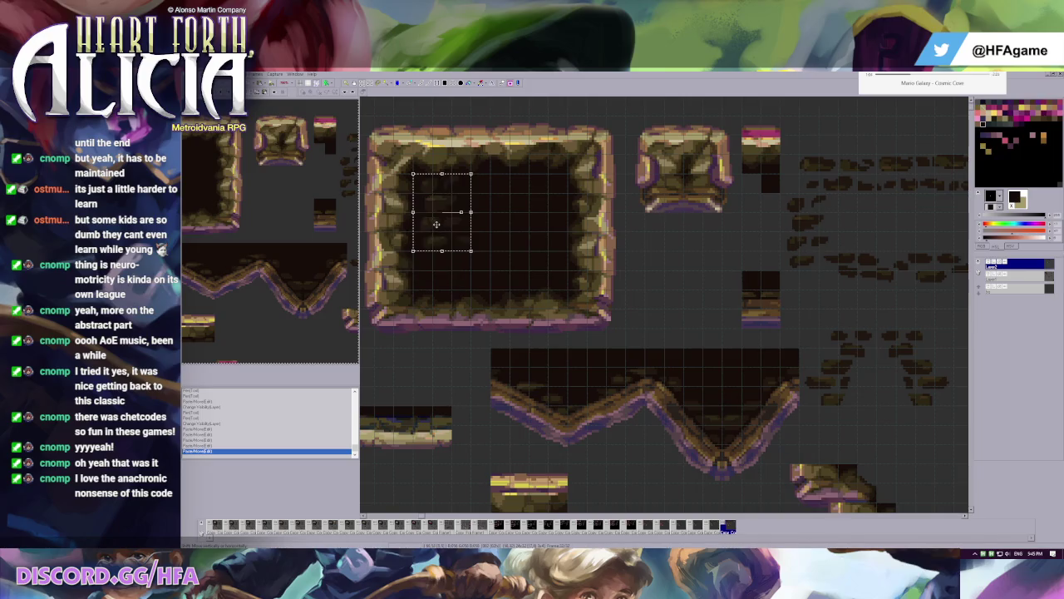
pyautogui.hotkey('ctrl', 'g')
pyautogui.hotkey('ctrl', 'z')
pyautogui.hotkey('ctrl', 'z')
pyautogui.moveTo(799, 192)
pyautogui.mouseDown()
pyautogui.moveTo(839, 269)
pyautogui.moveTo(445, 233)
pyautogui.mouseUp()
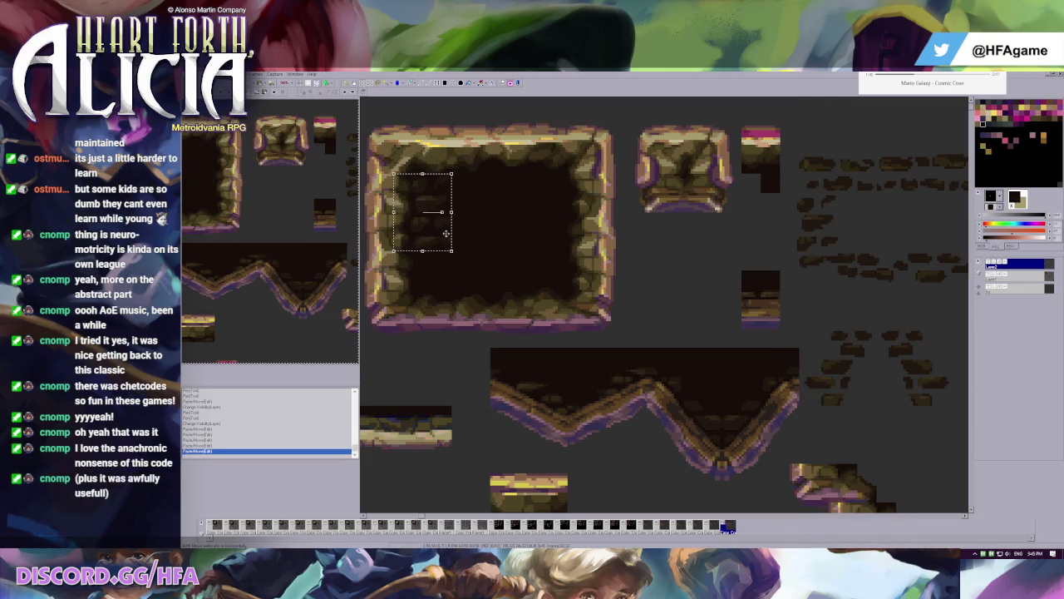
pyautogui.press('Escape')
pyautogui.scroll(-2, 559, 218)
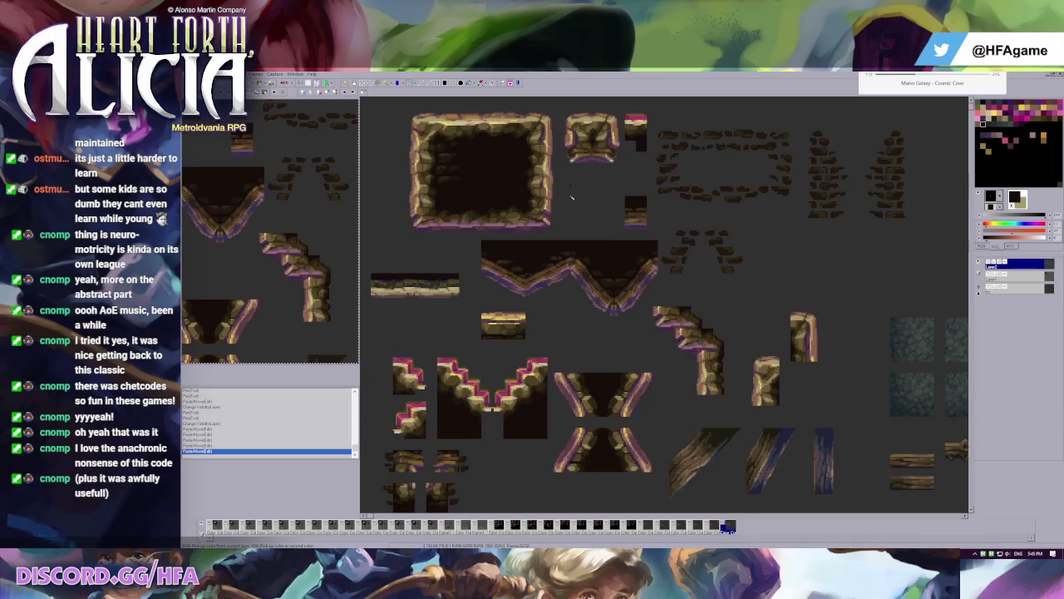
pyautogui.hotkey('ctrl', 'z')
pyautogui.scroll(1, 645, 168)
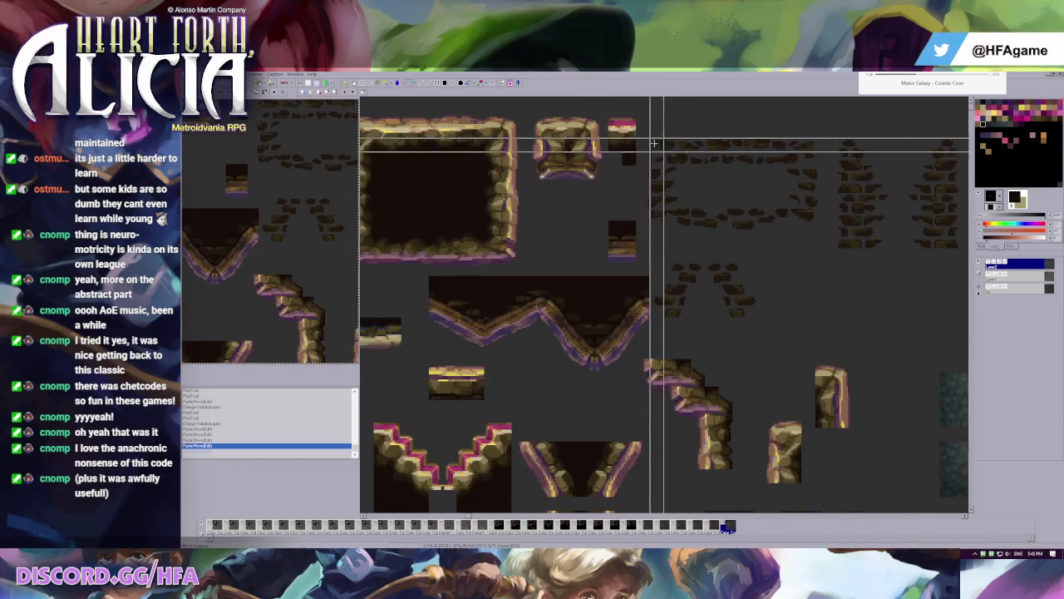
pyautogui.moveTo(715, 191); pyautogui.dragTo(444, 221)
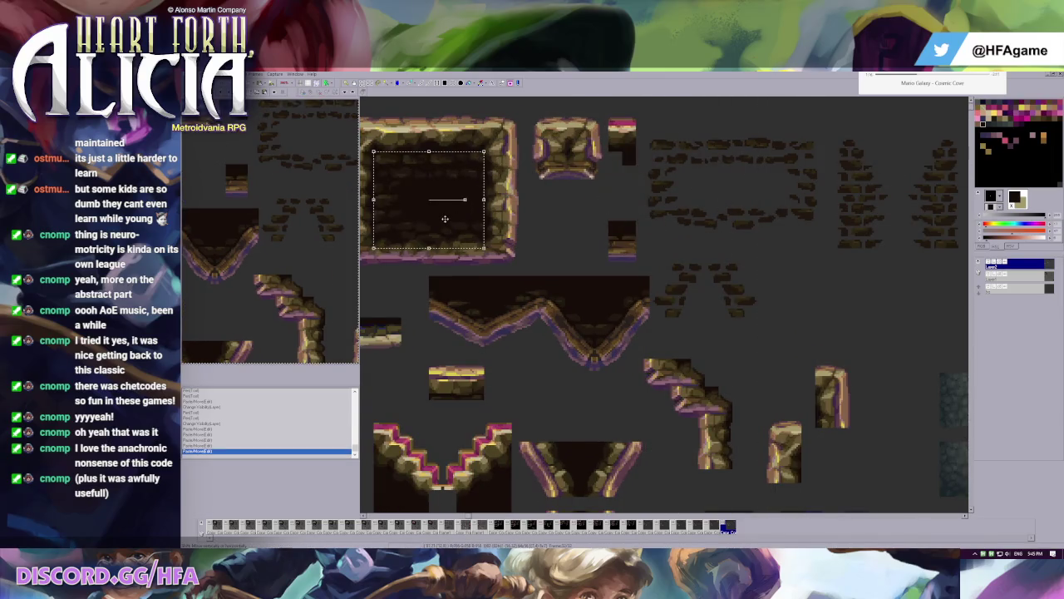
pyautogui.hscroll(-2, 460, 188)
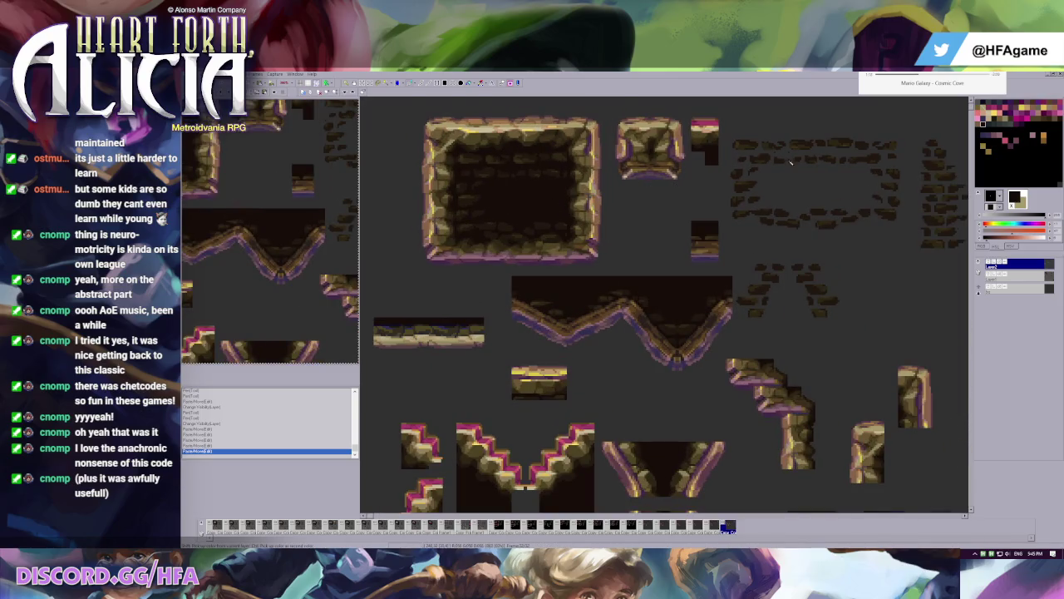
pyautogui.hotkey('ctrl', 'z')
pyautogui.hotkey('ctrl', 'g')
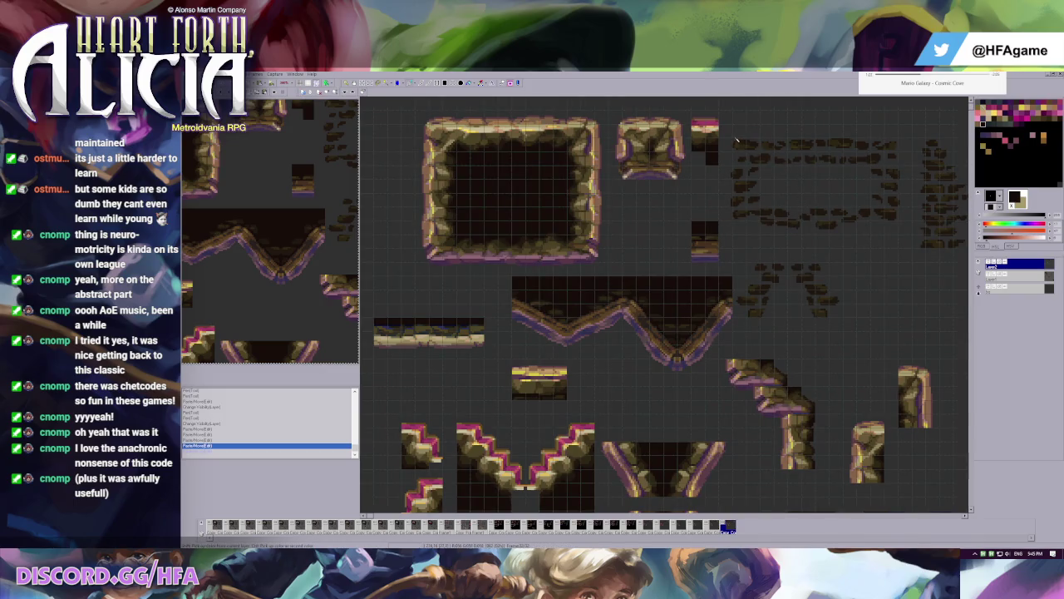
pyautogui.moveTo(719, 124)
pyautogui.mouseDown()
pyautogui.moveTo(759, 233)
pyautogui.moveTo(480, 208)
pyautogui.mouseUp()
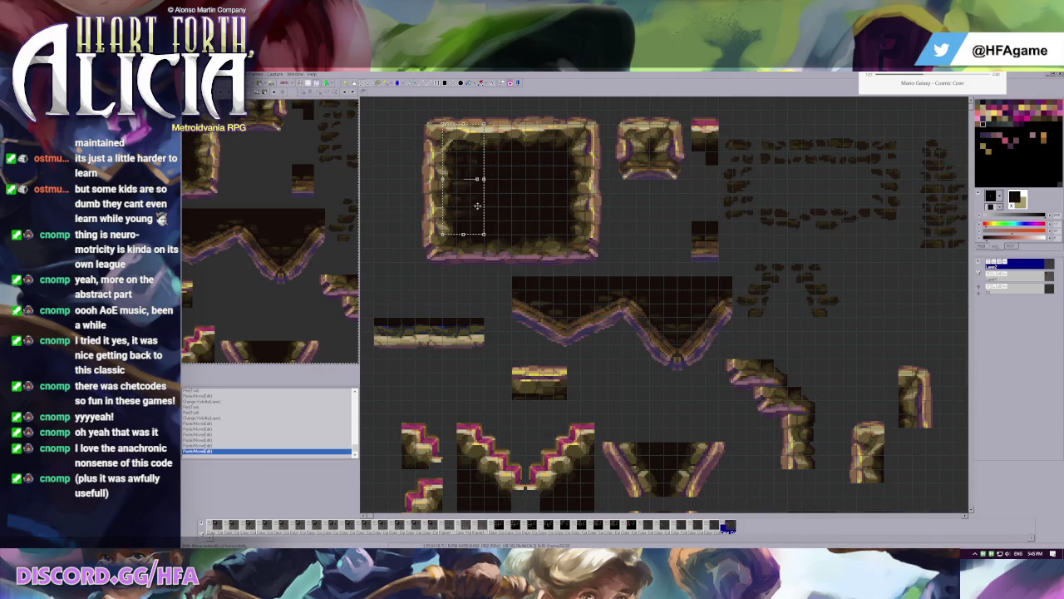
pyautogui.hotkey('ctrl', 'z')
pyautogui.hotkey('ctrl', 'z')
pyautogui.hotkey('ctrl', 'y')
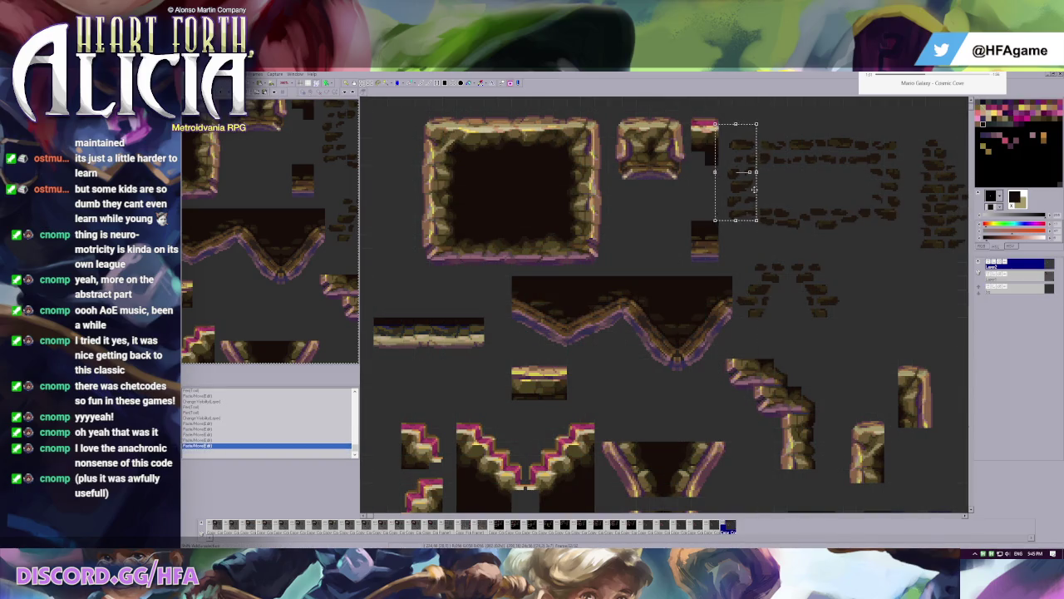
pyautogui.moveTo(750, 211); pyautogui.dragTo(472, 208)
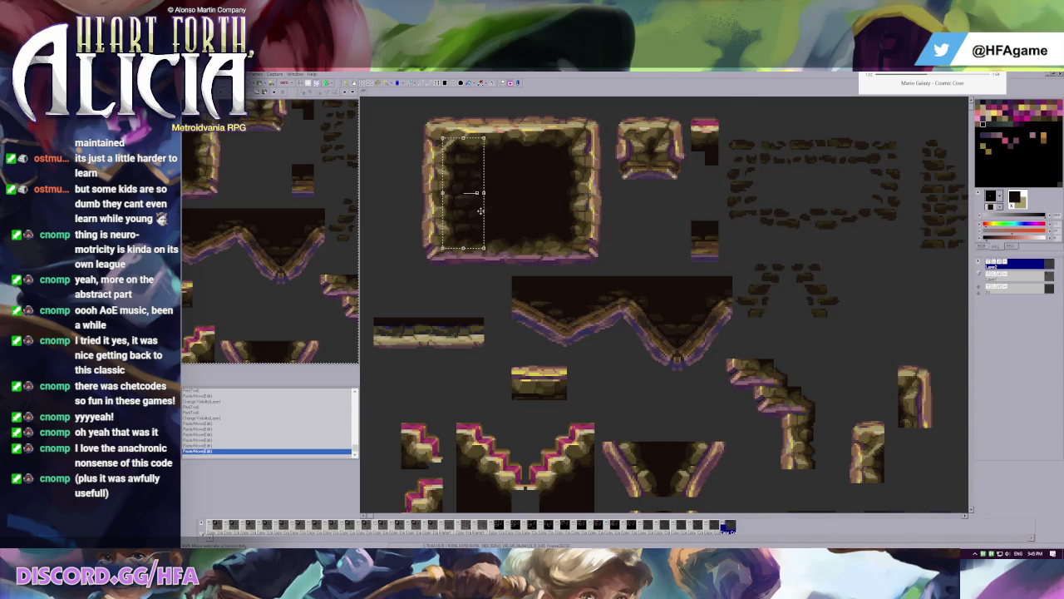
pyautogui.hotkey('ctrl', 'z')
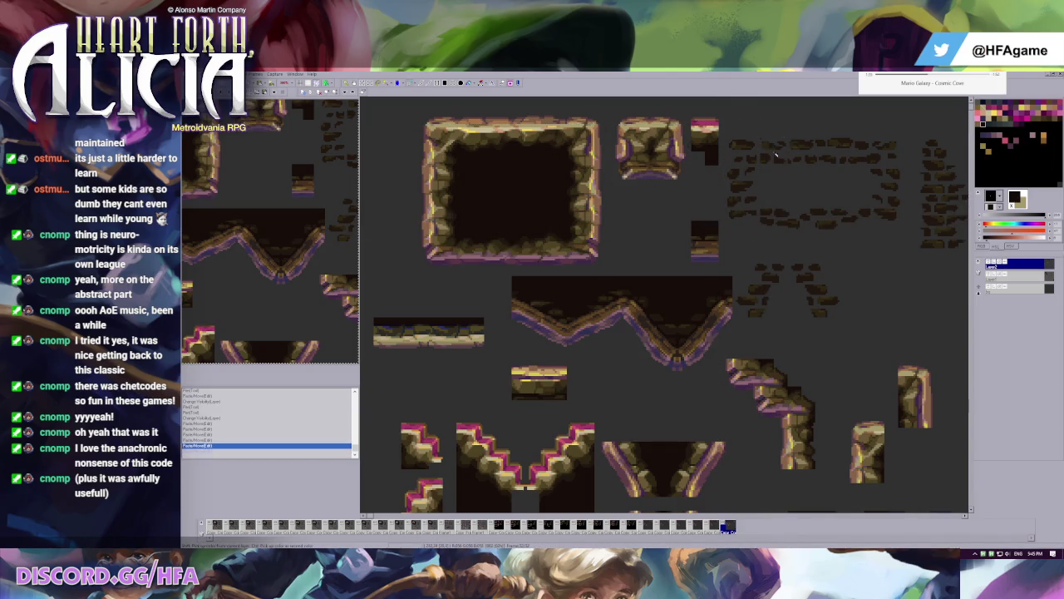
pyautogui.scroll(2, 561, 250)
pyautogui.scroll(2, 562, 249)
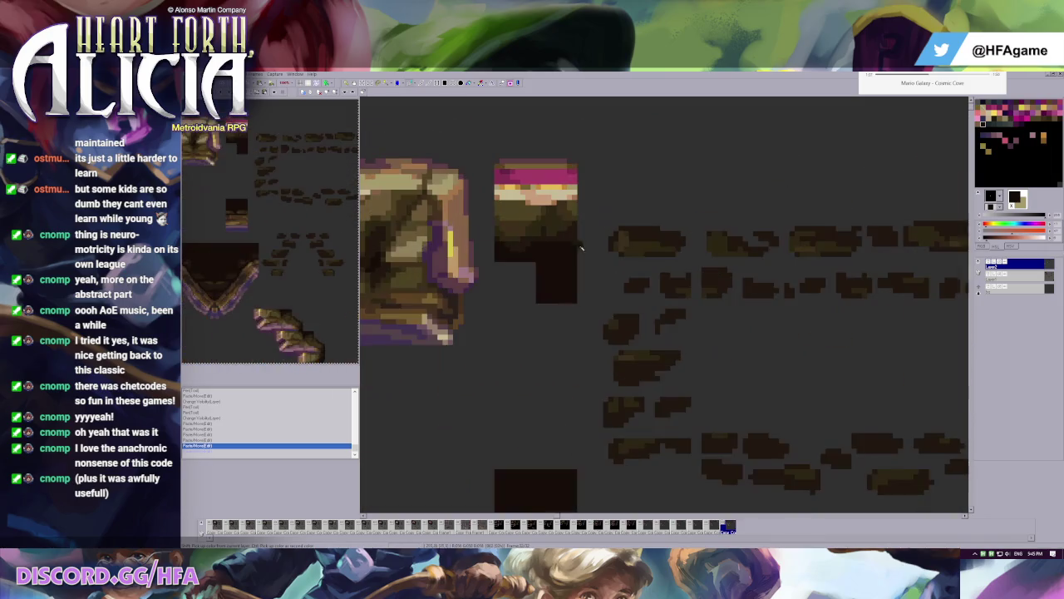
pyautogui.moveTo(660, 269); pyautogui.dragTo(696, 296)
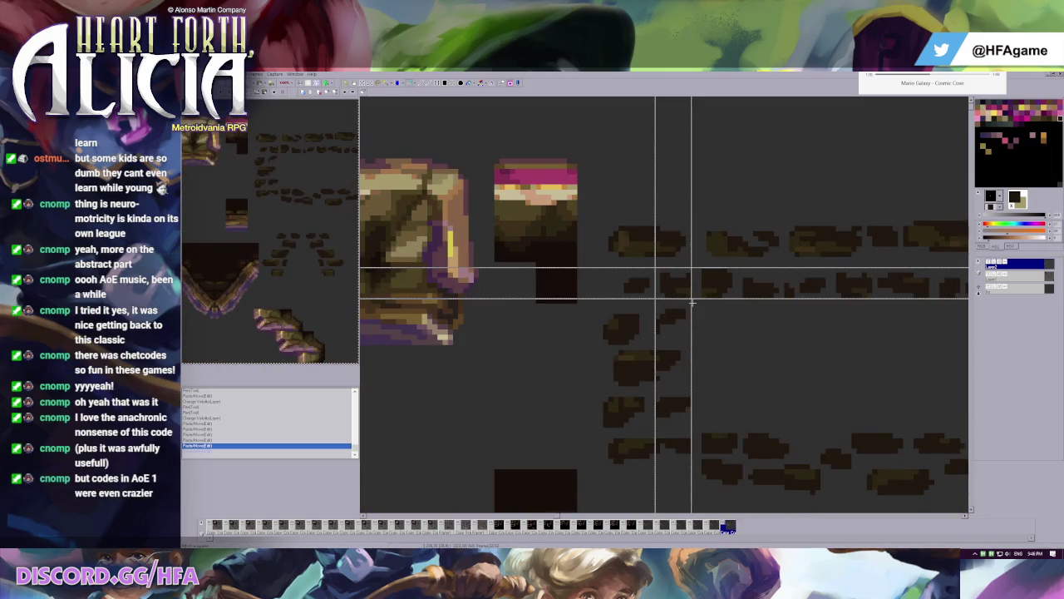
pyautogui.scroll(-2, 674, 299)
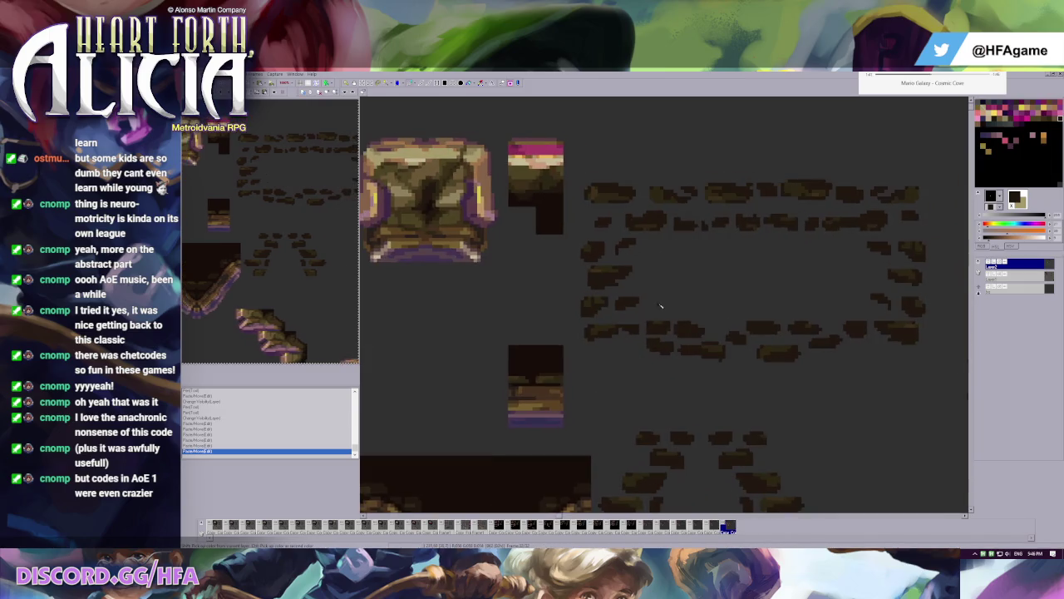
pyautogui.moveTo(625, 323); pyautogui.dragTo(645, 346)
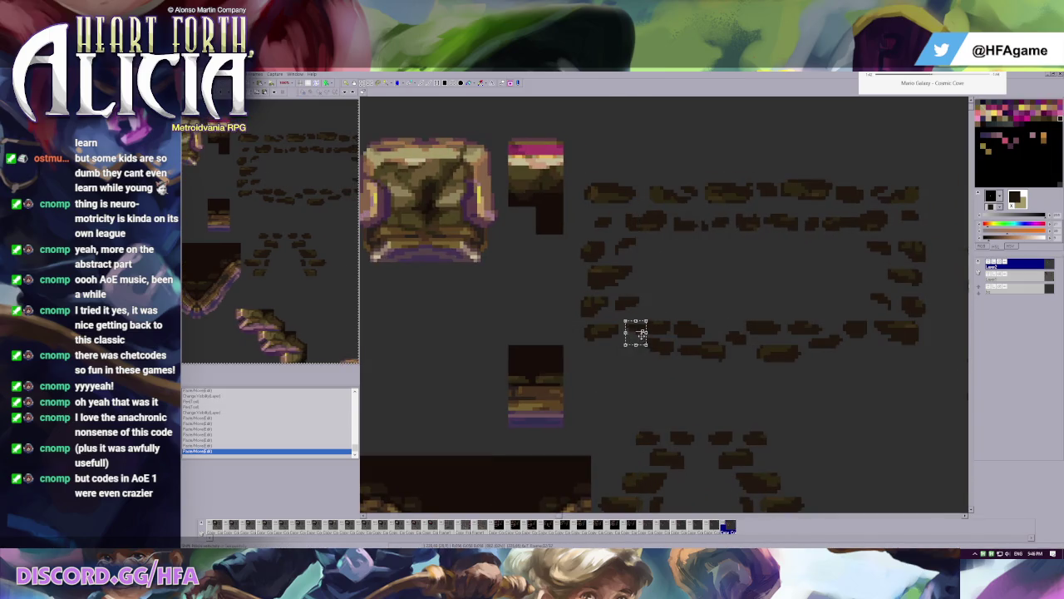
pyautogui.scroll(-2, 674, 190)
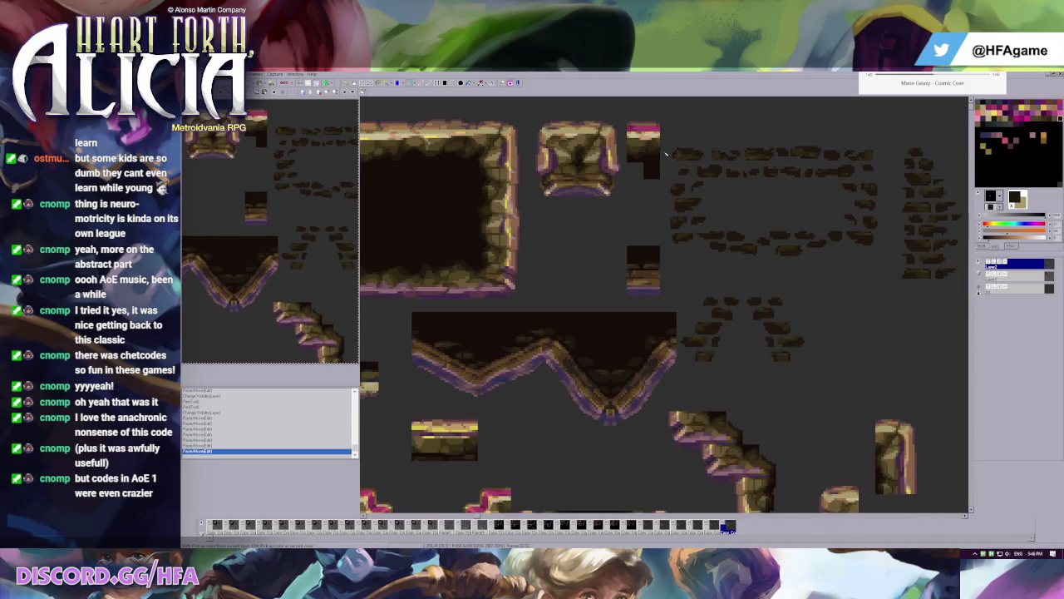
pyautogui.moveTo(660, 130)
pyautogui.mouseDown()
pyautogui.moveTo(711, 239)
pyautogui.moveTo(703, 267)
pyautogui.mouseUp()
pyautogui.hotkey('ctrl', 'v')
pyautogui.click(750, 294)
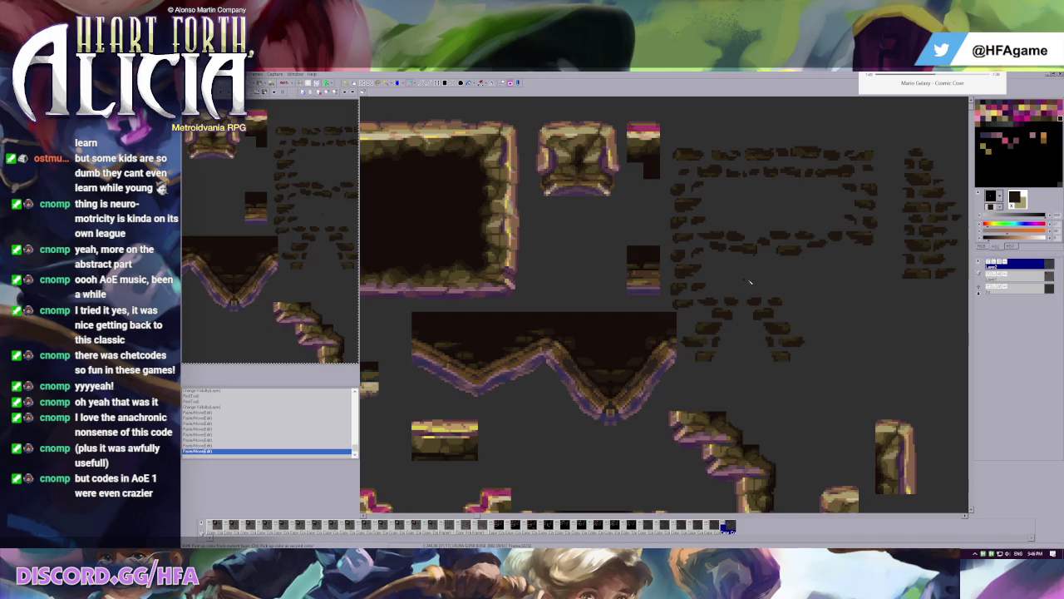
pyautogui.hotkey('ctrl', 'z')
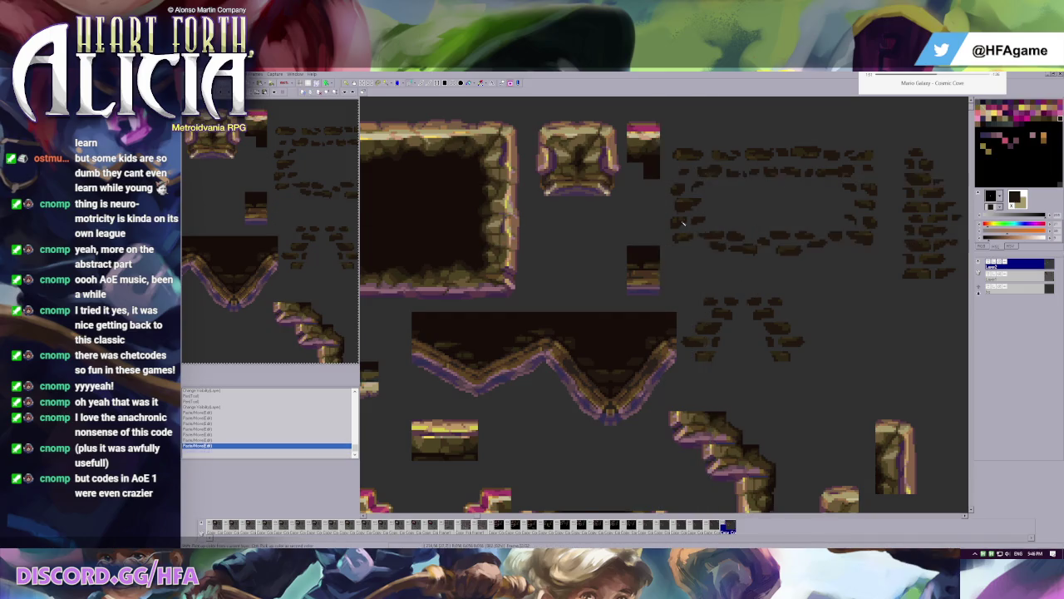
pyautogui.scroll(-1, 682, 223)
pyautogui.hotkey('ctrl', 'v')
pyautogui.moveTo(670, 193); pyautogui.dragTo(399, 208)
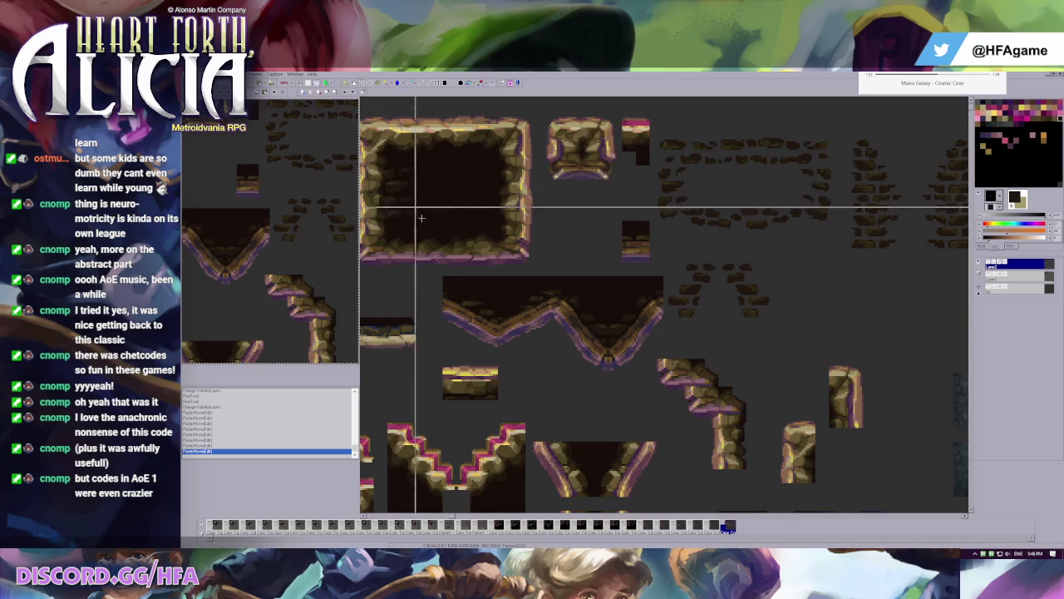
pyautogui.hotkey('ctrl', 'v')
pyautogui.moveTo(649, 206)
pyautogui.mouseDown()
pyautogui.moveTo(388, 247)
pyautogui.moveTo(387, 283)
pyautogui.mouseUp()
pyautogui.click(533, 247)
pyautogui.hotkey('ctrl', 'z')
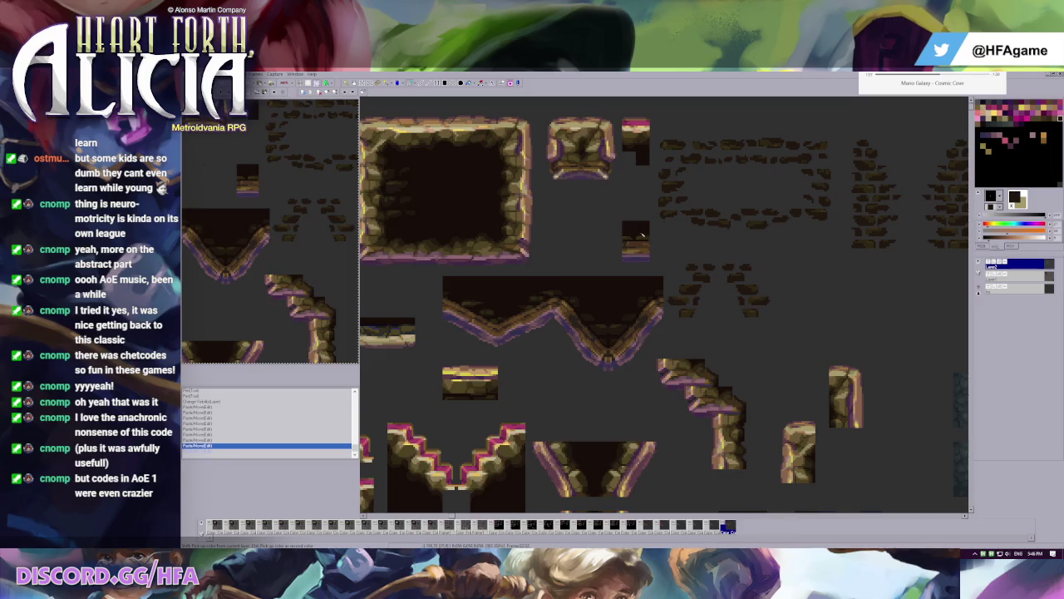
pyautogui.hotkey('ctrl', 'z')
pyautogui.scroll(1, 714, 300)
pyautogui.scroll(1, 714, 300)
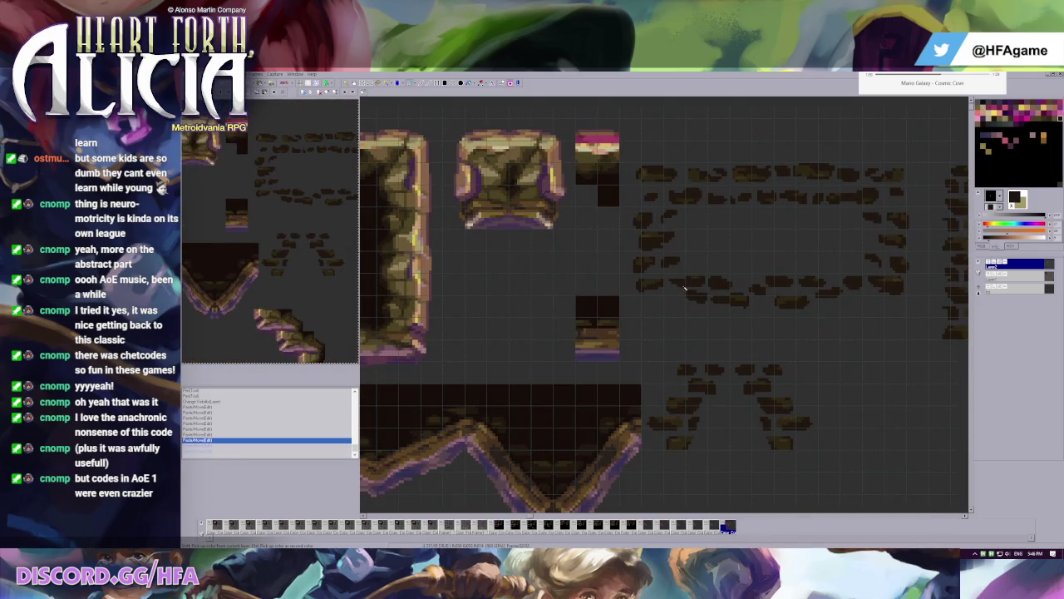
pyautogui.scroll(-1, 684, 288)
pyautogui.scroll(1, 665, 266)
pyautogui.scroll(-1, 648, 250)
pyautogui.scroll(1, 634, 235)
# - Select a block of bricks and step back and forth through the recent brick moves
pyautogui.moveTo(615, 222); pyautogui.dragTo(686, 317)
pyautogui.hotkey('ctrl', 'z')
pyautogui.scroll(1, 682, 312)
pyautogui.hotkey('ctrl', 'z')
pyautogui.hotkey('ctrl', 'z')
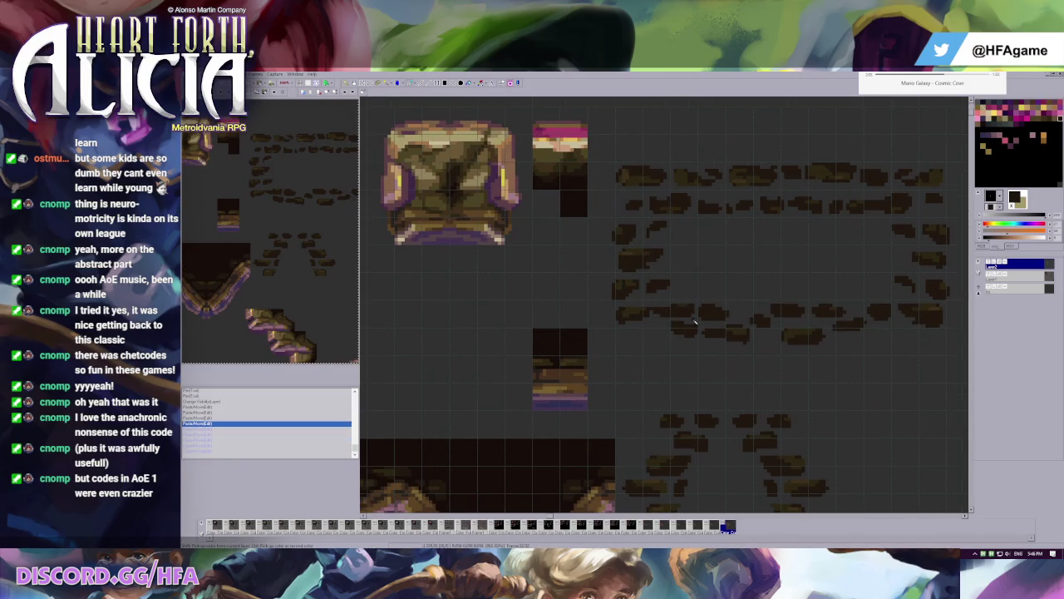
pyautogui.hotkey('ctrl', 'y')
pyautogui.hotkey('ctrl', 'y')
pyautogui.hotkey('ctrl', 'z')
pyautogui.hotkey('ctrl', 'z')
pyautogui.hotkey('ctrl', 'y')
pyautogui.hotkey('ctrl', 'y')
pyautogui.hotkey('ctrl', 'y')
pyautogui.hotkey('ctrl', 'y')
pyautogui.hotkey('ctrl', 'y')
pyautogui.hotkey('ctrl', 'z')
pyautogui.hotkey('ctrl', 'z')
pyautogui.hotkey('ctrl', 'y')
pyautogui.hotkey('ctrl', 'y')
pyautogui.scroll(1, 694, 291)
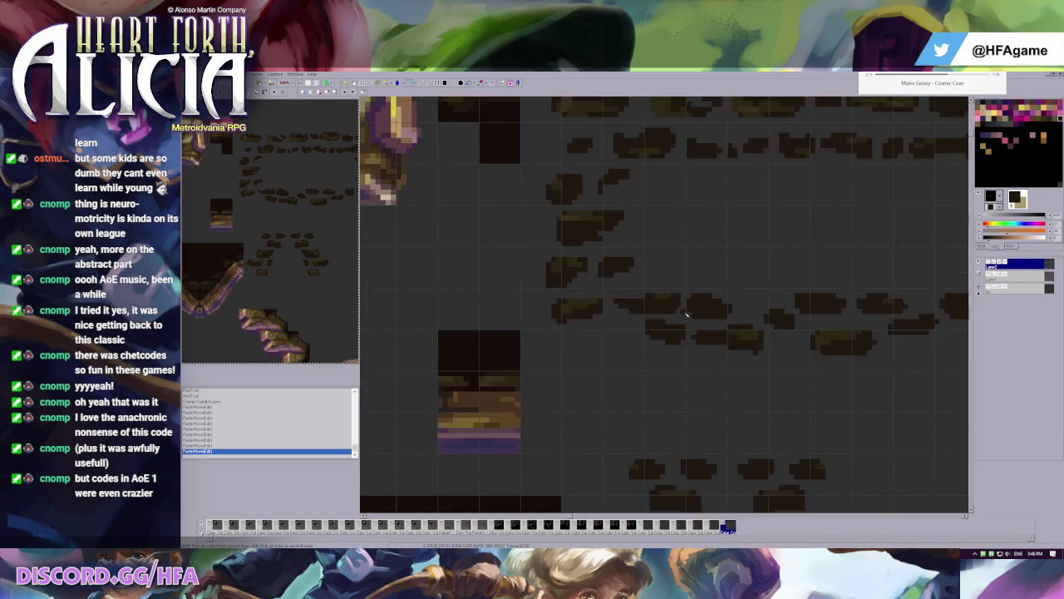
# - Paint and undo brick pixels, then shift a block of bricks right
pyautogui.click(633, 335)
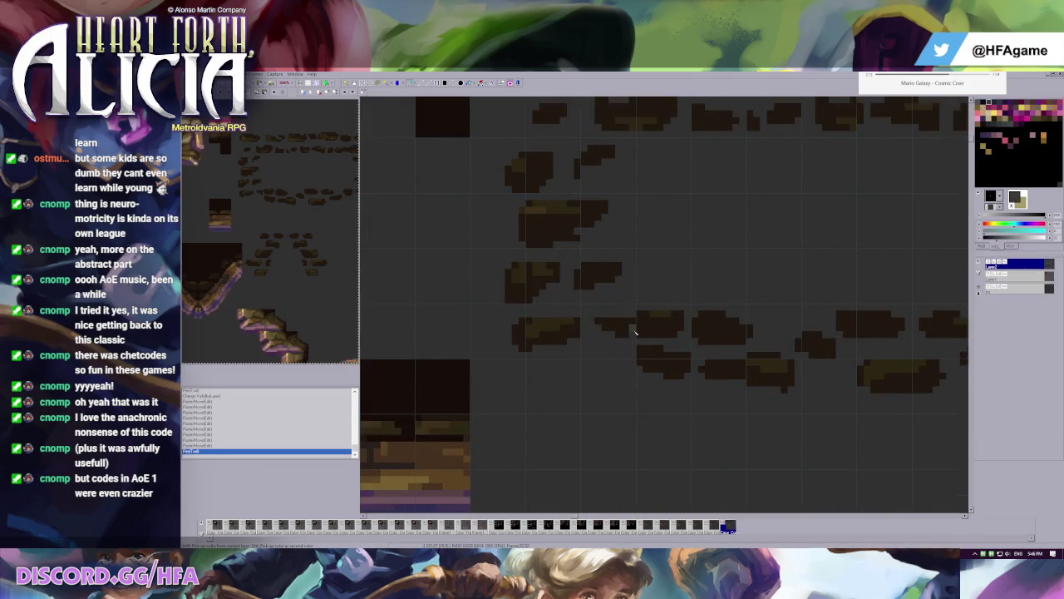
pyautogui.click(630, 337)
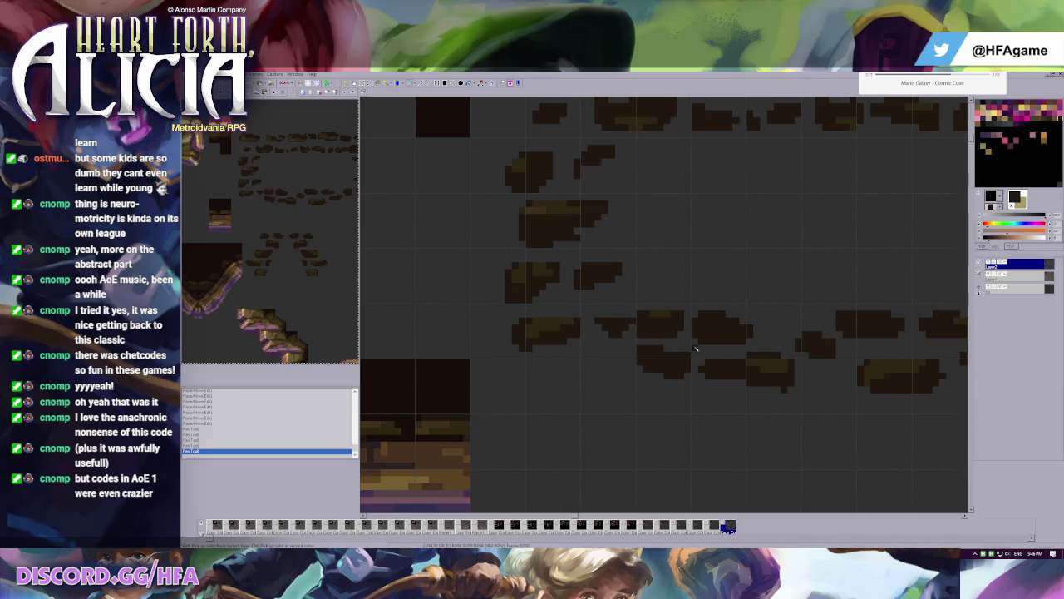
pyautogui.scroll(-1, 732, 331)
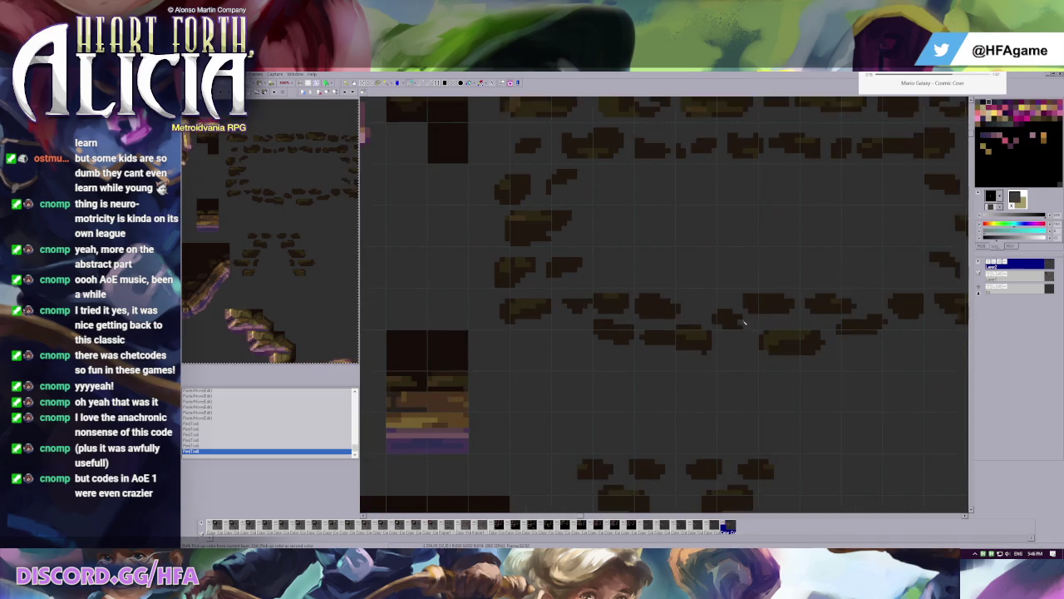
pyautogui.hotkey('ctrl', 'z')
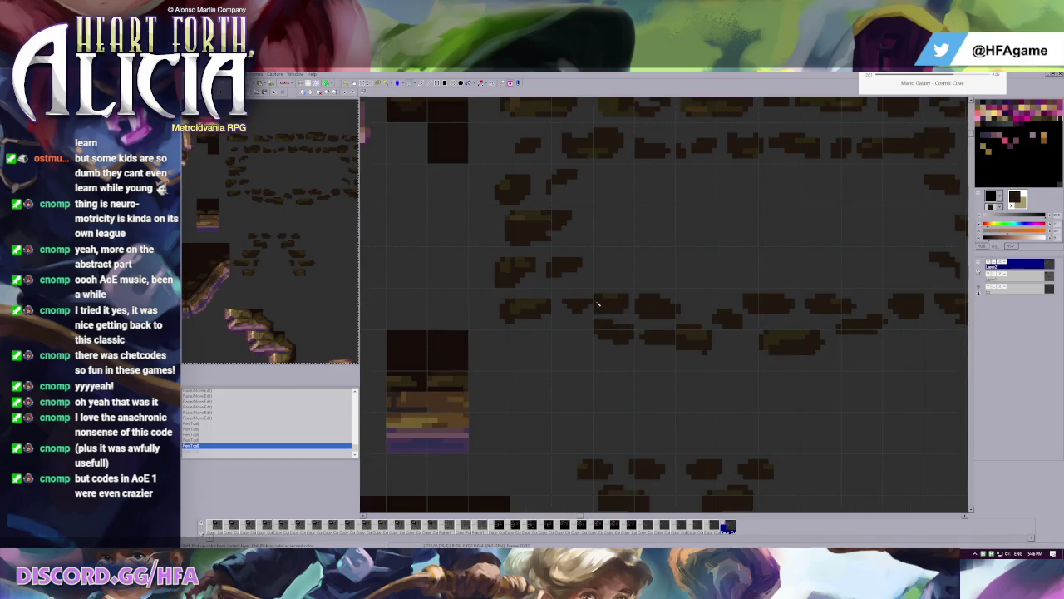
pyautogui.moveTo(596, 295)
pyautogui.mouseDown()
pyautogui.moveTo(758, 368)
pyautogui.moveTo(896, 344)
pyautogui.mouseUp()
pyautogui.press('Escape')
# - Paint a brick-coloured stroke, then try two lower copies of the brick strip and undo them
pyautogui.keyDown('ctrl'); pyautogui.click(910, 292); pyautogui.keyUp('ctrl')
pyautogui.moveTo(601, 295); pyautogui.dragTo(687, 296)
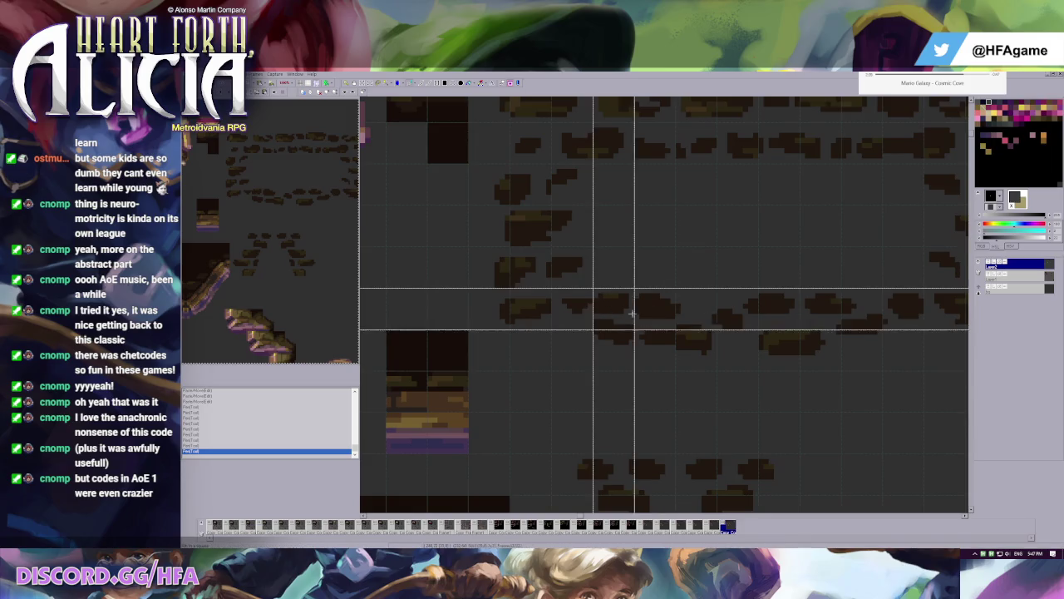
pyautogui.moveTo(592, 288); pyautogui.dragTo(758, 370)
pyautogui.moveTo(715, 327); pyautogui.dragTo(674, 408)
pyautogui.moveTo(715, 328); pyautogui.dragTo(745, 401)
pyautogui.hotkey('ctrl', 'z')
pyautogui.hotkey('ctrl', 'z')
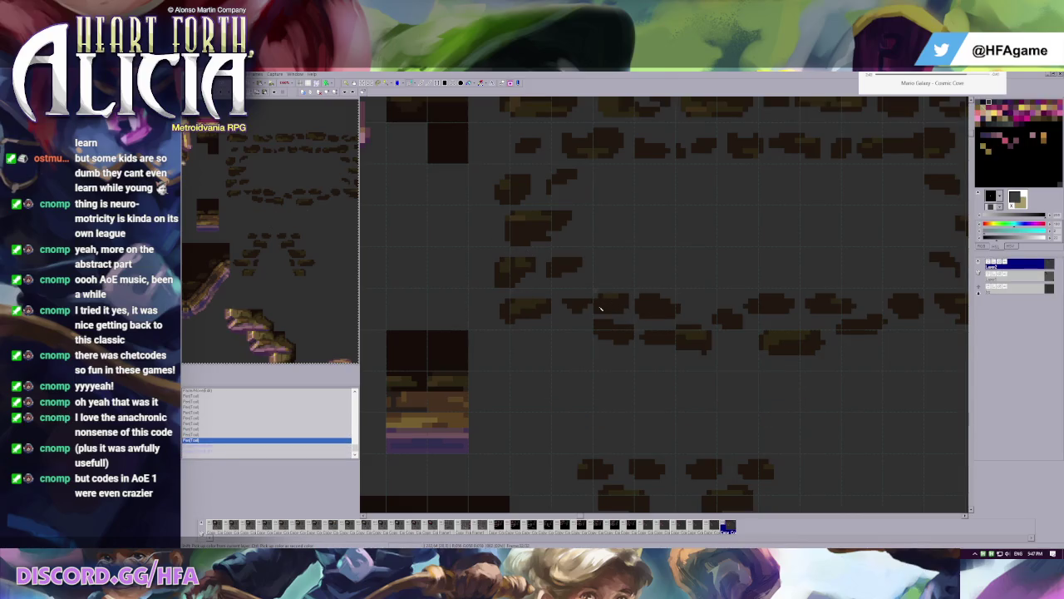
# - Extend the brick row left with dark pixels, removing a stray stroke beneath it
pyautogui.click(636, 314)
pyautogui.click(568, 297)
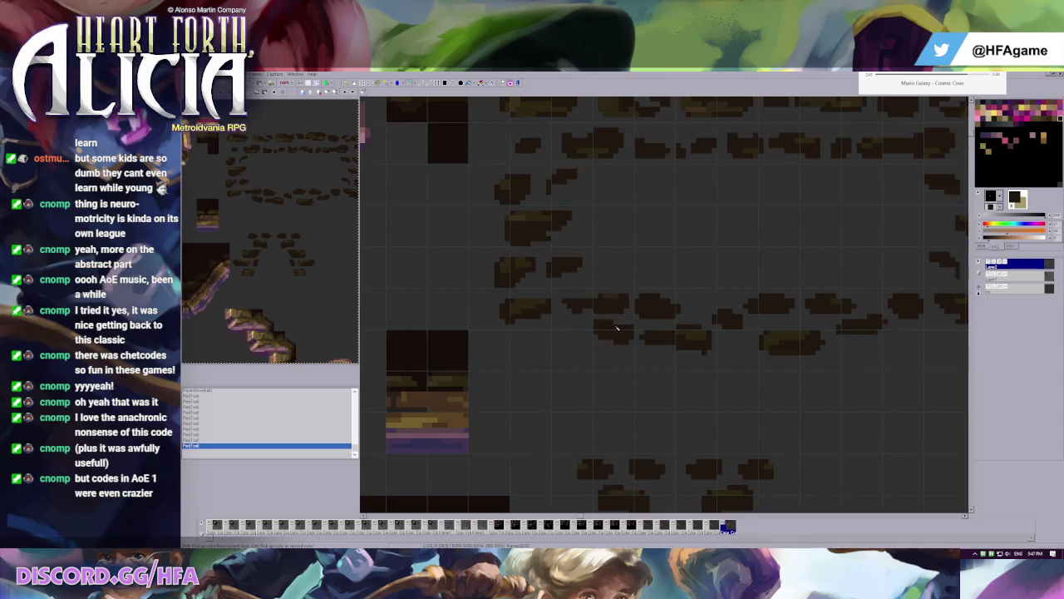
pyautogui.moveTo(585, 309); pyautogui.dragTo(592, 312)
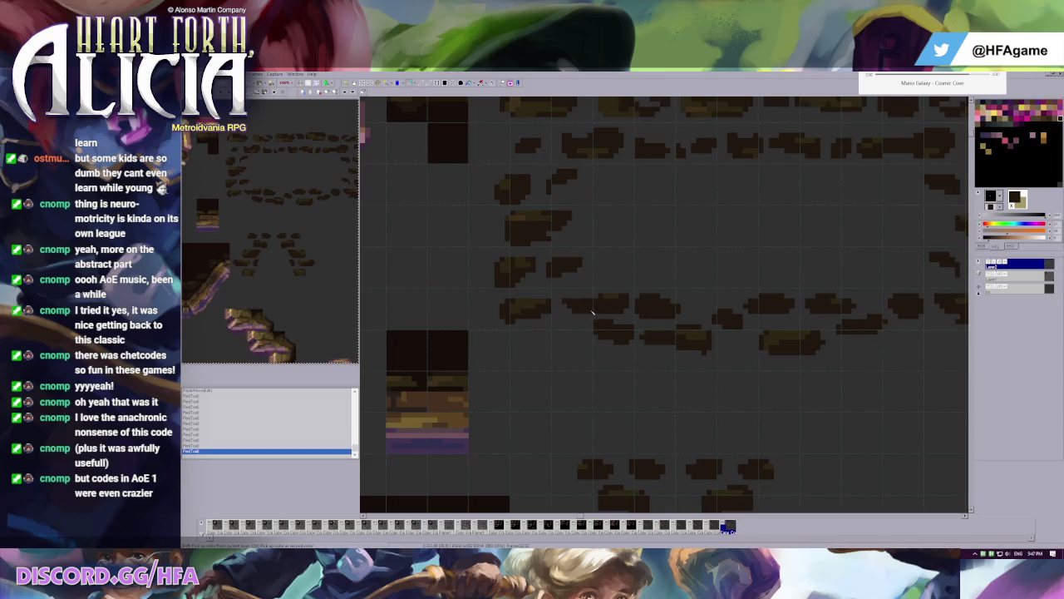
pyautogui.hotkey('ctrl', 'z')
pyautogui.hotkey('ctrl', 'y')
pyautogui.hotkey('ctrl', 'z')
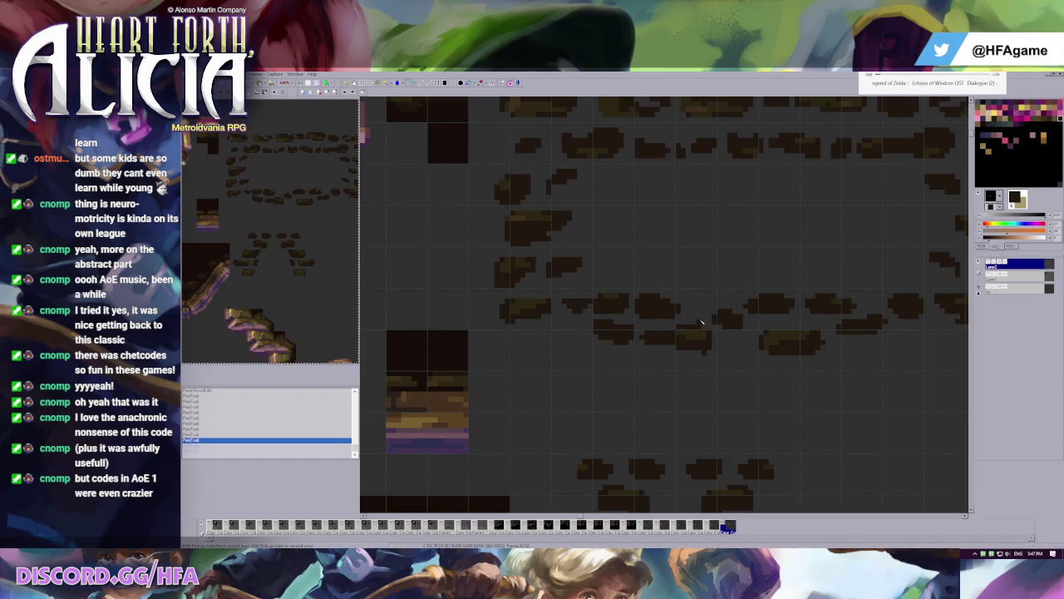
pyautogui.click(775, 349)
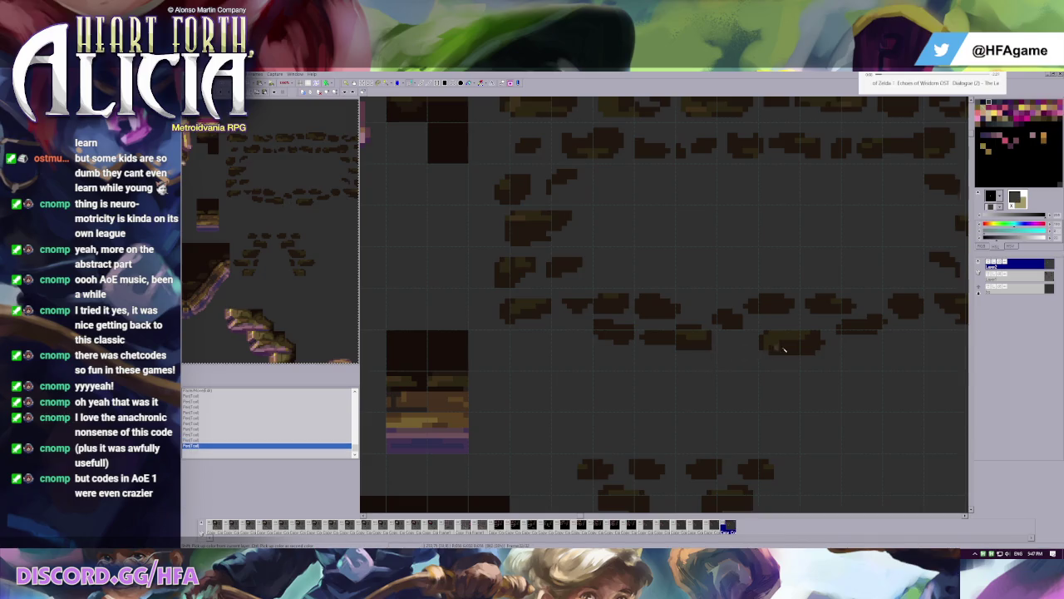
# - Try moving a brick chunk down-left, undo it, then touch up the bricks with single pixels
pyautogui.hscroll(3, 776, 333)
pyautogui.moveTo(780, 308); pyautogui.dragTo(641, 291)
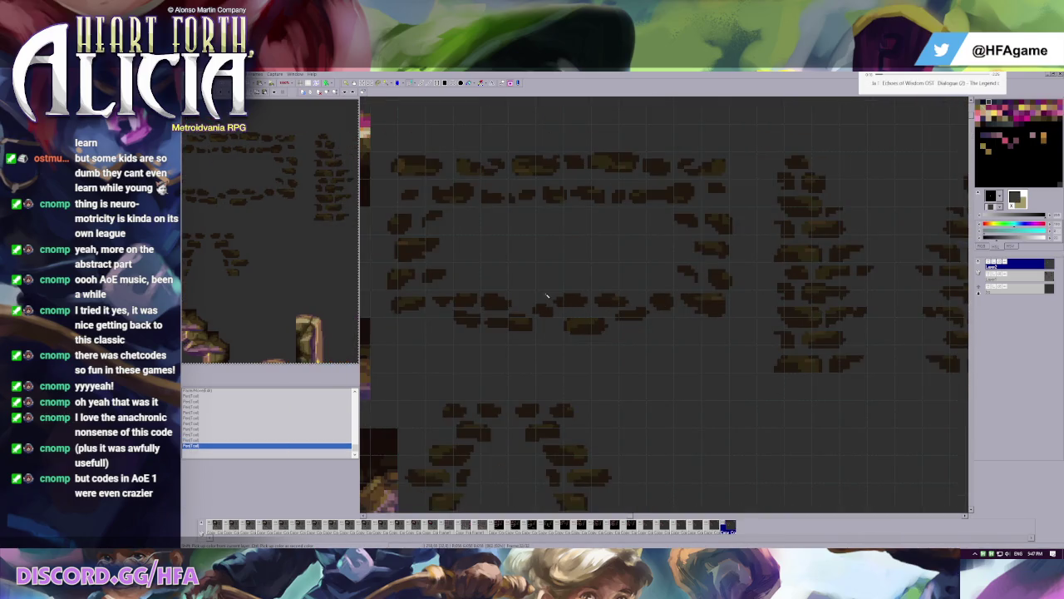
pyautogui.moveTo(496, 288)
pyautogui.mouseDown()
pyautogui.moveTo(811, 324)
pyautogui.moveTo(785, 359)
pyautogui.mouseUp()
pyautogui.moveTo(766, 321); pyautogui.dragTo(683, 372)
pyautogui.click(636, 292)
pyautogui.hotkey('ctrl', 'z')
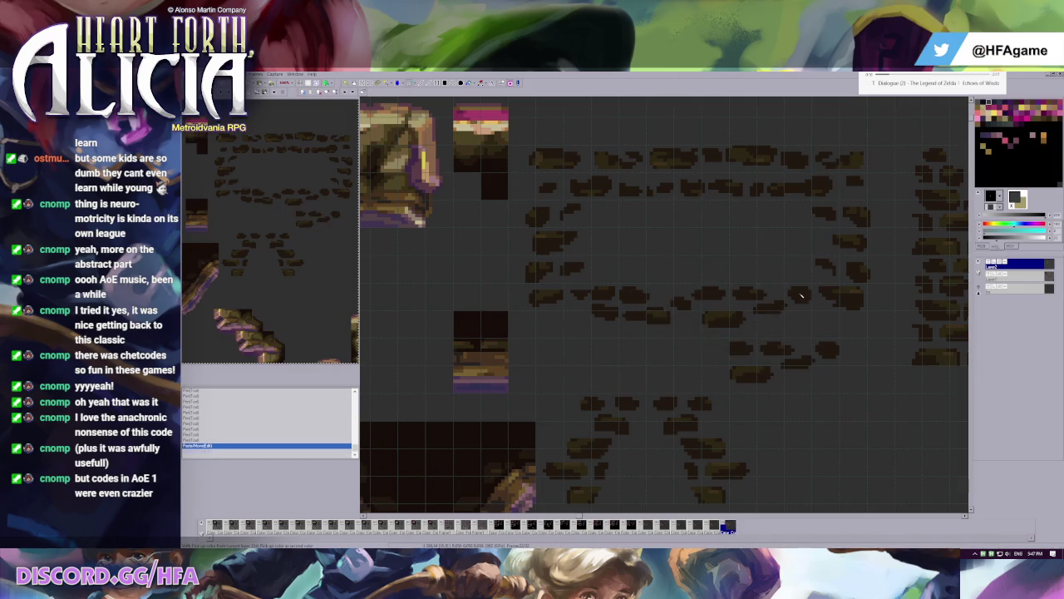
pyautogui.click(803, 290)
pyautogui.click(792, 294)
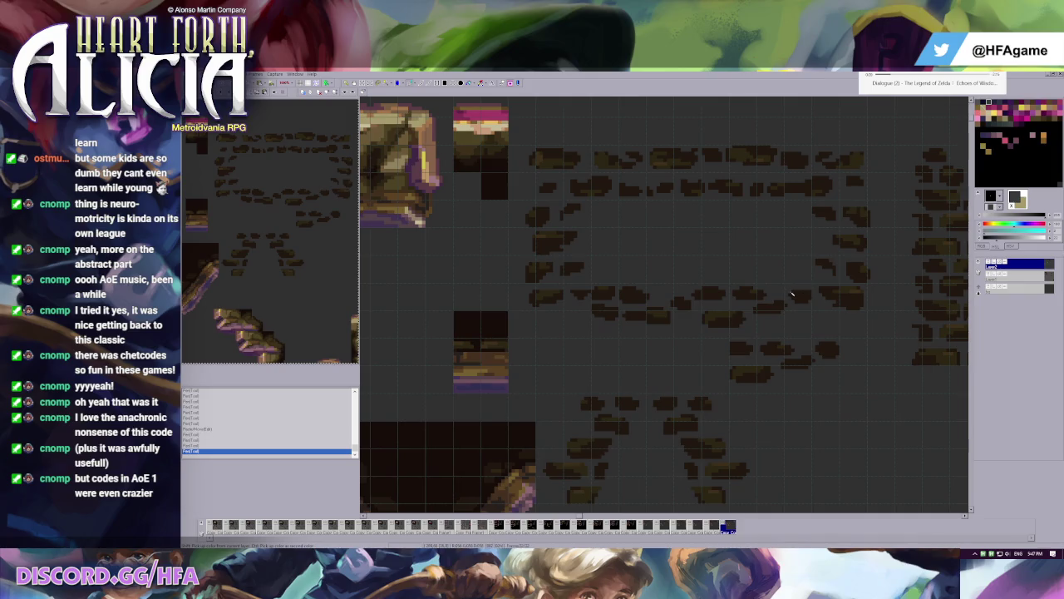
pyautogui.click(790, 295)
# - Move the selected brick groups to the right side of the backdrop and drop them
pyautogui.moveTo(739, 346); pyautogui.dragTo(647, 301)
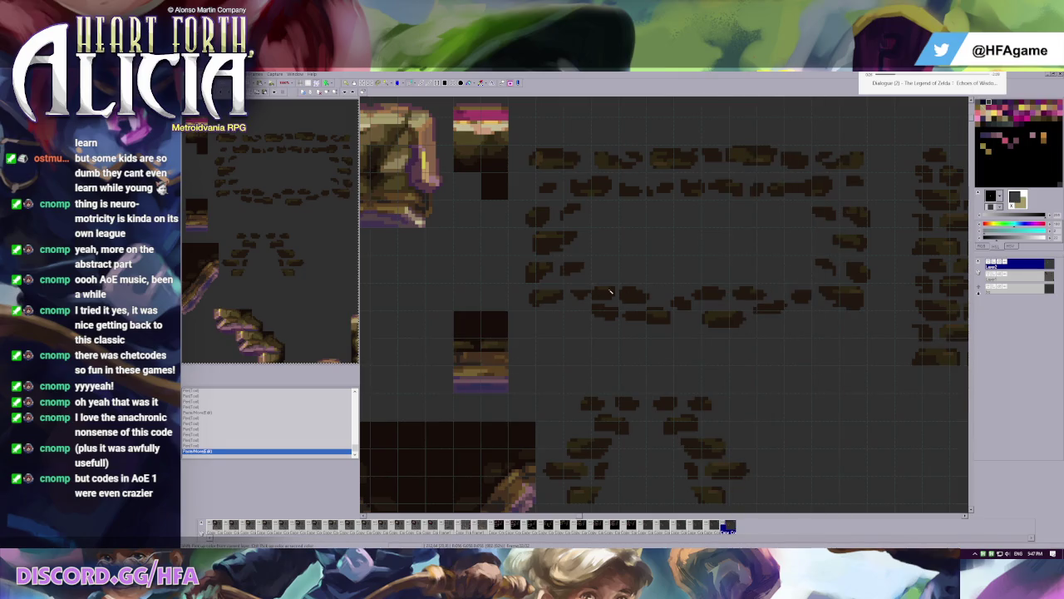
pyautogui.moveTo(515, 200); pyautogui.dragTo(598, 309)
pyautogui.moveTo(551, 281)
pyautogui.mouseDown()
pyautogui.moveTo(819, 281)
pyautogui.moveTo(844, 401)
pyautogui.mouseUp()
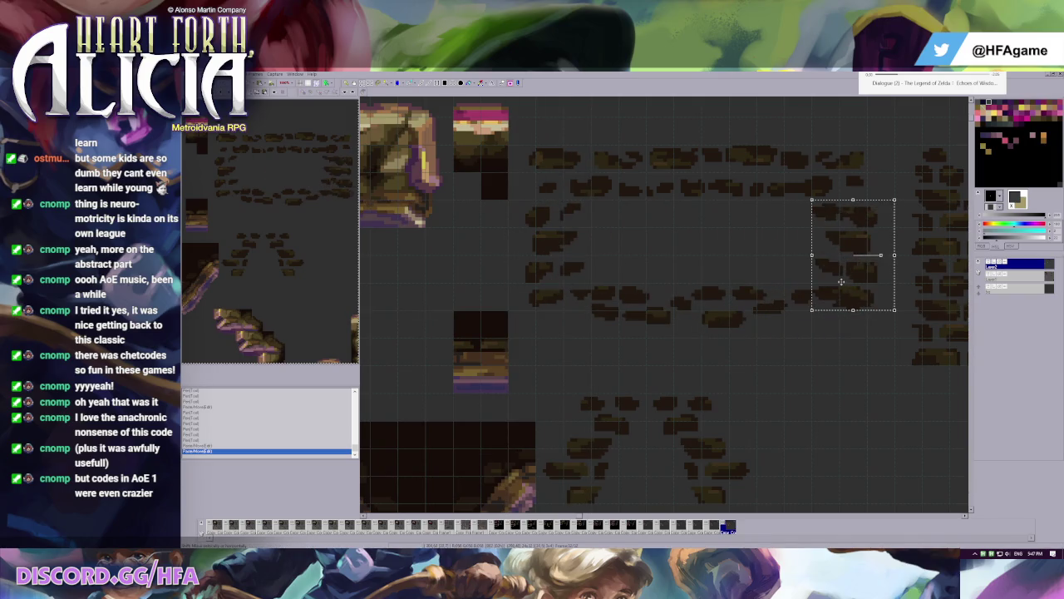
pyautogui.press('Escape')
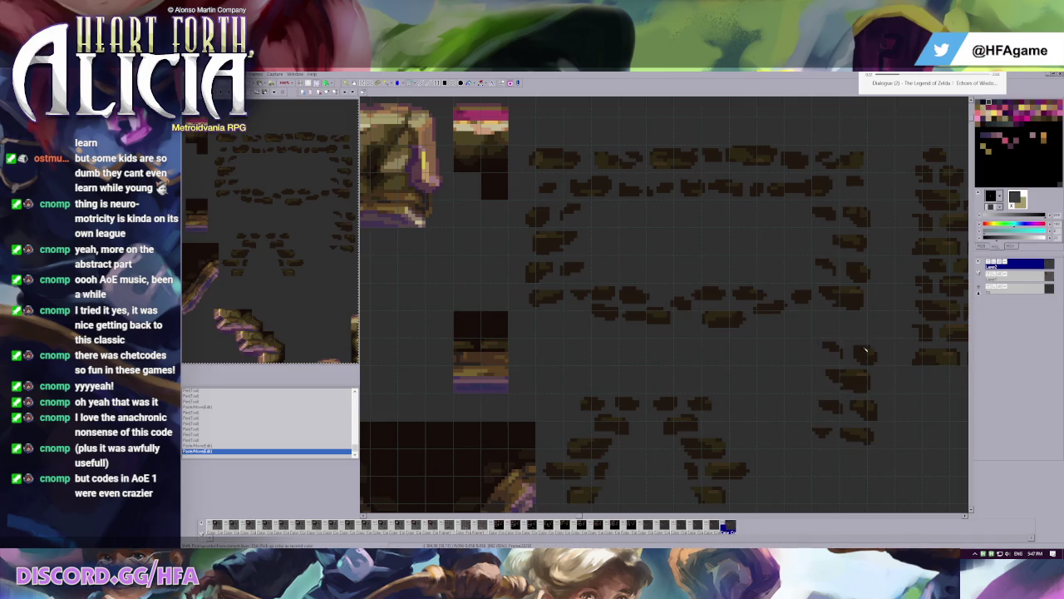
pyautogui.moveTo(812, 338)
pyautogui.mouseDown()
pyautogui.moveTo(891, 392)
pyautogui.moveTo(869, 474)
pyautogui.moveTo(874, 294)
pyautogui.mouseUp()
pyautogui.press('Escape')
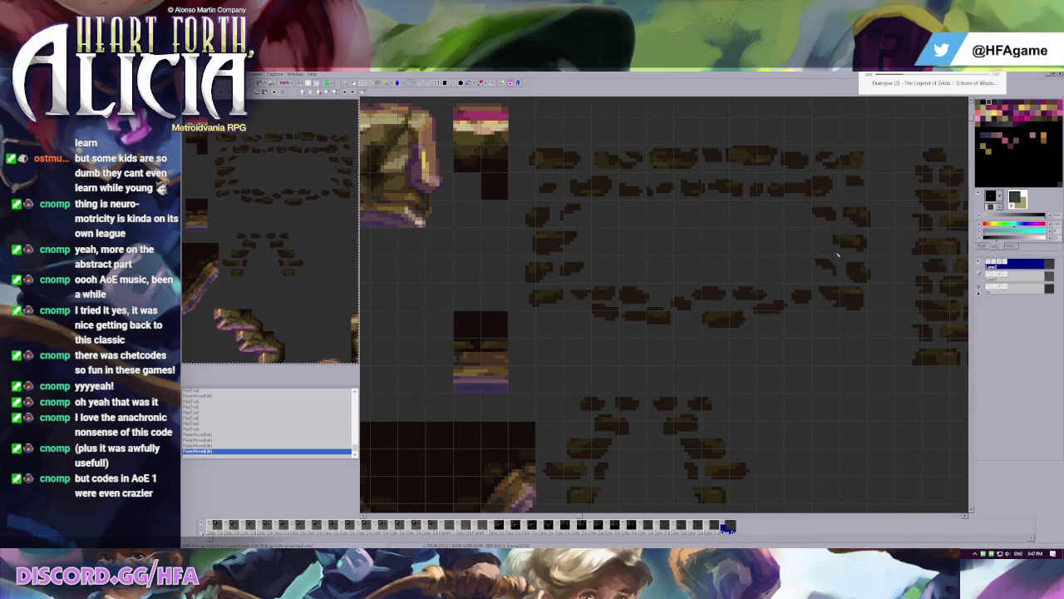
# - Nudge the right brick block a few pixels to the right
pyautogui.moveTo(843, 248); pyautogui.dragTo(849, 247)
pyautogui.hotkey('ctrl', 'z')
pyautogui.hotkey('ctrl', 'y')
pyautogui.hotkey('ctrl', 'z')
pyautogui.moveTo(872, 299); pyautogui.dragTo(879, 299)
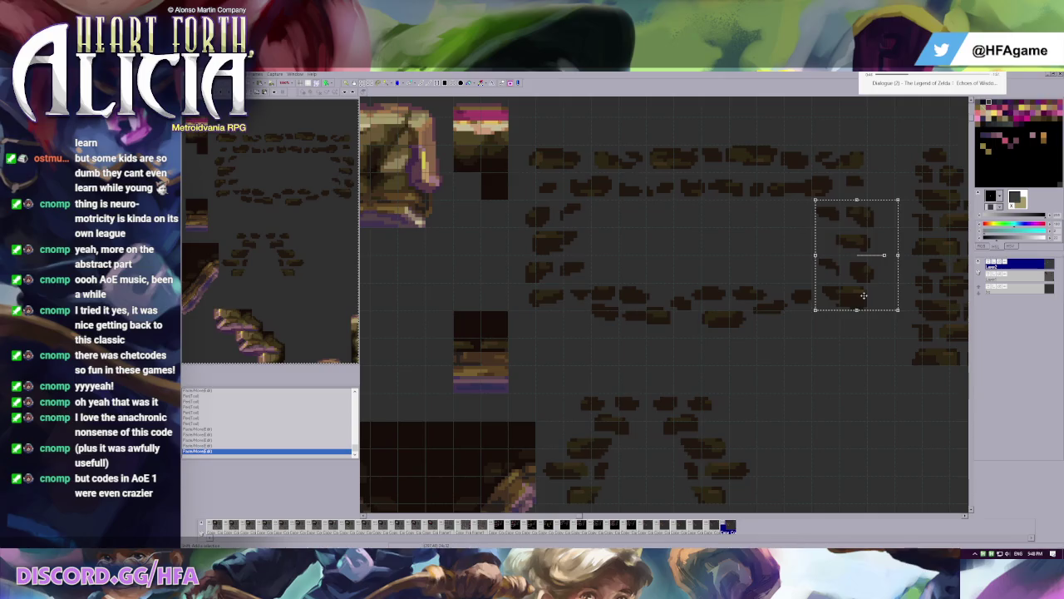
pyautogui.press('Escape')
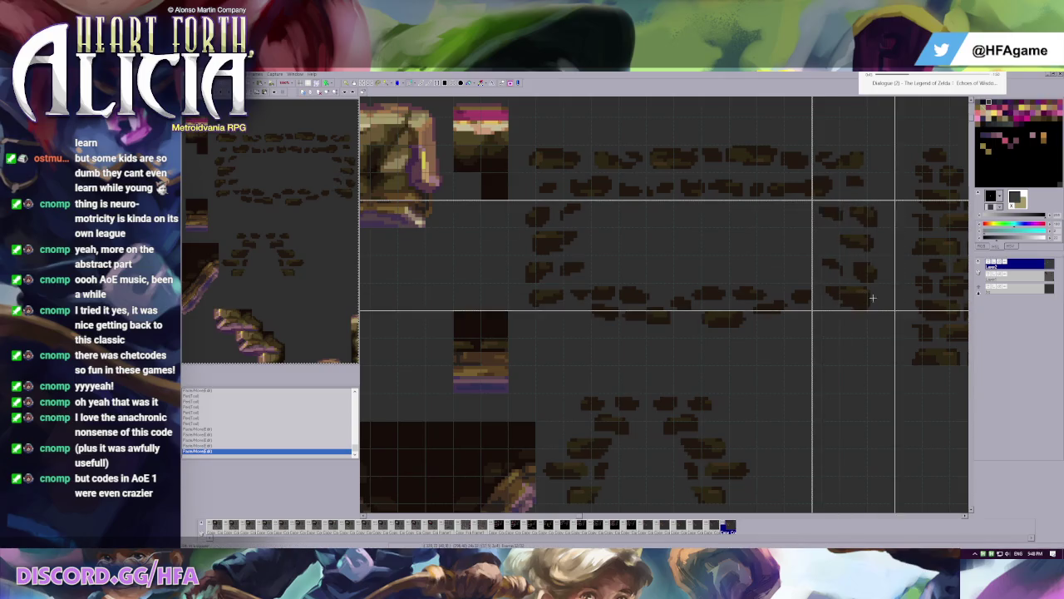
pyautogui.hscroll(-5, 816, 222)
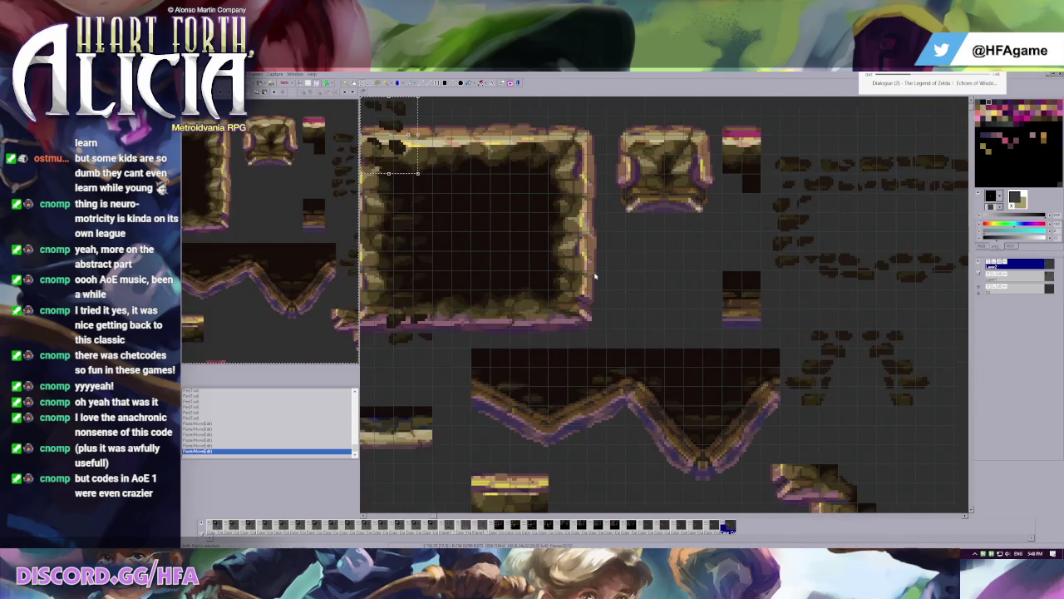
# - Select and commit small brick patches near the rock room, then deselect
pyautogui.moveTo(491, 173); pyautogui.dragTo(546, 244)
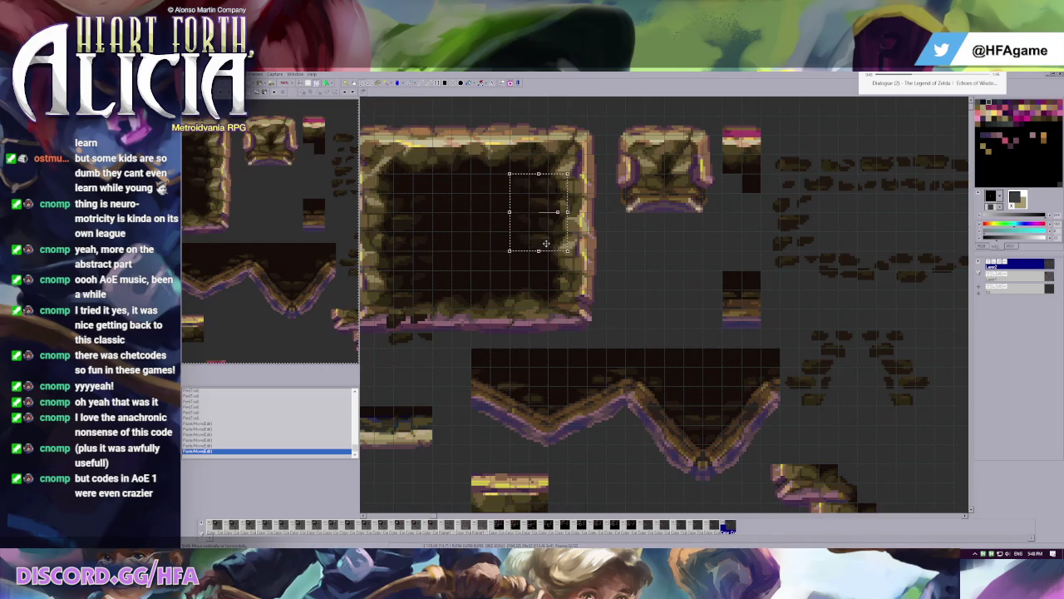
pyautogui.click(675, 226)
pyautogui.scroll(-1, 673, 218)
pyautogui.scroll(-1, 671, 208)
pyautogui.scroll(-1, 670, 197)
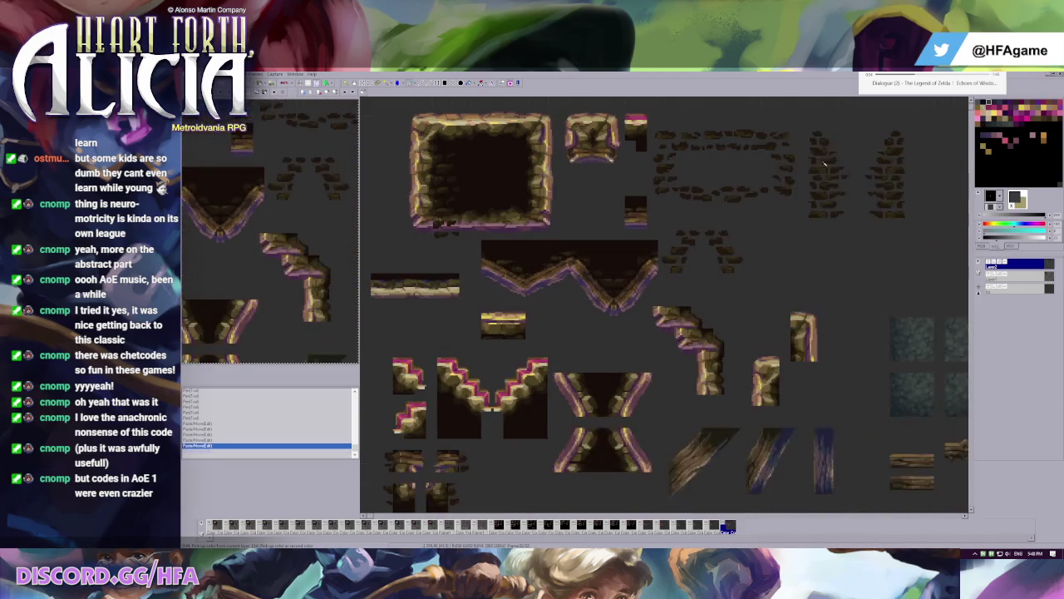
pyautogui.scroll(-1, 668, 187)
pyautogui.scroll(1, 669, 185)
pyautogui.scroll(1, 668, 184)
pyautogui.moveTo(722, 154); pyautogui.dragTo(760, 191)
pyautogui.scroll(1, 666, 226)
pyautogui.click(622, 234)
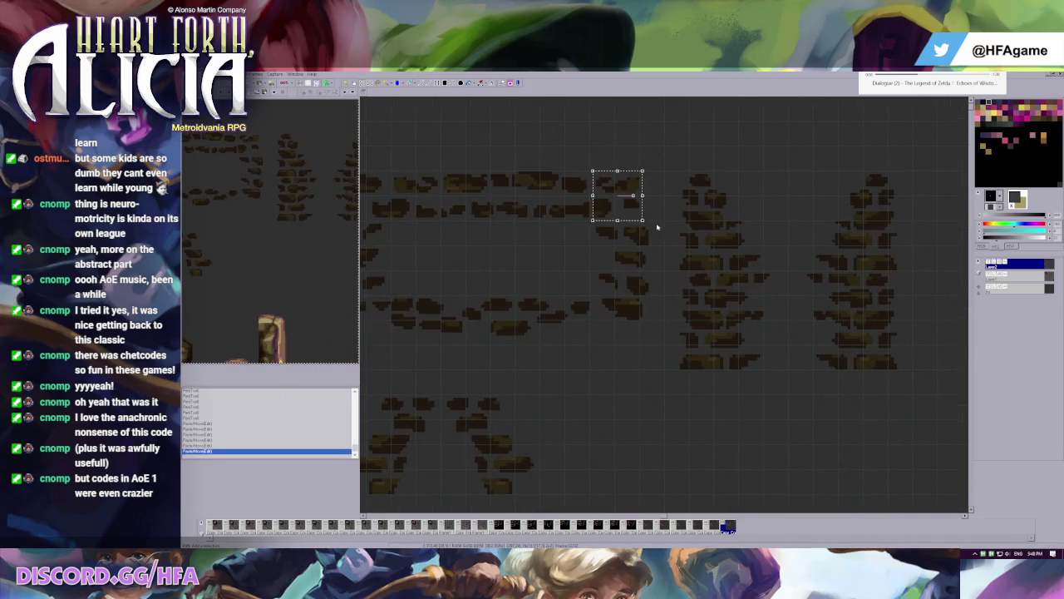
pyautogui.scroll(1, 624, 233)
pyautogui.moveTo(635, 206); pyautogui.dragTo(662, 232)
pyautogui.scroll(-1, 619, 204)
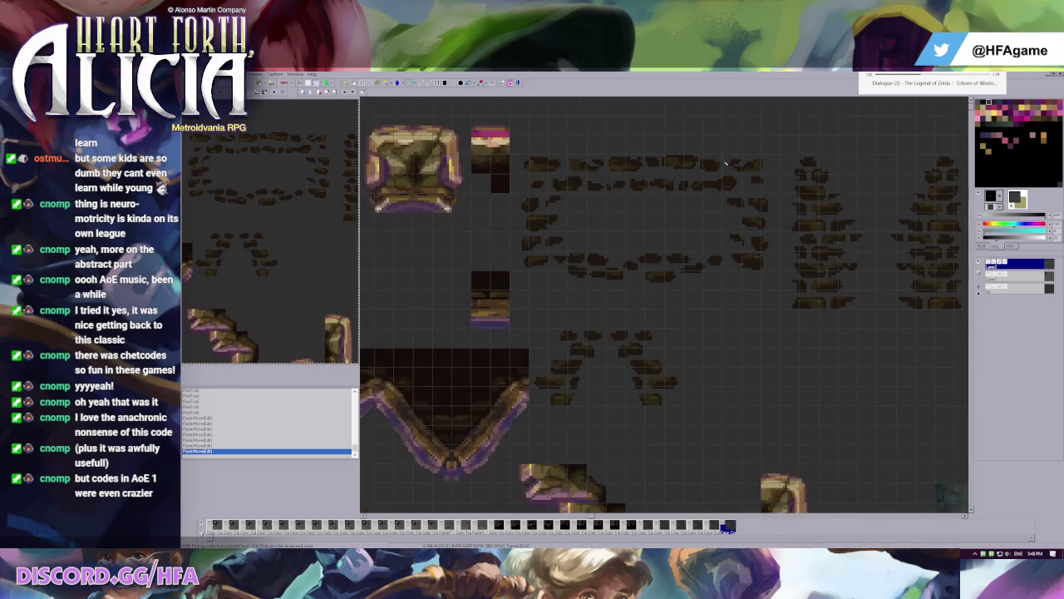
pyautogui.scroll(1, 736, 235)
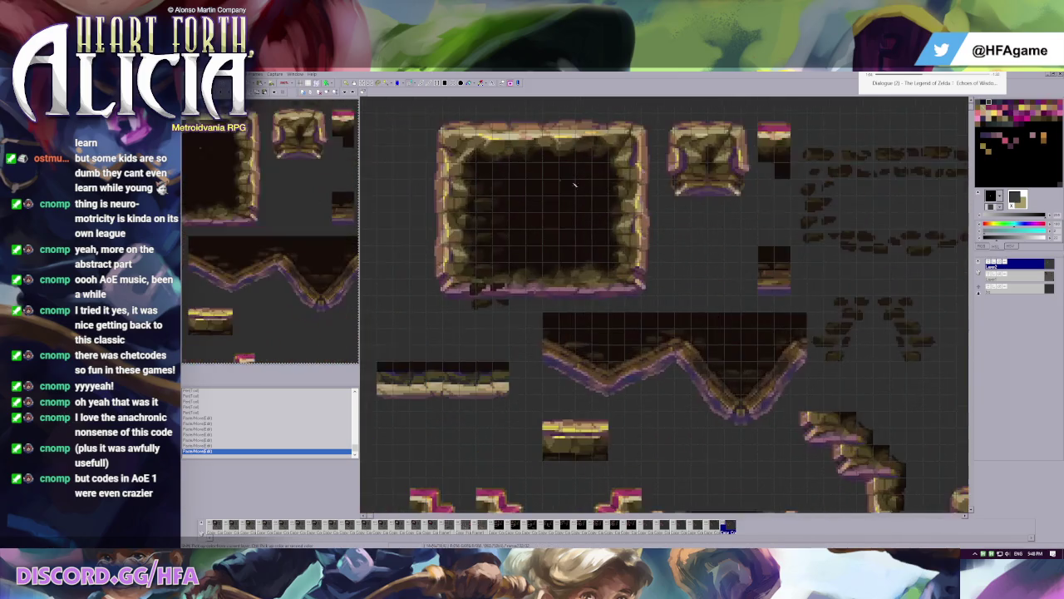
pyautogui.press('Escape')
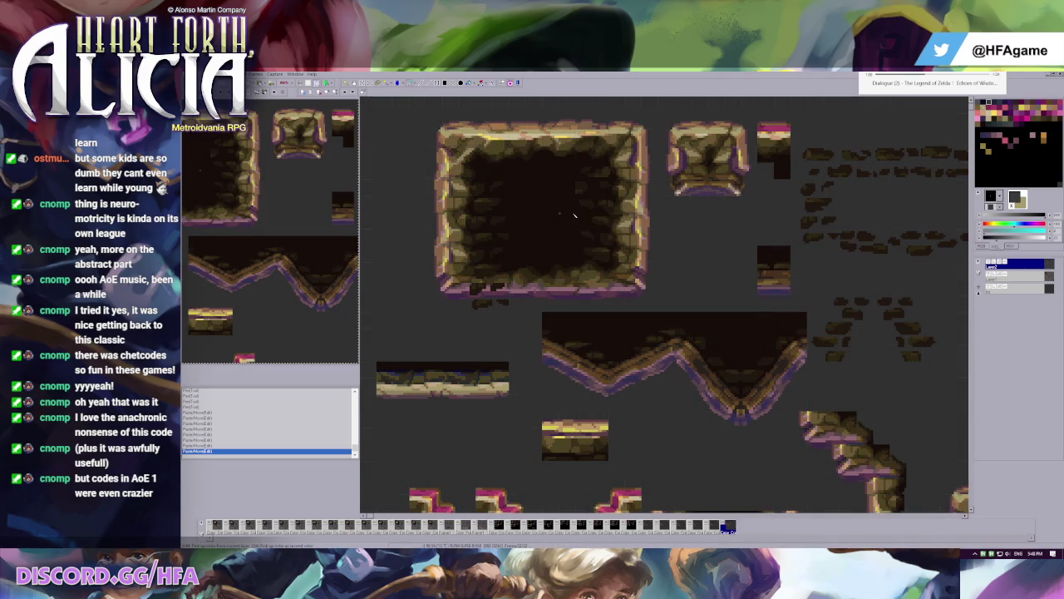
# - Edit a rectangular area inside the rock room, stepping through undo/redo to compare
pyautogui.scroll(-1, 582, 183)
pyautogui.scroll(-1, 549, 167)
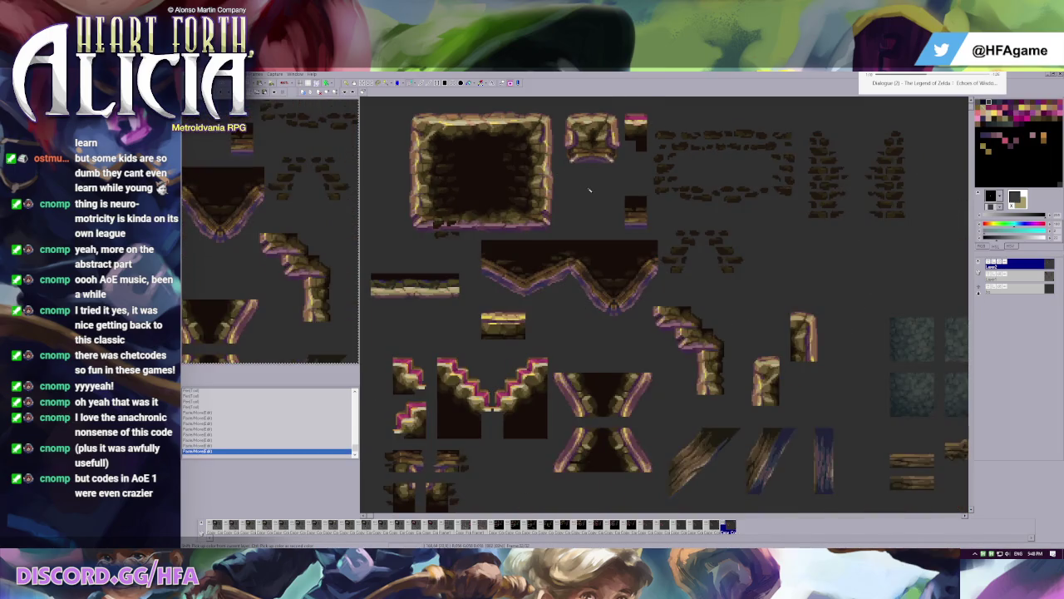
pyautogui.scroll(2, 537, 162)
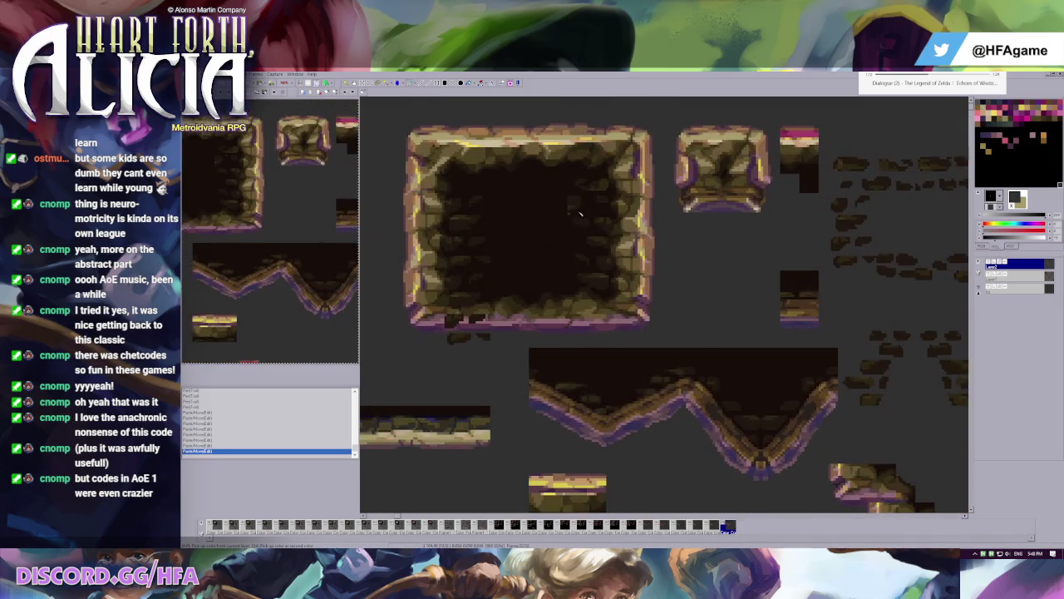
pyautogui.scroll(1, 701, 213)
pyautogui.scroll(-1, 701, 213)
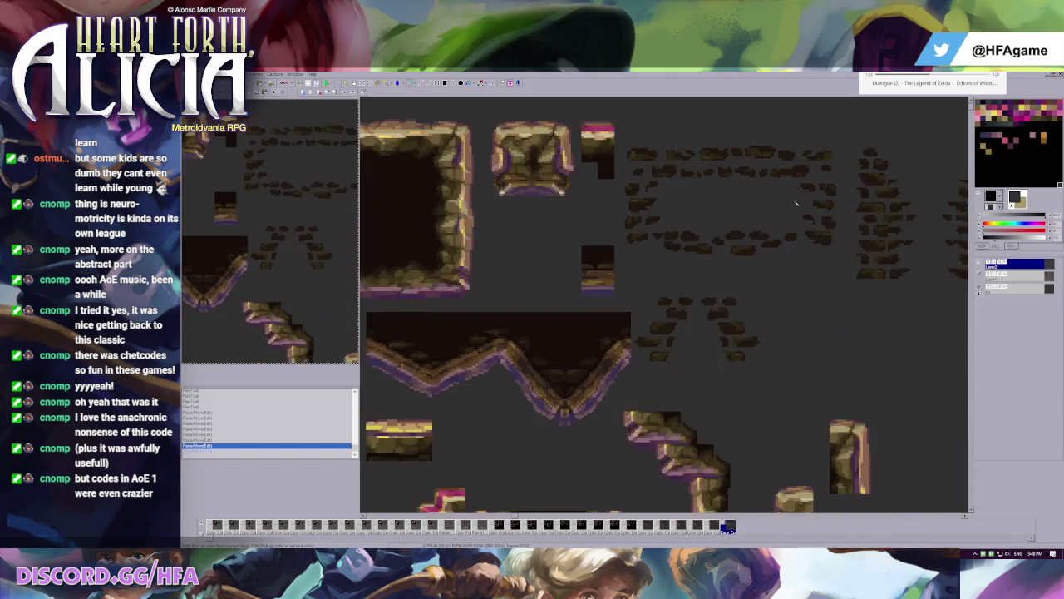
pyautogui.scroll(1, 578, 209)
pyautogui.hotkey('ctrl', 'z')
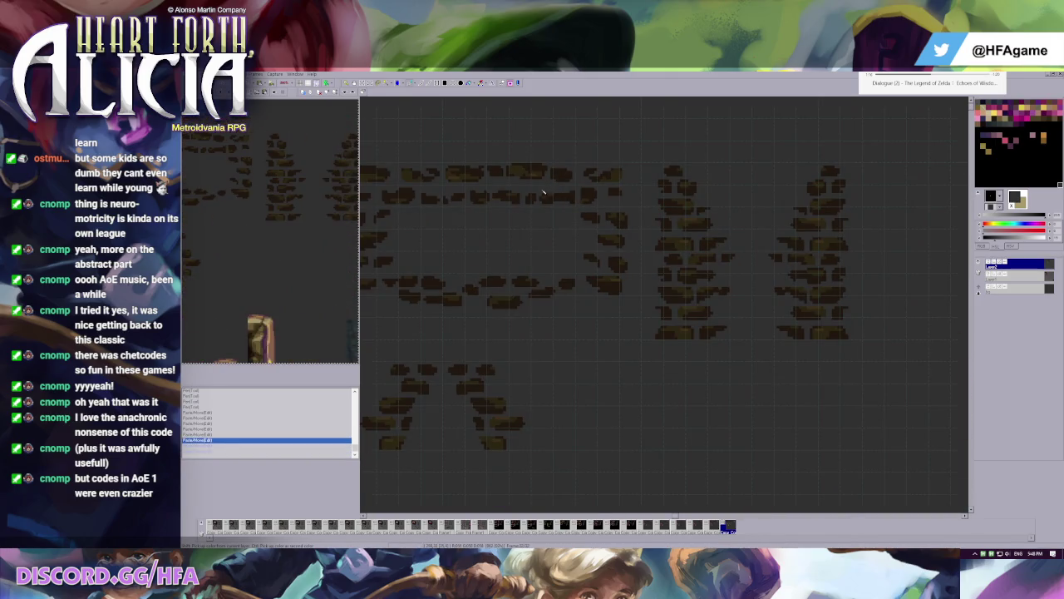
pyautogui.hotkey('ctrl', 'y')
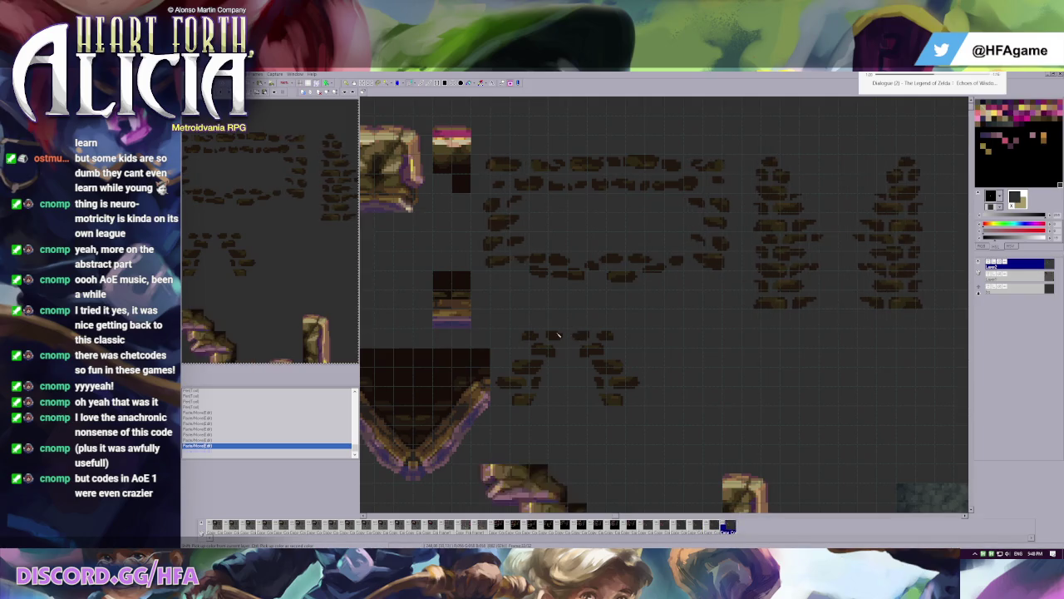
pyautogui.hscroll(-5, 557, 335)
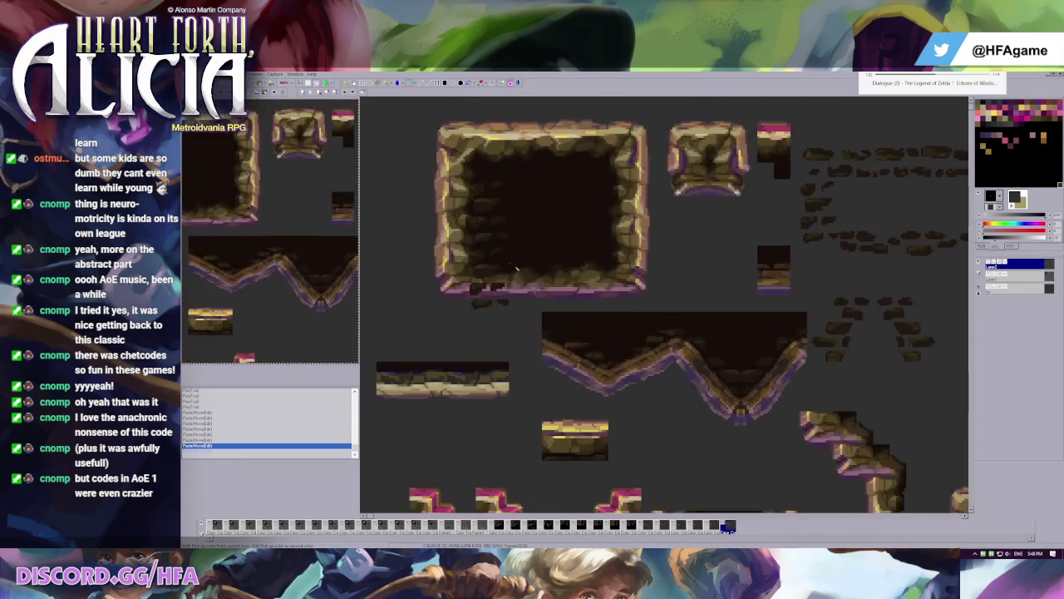
pyautogui.moveTo(472, 202); pyautogui.dragTo(516, 272)
pyautogui.hotkey('ctrl', 'z')
pyautogui.hotkey('ctrl', 'z')
pyautogui.hotkey('ctrl', 'z')
pyautogui.hotkey('ctrl', 'z')
pyautogui.hotkey('ctrl', 'z')
pyautogui.hotkey('ctrl', 'z')
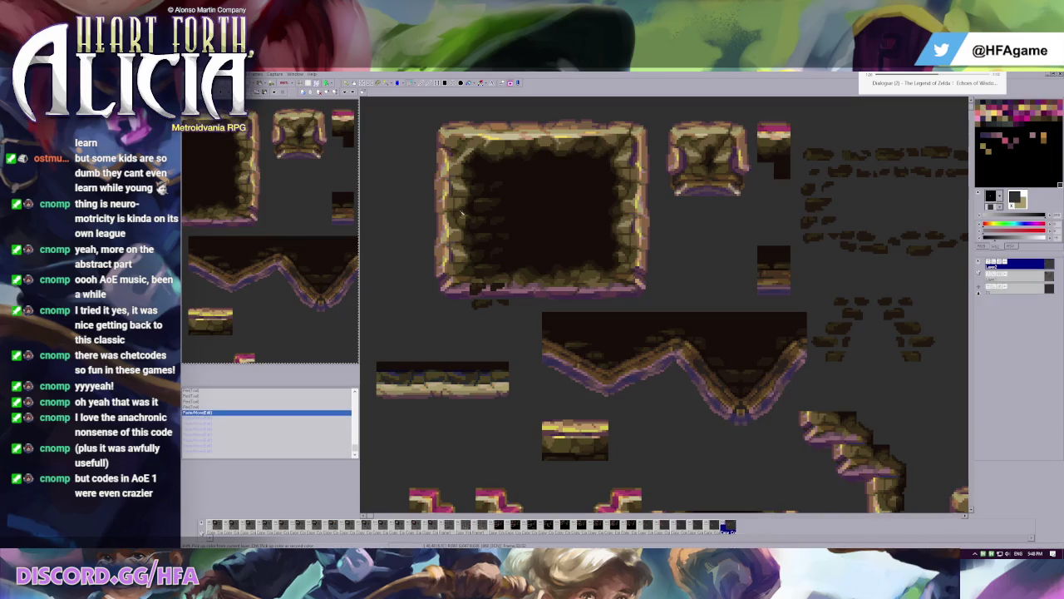
pyautogui.hotkey('ctrl', 'z')
pyautogui.hotkey('ctrl', 'z')
pyautogui.hotkey('ctrl', 'y')
pyautogui.hotkey('ctrl', 'y')
pyautogui.hotkey('ctrl', 'y')
pyautogui.hotkey('ctrl', 'y')
pyautogui.hotkey('ctrl', 'y')
# - Shift the rock room frame's left part down and back, then sample its dark brown
pyautogui.moveTo(409, 146); pyautogui.dragTo(526, 312)
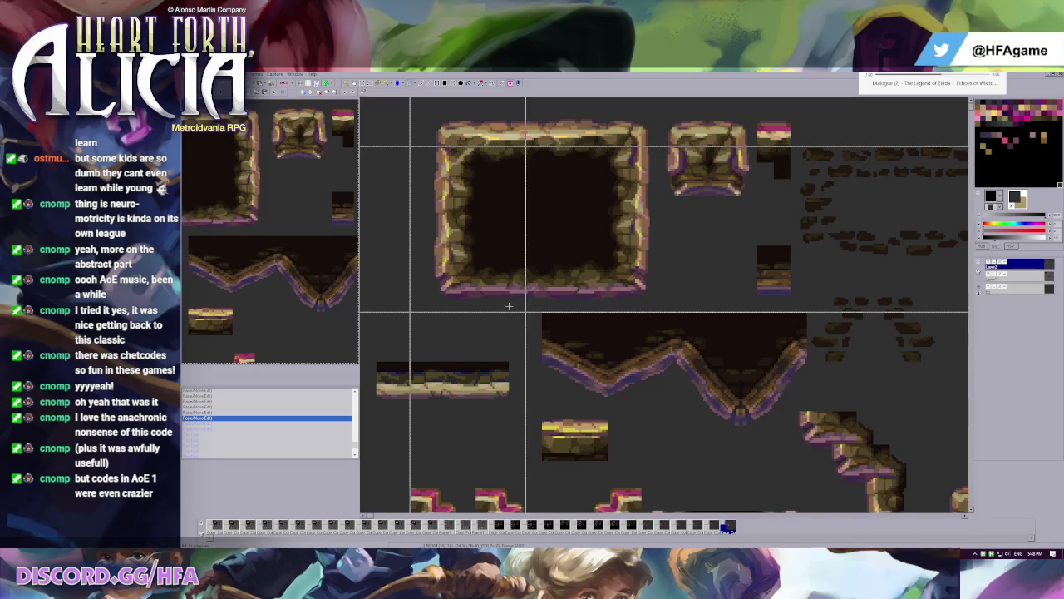
pyautogui.moveTo(494, 269); pyautogui.dragTo(494, 284)
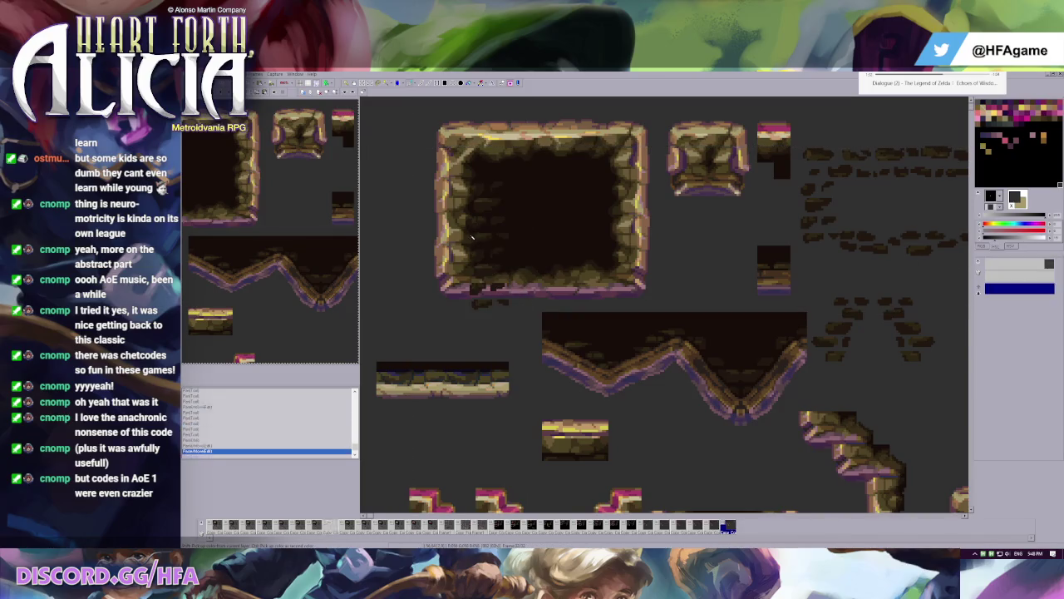
pyautogui.moveTo(497, 277); pyautogui.dragTo(497, 261)
pyautogui.rightClick(496, 261)
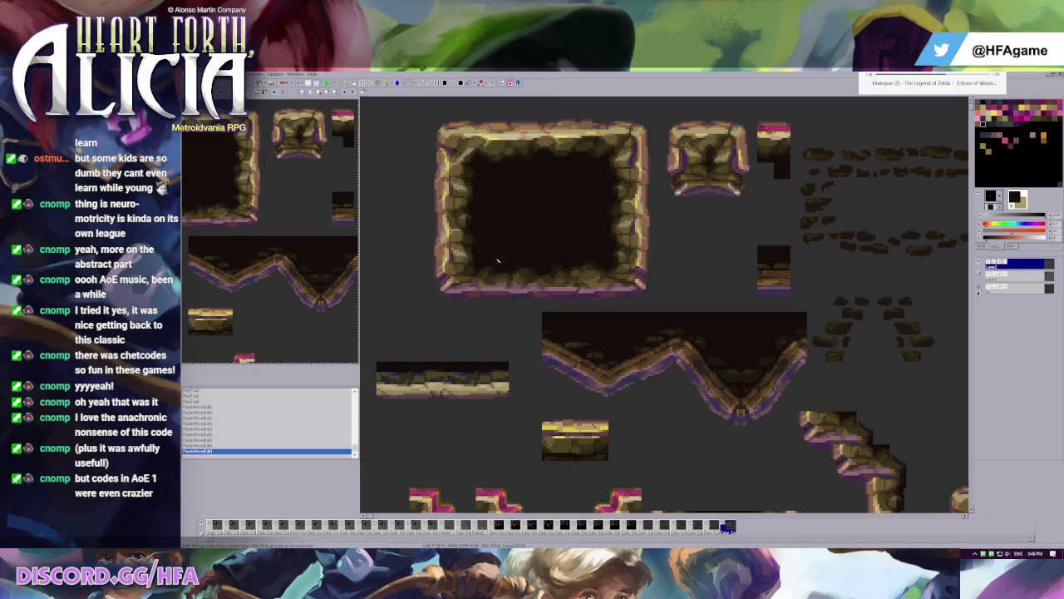
pyautogui.scroll(-2, 522, 249)
pyautogui.scroll(1, 532, 216)
pyautogui.scroll(-1, 540, 191)
pyautogui.scroll(1, 550, 172)
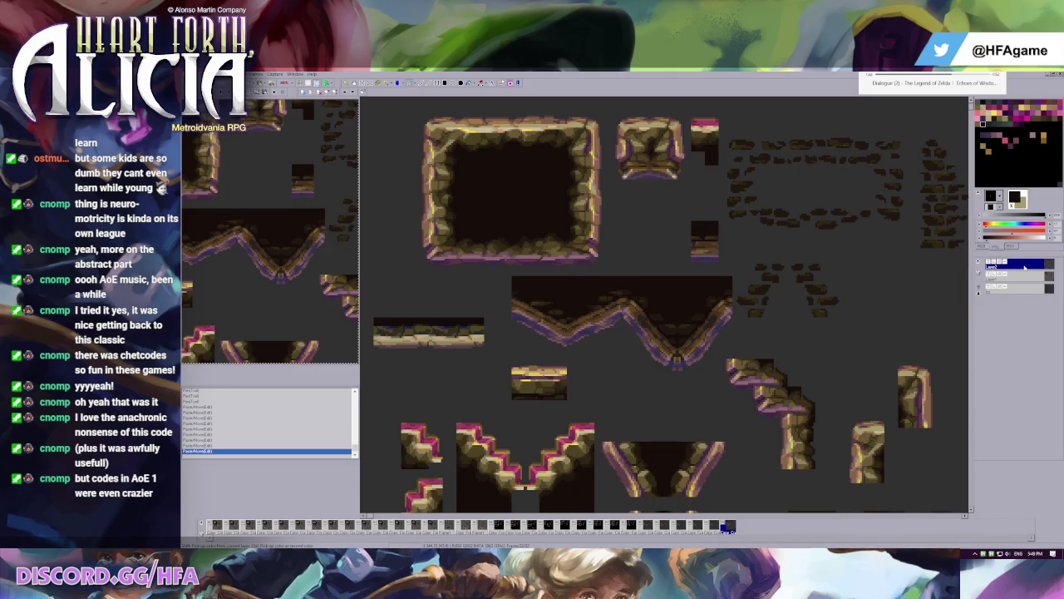
# - Capture a dark block as a brush and stamp it over the frame tile's walls
pyautogui.moveTo(405, 114); pyautogui.dragTo(600, 255)
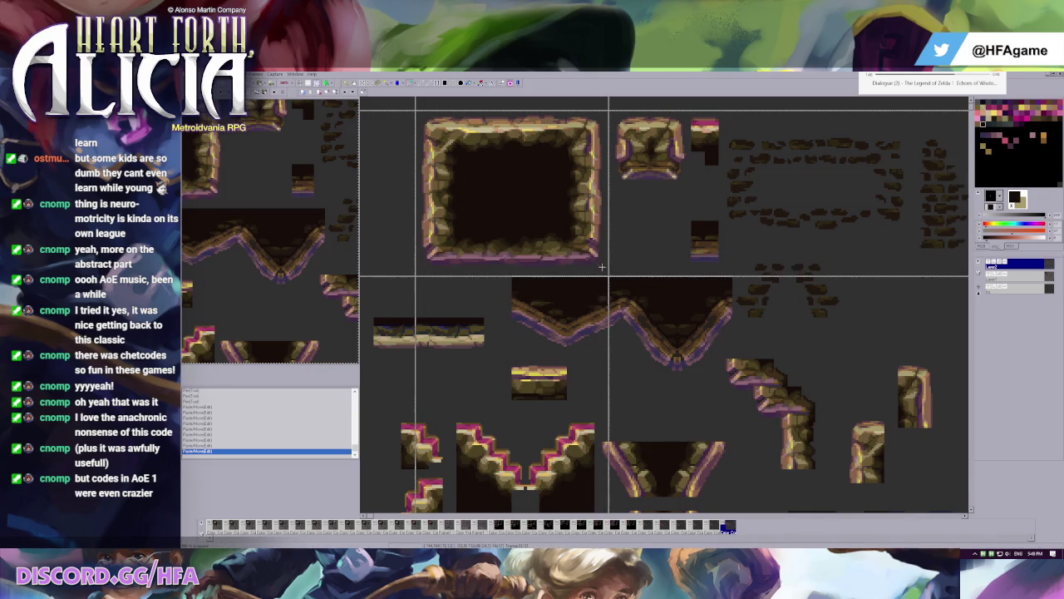
pyautogui.click(511, 191)
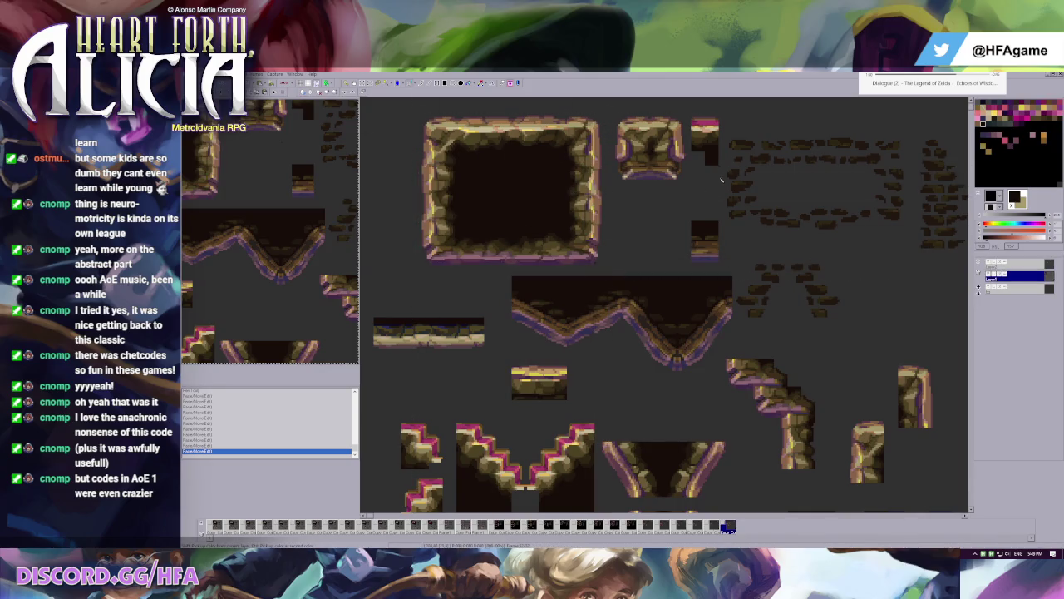
pyautogui.hscroll(5, 680, 177)
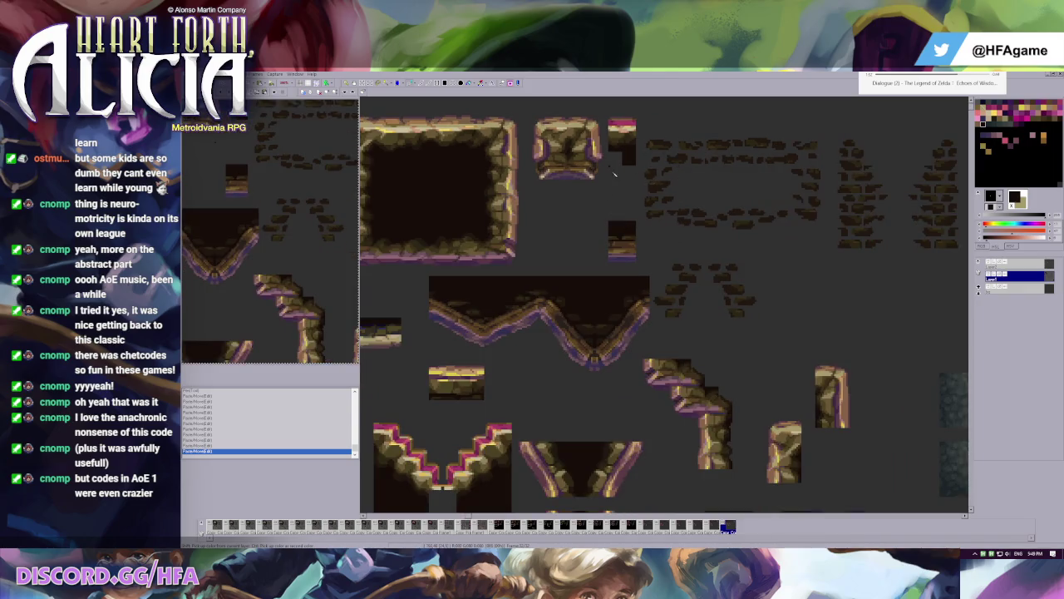
pyautogui.scroll(-2, 531, 139)
pyautogui.scroll(4, 697, 200)
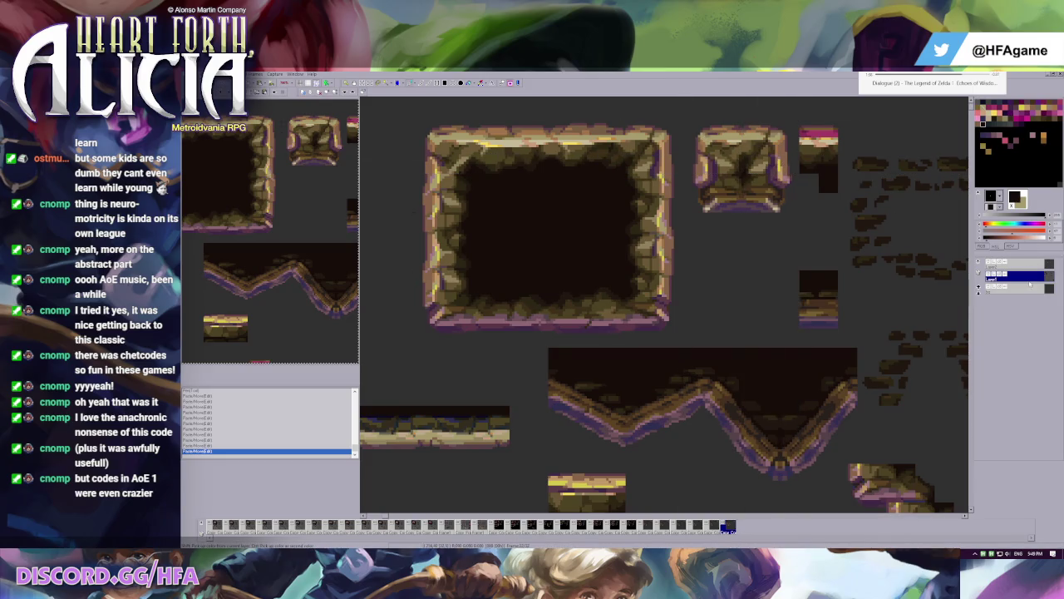
# - Try placing a wall segment copy beside the big frame, then undo it
pyautogui.press('g')
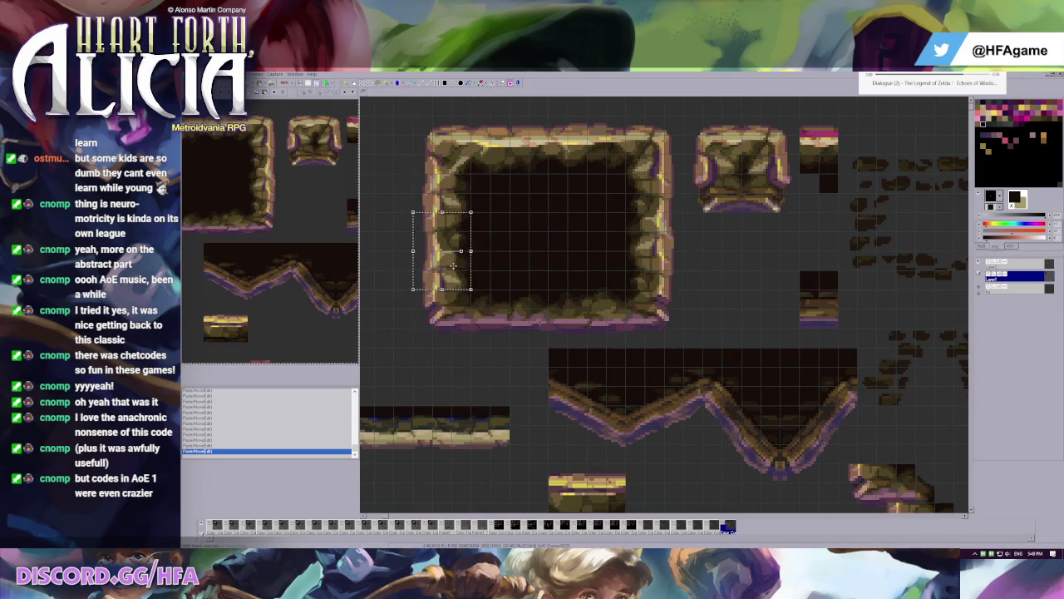
pyautogui.moveTo(449, 264); pyautogui.dragTo(402, 266)
pyautogui.moveTo(682, 116); pyautogui.dragTo(741, 174)
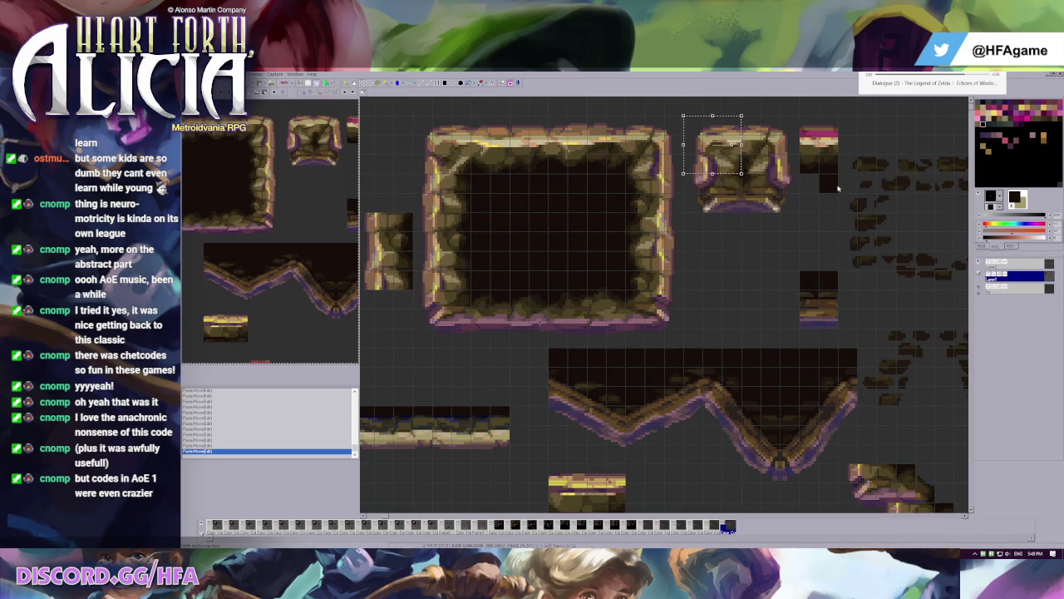
pyautogui.moveTo(389, 266); pyautogui.dragTo(389, 197)
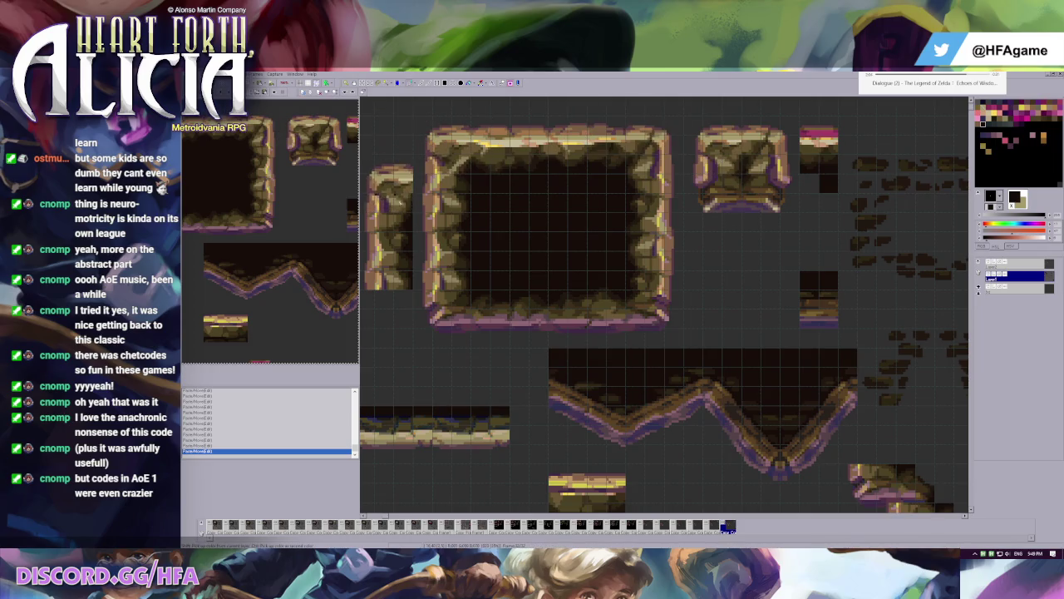
pyautogui.scroll(-1, 409, 197)
pyautogui.scroll(1, 409, 197)
pyautogui.scroll(1, 416, 208)
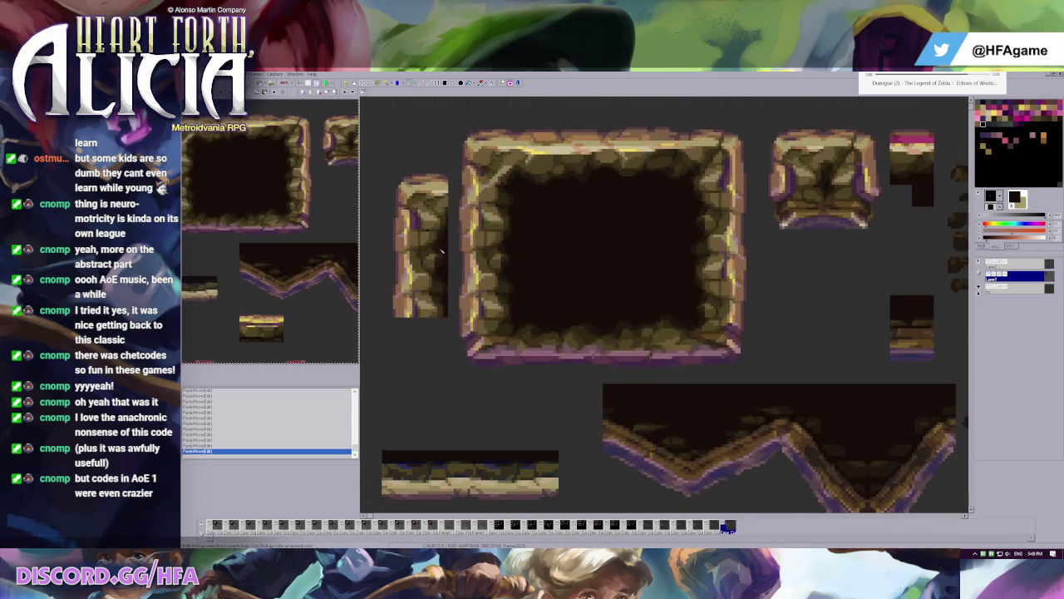
pyautogui.scroll(-2, 442, 224)
pyautogui.hotkey('ctrl', 'z')
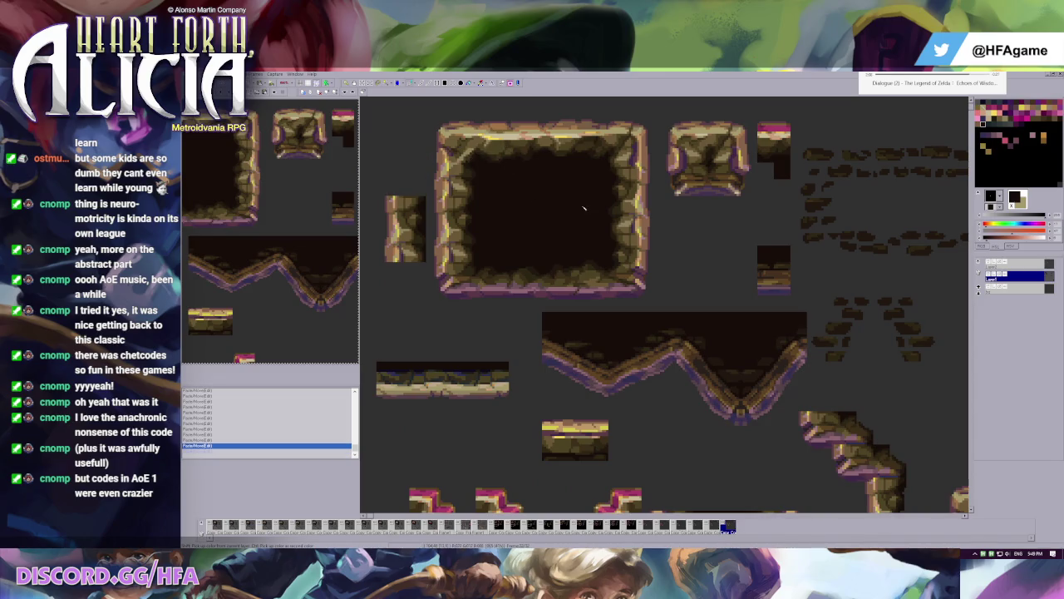
pyautogui.hotkey('ctrl', 'z')
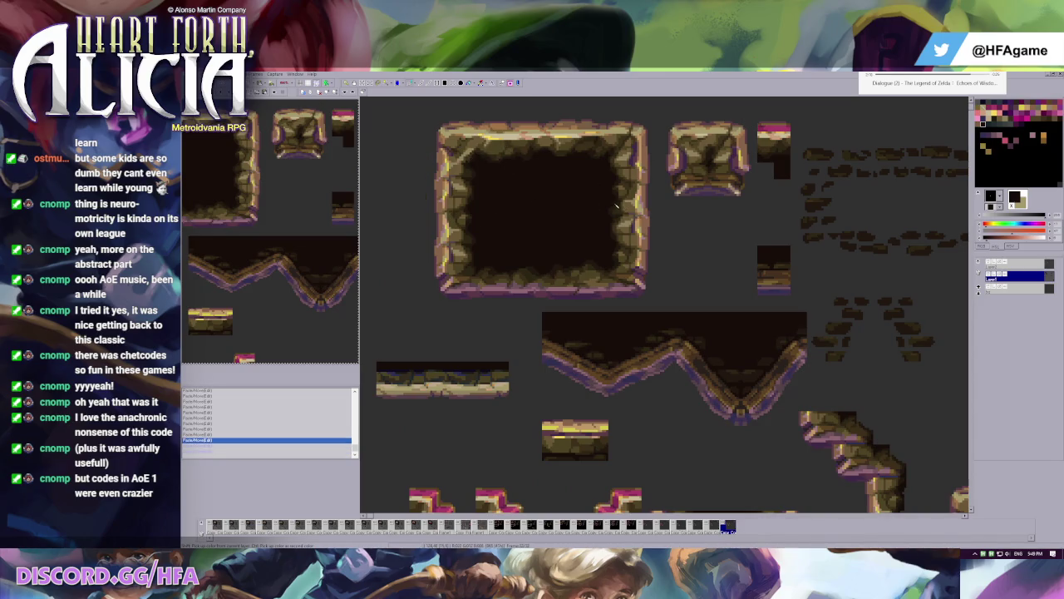
# - Copy the big frame's right wall section and drop it below the square tile
pyautogui.moveTo(600, 199); pyautogui.dragTo(648, 266)
pyautogui.moveTo(621, 233)
pyautogui.mouseDown()
pyautogui.moveTo(713, 278)
pyautogui.moveTo(729, 192)
pyautogui.moveTo(712, 226)
pyautogui.mouseUp()
pyautogui.click(763, 214)
pyautogui.scroll(1, 726, 217)
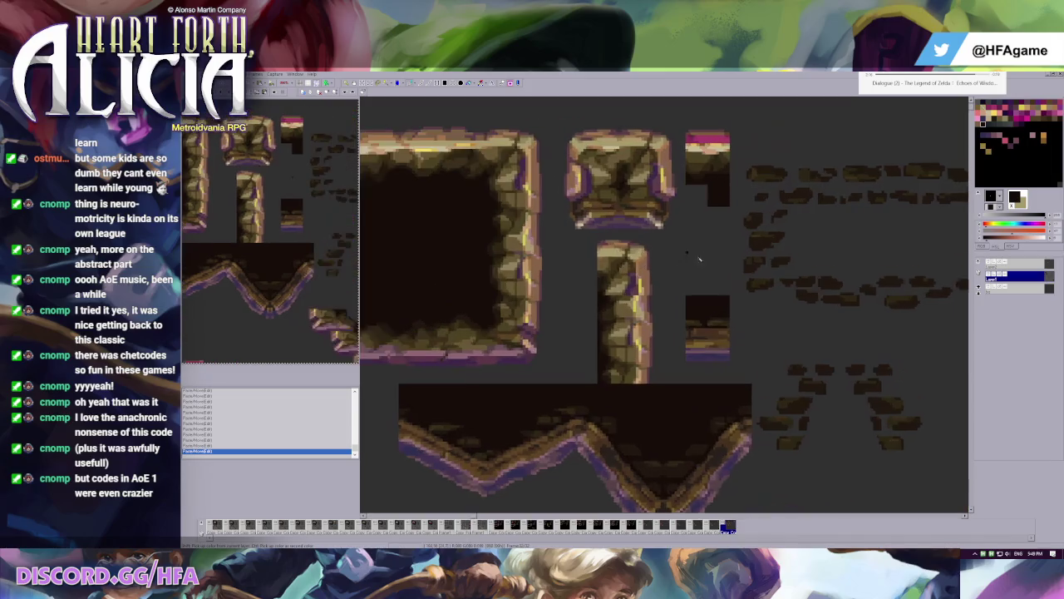
pyautogui.scroll(1, 725, 217)
pyautogui.scroll(1, 726, 217)
pyautogui.click(648, 353)
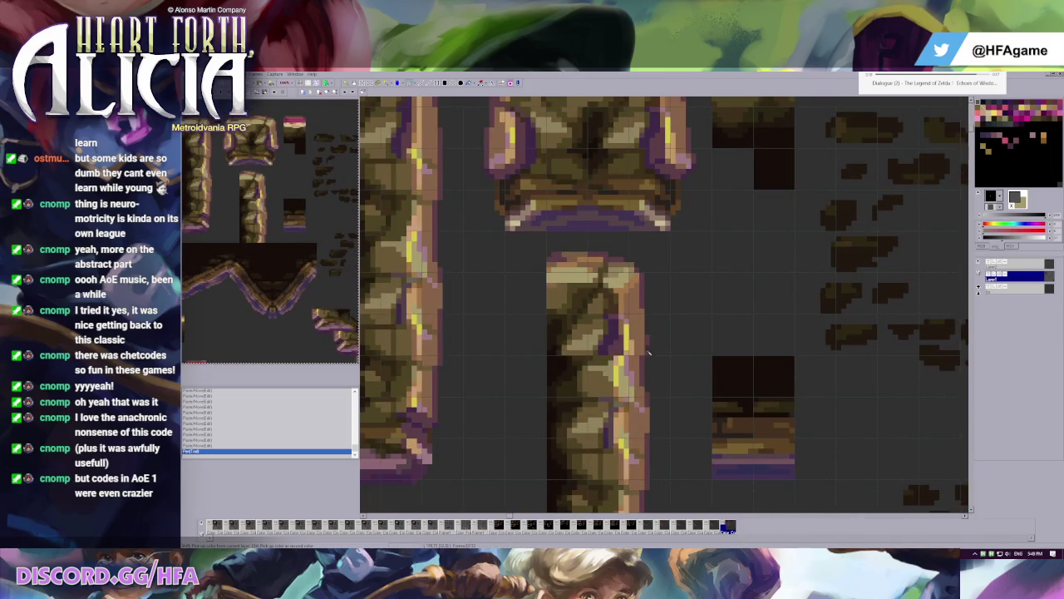
# - Sample tan, brown and mauve from the pillar and repaint its right side, comparing with undo/redo
pyautogui.click(628, 353)
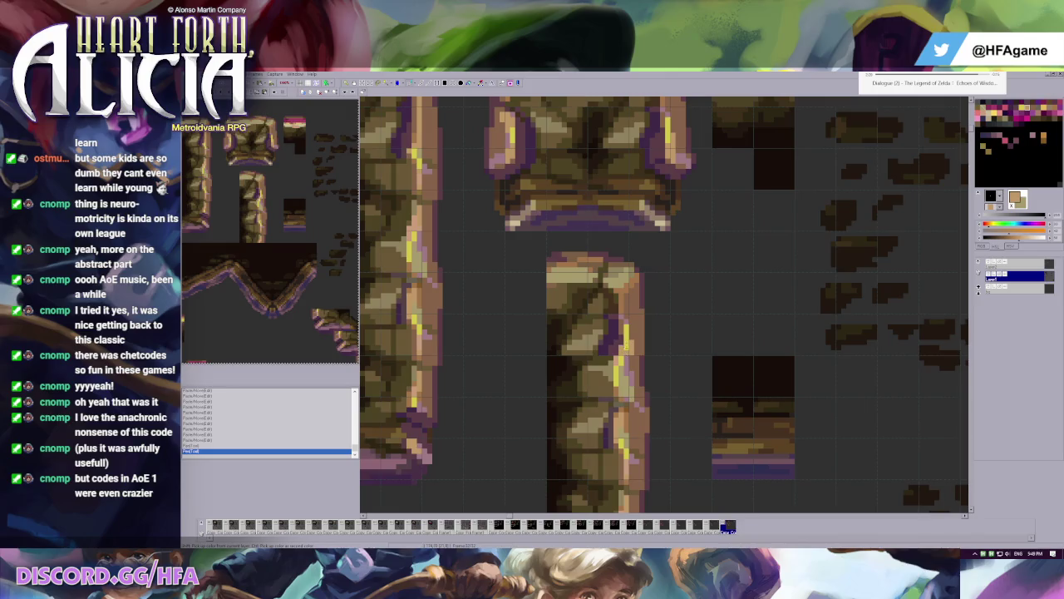
pyautogui.click(634, 334)
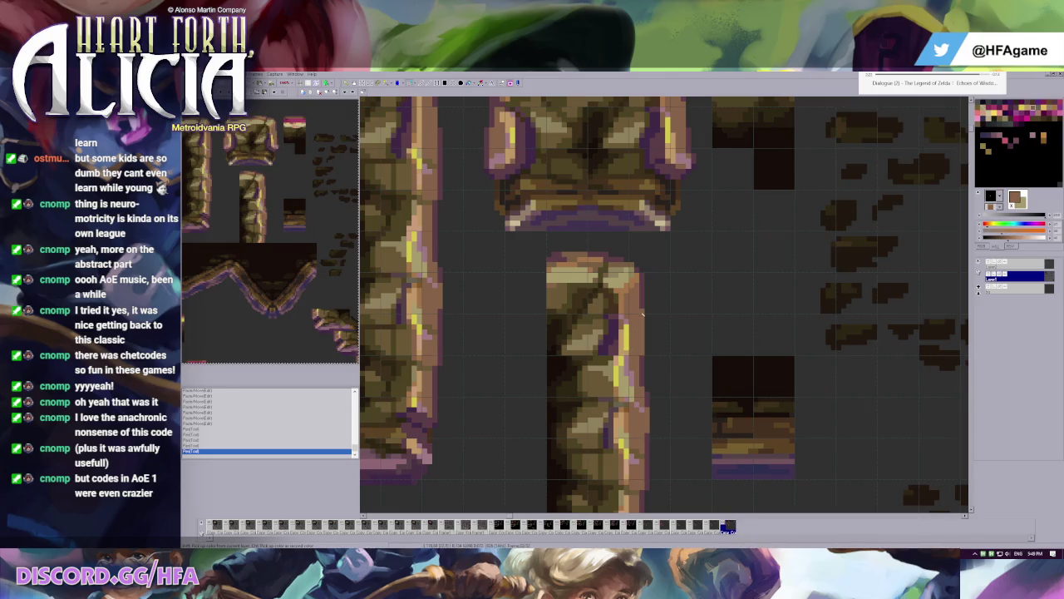
pyautogui.click(642, 301)
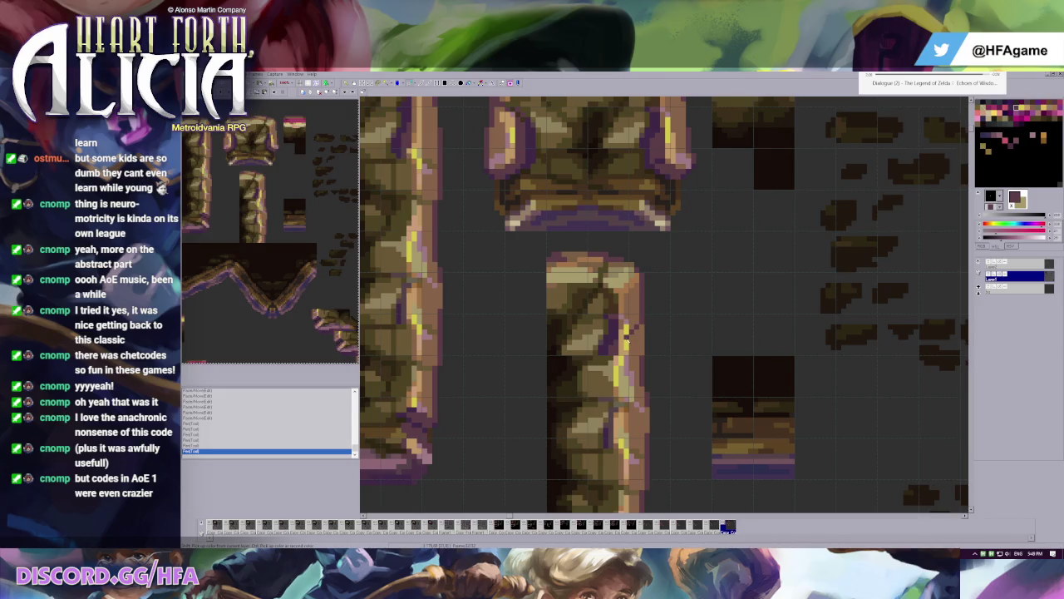
pyautogui.hotkey('ctrl', 'z')
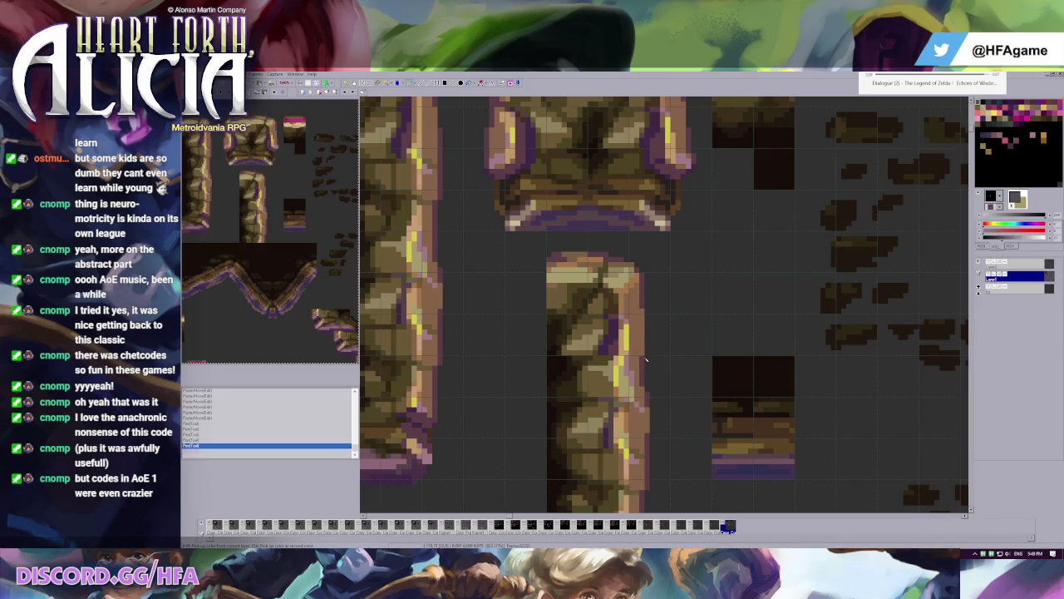
pyautogui.click(643, 350)
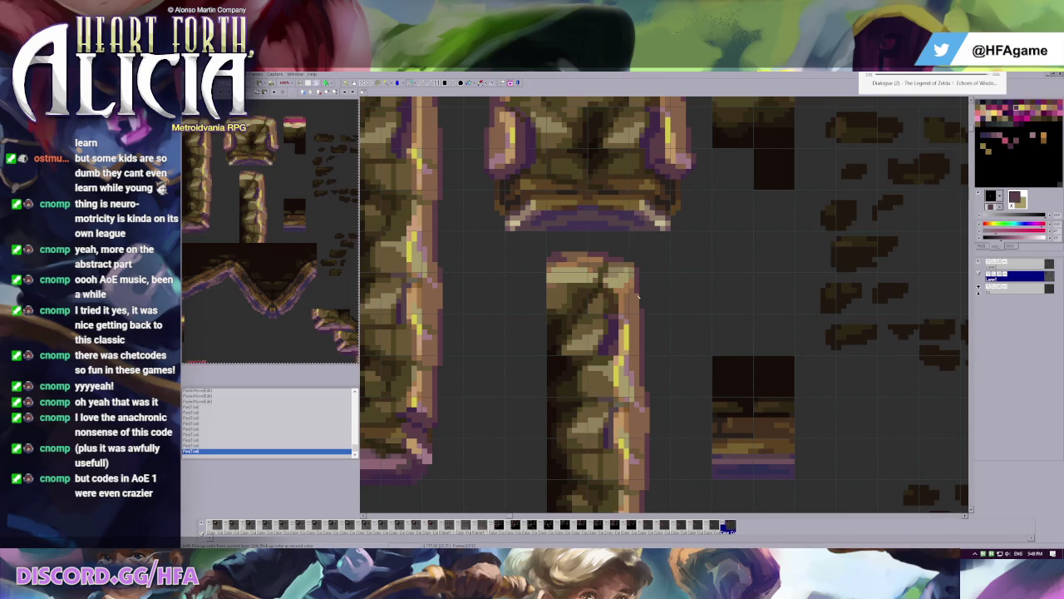
pyautogui.hotkey('ctrl', 'z')
pyautogui.hotkey('ctrl', 'z')
pyautogui.hotkey('ctrl', 'z')
pyautogui.hotkey('ctrl', 'z')
pyautogui.hotkey('ctrl', 'y')
pyautogui.hotkey('ctrl', 'z')
pyautogui.hotkey('ctrl', 'y')
# - Paint mauve pixels along the pillar's right edge, then sample tan
pyautogui.keyDown('ctrl'); pyautogui.click(631, 378); pyautogui.keyUp('ctrl')
pyautogui.click(638, 316)
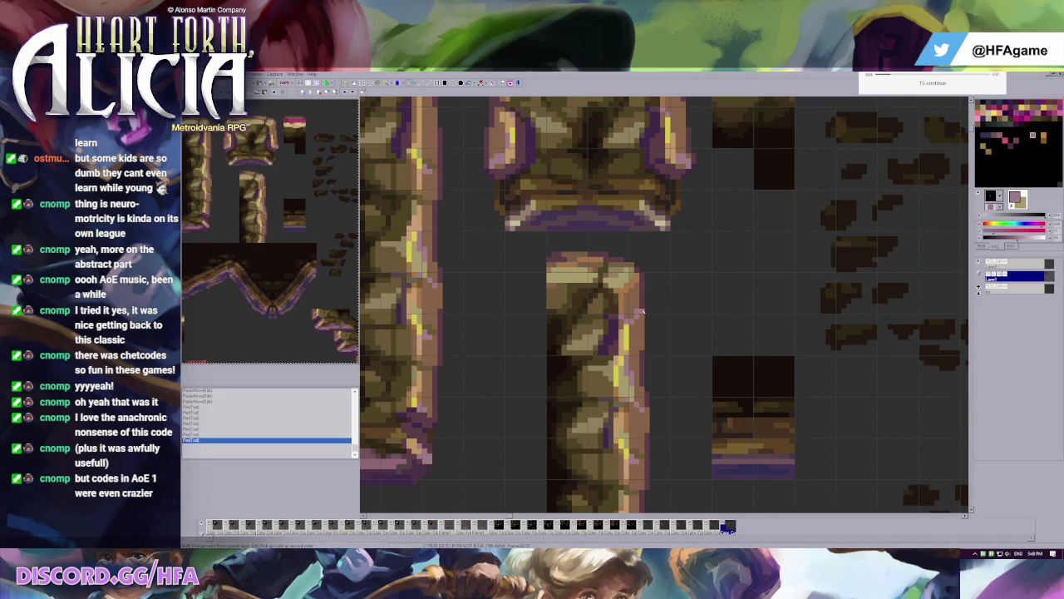
pyautogui.click(639, 313)
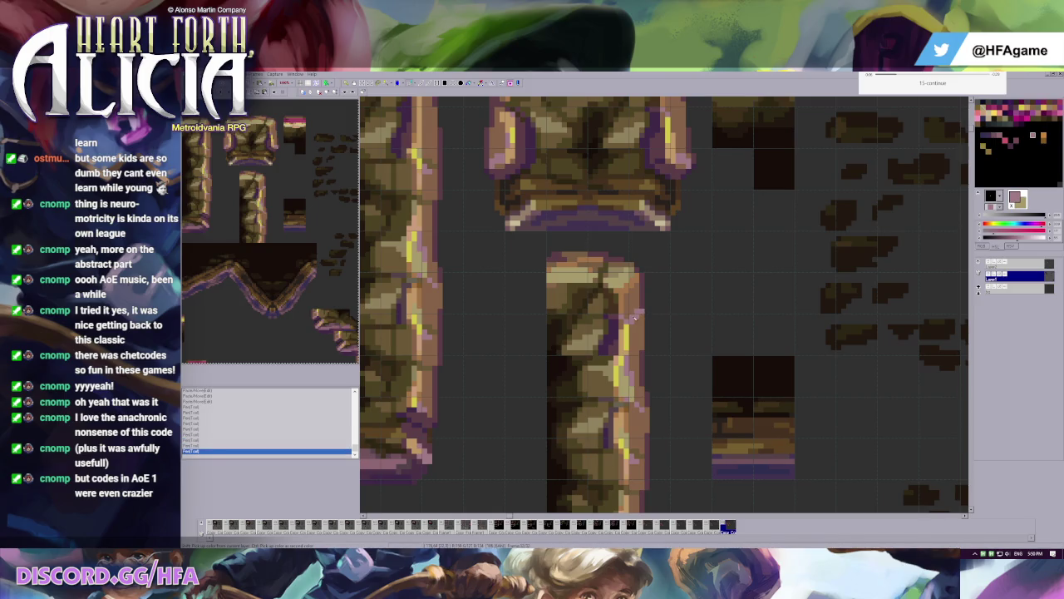
pyautogui.keyDown('ctrl'); pyautogui.click(632, 322); pyautogui.keyUp('ctrl')
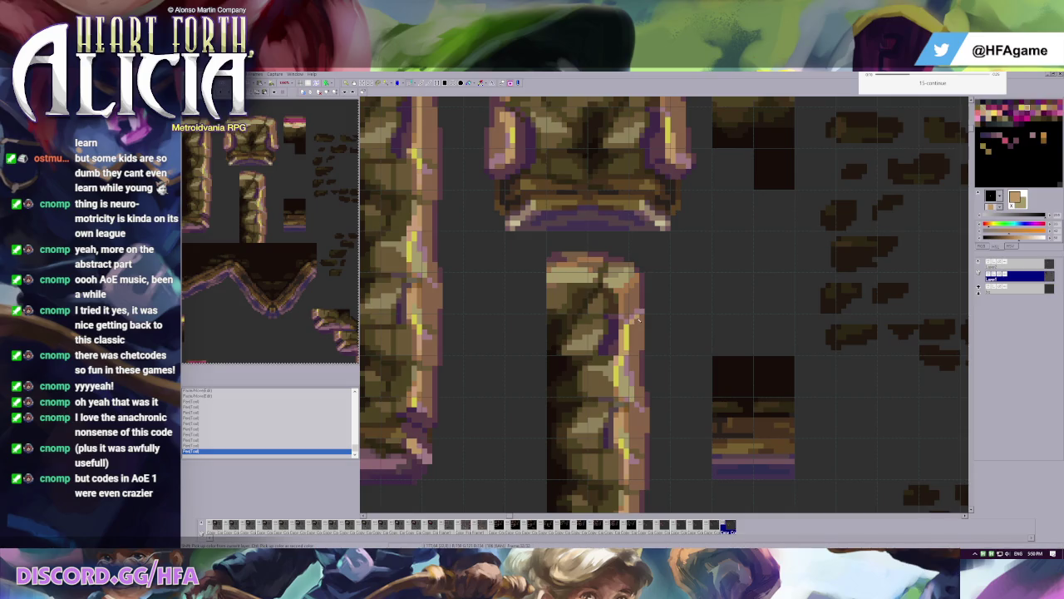
pyautogui.scroll(-1, 642, 249)
pyautogui.scroll(-1, 641, 241)
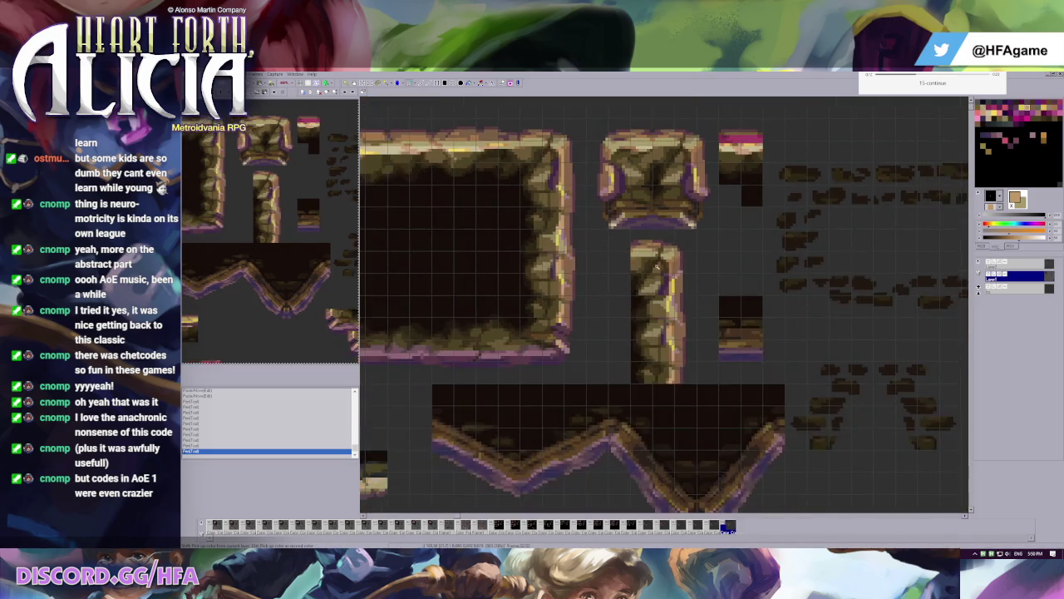
# - Trim the pillar's top and rework a section of the square rock tile, comparing with undo/redo
pyautogui.moveTo(642, 250); pyautogui.dragTo(657, 166)
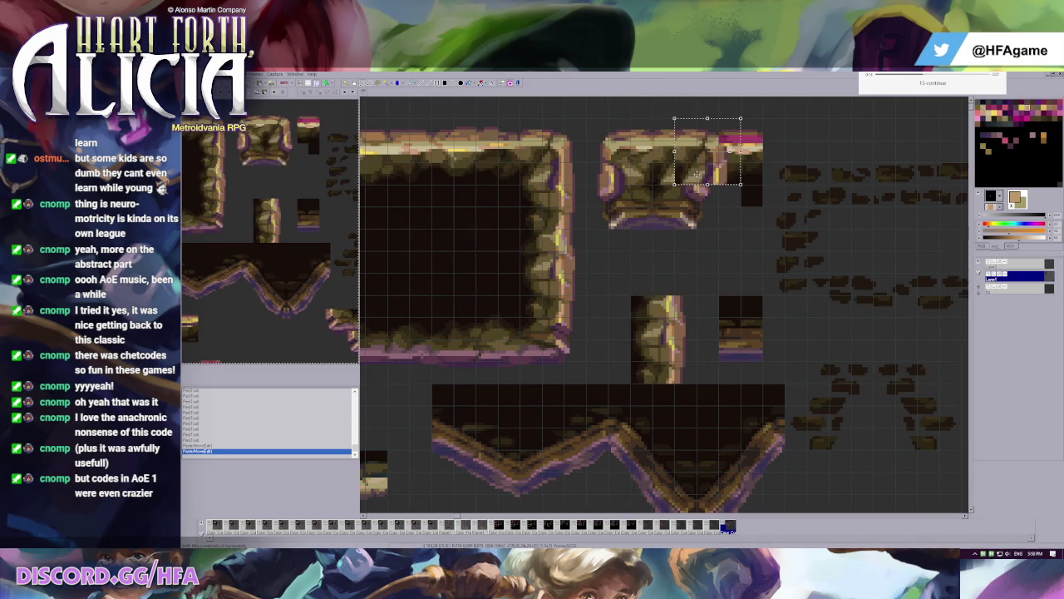
pyautogui.hotkey('ctrl', 'z')
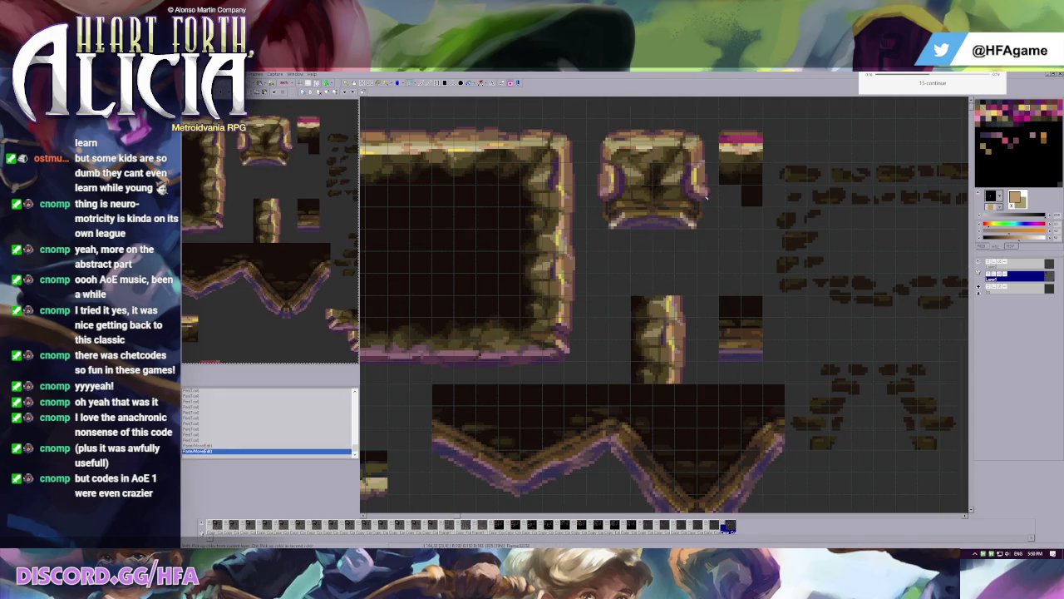
pyautogui.moveTo(653, 119); pyautogui.dragTo(686, 176)
pyautogui.scroll(-1, 581, 266)
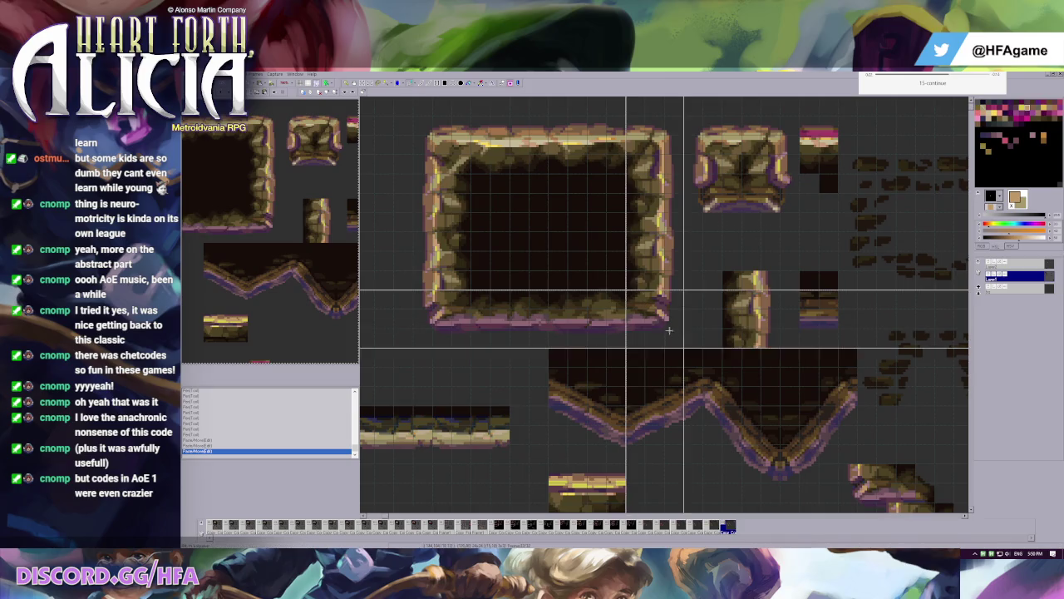
pyautogui.scroll(1, 778, 203)
pyautogui.scroll(1, 778, 204)
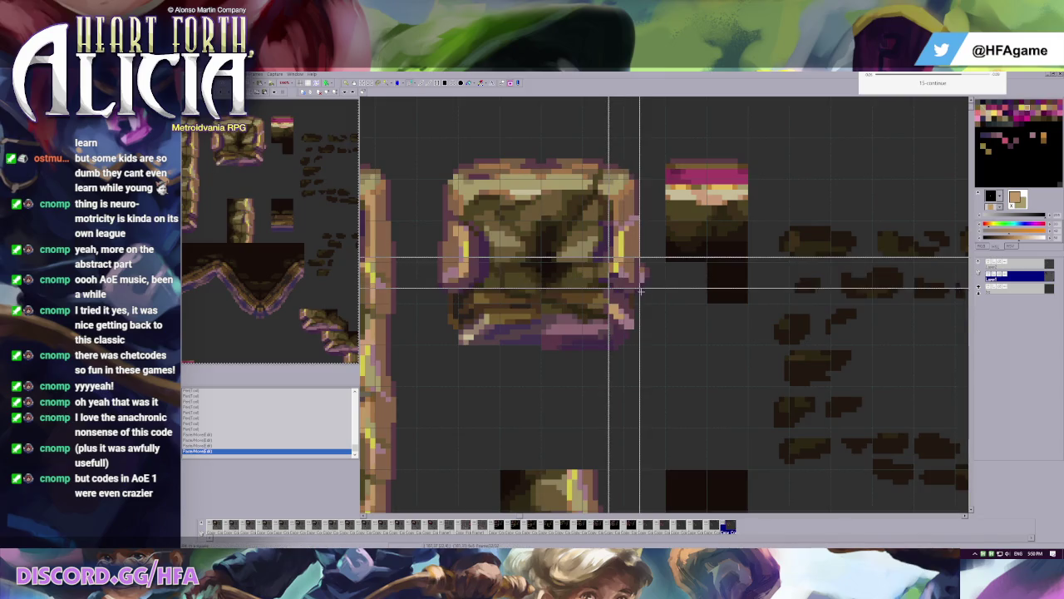
pyautogui.hotkey('ctrl', 'z')
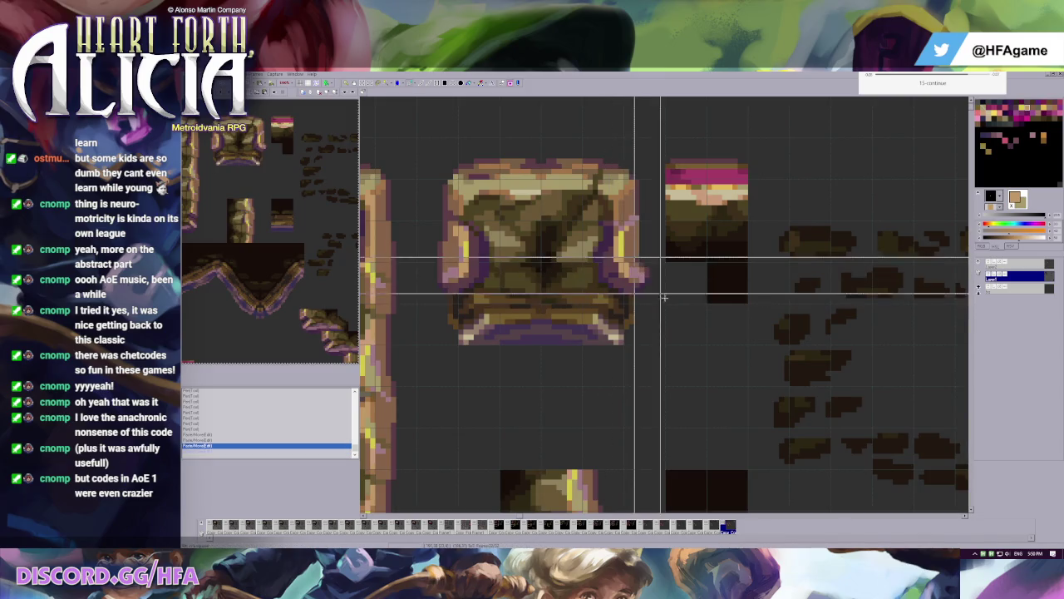
pyautogui.hotkey('ctrl', 'y')
pyautogui.scroll(-1, 637, 280)
pyautogui.scroll(-1, 639, 208)
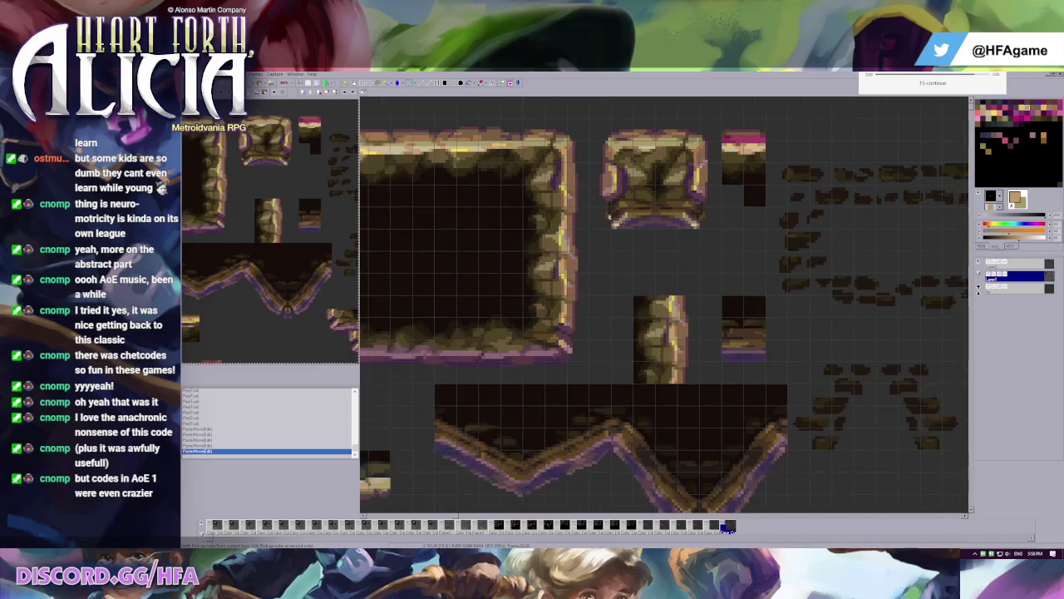
pyautogui.hscroll(-1, 616, 241)
pyautogui.hscroll(-1, 601, 255)
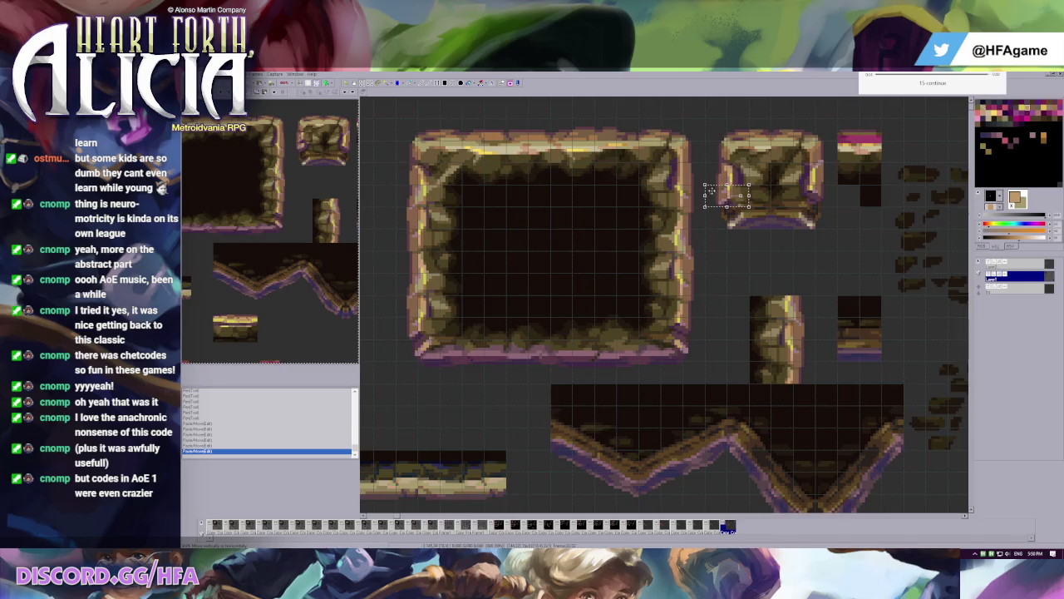
pyautogui.scroll(1, 715, 196)
pyautogui.scroll(1, 715, 196)
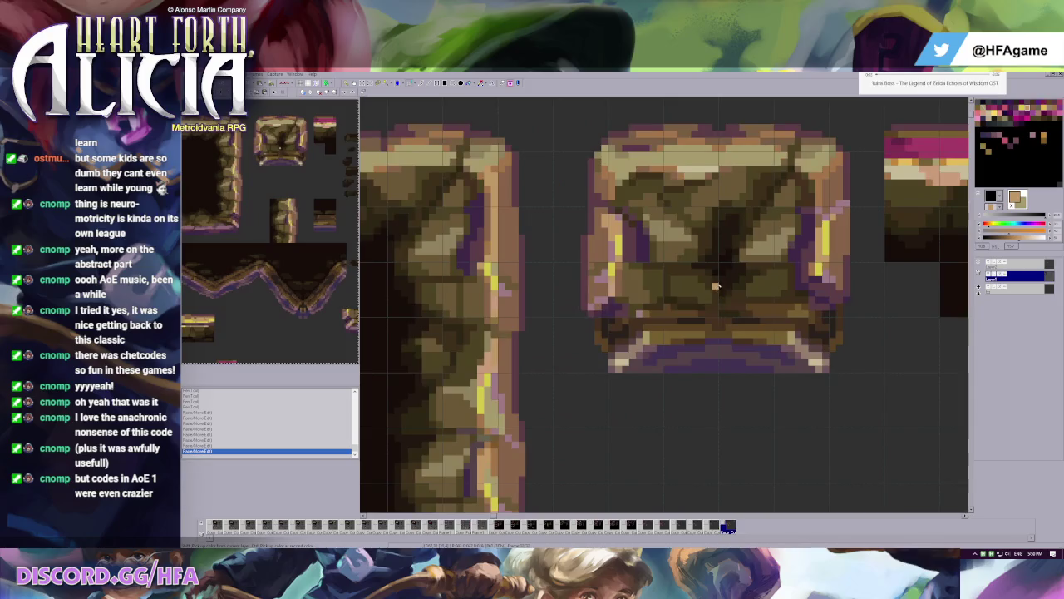
# - Compare the crate edits, darken its lower-left edge, and pick its light brown as second colour
pyautogui.hotkey('ctrl', 'z')
pyautogui.hotkey('ctrl', 'z')
pyautogui.hotkey('ctrl', 'y')
pyautogui.hotkey('ctrl', 'z')
pyautogui.hotkey('ctrl', 'y')
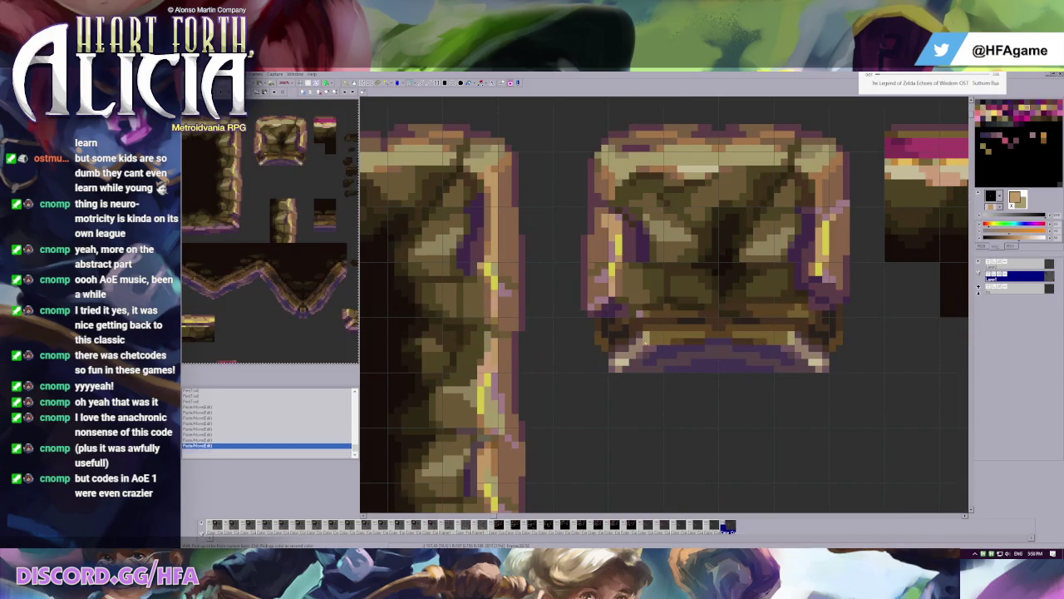
pyautogui.hotkey('ctrl', 'z')
pyautogui.hotkey('ctrl', 'z')
pyautogui.hotkey('ctrl', 'y')
pyautogui.hotkey('ctrl', 'y')
pyautogui.hotkey('ctrl', 'z')
pyautogui.hotkey('ctrl', 'z')
pyautogui.hotkey('ctrl', 'z')
pyautogui.click(620, 317)
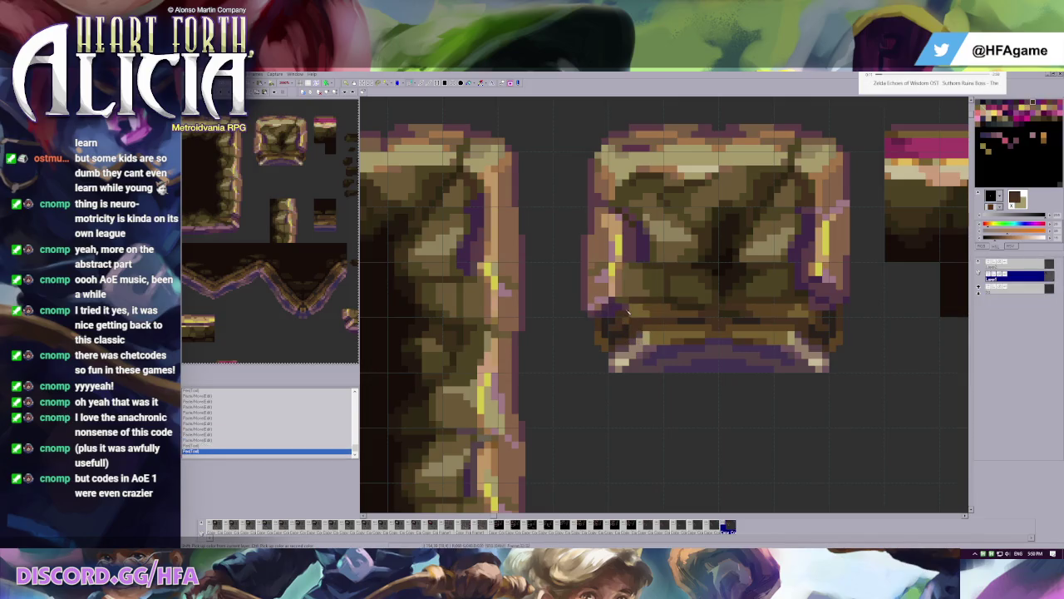
pyautogui.rightClick(633, 310)
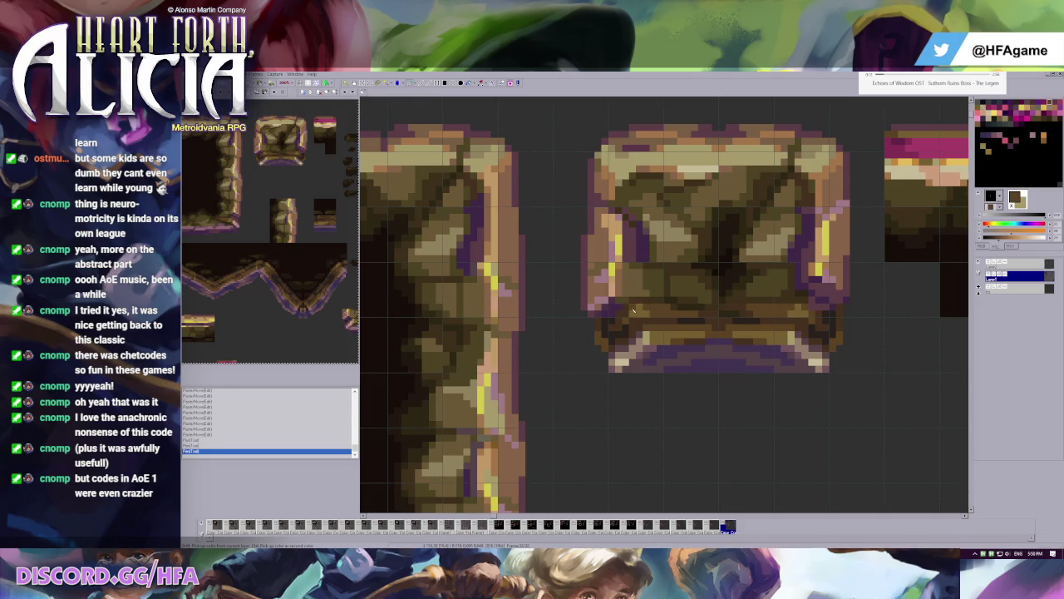
# - Move a square rock piece onto the bottom of the pillar tile
pyautogui.scroll(-2, 805, 312)
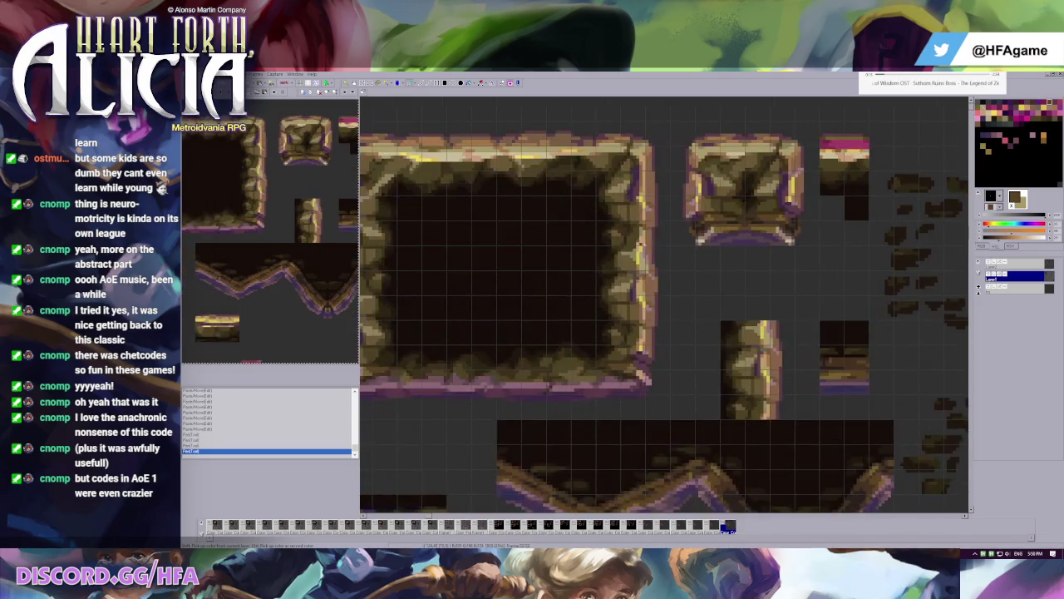
pyautogui.scroll(1, 745, 202)
pyautogui.scroll(-2, 690, 249)
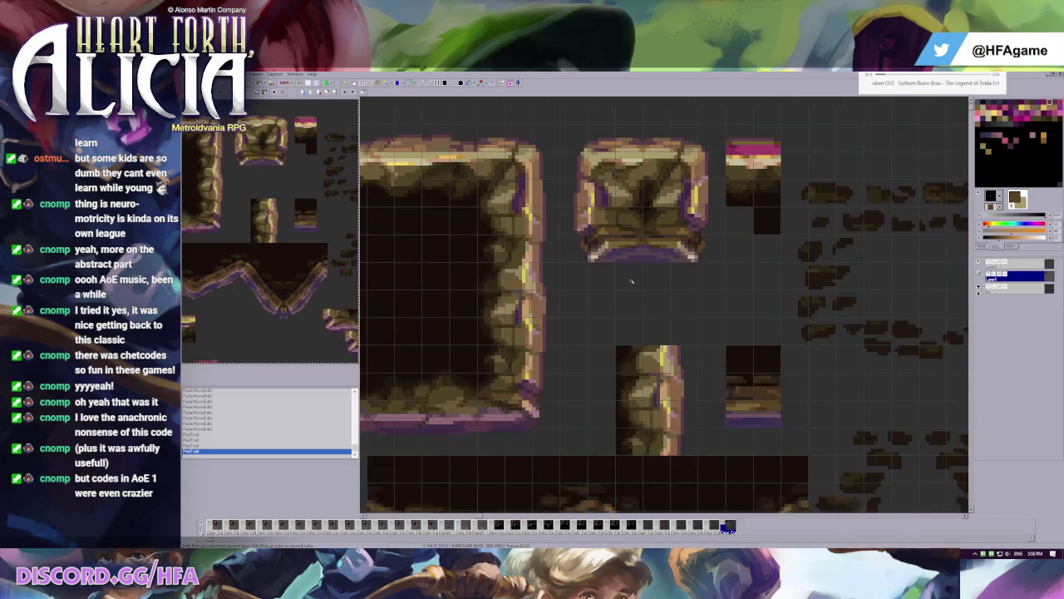
pyautogui.scroll(-1, 641, 222)
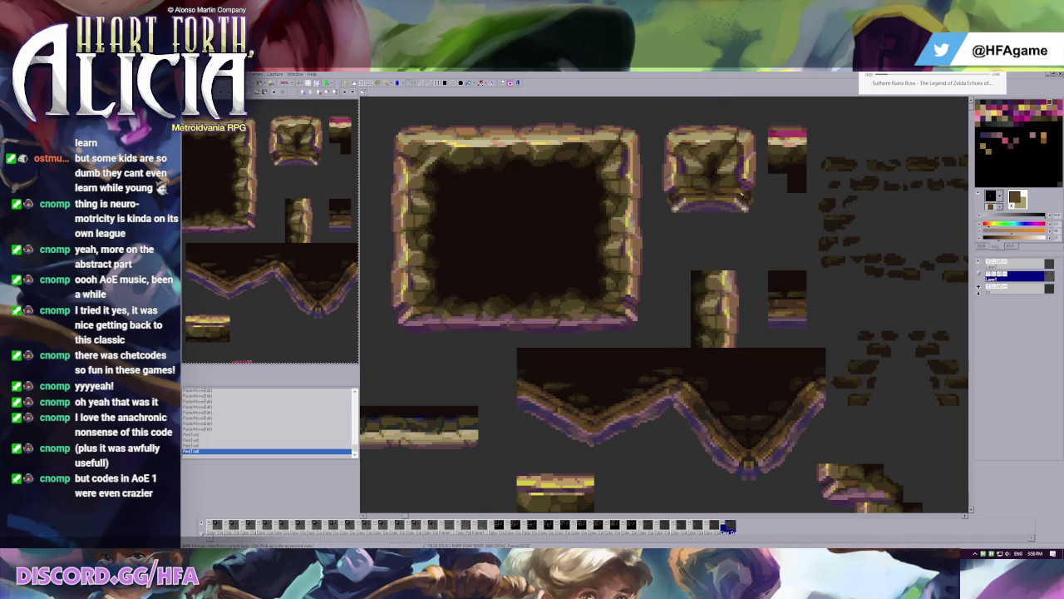
pyautogui.moveTo(664, 231)
pyautogui.mouseDown()
pyautogui.moveTo(741, 348)
pyautogui.moveTo(719, 294)
pyautogui.mouseUp()
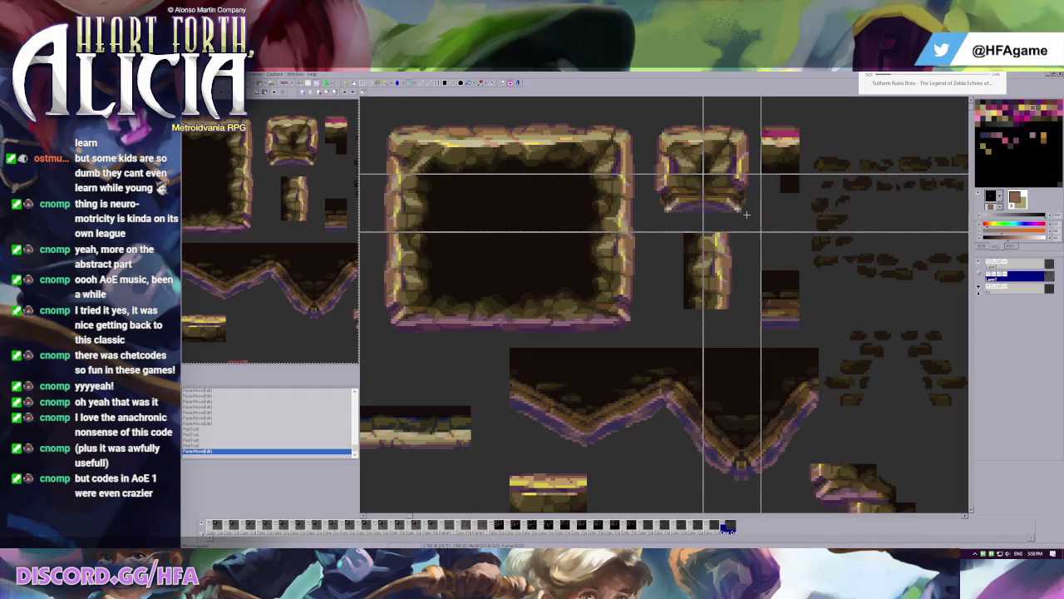
pyautogui.moveTo(732, 212); pyautogui.dragTo(736, 326)
pyautogui.hotkey('ctrl', 'z')
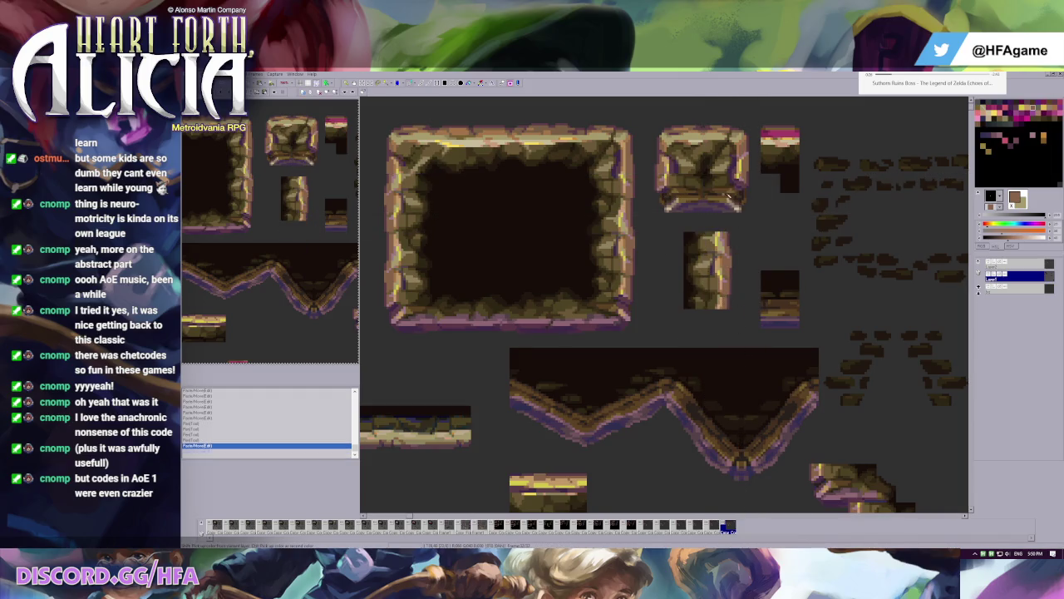
pyautogui.moveTo(737, 208); pyautogui.dragTo(713, 341)
pyautogui.click(513, 301)
# - Try placing frame-edge, slope and frame pieces beside the pillar, undoing each attempt
pyautogui.moveTo(434, 291)
pyautogui.mouseDown()
pyautogui.moveTo(507, 328)
pyautogui.moveTo(645, 328)
pyautogui.mouseUp()
pyautogui.click(724, 320)
pyautogui.hotkey('ctrl', 'z')
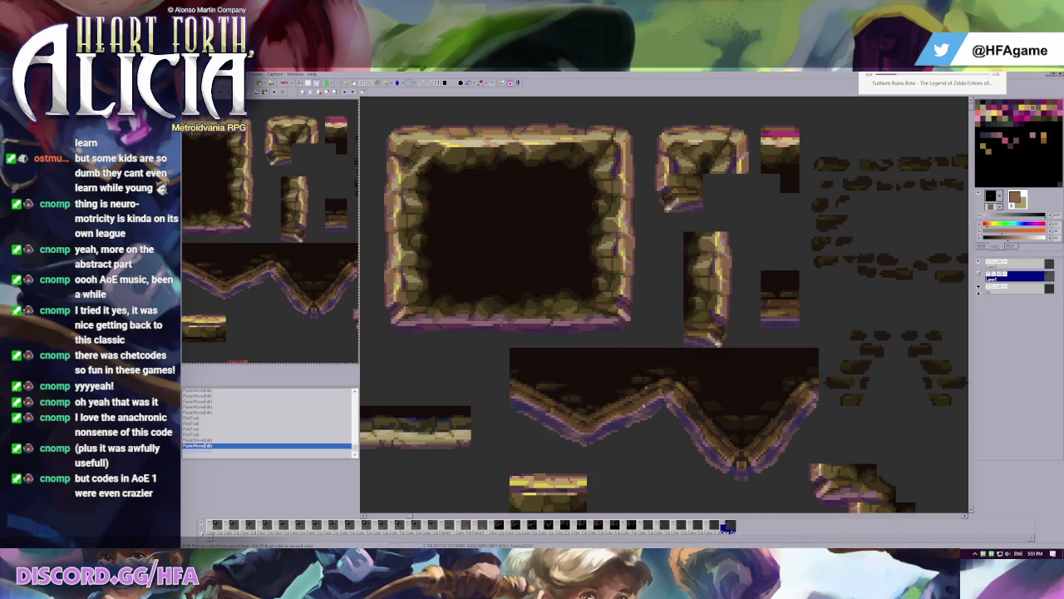
pyautogui.moveTo(489, 326); pyautogui.dragTo(590, 446)
pyautogui.moveTo(556, 407); pyautogui.dragTo(750, 253)
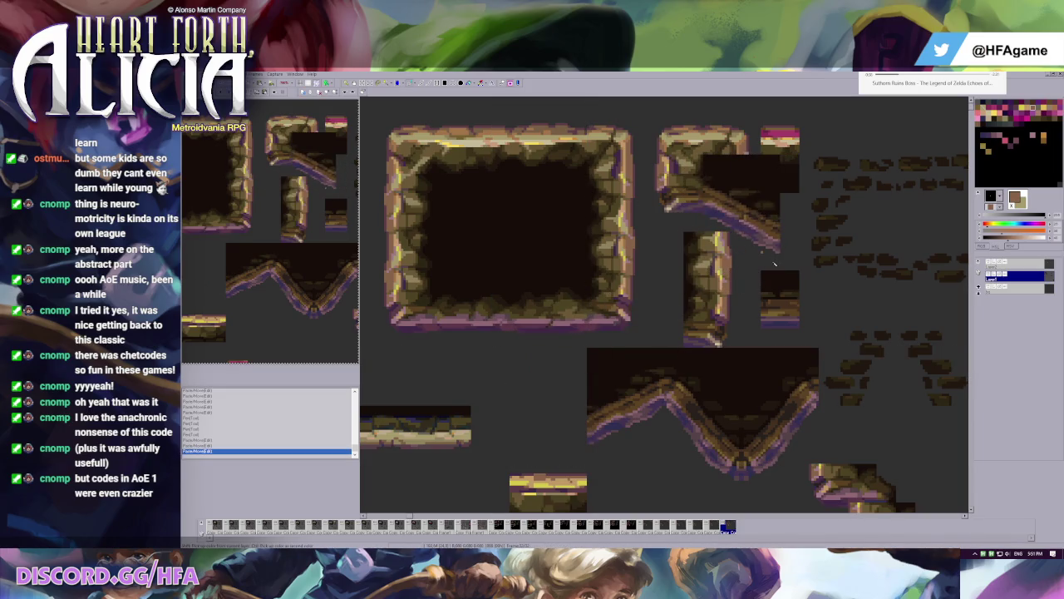
pyautogui.hotkey('ctrl', 'z')
pyautogui.hotkey('ctrl', 'z')
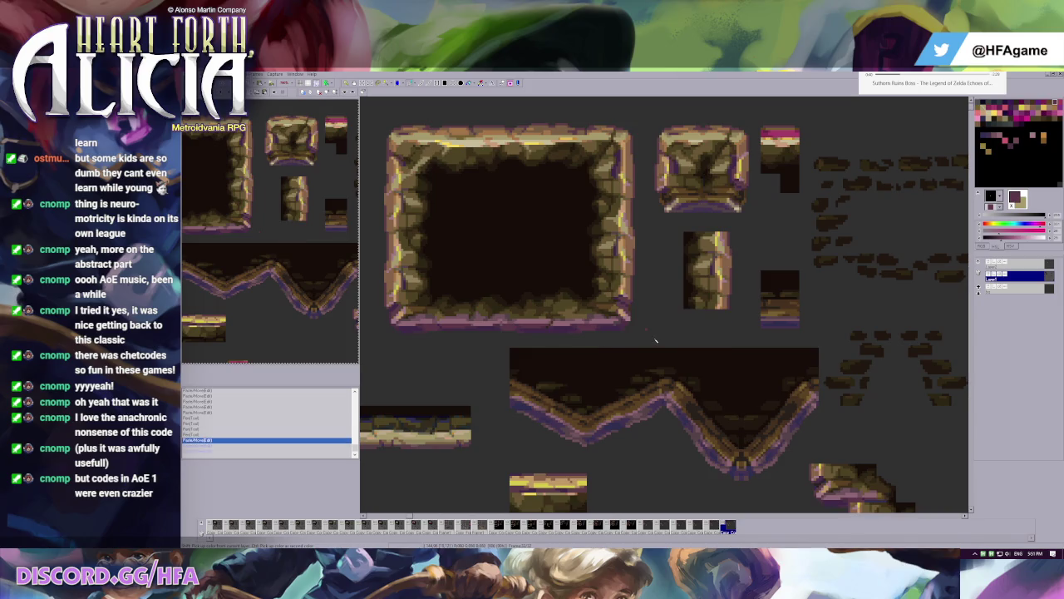
pyautogui.scroll(-2, 661, 241)
pyautogui.scroll(1, 524, 283)
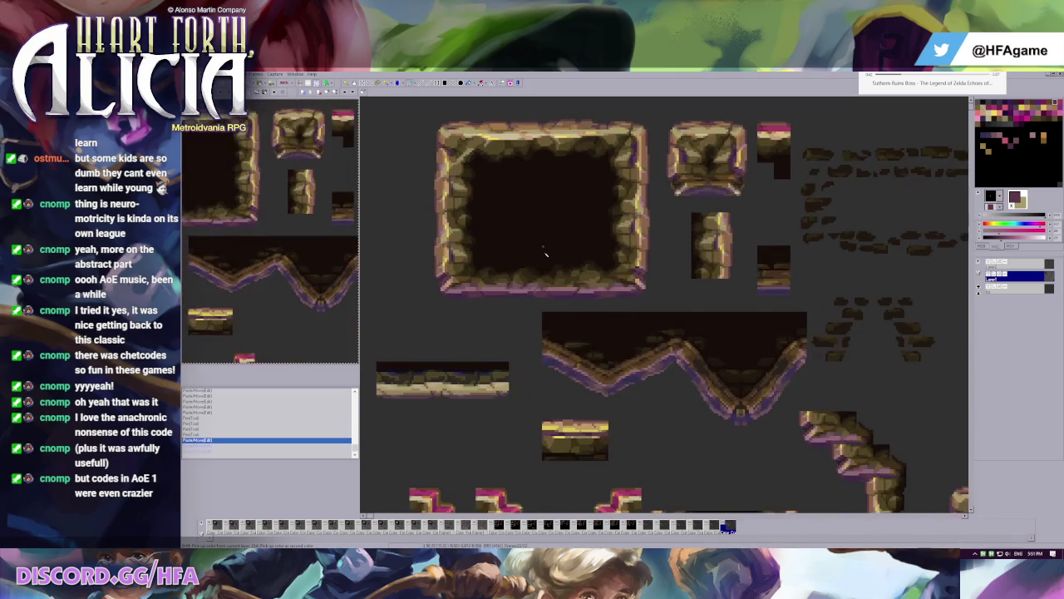
pyautogui.moveTo(475, 262)
pyautogui.mouseDown()
pyautogui.moveTo(543, 311)
pyautogui.moveTo(422, 291)
pyautogui.moveTo(671, 289)
pyautogui.mouseUp()
pyautogui.hotkey('ctrl', 'z')
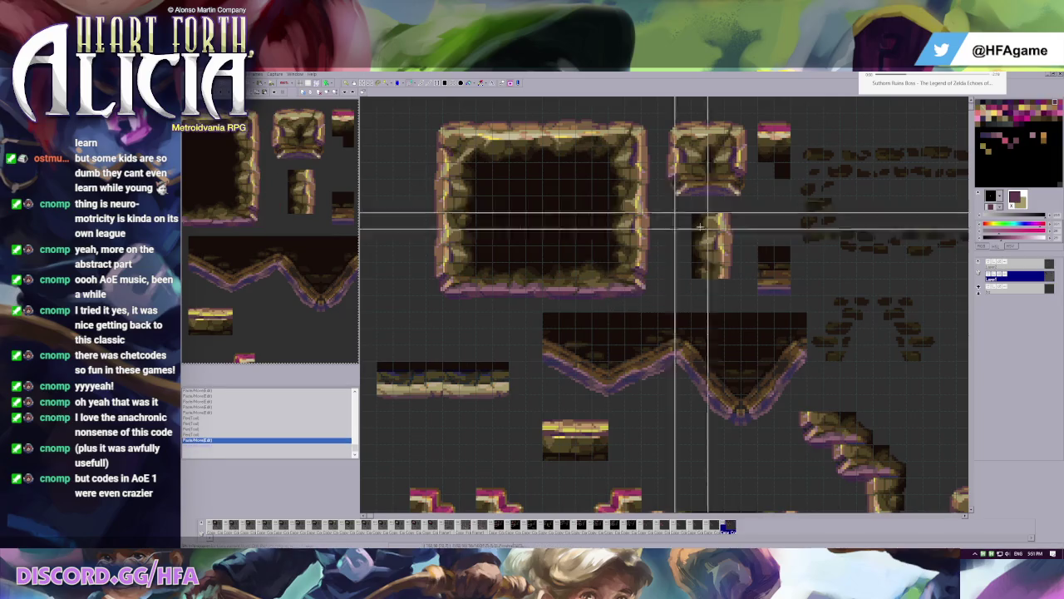
# - Place a ledge-corner piece right of the large rock frame with a dark block beside it
pyautogui.moveTo(715, 204); pyautogui.dragTo(730, 264)
pyautogui.click(698, 267)
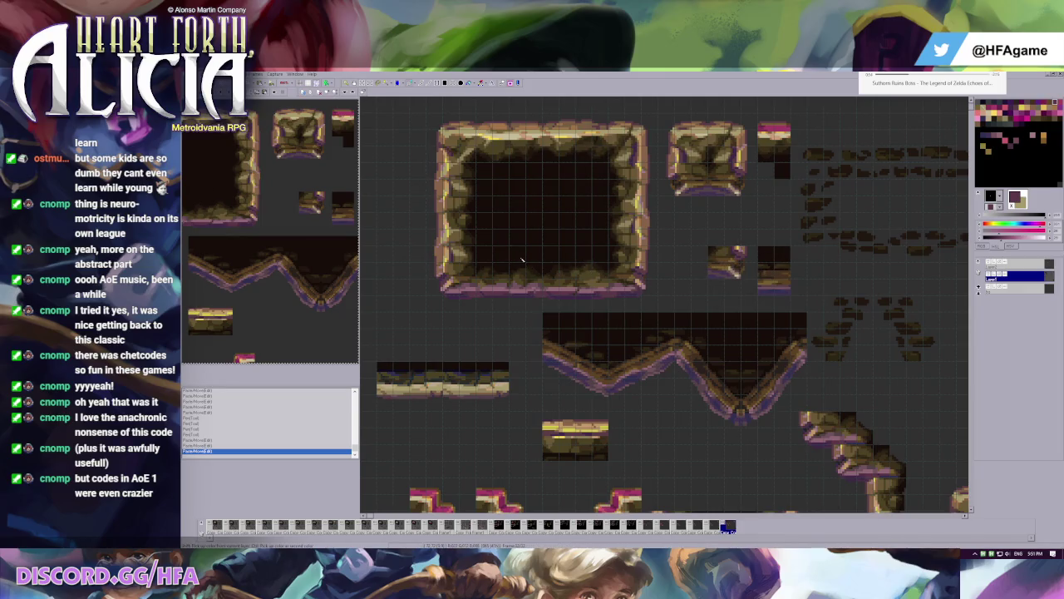
pyautogui.moveTo(523, 260); pyautogui.dragTo(687, 244)
pyautogui.scroll(1, 667, 309)
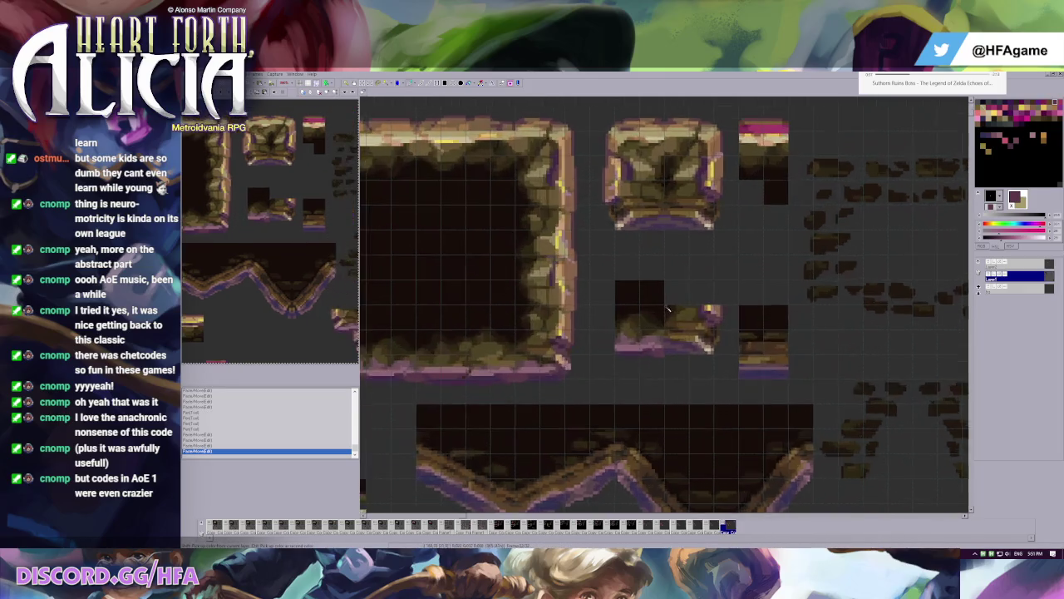
# - Repaint pixels along the ledge piece's bottom edge and lower rim
pyautogui.scroll(1, 668, 309)
pyautogui.scroll(1, 657, 285)
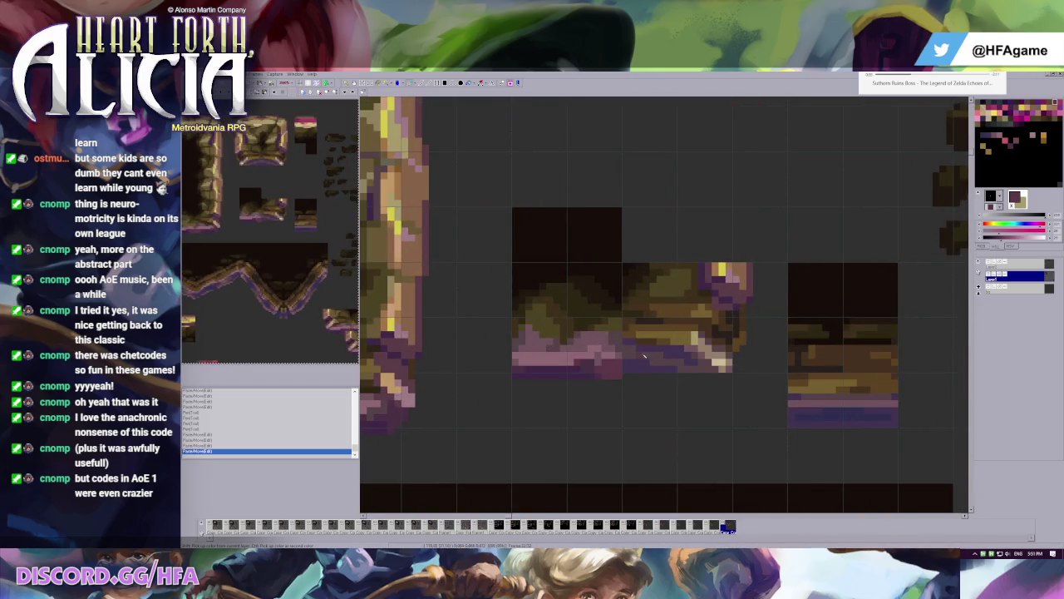
pyautogui.moveTo(616, 368); pyautogui.dragTo(680, 372)
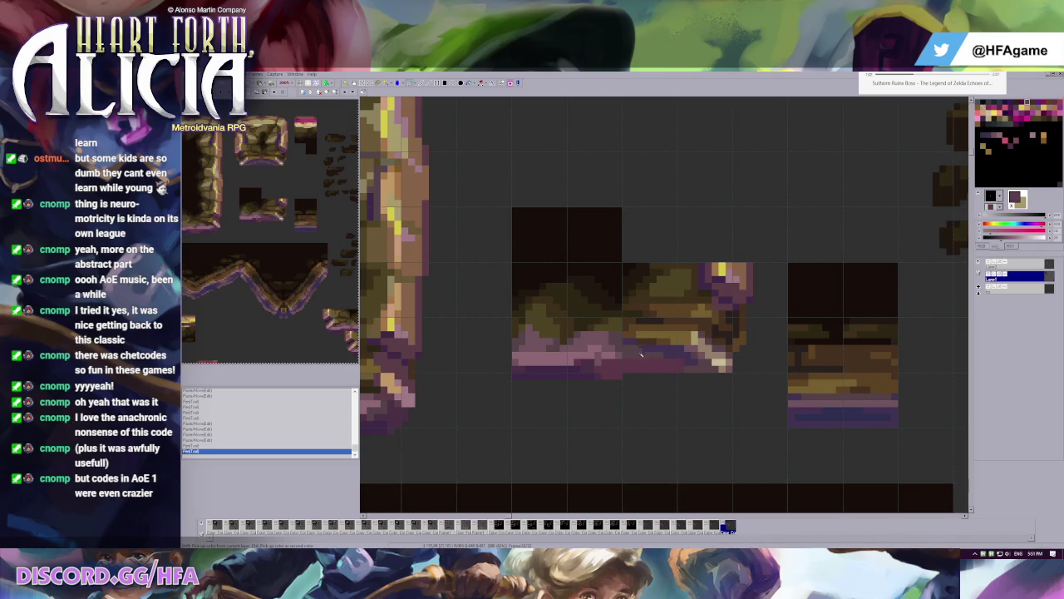
pyautogui.click(671, 350)
pyautogui.hotkey('ctrl', 'z')
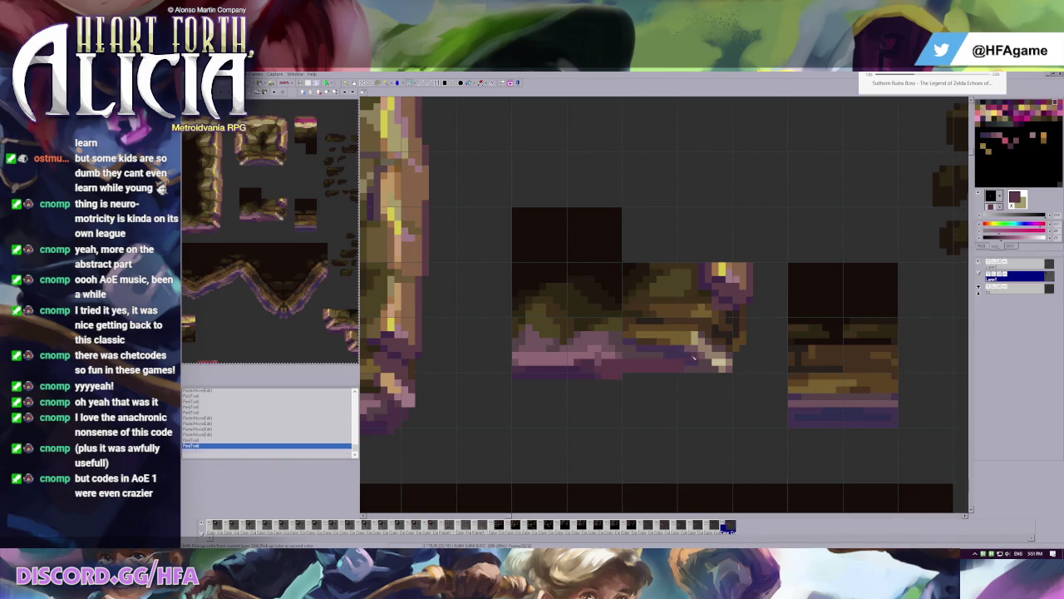
pyautogui.click(668, 341)
pyautogui.click(630, 342)
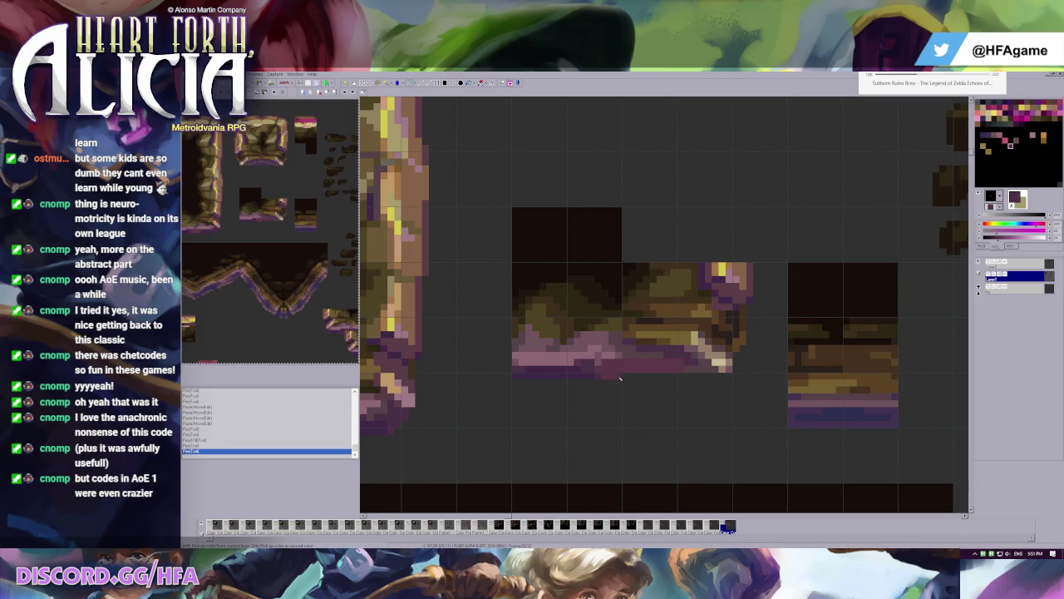
pyautogui.moveTo(598, 379); pyautogui.dragTo(631, 378)
pyautogui.click(625, 379)
pyautogui.hotkey('ctrl', 'z')
# - Paste a strip of the frame's bottom edge onto the ledge underside, compare, then discard it
pyautogui.scroll(-1, 582, 295)
pyautogui.scroll(-1, 582, 296)
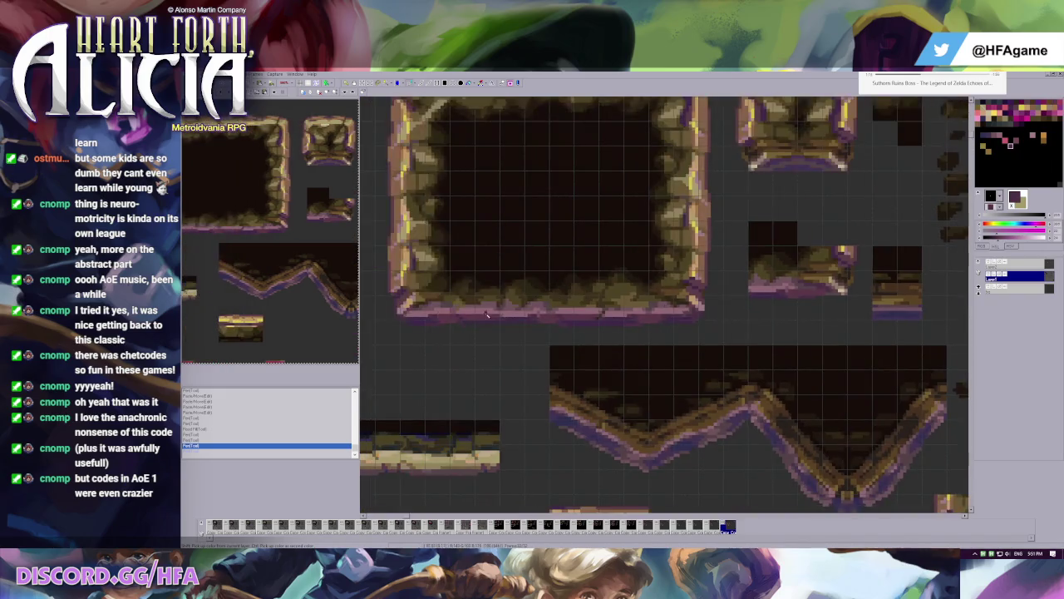
pyautogui.moveTo(449, 270); pyautogui.dragTo(476, 344)
pyautogui.hotkey('ctrl', 'v')
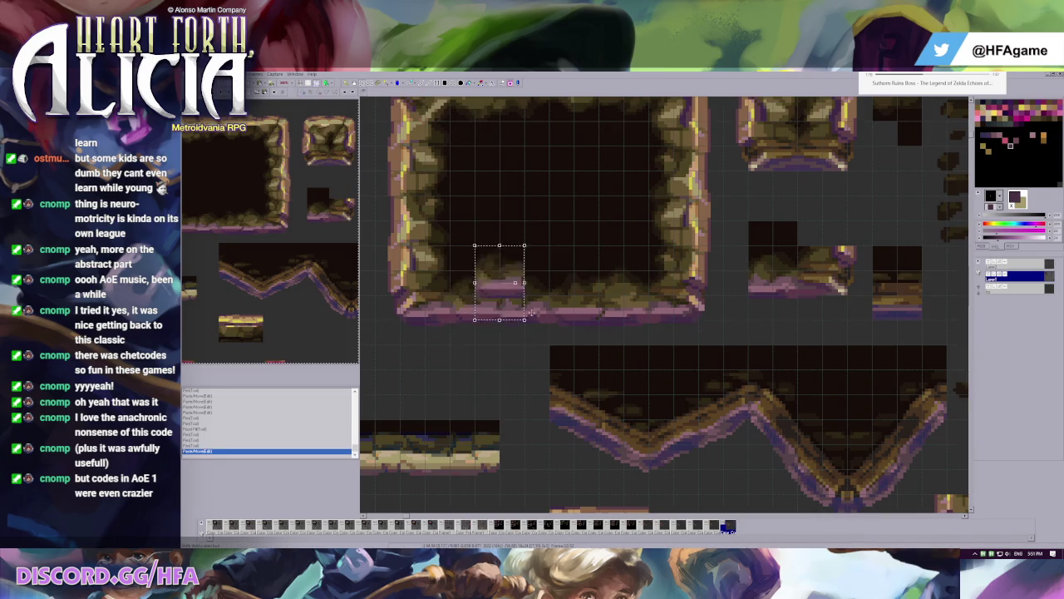
pyautogui.moveTo(510, 300); pyautogui.dragTo(835, 303)
pyautogui.scroll(2, 835, 303)
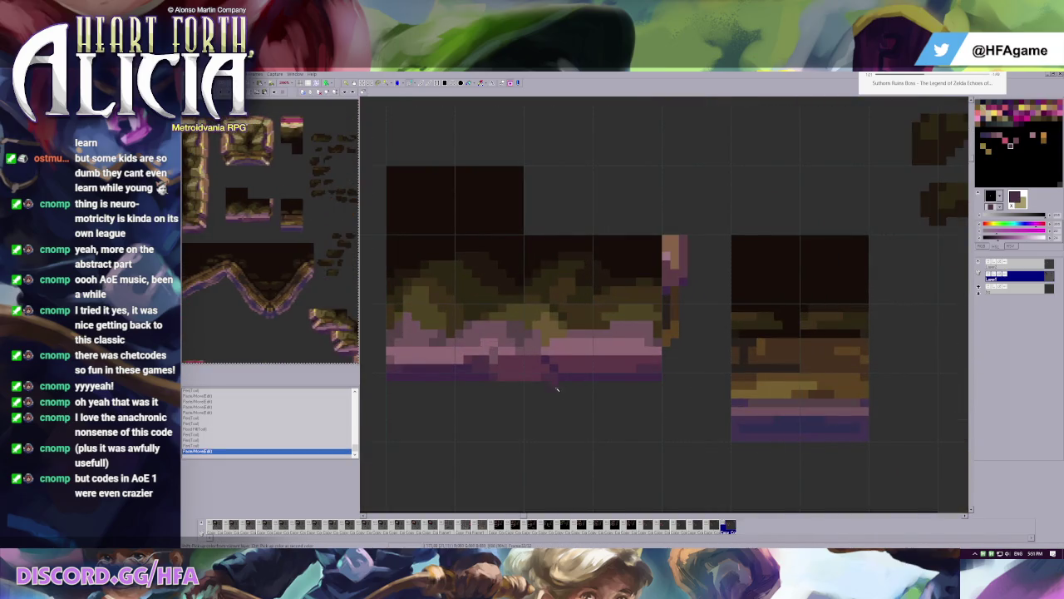
pyautogui.moveTo(523, 333); pyautogui.dragTo(570, 380)
pyautogui.hotkey('ctrl', 'v')
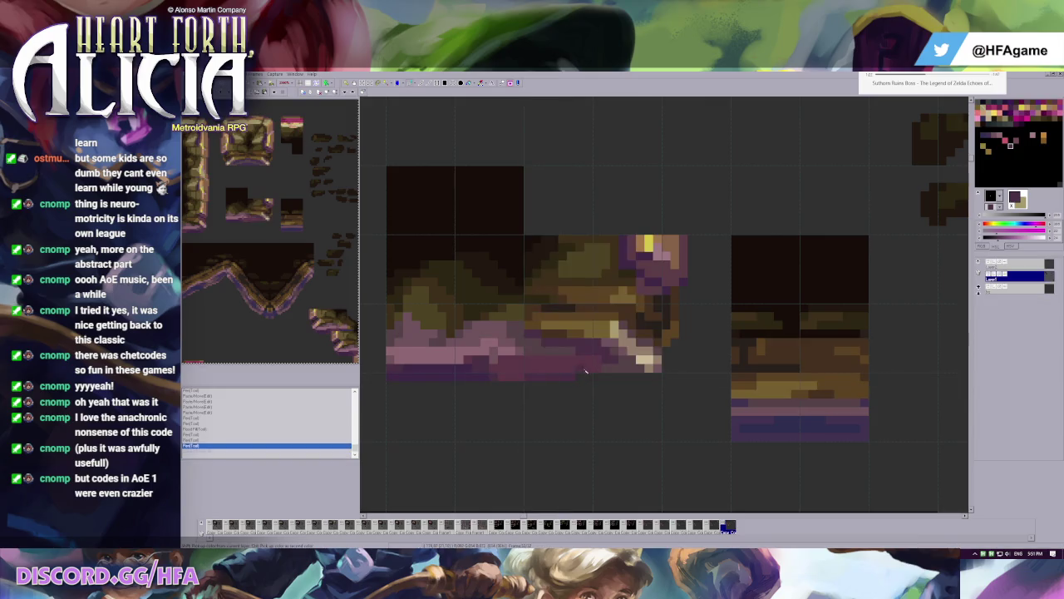
pyautogui.hotkey('ctrl', 'z')
pyautogui.hotkey('ctrl', 'y')
pyautogui.hotkey('ctrl', 'z')
pyautogui.hotkey('ctrl', 'y')
pyautogui.hotkey('ctrl', 'z')
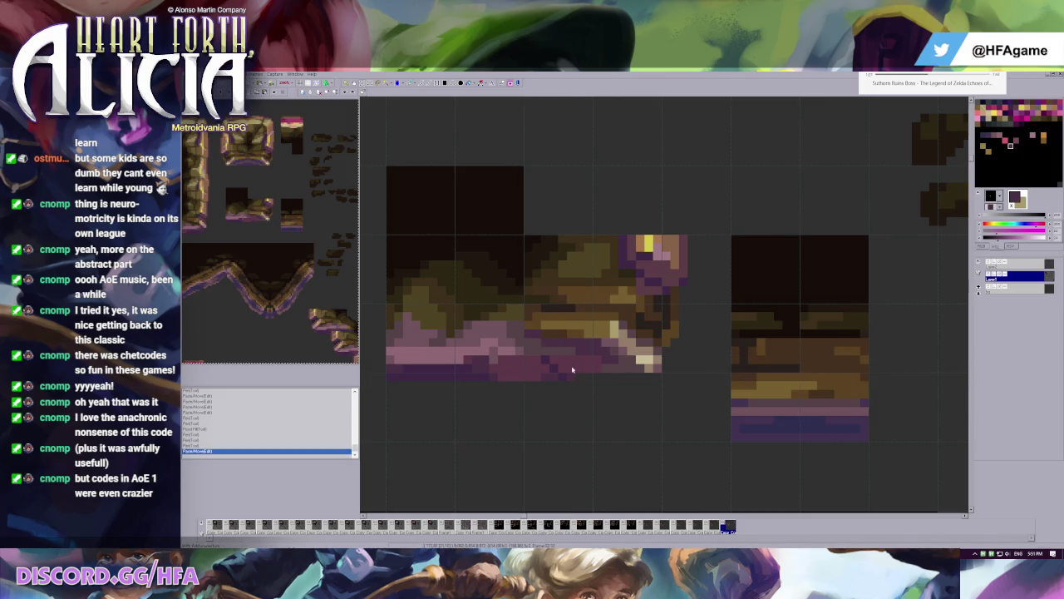
pyautogui.click(539, 351)
pyautogui.hotkey('ctrl', 'z')
# - Touch up purple and tan shading pixels on the ledge's underside and right end
pyautogui.scroll(-2, 700, 327)
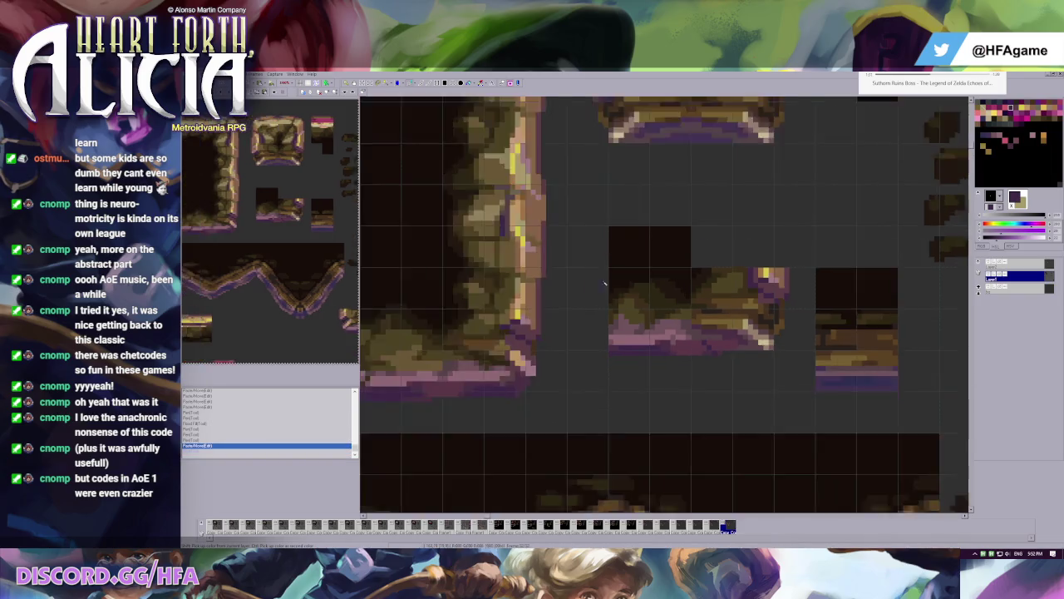
pyautogui.scroll(1, 701, 328)
pyautogui.click(674, 320)
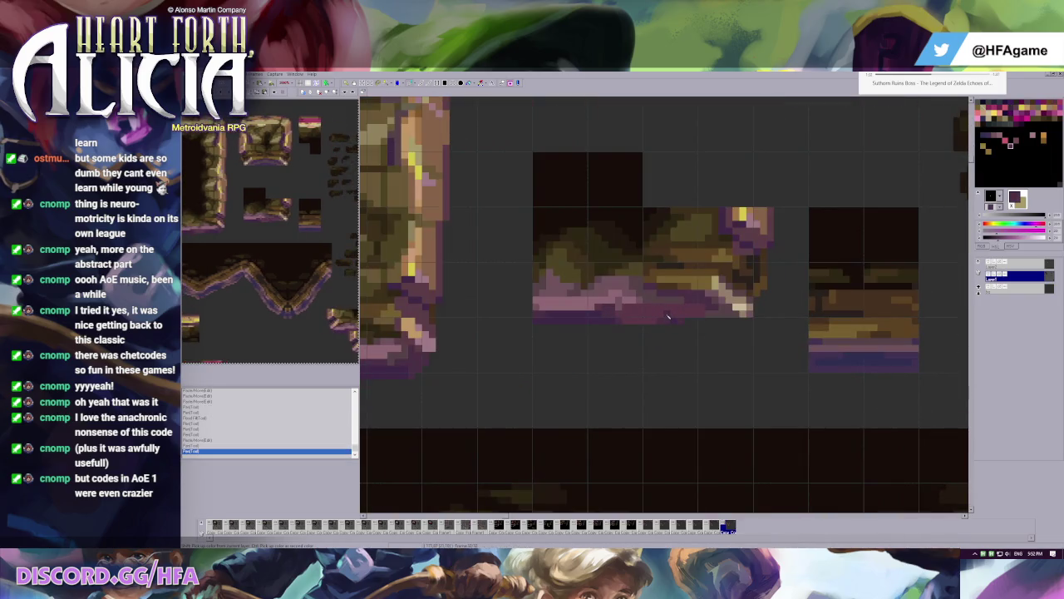
pyautogui.scroll(-1, 674, 320)
pyautogui.scroll(1, 657, 326)
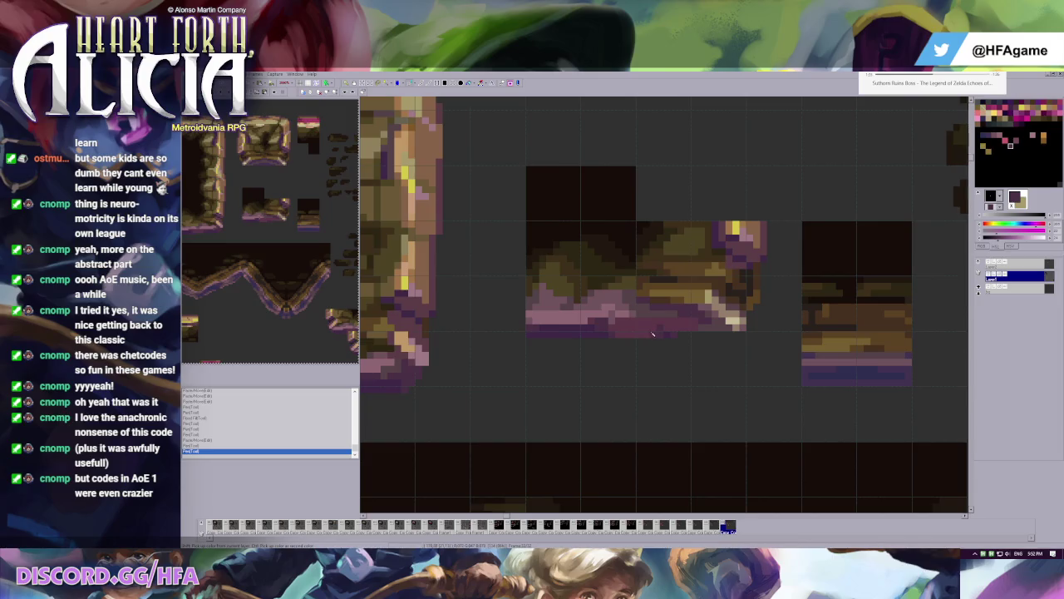
pyautogui.click(675, 335)
pyautogui.click(677, 337)
pyautogui.click(681, 329)
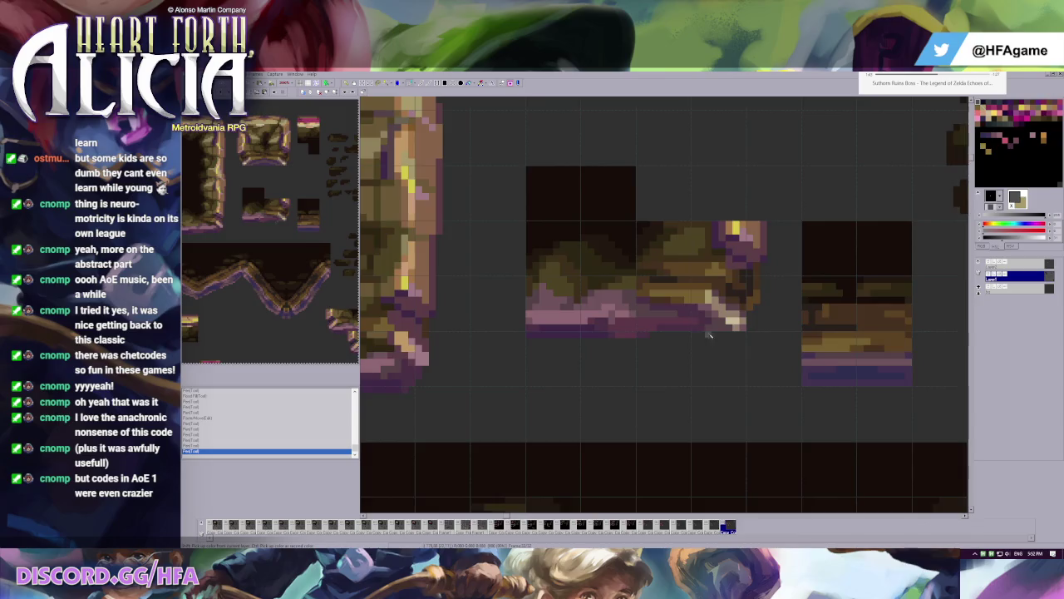
pyautogui.scroll(-2, 639, 303)
pyautogui.scroll(-3, 637, 298)
pyautogui.scroll(1, 638, 298)
pyautogui.scroll(1, 638, 297)
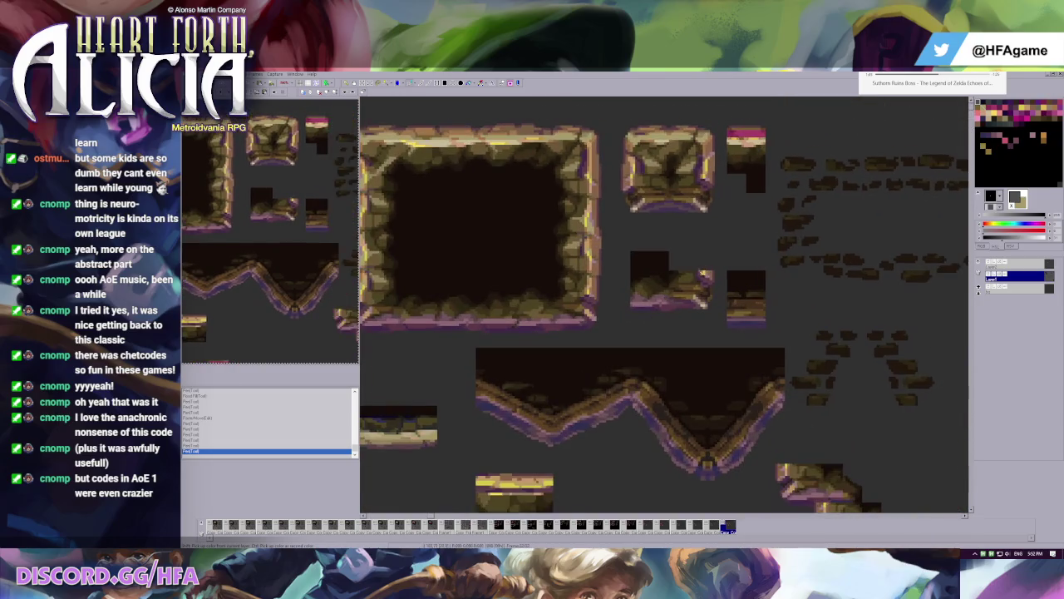
# - Cut the small ledge tile and paste copies of it beside the rock pieces
pyautogui.moveTo(679, 272); pyautogui.dragTo(689, 194)
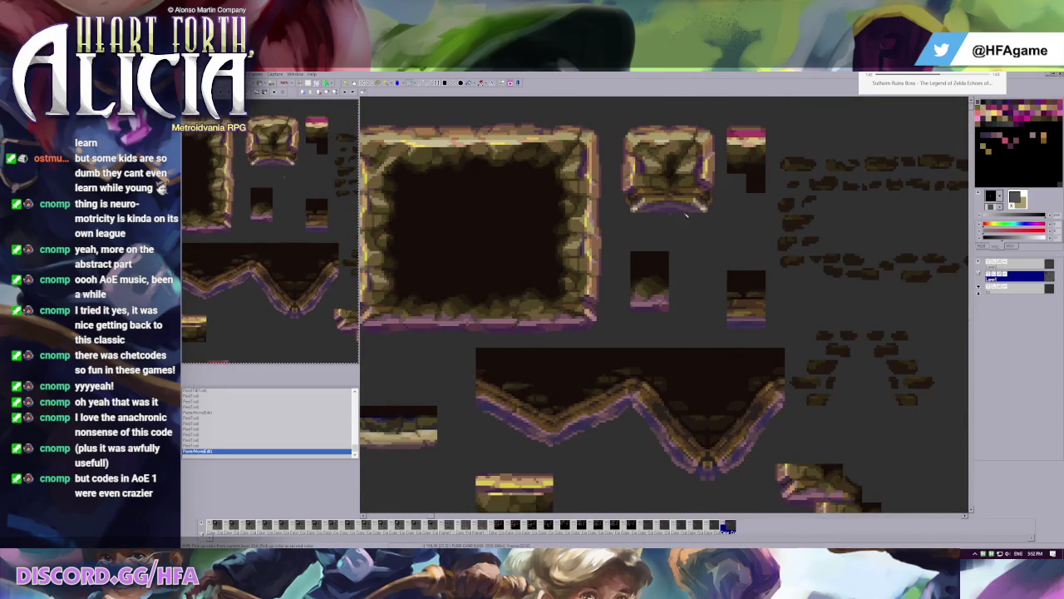
pyautogui.moveTo(689, 278); pyautogui.dragTo(691, 218)
pyautogui.moveTo(609, 250); pyautogui.dragTo(690, 331)
pyautogui.scroll(1, 706, 299)
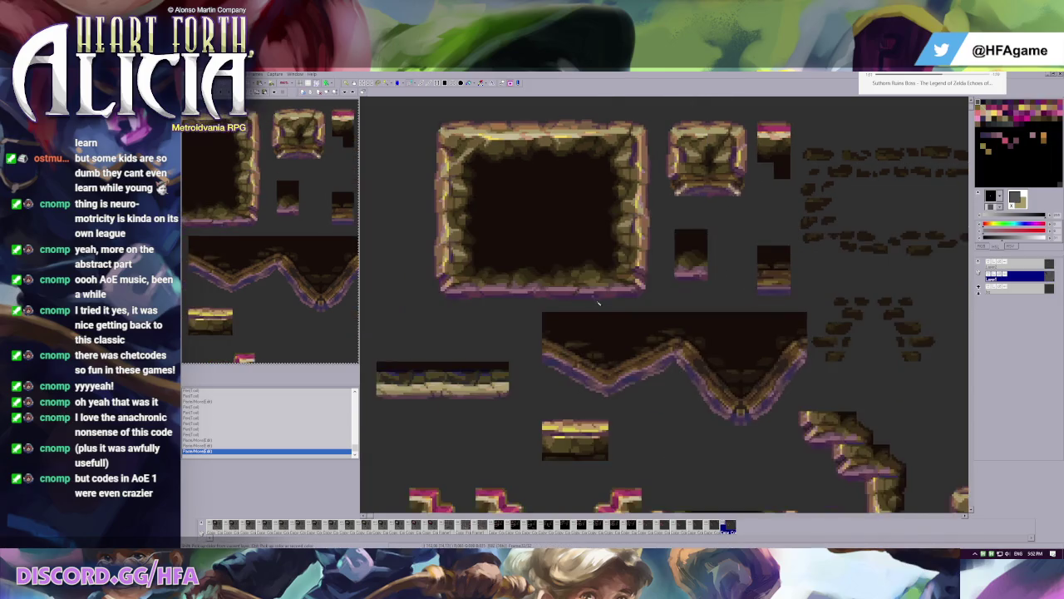
pyautogui.scroll(-1, 724, 316)
pyautogui.press('Delete')
pyautogui.hotkey('ctrl', 'v')
pyautogui.moveTo(468, 291); pyautogui.dragTo(738, 278)
pyautogui.hotkey('ctrl', 'v')
pyautogui.moveTo(701, 225); pyautogui.dragTo(716, 299)
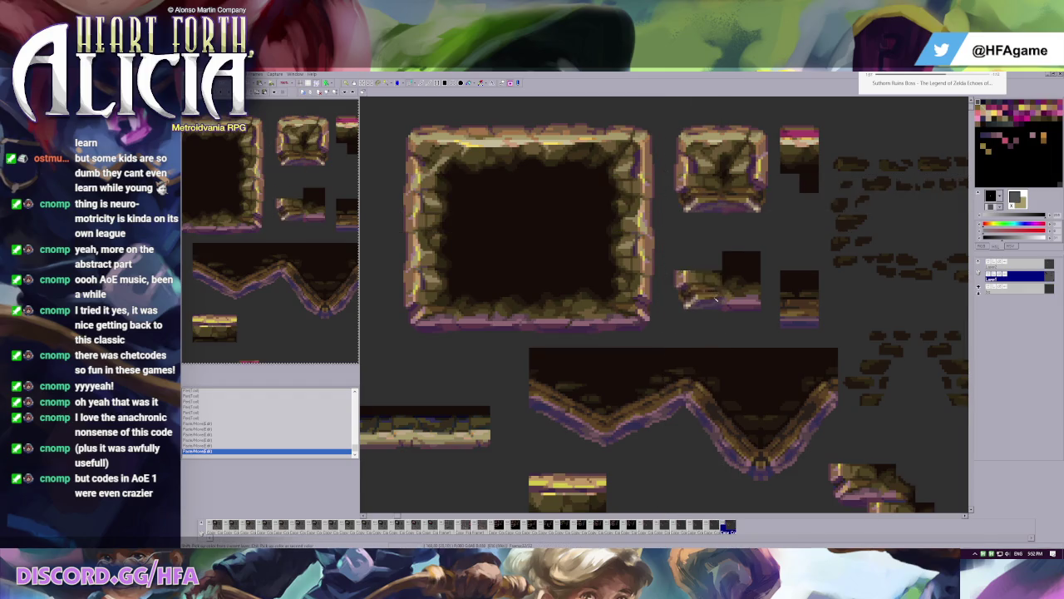
pyautogui.scroll(1, 715, 300)
pyautogui.scroll(1, 690, 312)
pyautogui.scroll(1, 665, 324)
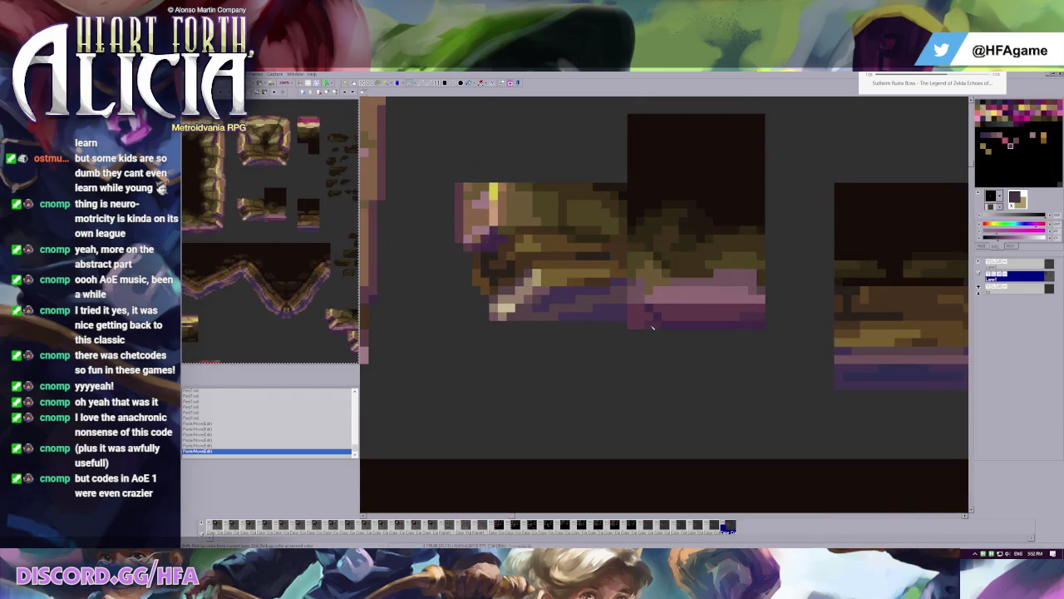
pyautogui.click(633, 324)
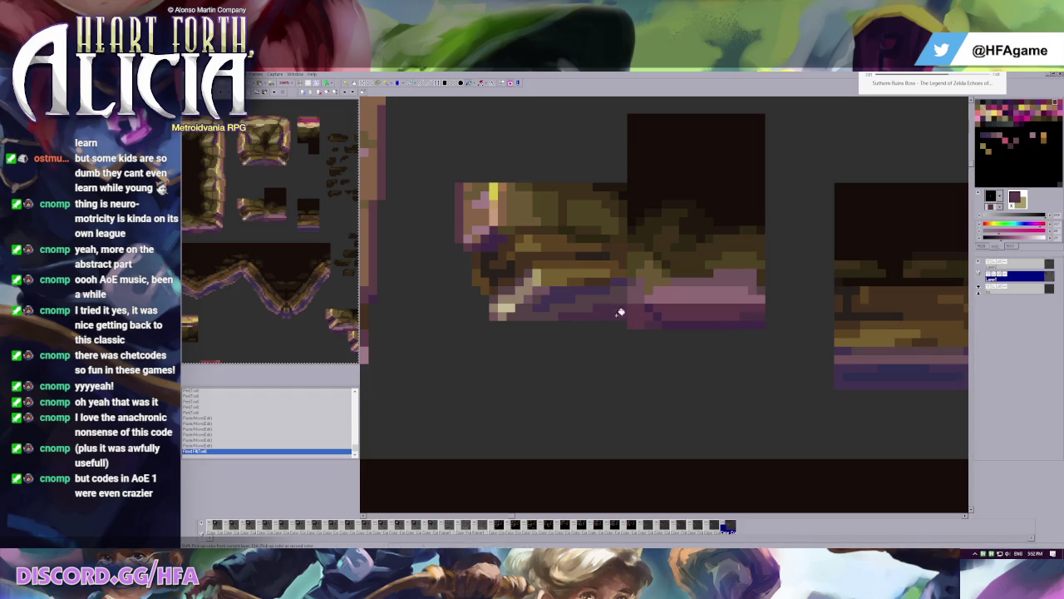
# - Repaint the copied tile's purple bottom edge lighter using pen strokes and flood fill
pyautogui.click(621, 324)
pyautogui.moveTo(621, 326)
pyautogui.mouseDown()
pyautogui.moveTo(581, 326)
pyautogui.moveTo(593, 325)
pyautogui.mouseUp()
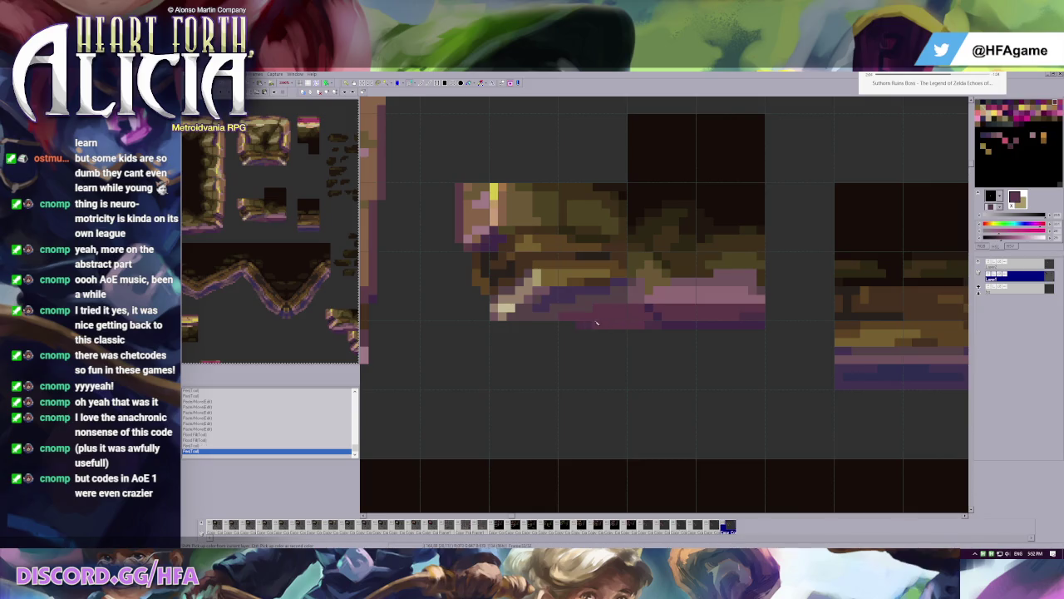
pyautogui.press('f')
pyautogui.click(589, 307)
pyautogui.click(624, 282)
pyautogui.moveTo(623, 299); pyautogui.dragTo(595, 300)
pyautogui.click(623, 292)
pyautogui.click(614, 292)
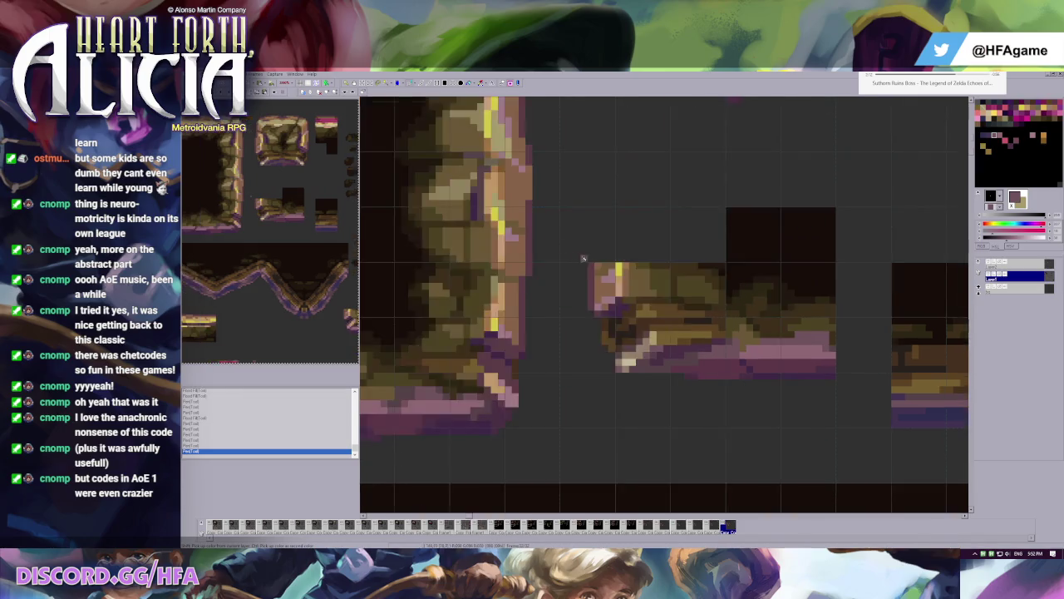
pyautogui.scroll(-5, 616, 295)
pyautogui.scroll(-2, 751, 383)
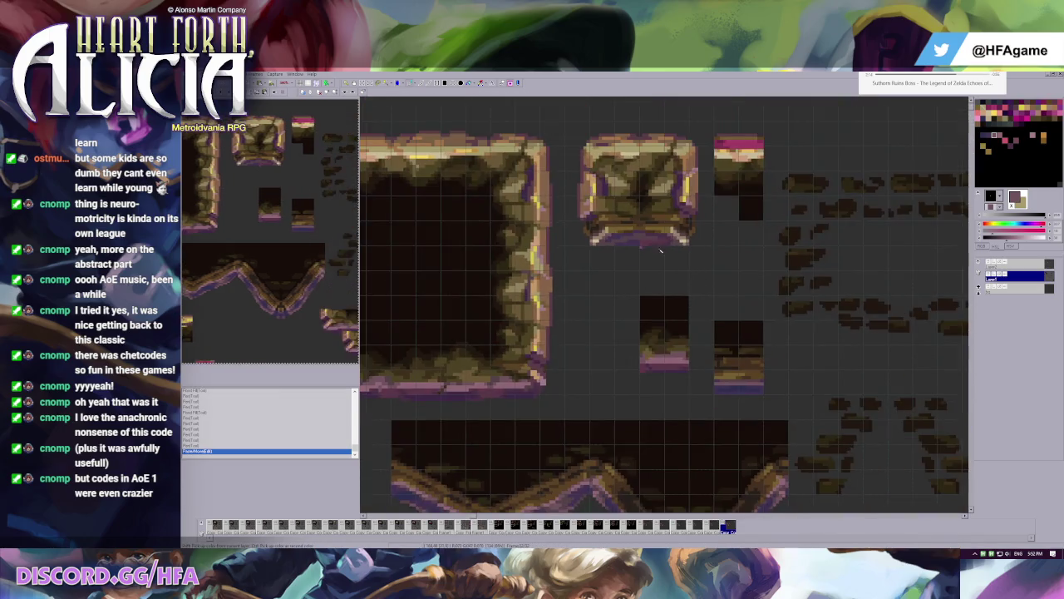
# - Merge the ledge piece into the lower-left of the top-centre rock block
pyautogui.click(592, 231)
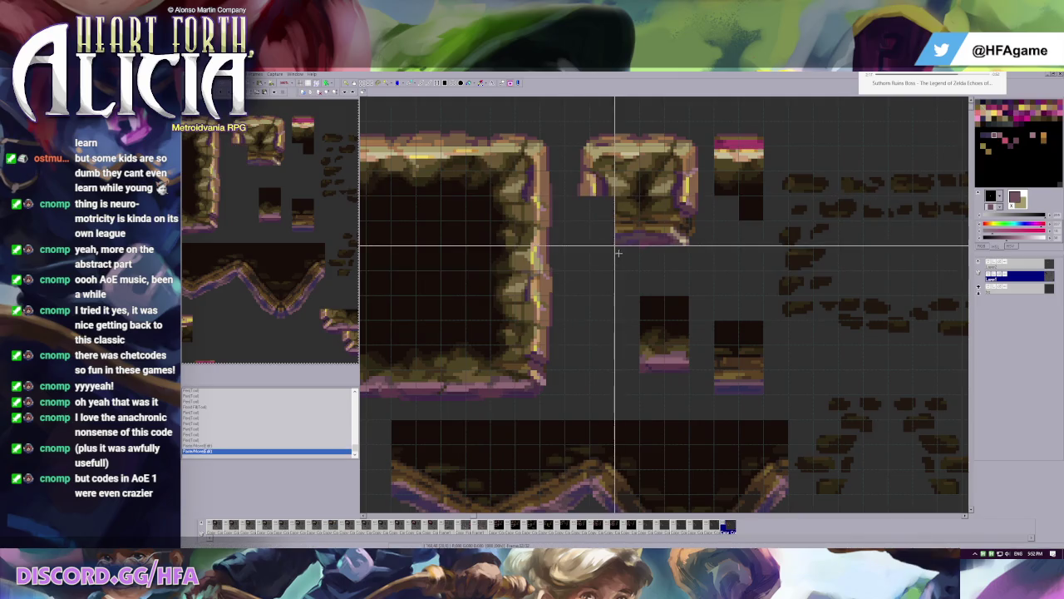
pyautogui.moveTo(664, 333); pyautogui.dragTo(640, 223)
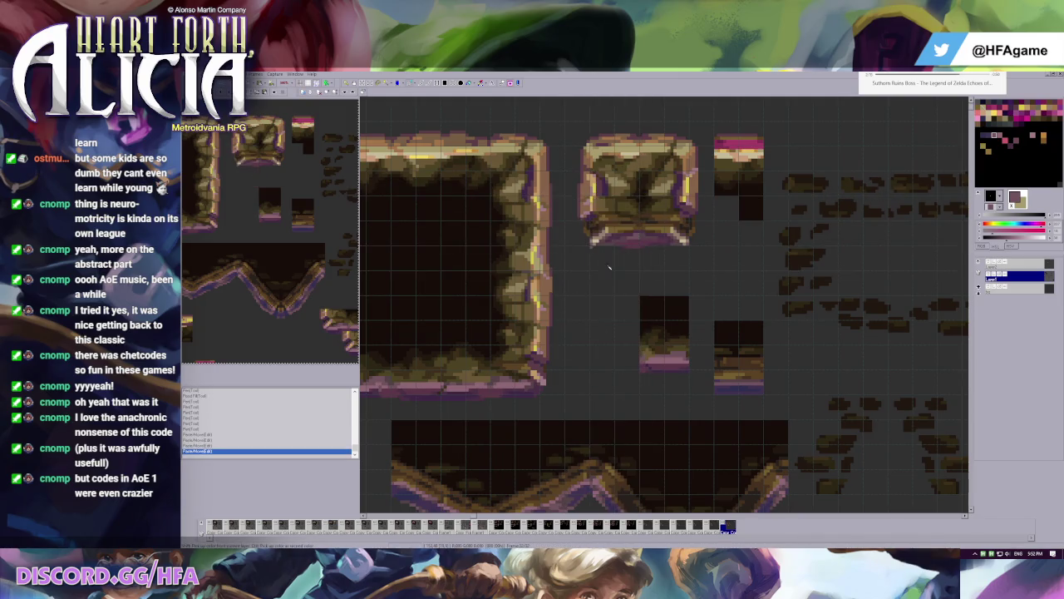
pyautogui.scroll(-1, 641, 313)
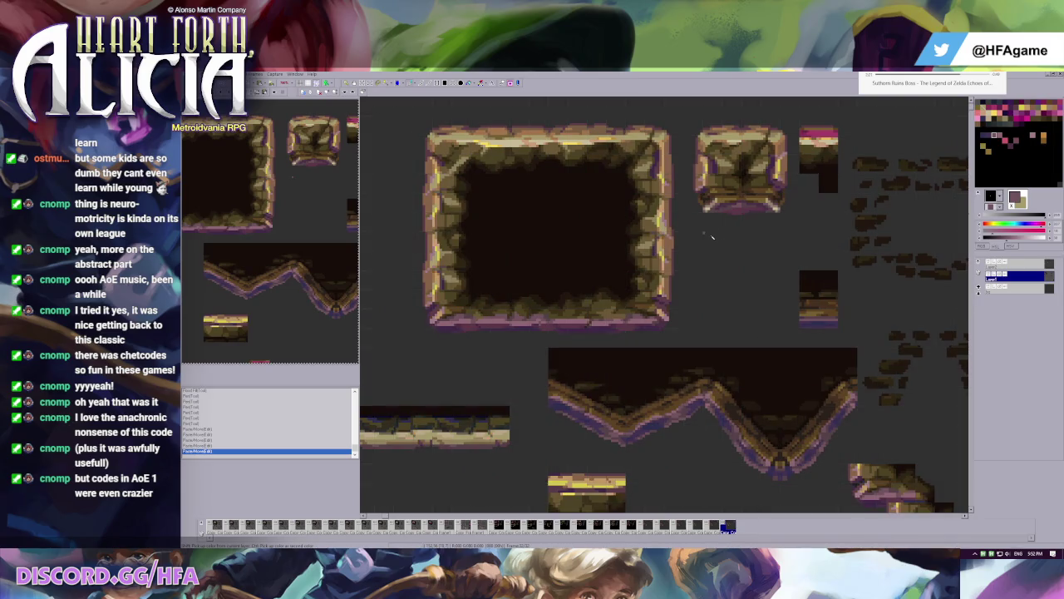
pyautogui.scroll(1, 663, 256)
pyautogui.scroll(1, 664, 257)
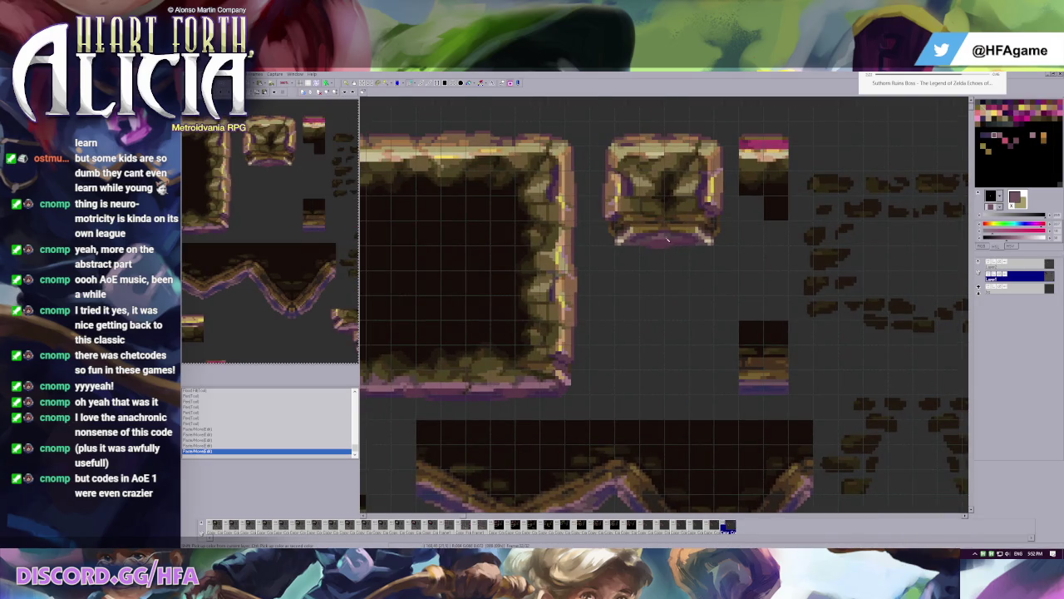
pyautogui.scroll(-1, 737, 185)
# - Try the block's lower-right corner on the frame's bottom, undo, then shift a piece lower
pyautogui.moveTo(736, 185)
pyautogui.mouseDown()
pyautogui.moveTo(789, 245)
pyautogui.moveTo(564, 381)
pyautogui.moveTo(525, 352)
pyautogui.moveTo(501, 354)
pyautogui.mouseUp()
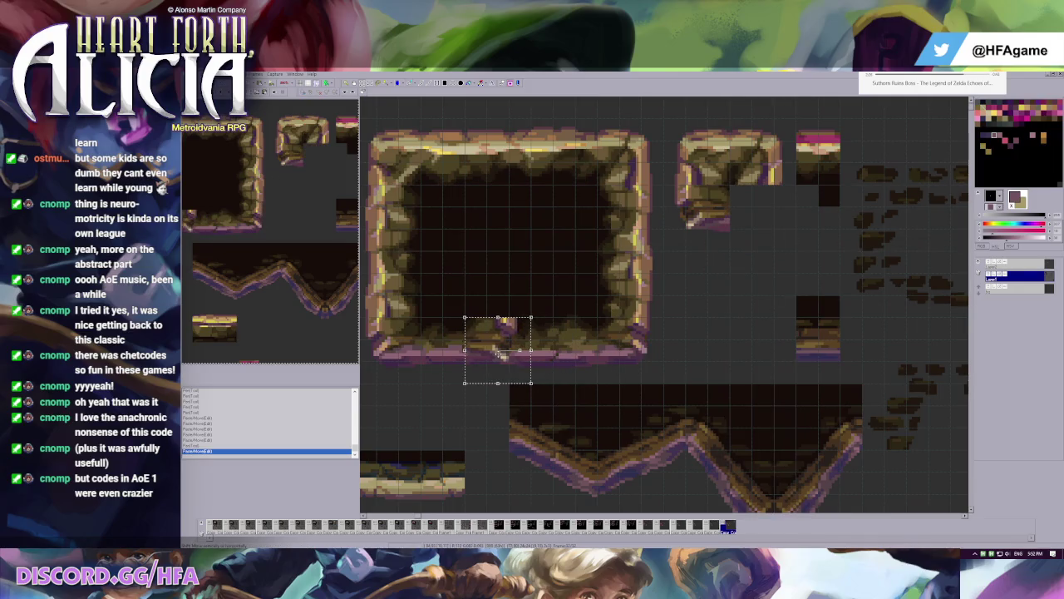
pyautogui.click(666, 260)
pyautogui.scroll(-1, 666, 260)
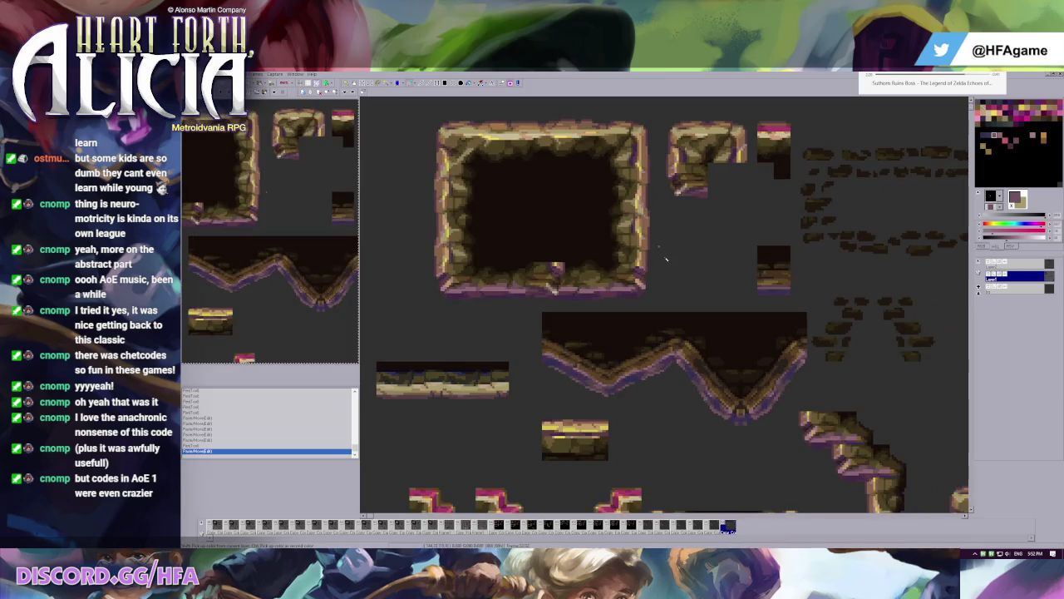
pyautogui.hotkey('ctrl', 'z')
pyautogui.scroll(-1, 666, 259)
pyautogui.scroll(2, 647, 221)
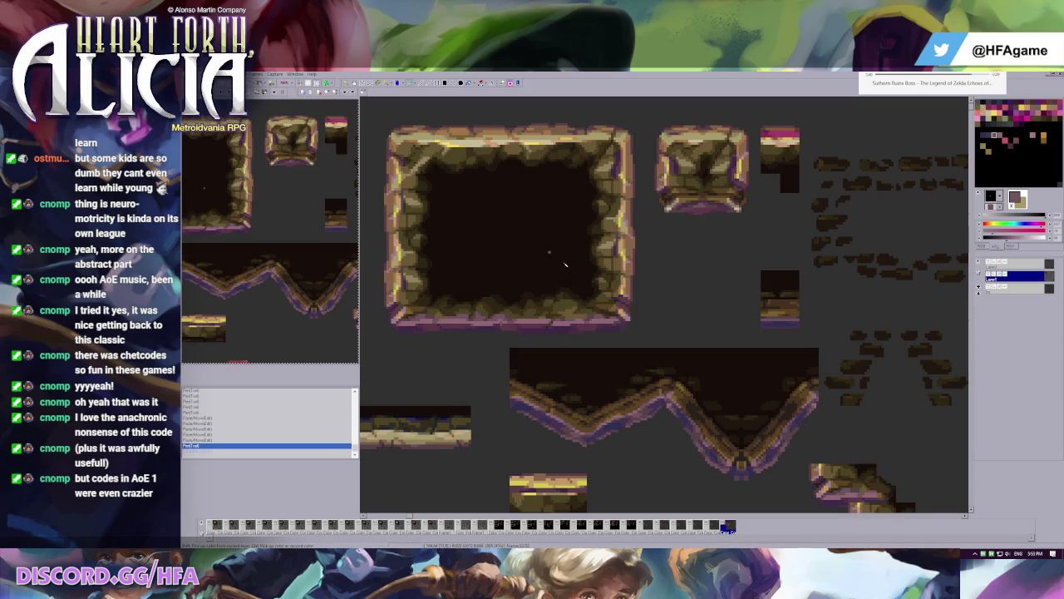
pyautogui.scroll(-1, 565, 264)
pyautogui.scroll(-1, 649, 328)
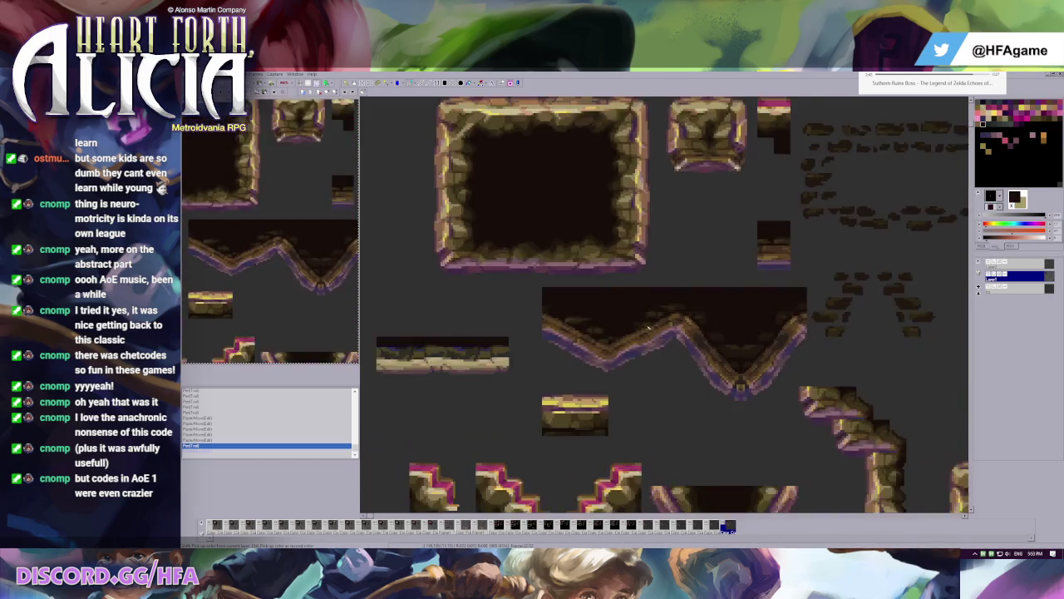
pyautogui.scroll(1, 648, 329)
pyautogui.moveTo(495, 285)
pyautogui.mouseDown()
pyautogui.moveTo(570, 322)
pyautogui.moveTo(539, 346)
pyautogui.moveTo(547, 374)
pyautogui.mouseUp()
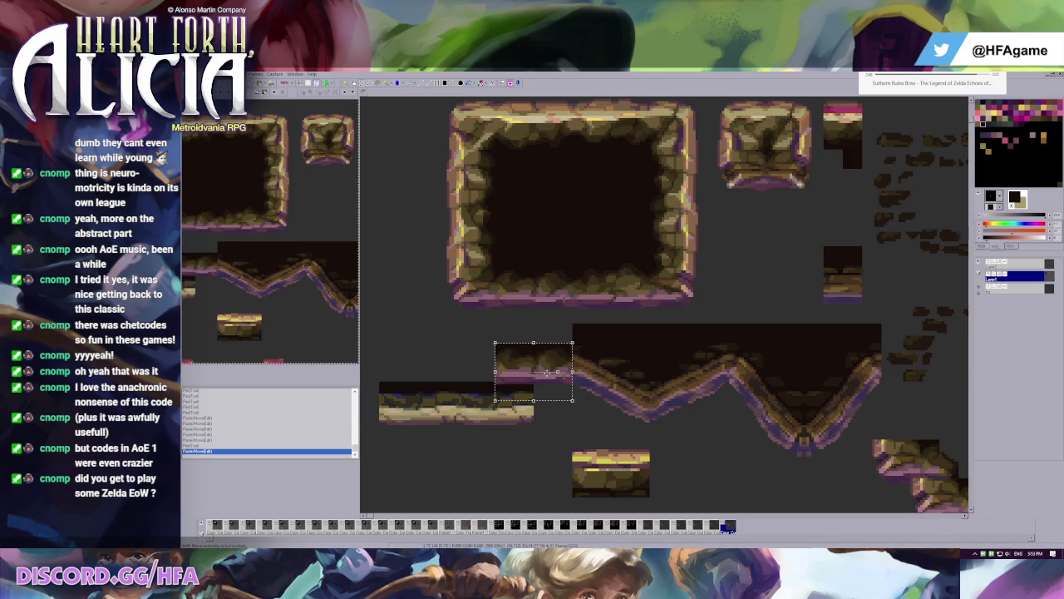
# - Cut the flat ledge piece and place it against the left end of the V-shaped slope tile
pyautogui.hotkey('ctrl', 'z')
pyautogui.hotkey('ctrl', 'z')
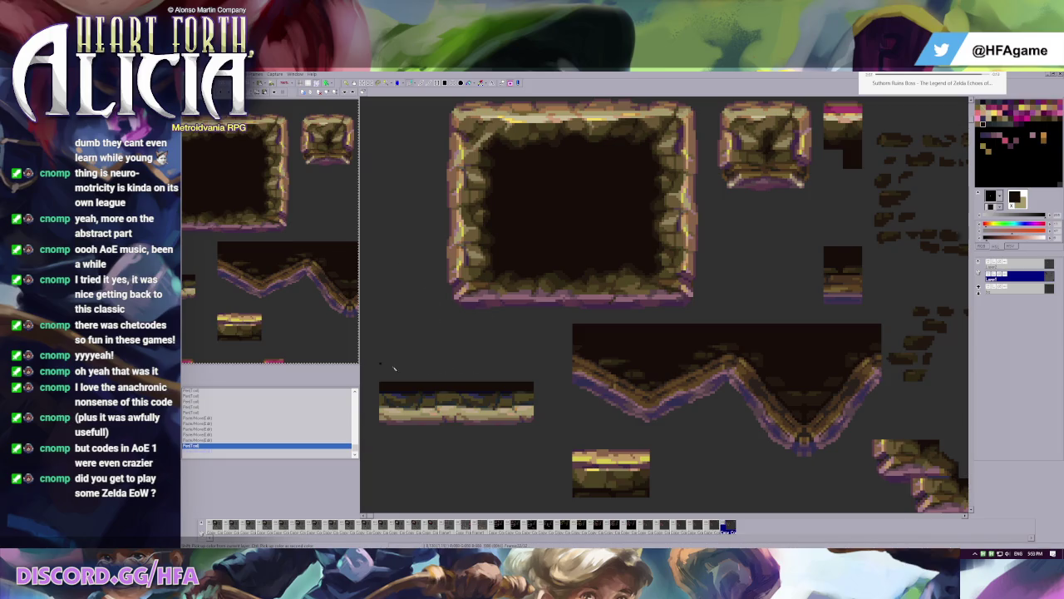
pyautogui.scroll(-3, 481, 270)
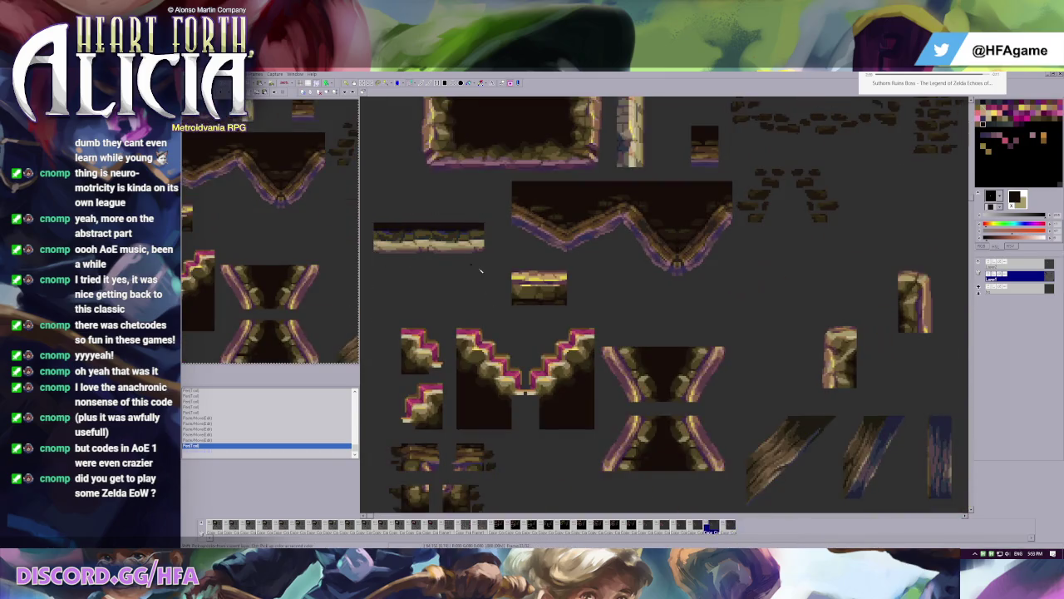
pyautogui.scroll(1, 480, 270)
pyautogui.scroll(-1, 465, 283)
pyautogui.scroll(1, 449, 303)
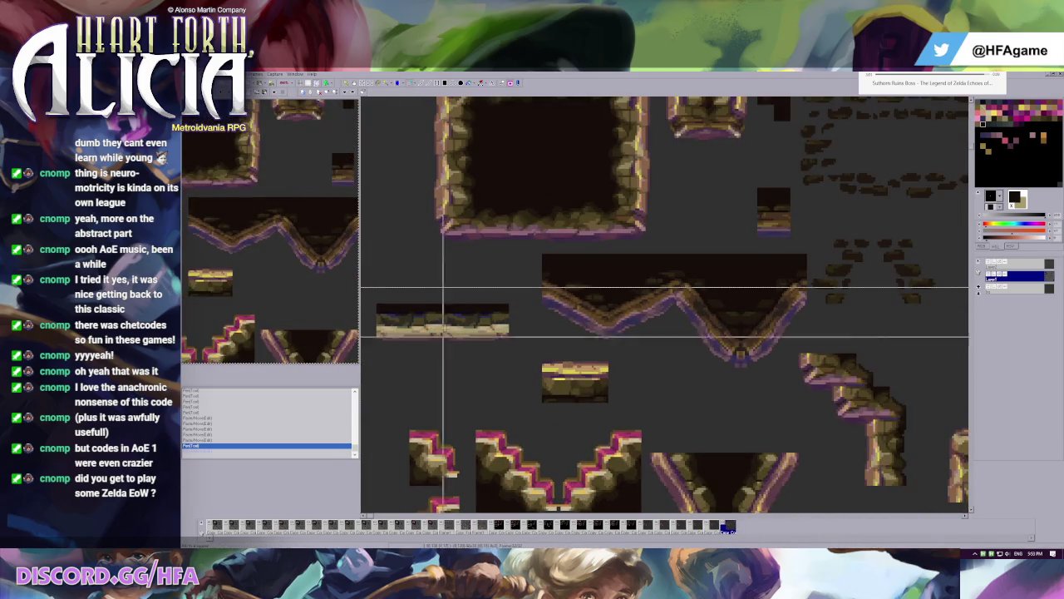
pyautogui.hotkey('ctrl', 'x')
pyautogui.hotkey('ctrl', 'v')
pyautogui.moveTo(516, 244)
pyautogui.mouseDown()
pyautogui.moveTo(467, 313)
pyautogui.moveTo(435, 313)
pyautogui.mouseUp()
pyautogui.moveTo(525, 254); pyautogui.dragTo(609, 354)
# - Split the V tile's left slope 40 px left, pick the pinkish edge colour, and undo twice
pyautogui.moveTo(595, 316)
pyautogui.mouseDown()
pyautogui.moveTo(508, 316)
pyautogui.moveTo(595, 316)
pyautogui.moveTo(528, 338)
pyautogui.mouseUp()
pyautogui.scroll(3, 615, 307)
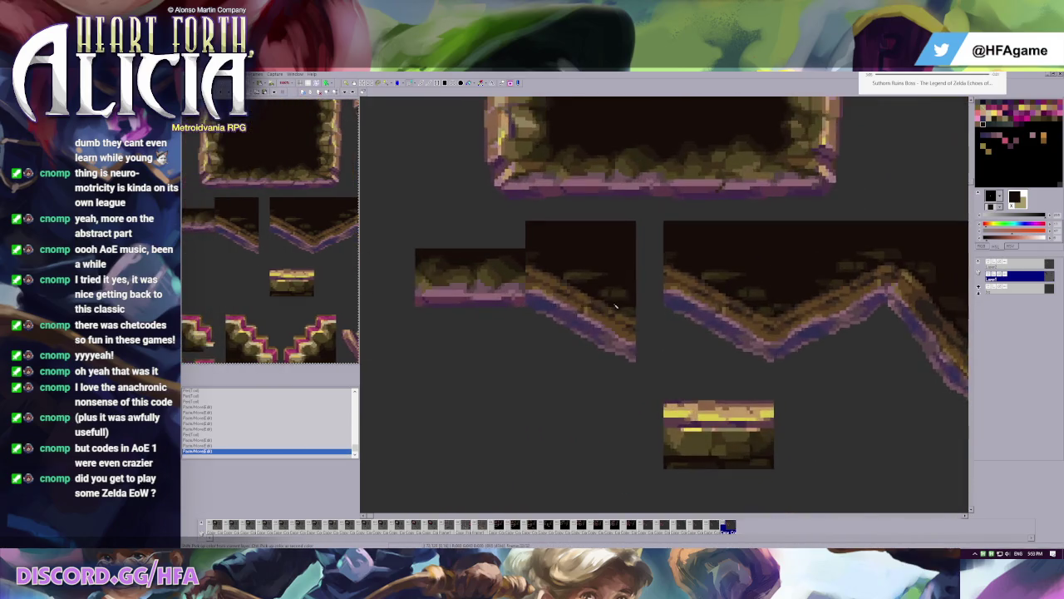
pyautogui.scroll(2, 615, 308)
pyautogui.rightClick(539, 307)
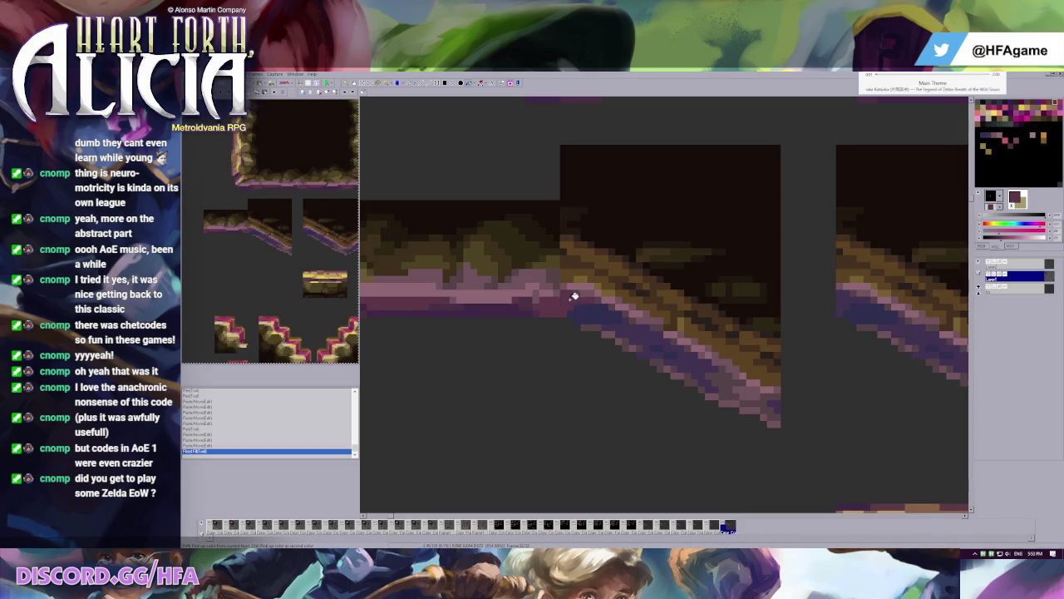
pyautogui.scroll(-1, 574, 296)
pyautogui.hotkey('ctrl', 'z')
pyautogui.scroll(-1, 656, 306)
pyautogui.hotkey('ctrl', 'z')
pyautogui.scroll(-1, 629, 312)
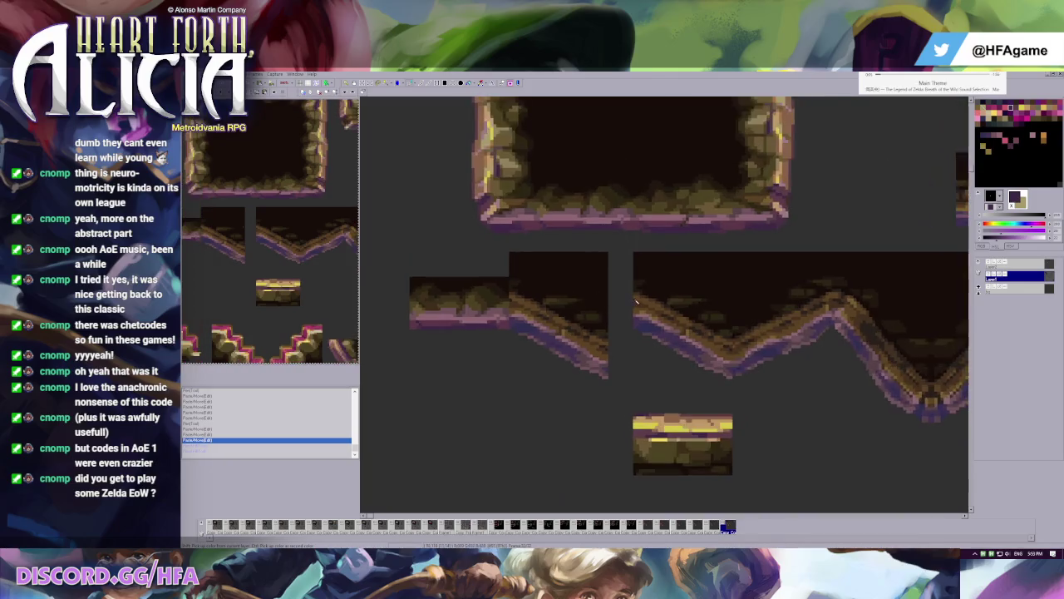
pyautogui.scroll(1, 540, 321)
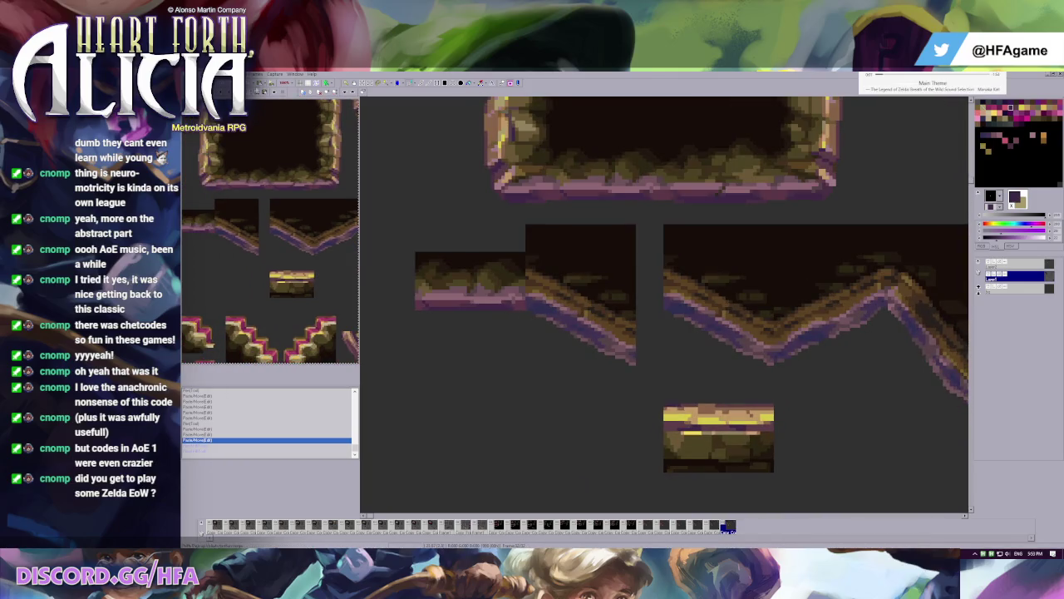
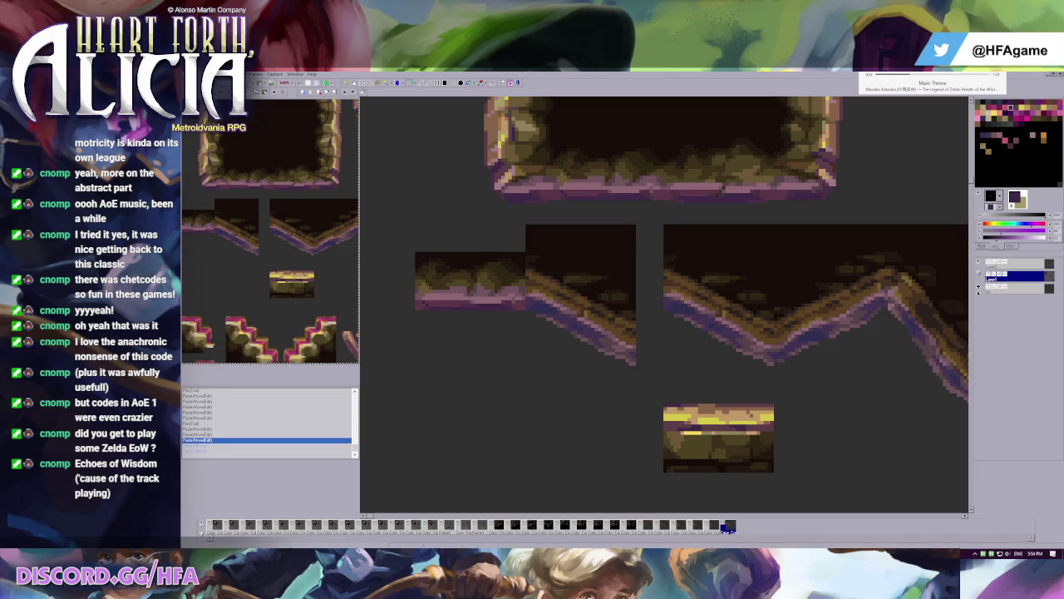
# - Sample colours from the tiles, including the dark mauve, and trial a fill on the slope tile, undoing it
pyautogui.click(526, 259)
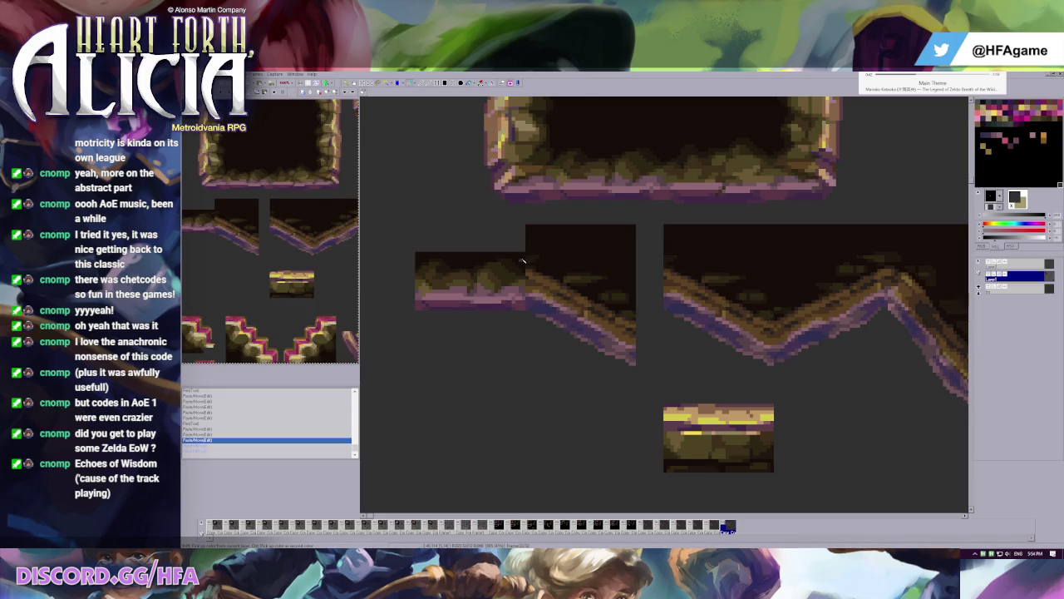
pyautogui.scroll(1, 532, 322)
pyautogui.click(617, 285)
pyautogui.click(617, 276)
pyautogui.scroll(-1, 663, 280)
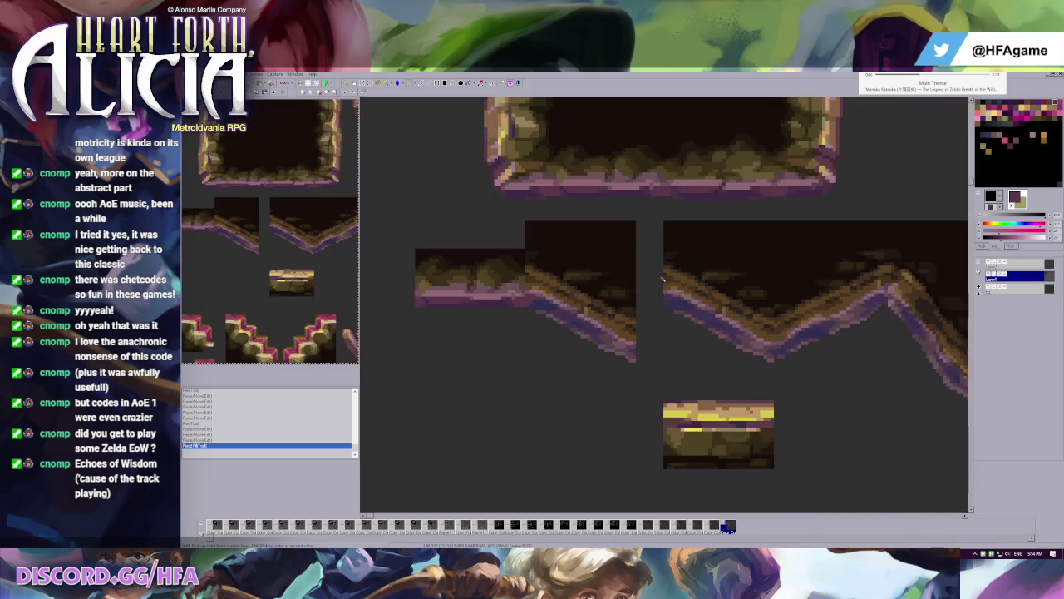
pyautogui.scroll(1, 571, 291)
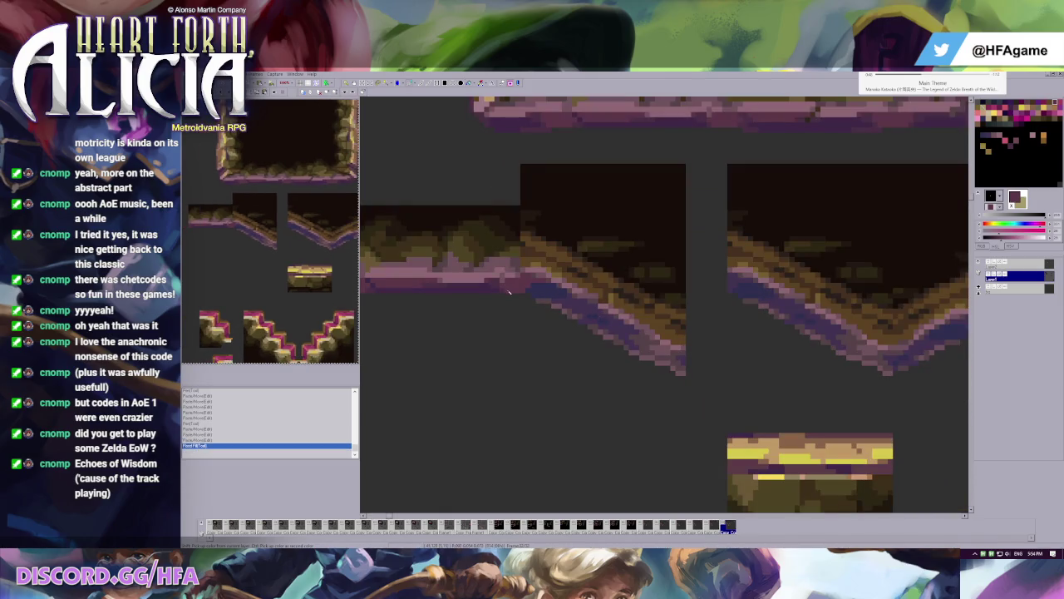
pyautogui.hotkey('ctrl', 'z')
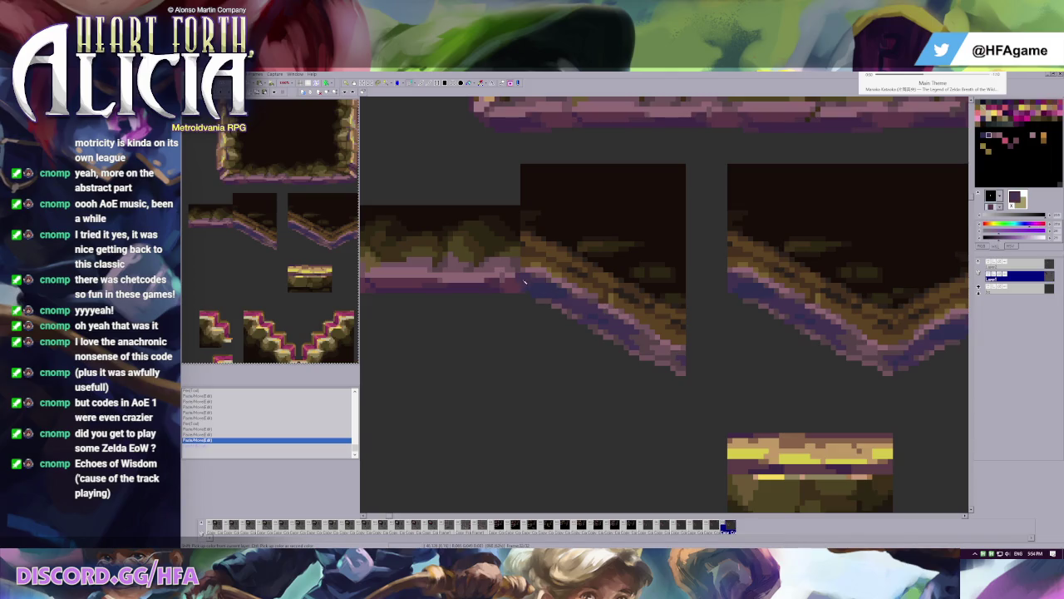
# - Recolour sections of the slope tile's purple edge, undoing a stray pixel
pyautogui.click(524, 277)
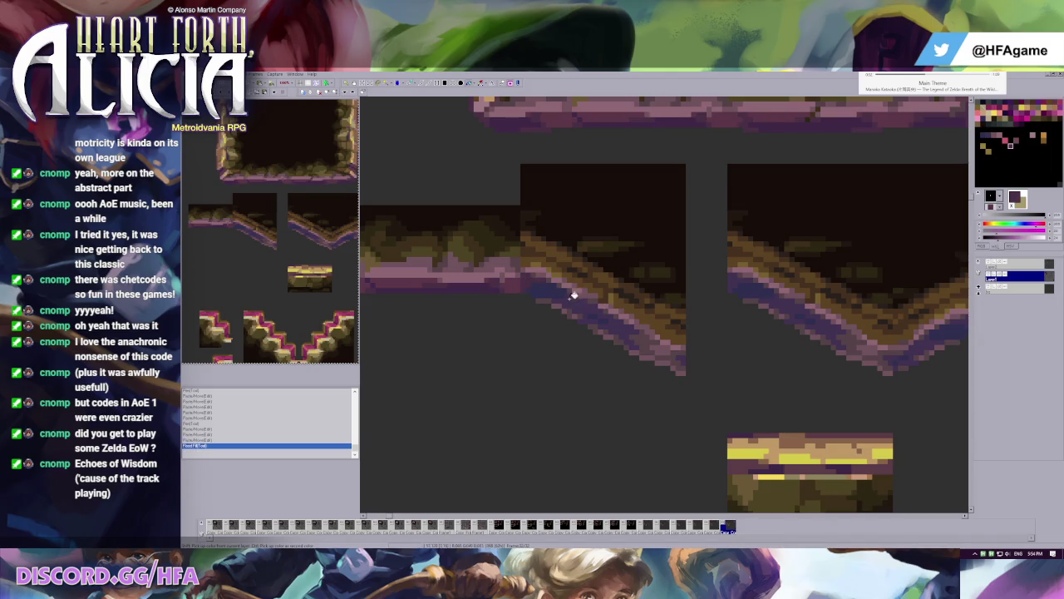
pyautogui.click(592, 301)
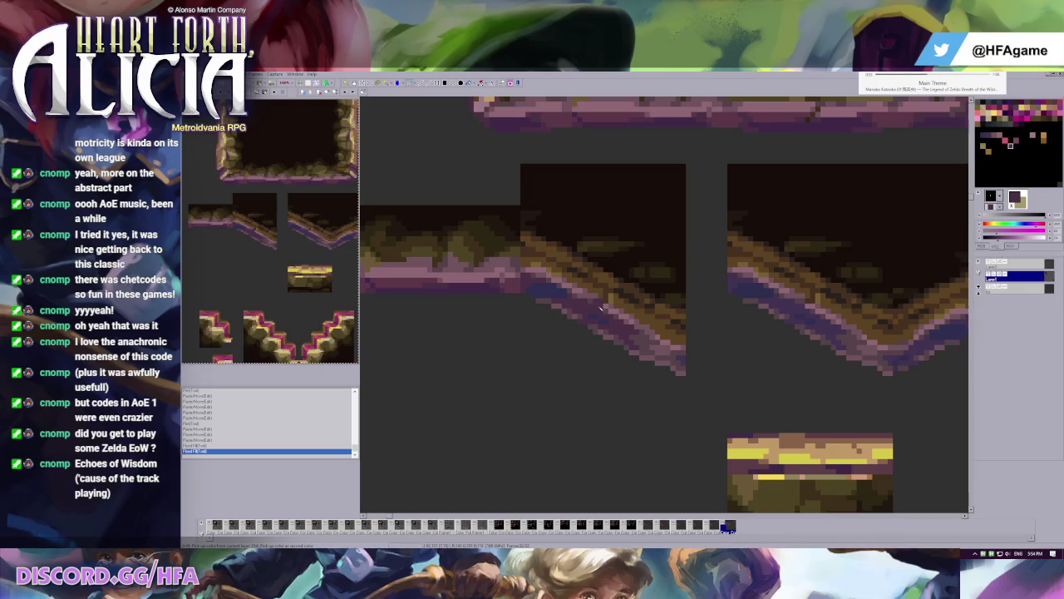
pyautogui.click(522, 284)
pyautogui.hotkey('ctrl', 'z')
pyautogui.hotkey('ctrl', 'g')
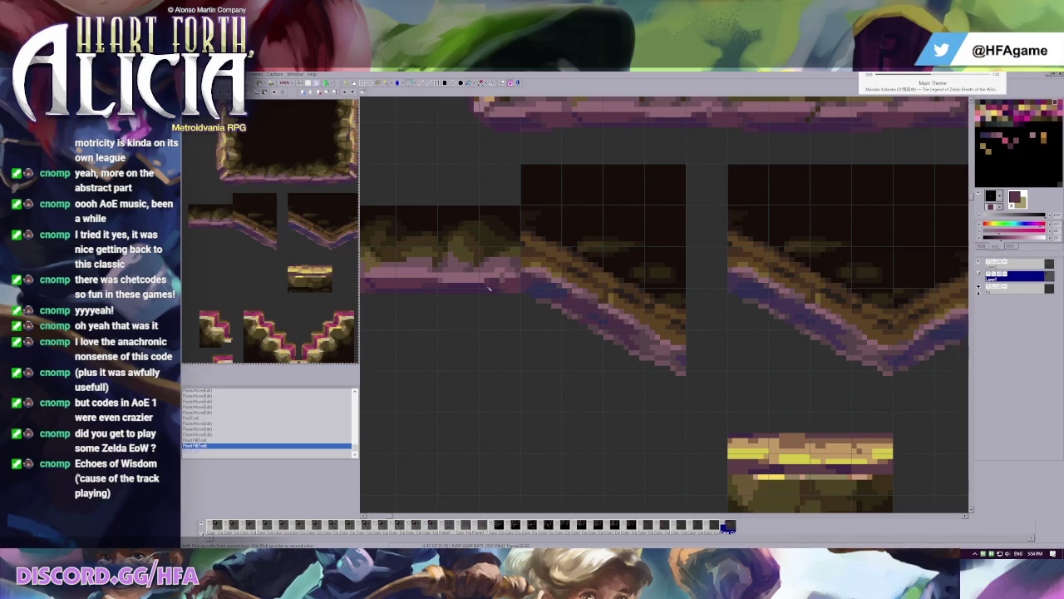
# - Fill more of the slope and draw pinkish-brown pixels along its edge
pyautogui.click(555, 288)
pyautogui.click(608, 319)
pyautogui.click(684, 352)
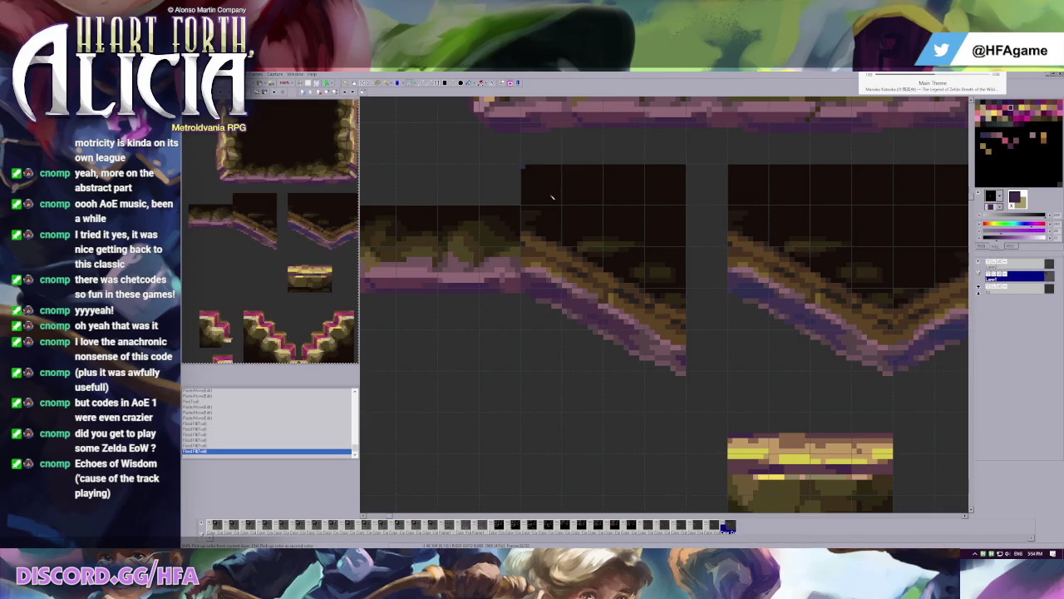
pyautogui.click(489, 275)
pyautogui.moveTo(528, 276); pyautogui.dragTo(579, 296)
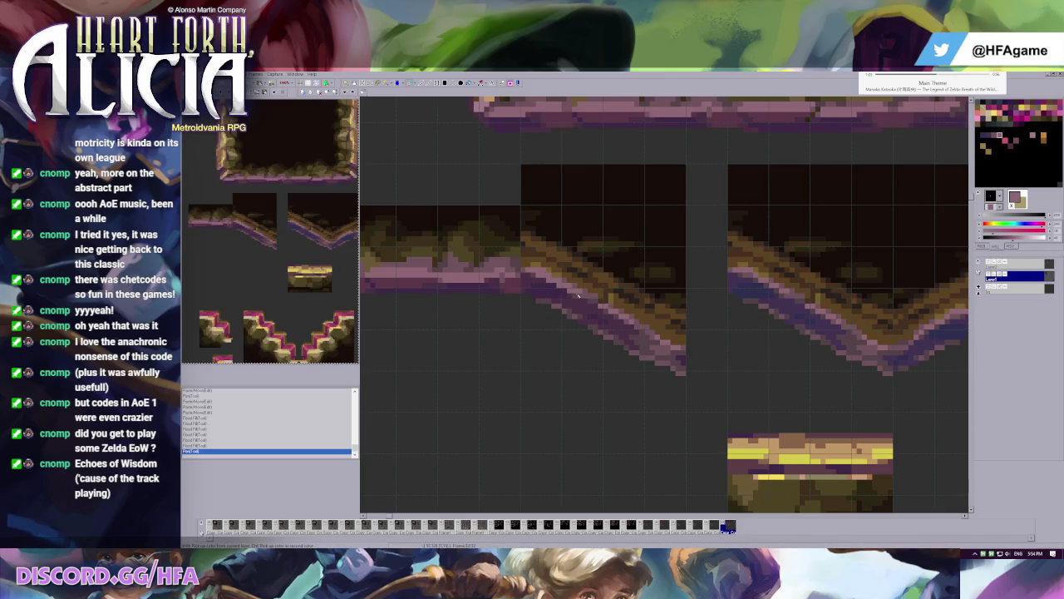
pyautogui.click(541, 275)
# - Fill one more area of the slope and zoom out over the tileset
pyautogui.click(528, 263)
pyautogui.scroll(-2, 614, 308)
pyautogui.scroll(-2, 614, 308)
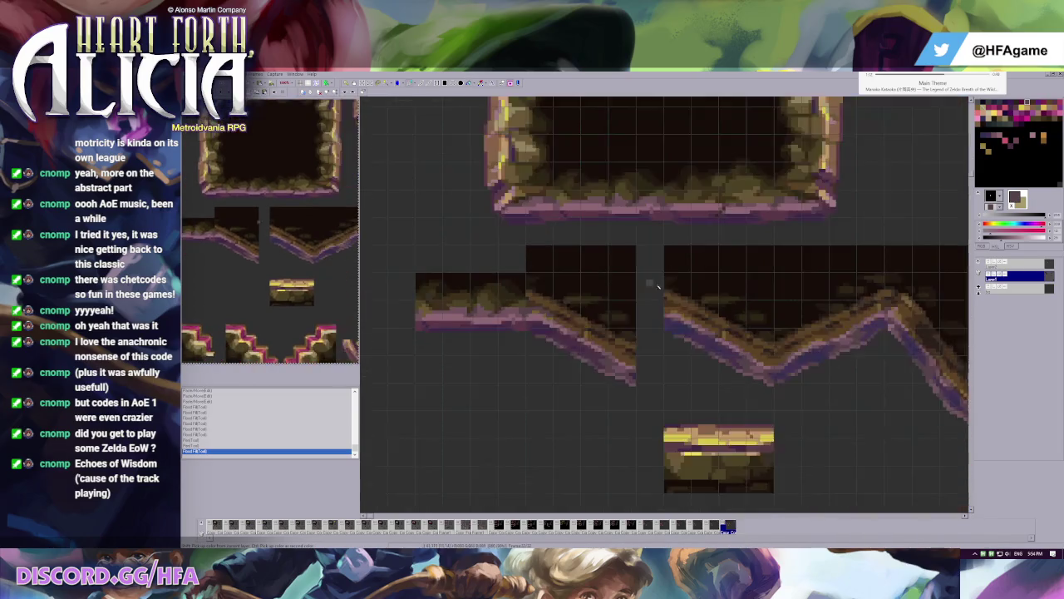
pyautogui.scroll(1, 646, 285)
pyautogui.scroll(1, 677, 301)
pyautogui.scroll(-1, 679, 301)
pyautogui.scroll(-1, 615, 324)
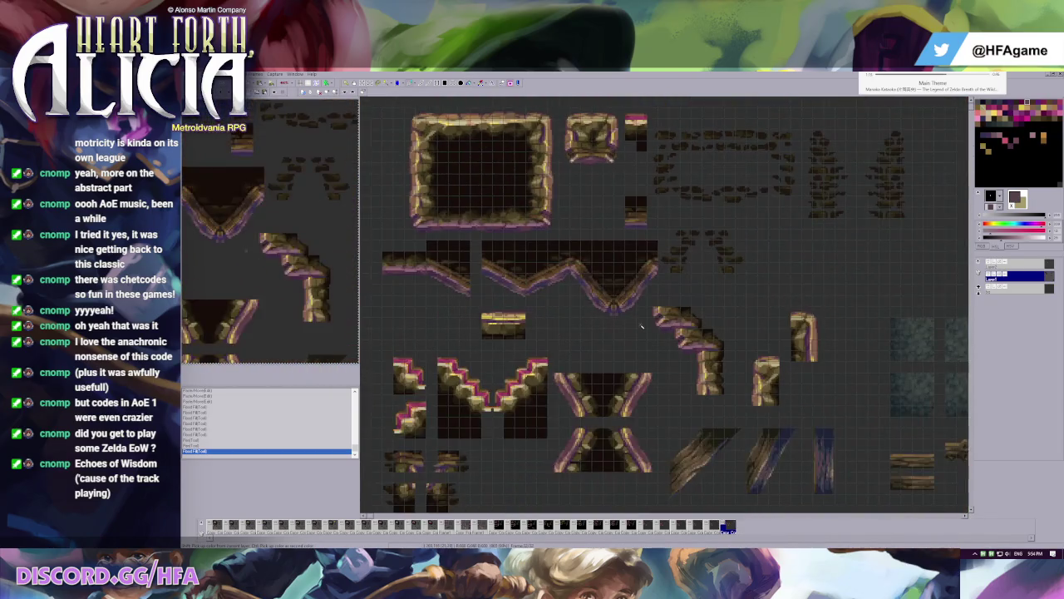
pyautogui.scroll(1, 554, 244)
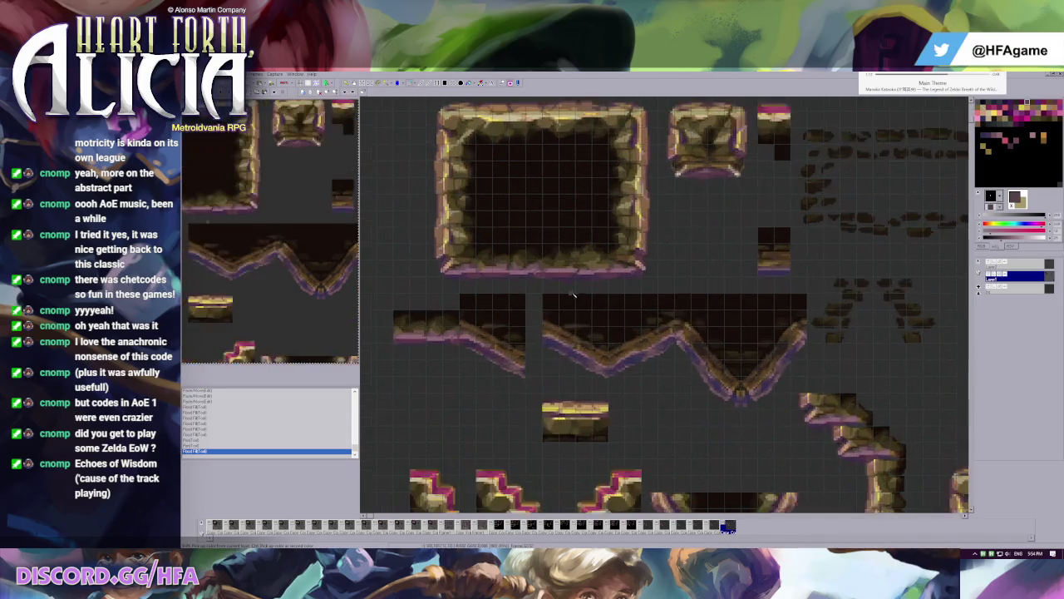
pyautogui.scroll(1, 557, 216)
pyautogui.scroll(1, 561, 187)
# - Select a wide stretch of the top cave-floor tile and launch Aseprite
pyautogui.moveTo(547, 174); pyautogui.dragTo(655, 253)
pyautogui.moveTo(546, 145); pyautogui.dragTo(767, 255)
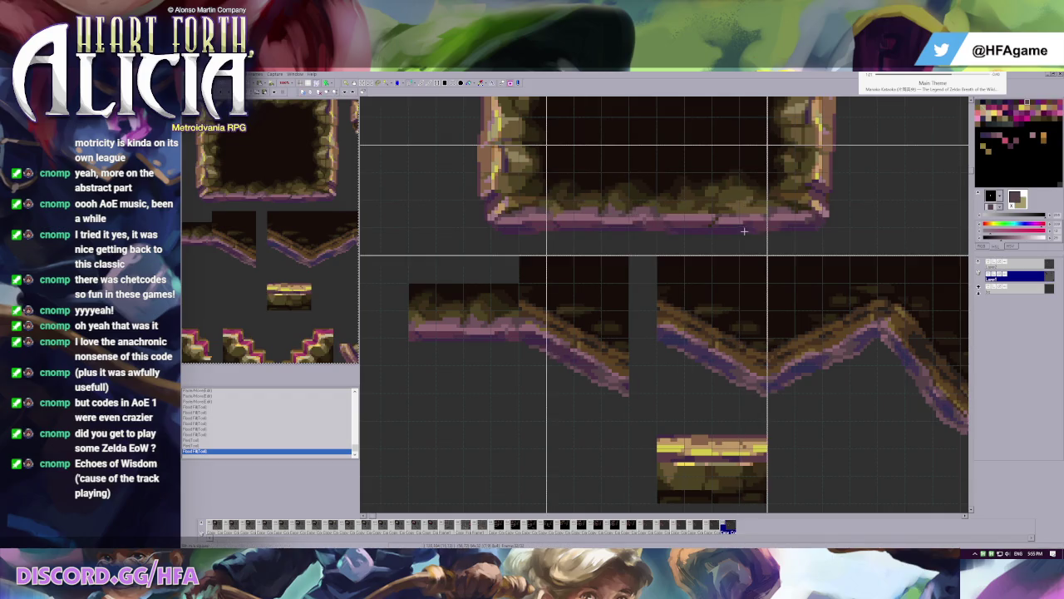
pyautogui.press('super')
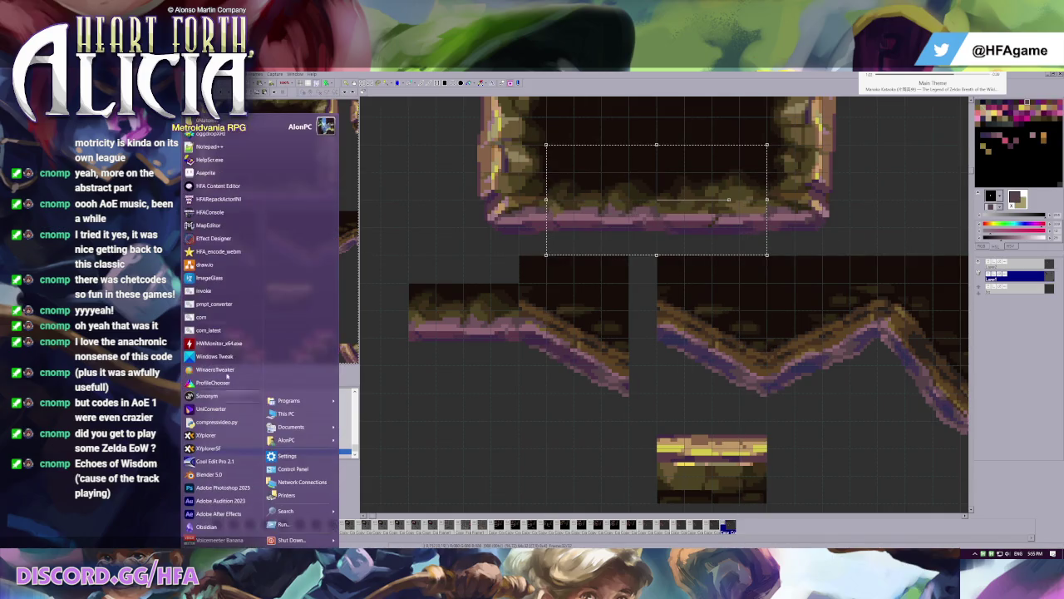
pyautogui.click(207, 173)
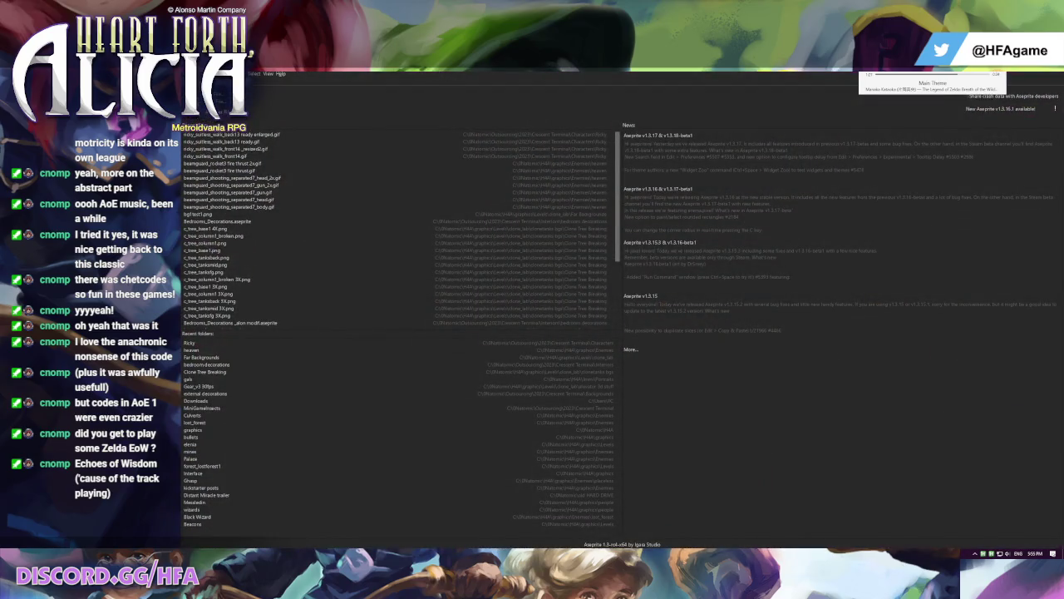
# - Create a new empty 64x32 sprite in Aseprite
pyautogui.hotkey('ctrl', 'n')
pyautogui.press('Return')
pyautogui.hotkey('ctrl', 'a')
pyautogui.press('Delete')
pyautogui.scroll(2, 656, 278)
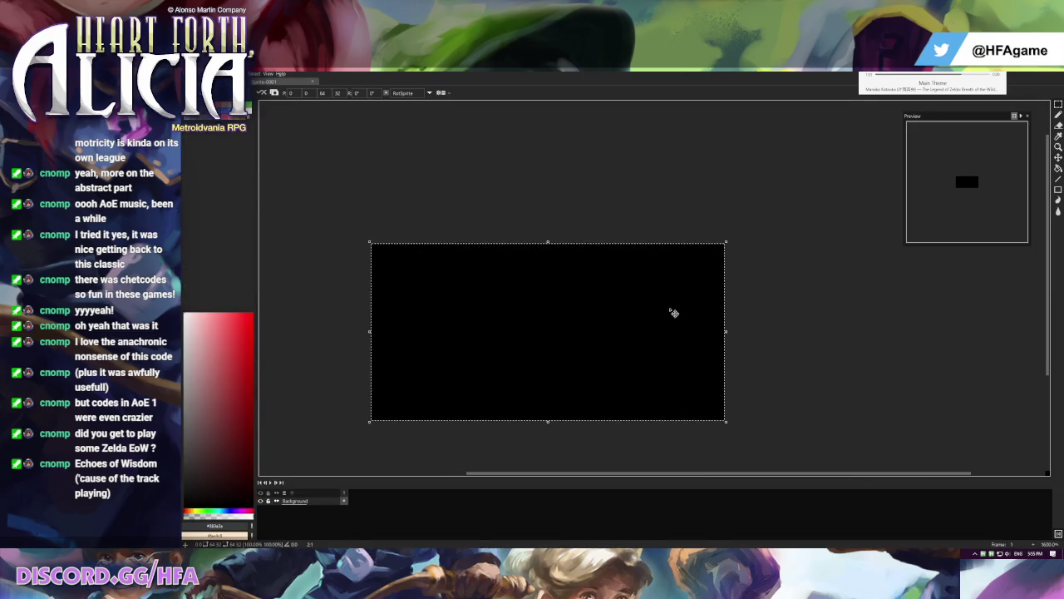
# - Copy the selected cave-floor strip from Pro Motion and paste it into the new sprite
pyautogui.hotkey('alt', 'Tab')
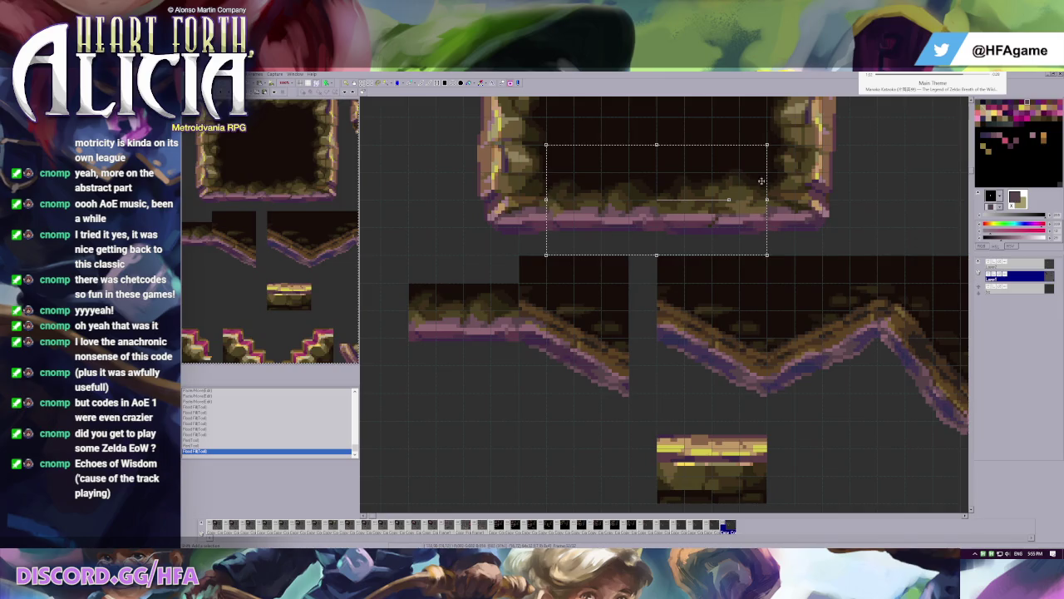
pyautogui.hotkey('ctrl', 'c')
pyautogui.hotkey('ctrl', 'shift', 'v')
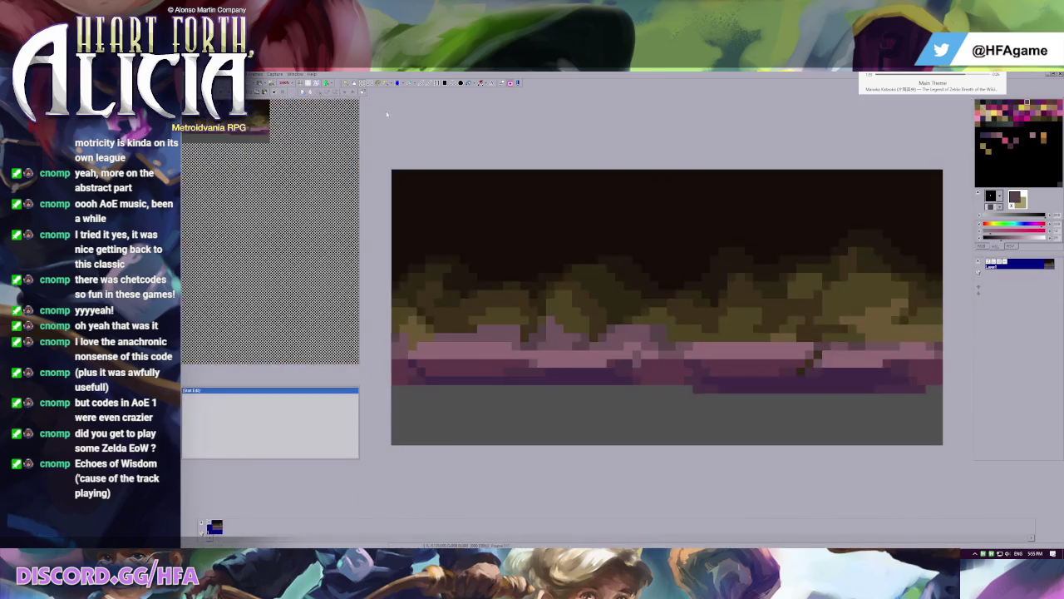
pyautogui.press('Return')
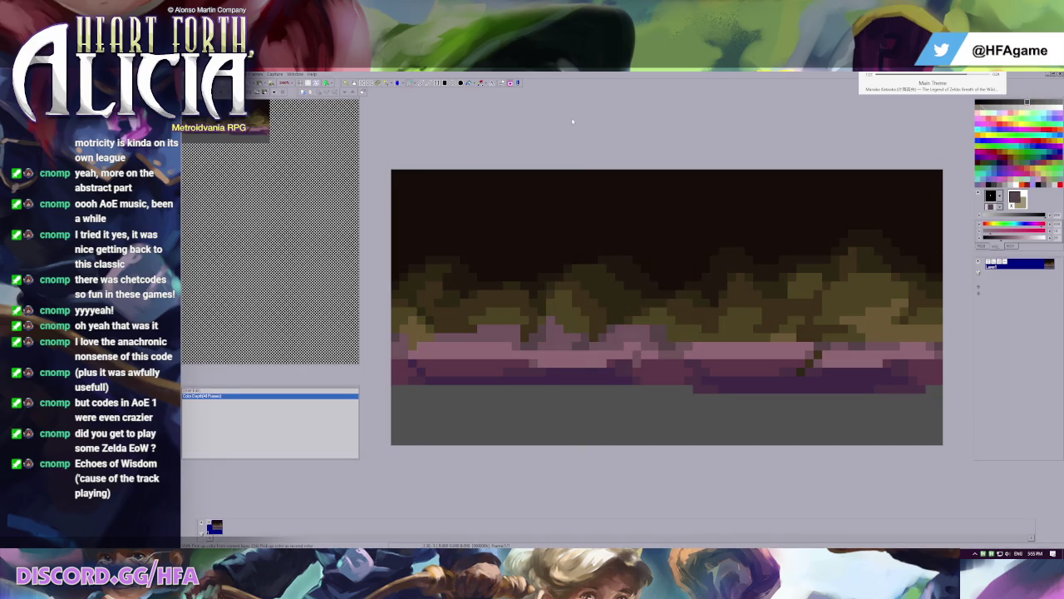
pyautogui.hotkey('alt', 'Tab')
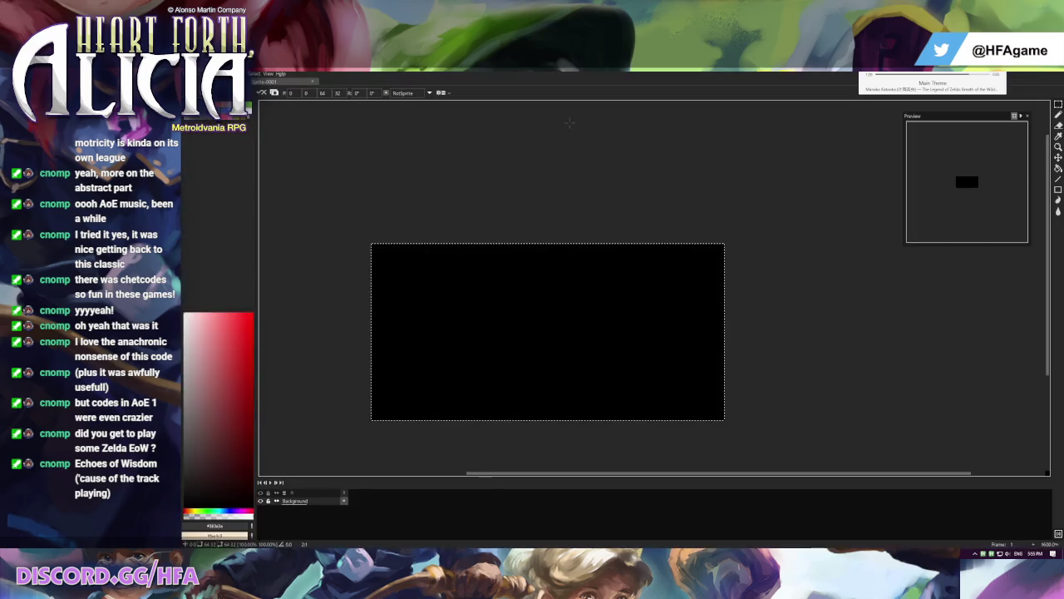
pyautogui.hotkey('ctrl', 'v')
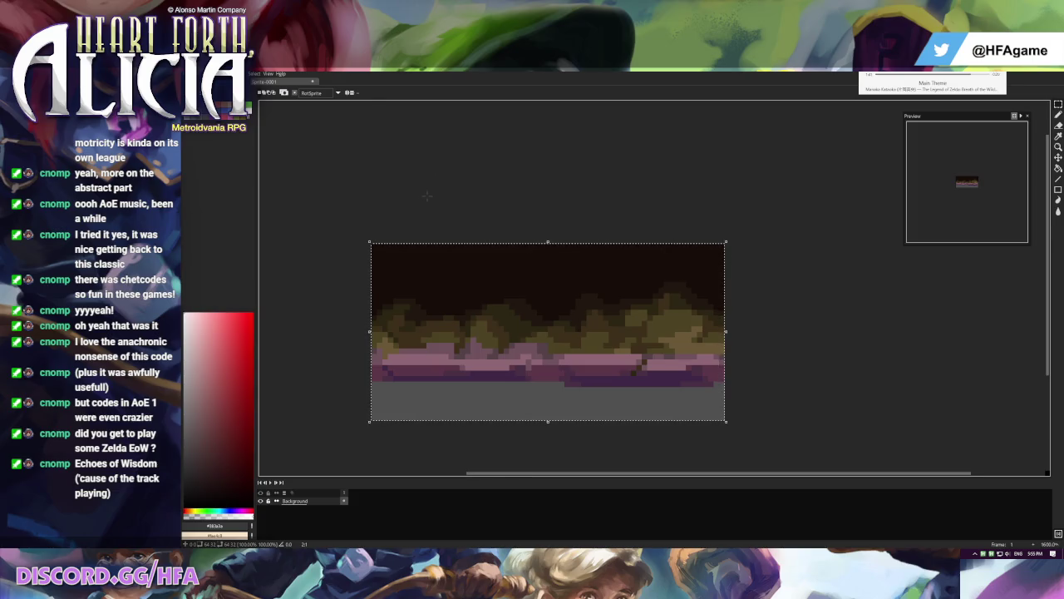
pyautogui.hotkey('ctrl', 'd')
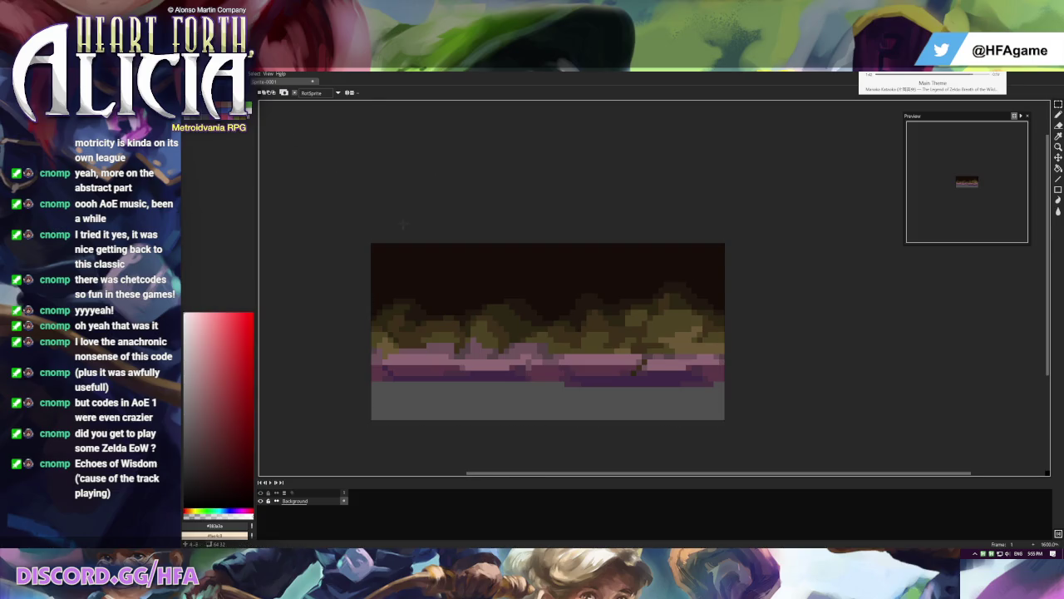
pyautogui.hotkey('ctrl', 'alt', 'c')
pyautogui.scroll(-5, 504, 317)
# - Enlarge the canvas downward, to the right and to the left
pyautogui.moveTo(560, 345); pyautogui.dragTo(721, 458)
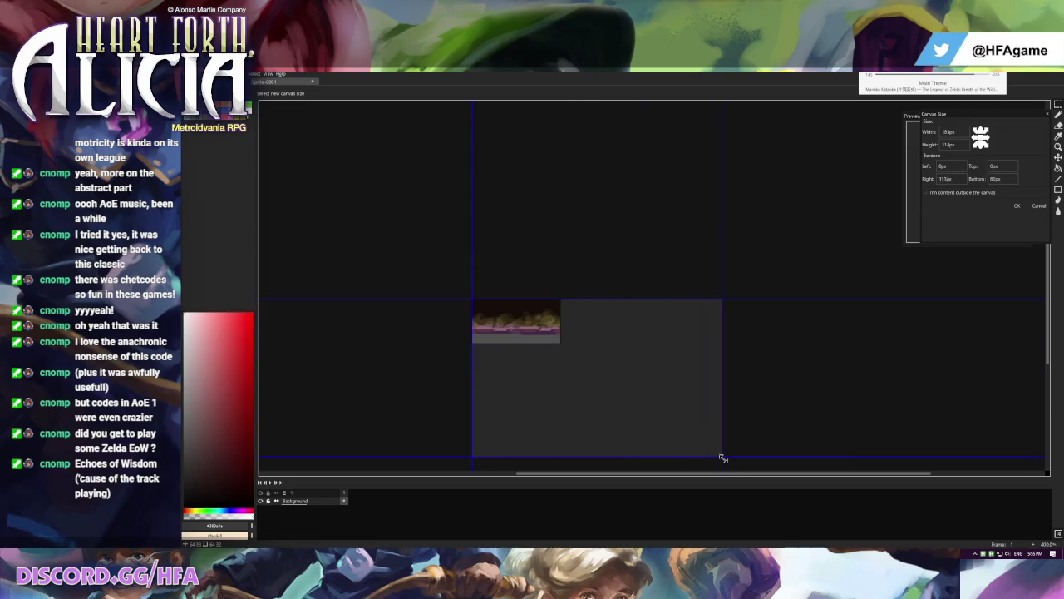
pyautogui.scroll(3, 582, 324)
pyautogui.scroll(1, 522, 225)
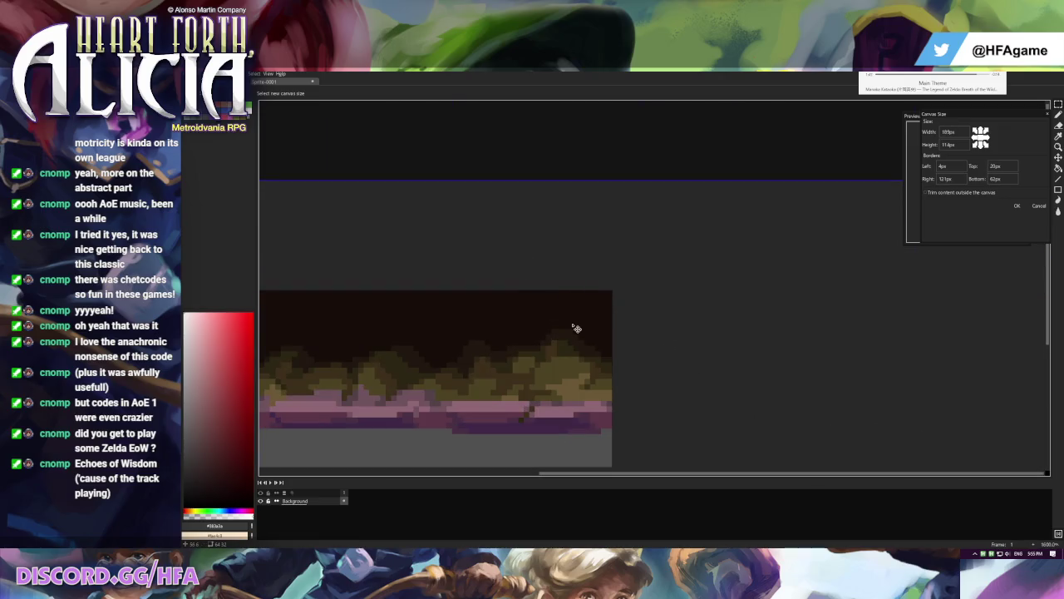
pyautogui.scroll(-4, 573, 326)
pyautogui.moveTo(485, 333); pyautogui.dragTo(409, 325)
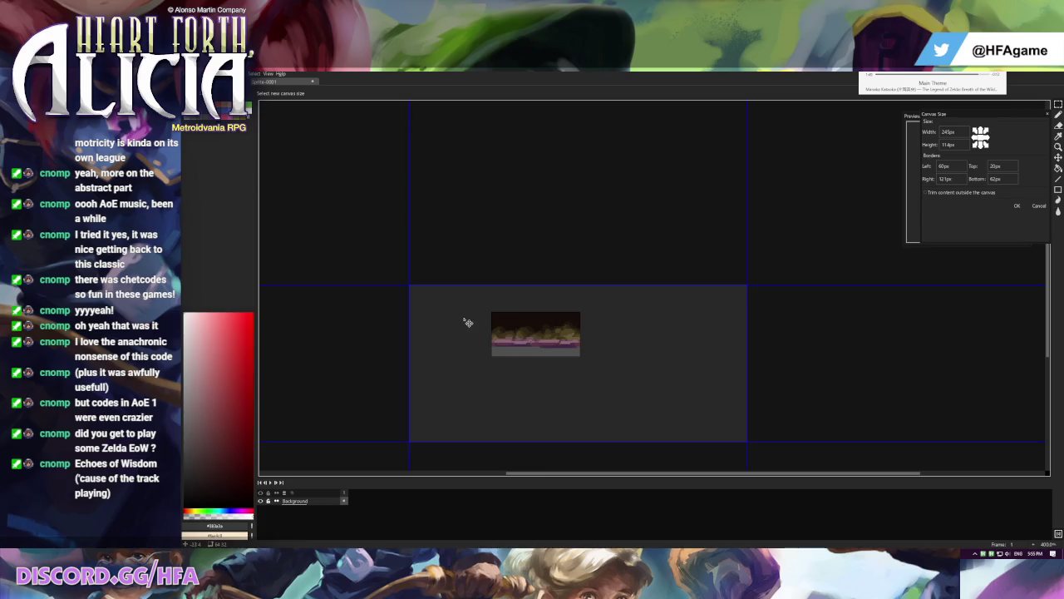
pyautogui.press('Return')
# - Place a duplicate of the cave-floor strip below and right of the original
pyautogui.scroll(1, 499, 299)
pyautogui.moveTo(512, 300); pyautogui.dragTo(701, 304)
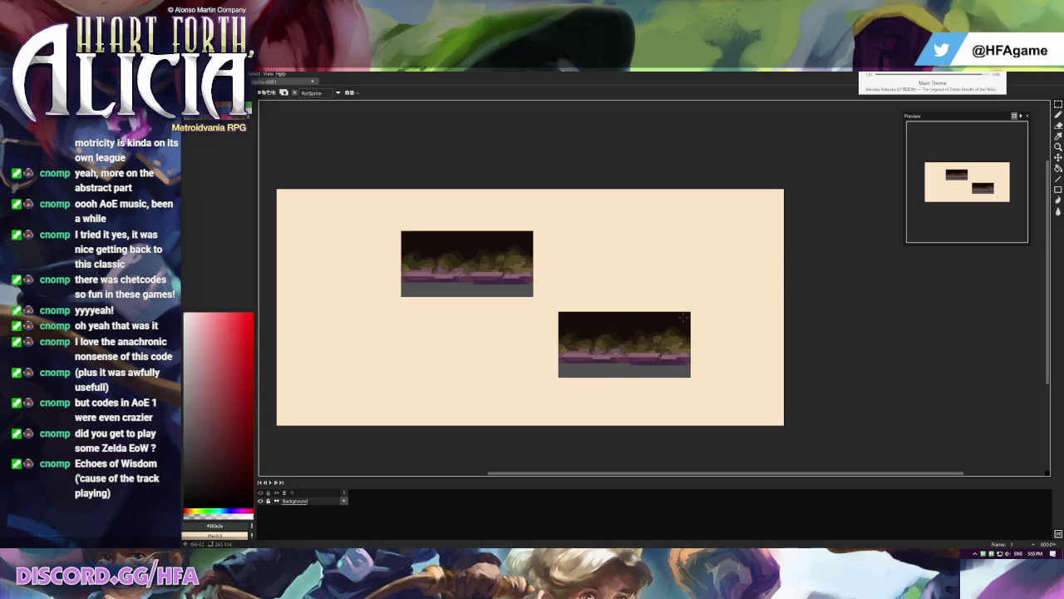
pyautogui.hotkey('ctrl', 'z')
pyautogui.click(208, 73)
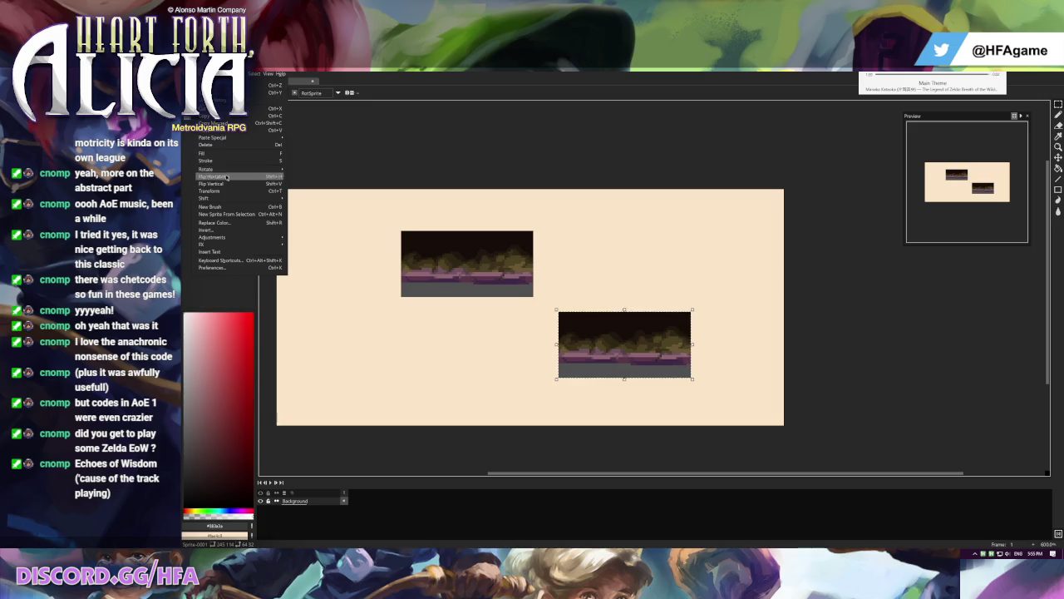
pyautogui.moveTo(208, 198)
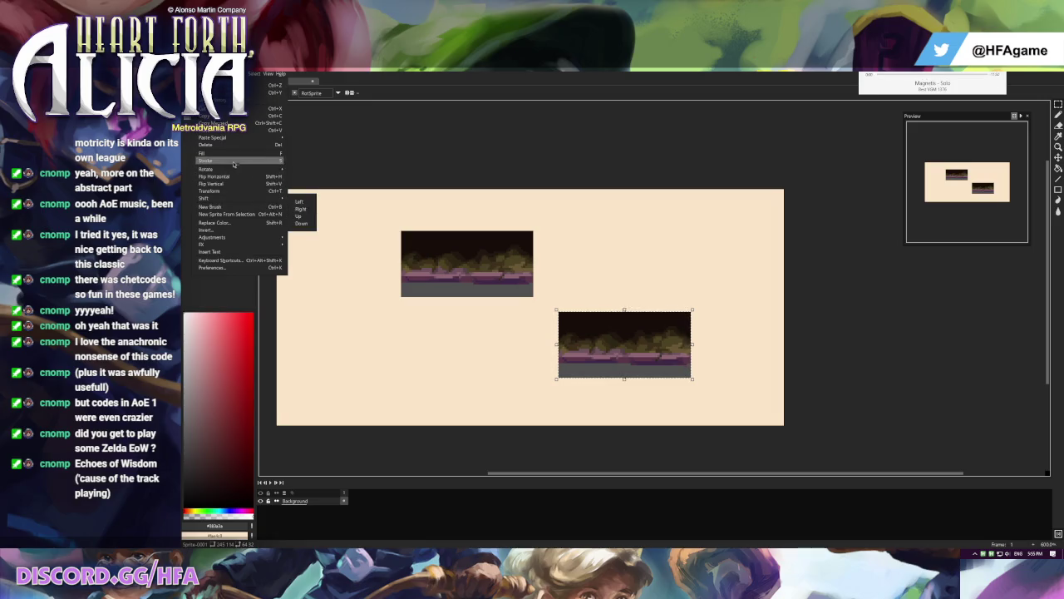
pyautogui.click(218, 73)
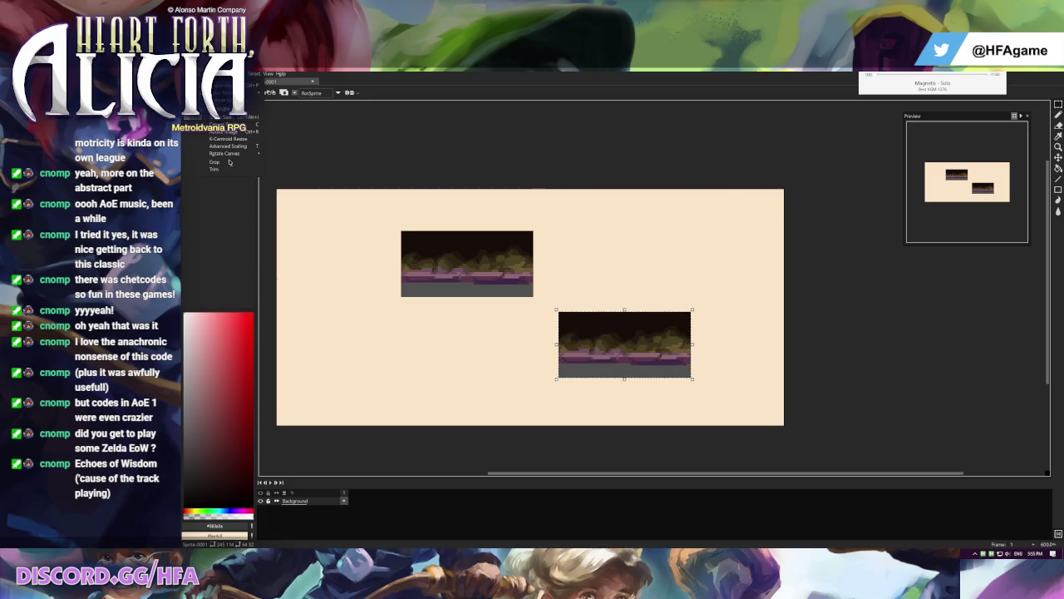
pyautogui.moveTo(224, 153)
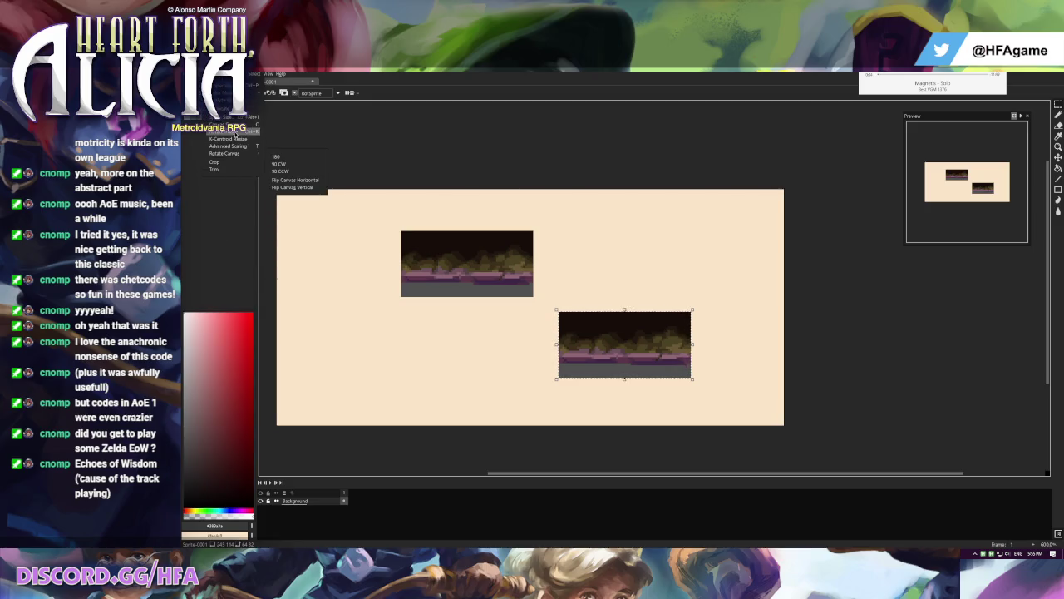
# - Rotate the right floor-strip copy to about 321° on a new Rotated layer
pyautogui.click(233, 145)
pyautogui.moveTo(607, 252); pyautogui.dragTo(446, 272)
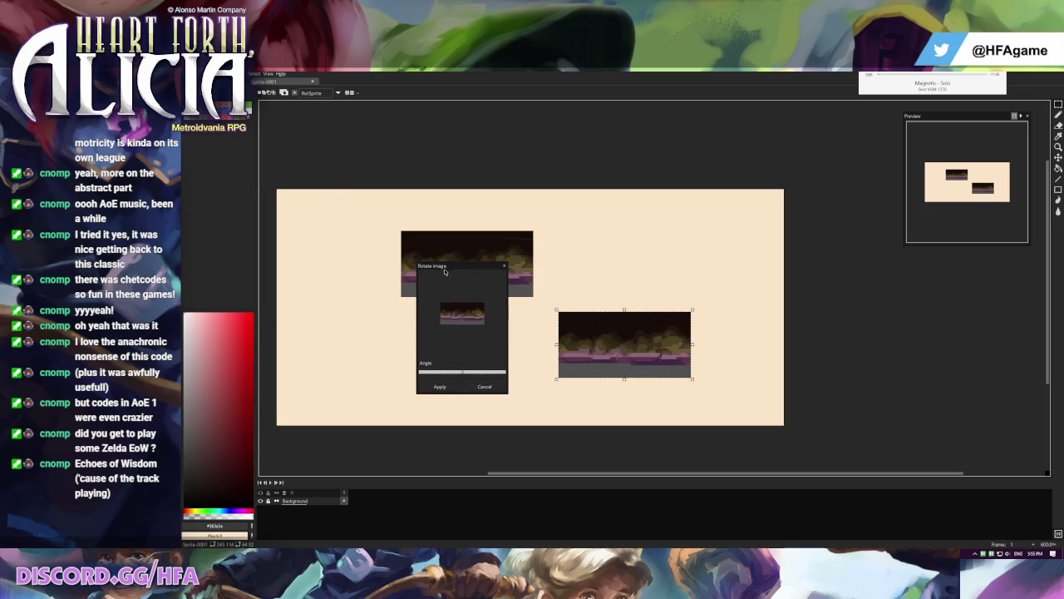
pyautogui.moveTo(462, 373)
pyautogui.mouseDown()
pyautogui.moveTo(428, 373)
pyautogui.moveTo(503, 374)
pyautogui.moveTo(492, 372)
pyautogui.mouseUp()
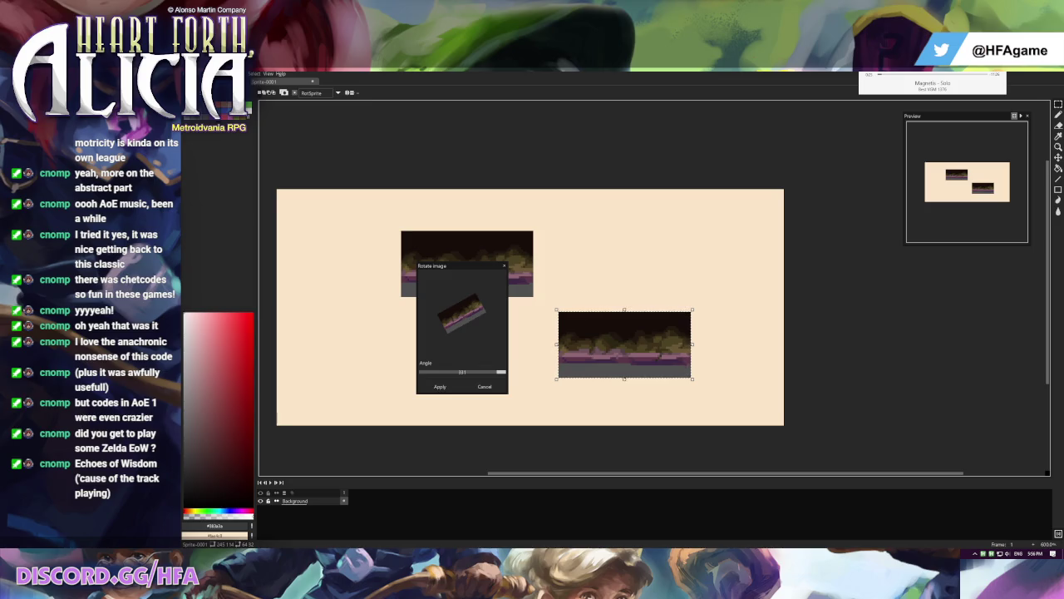
pyautogui.moveTo(498, 373); pyautogui.dragTo(500, 376)
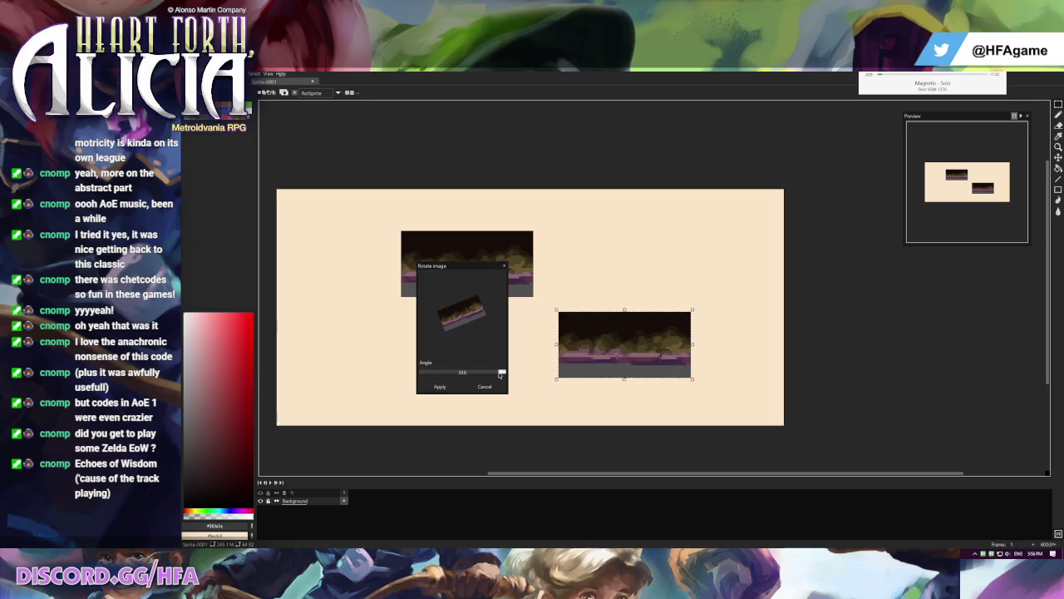
pyautogui.click(440, 387)
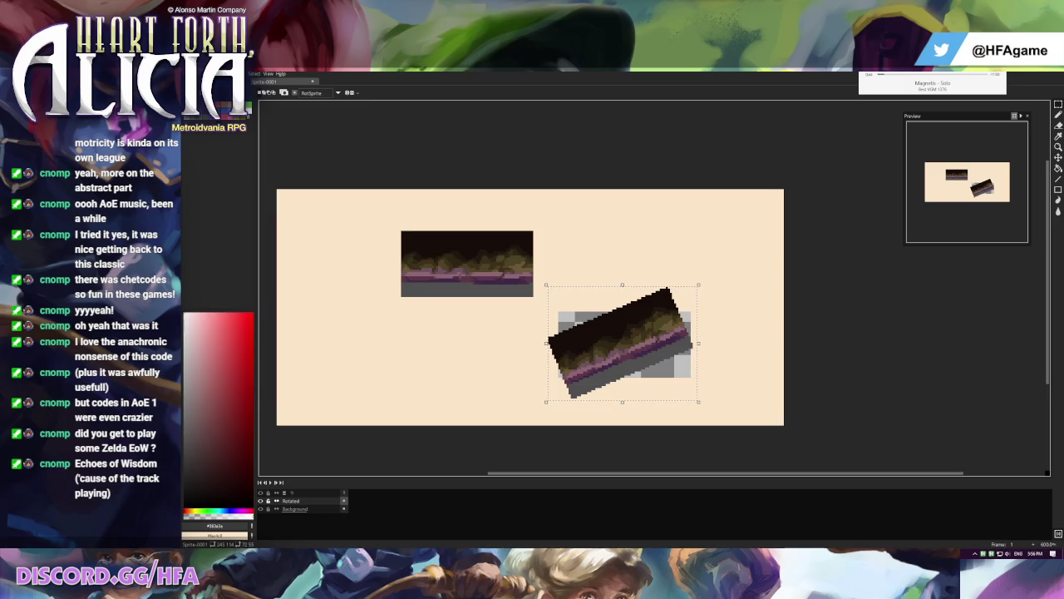
pyautogui.hotkey('alt', 'Tab')
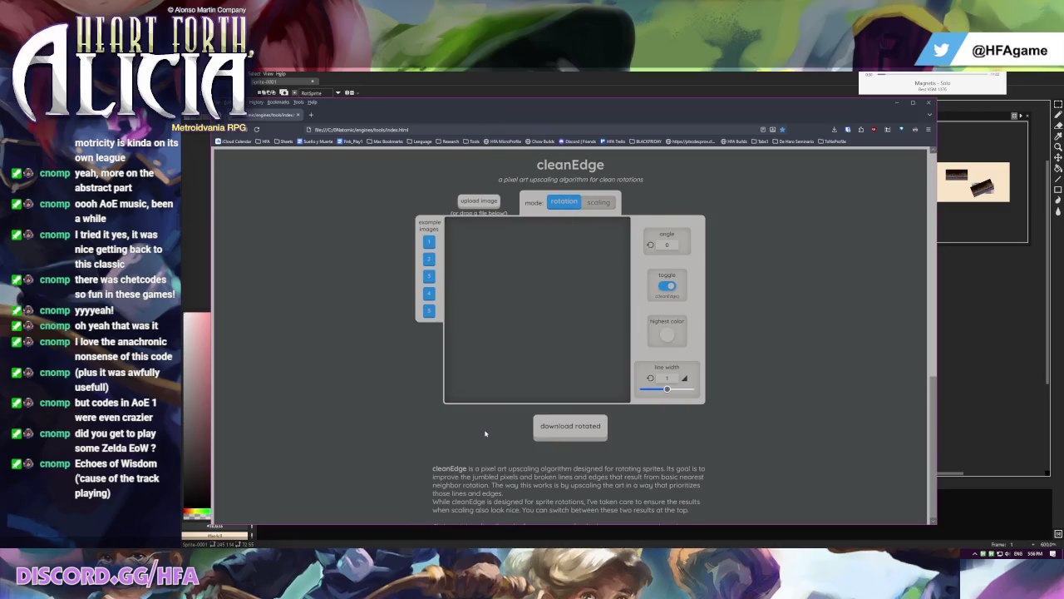
# - Enlarge the Pro Motion canvas around the cave-floor tile
pyautogui.moveTo(993, 553)
pyautogui.click(420, 490)
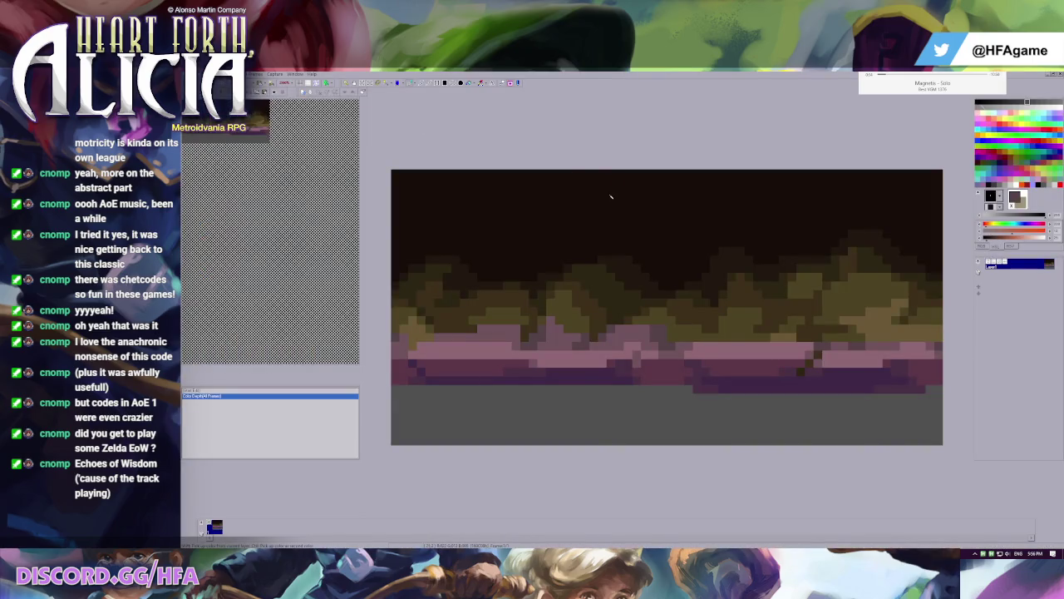
pyautogui.hotkey('ctrl', 'e')
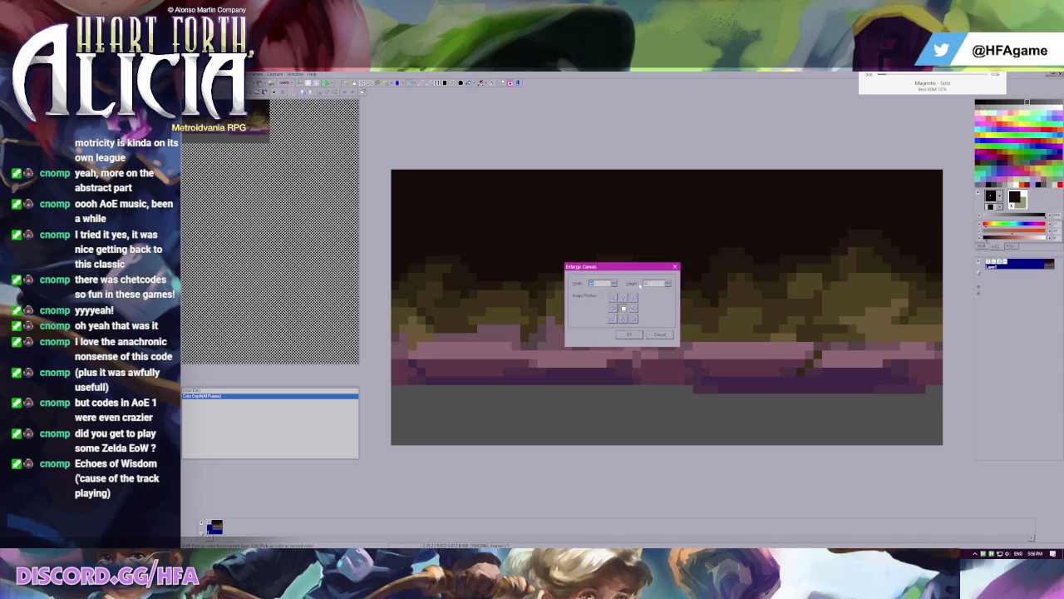
pyautogui.click(632, 336)
pyautogui.scroll(-2, 638, 339)
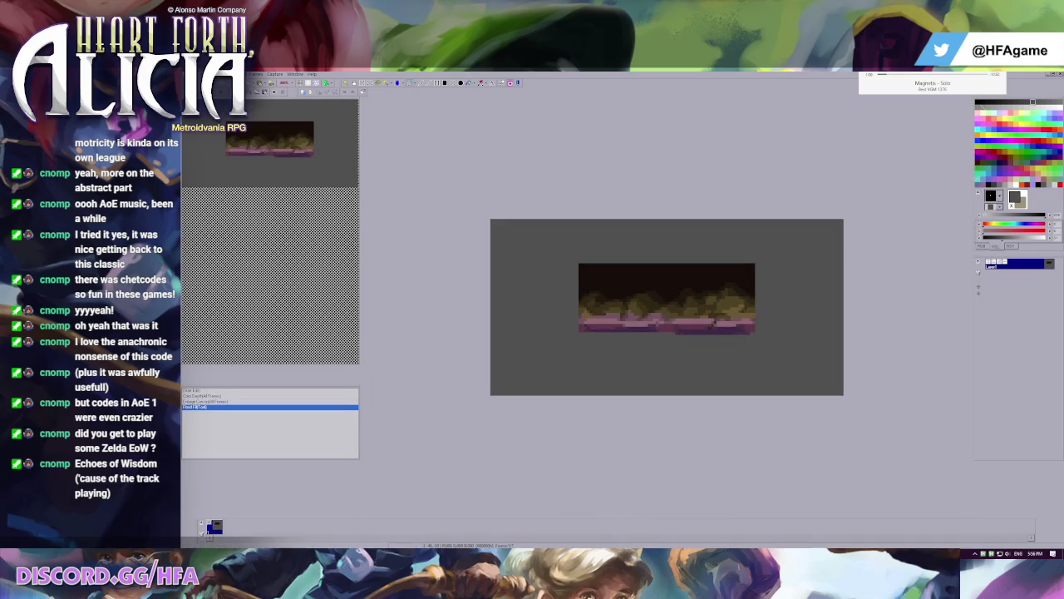
# - Save the image as a PNG named 'bottomlavatile'
pyautogui.click(193, 74)
pyautogui.click(249, 136)
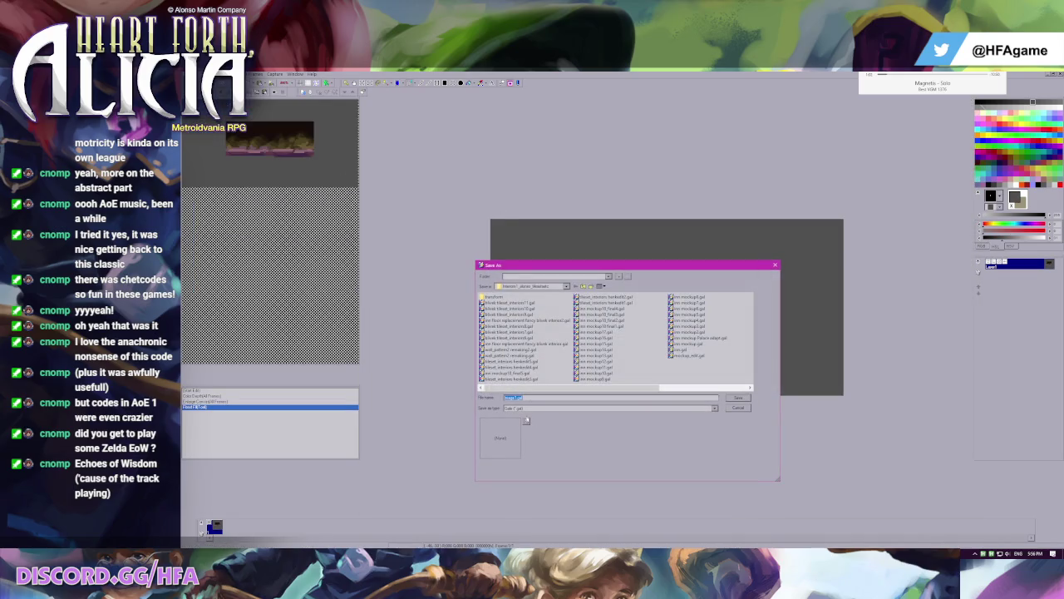
pyautogui.click(532, 407)
pyautogui.click(525, 450)
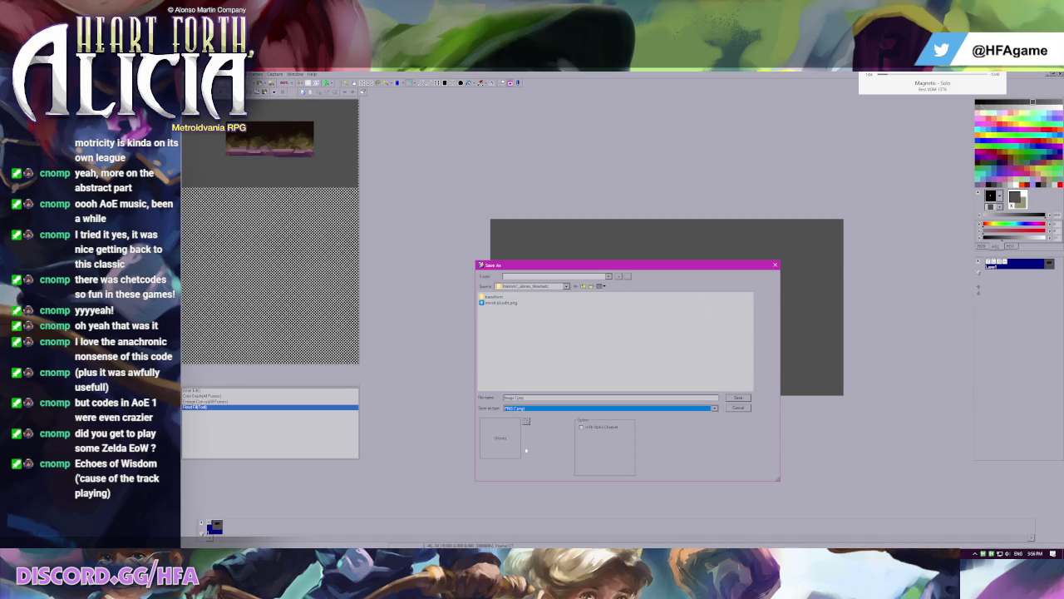
pyautogui.doubleClick(510, 397)
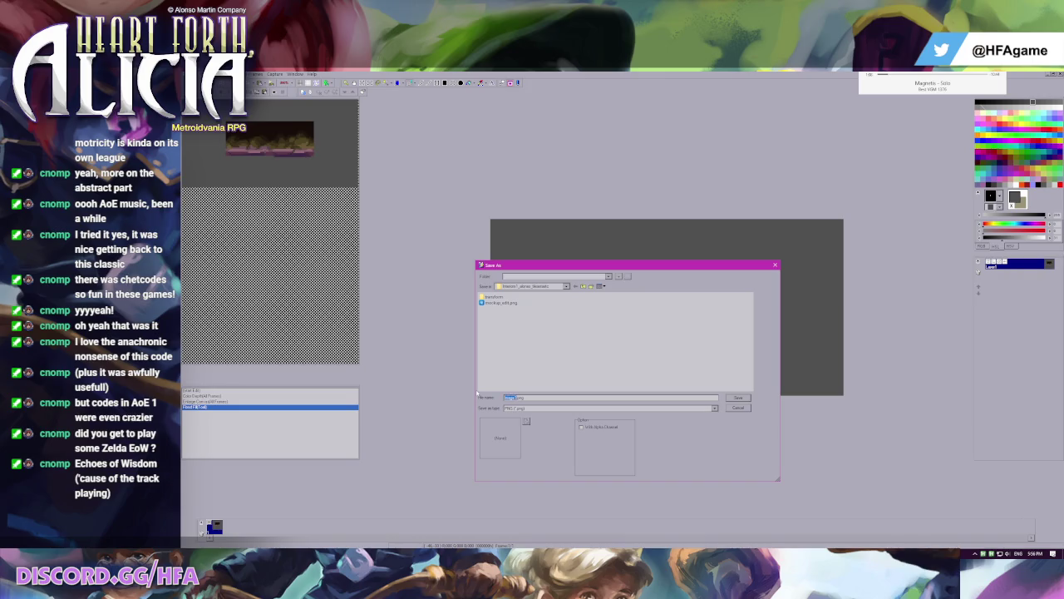
pyautogui.write('bottomlavatile')
pyautogui.press('Return')
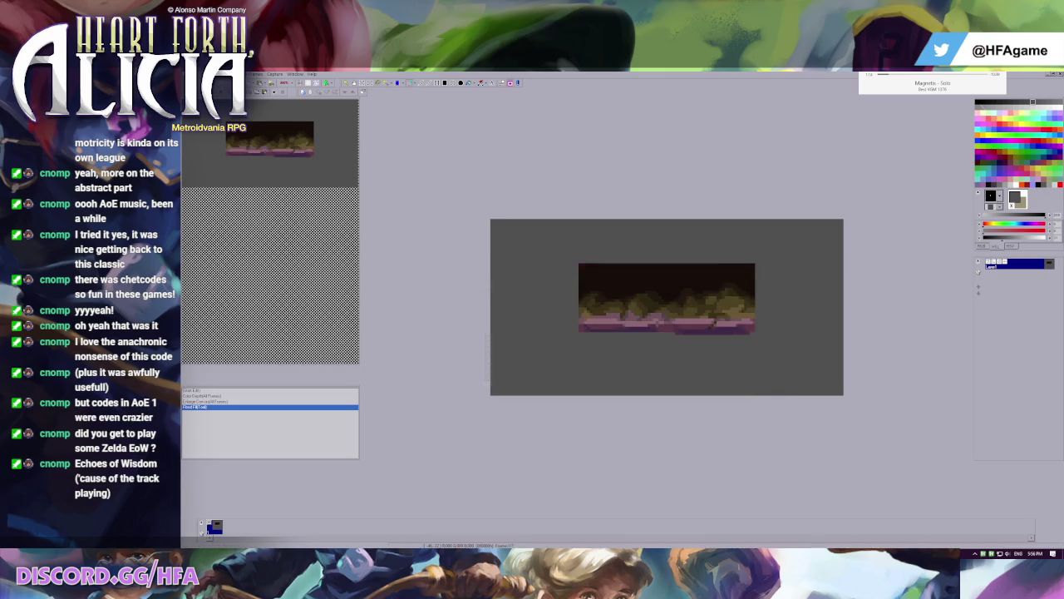
pyautogui.hotkey('ctrl', 'o')
pyautogui.hotkey('alt', 'Tab')
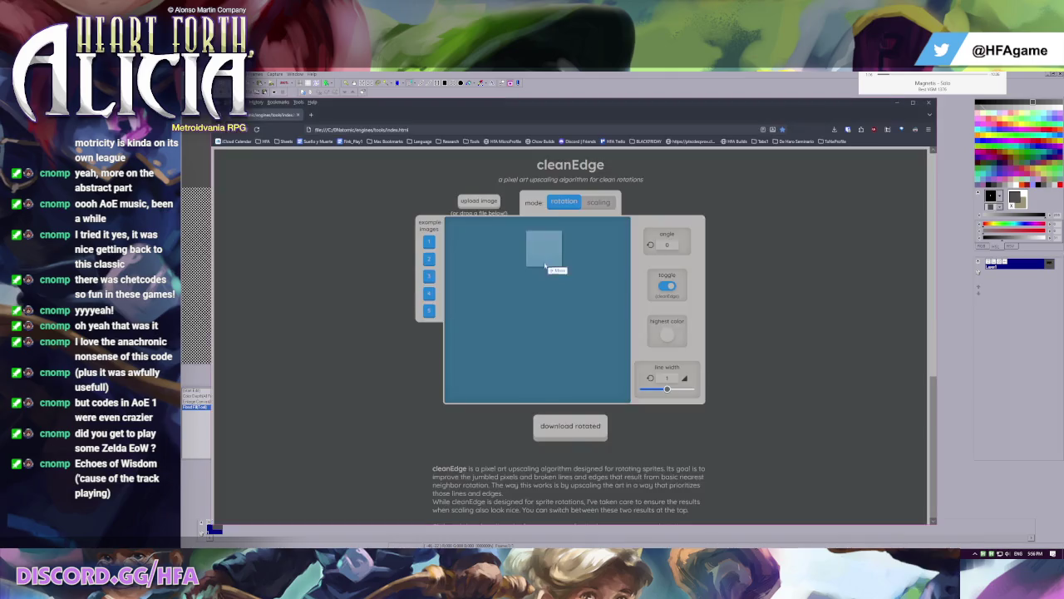
# - Load the lava PNG into cleanEdge and rotate the preview to 335°
pyautogui.hotkey('ctrl', 'v')
pyautogui.moveTo(566, 380); pyautogui.dragTo(611, 379)
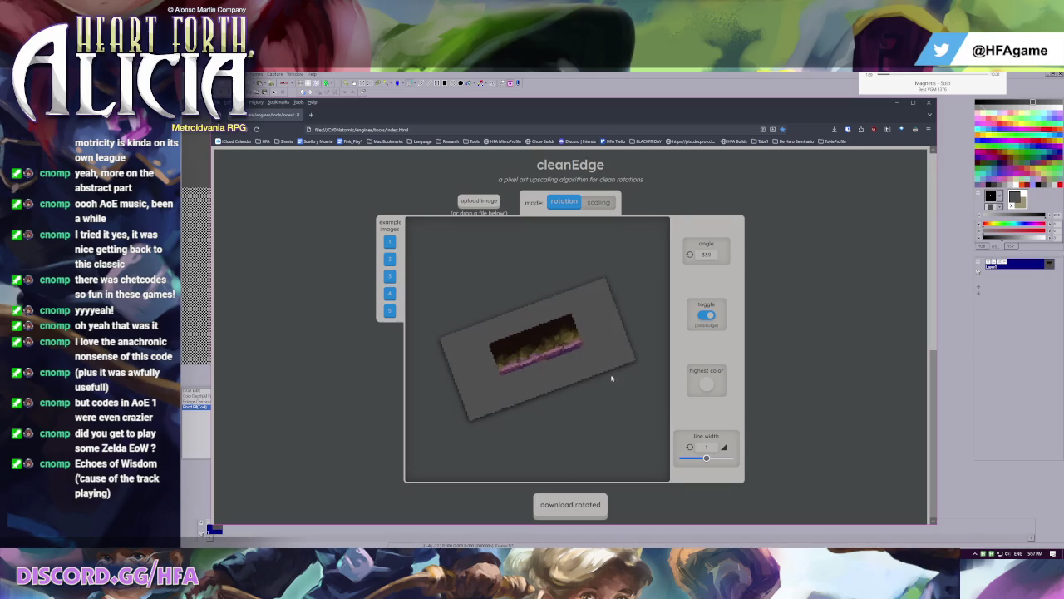
pyautogui.moveTo(611, 378)
pyautogui.mouseDown()
pyautogui.moveTo(575, 365)
pyautogui.moveTo(591, 368)
pyautogui.mouseUp()
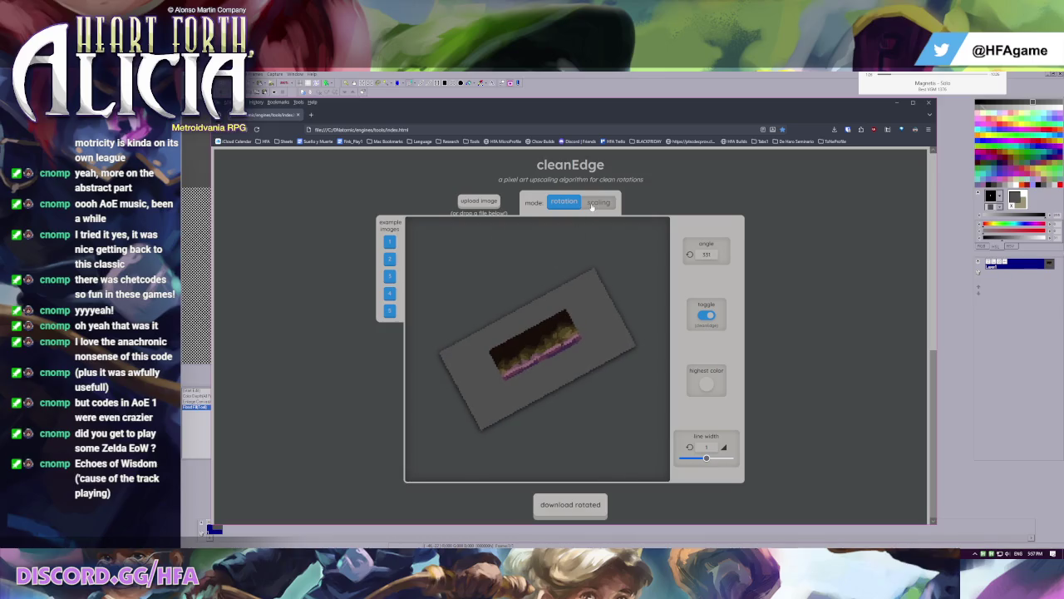
pyautogui.moveTo(706, 457); pyautogui.dragTo(702, 457)
# - Darken the highest colour and set the line width to 0
pyautogui.click(708, 383)
pyautogui.click(715, 358)
pyautogui.click(708, 383)
pyautogui.moveTo(714, 475)
pyautogui.mouseDown()
pyautogui.moveTo(675, 476)
pyautogui.moveTo(733, 477)
pyautogui.moveTo(686, 476)
pyautogui.moveTo(717, 477)
pyautogui.mouseUp()
pyautogui.click(700, 354)
pyautogui.moveTo(702, 457); pyautogui.dragTo(681, 458)
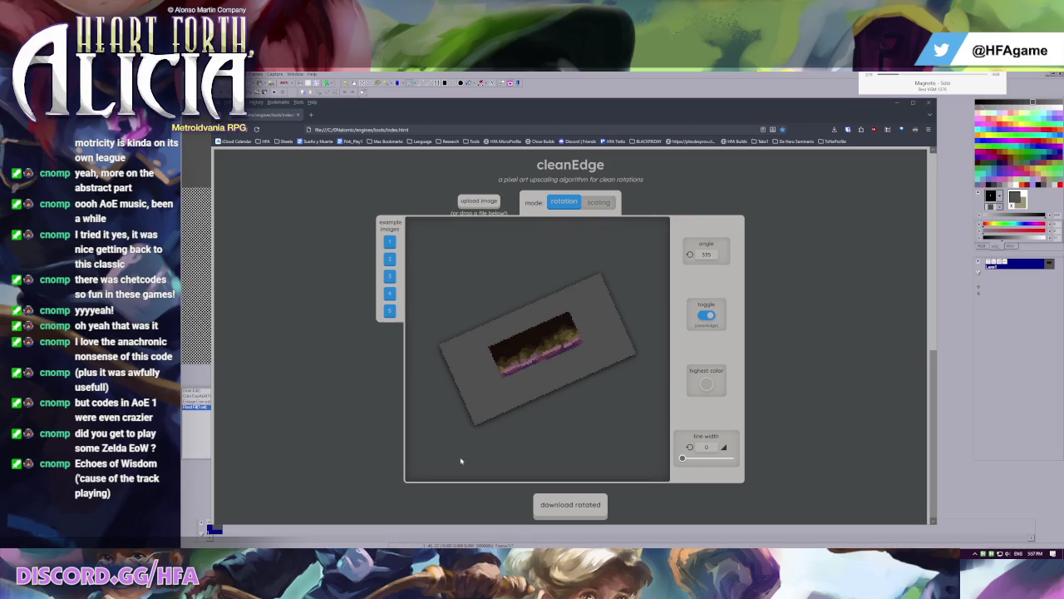
pyautogui.hotkey('alt', 'Tab')
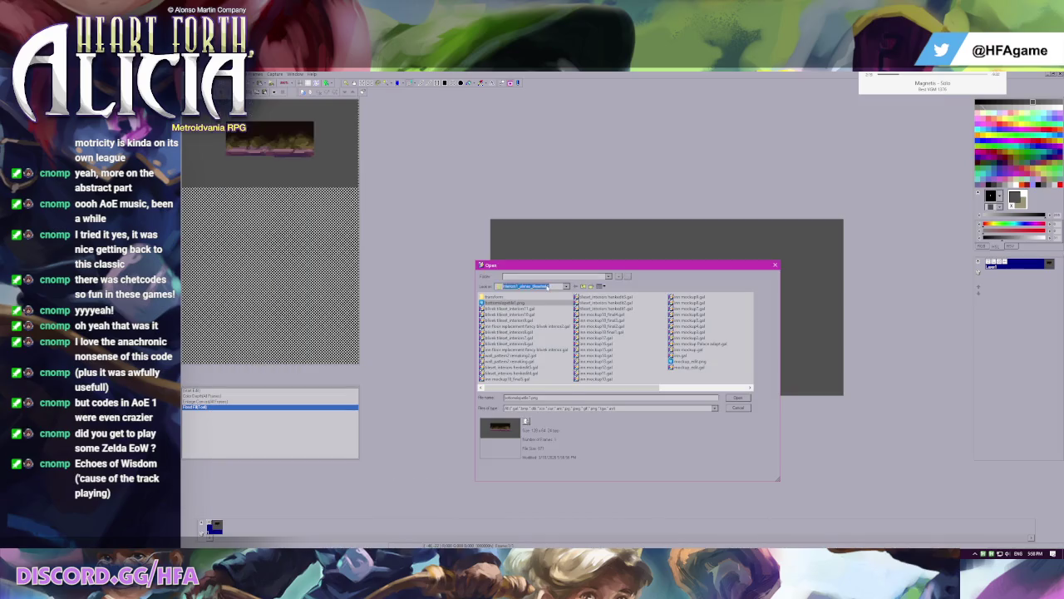
# - Open the cleanEdge-rotated lava PNG in Pro Motion and select the rotated tile
pyautogui.click(549, 286)
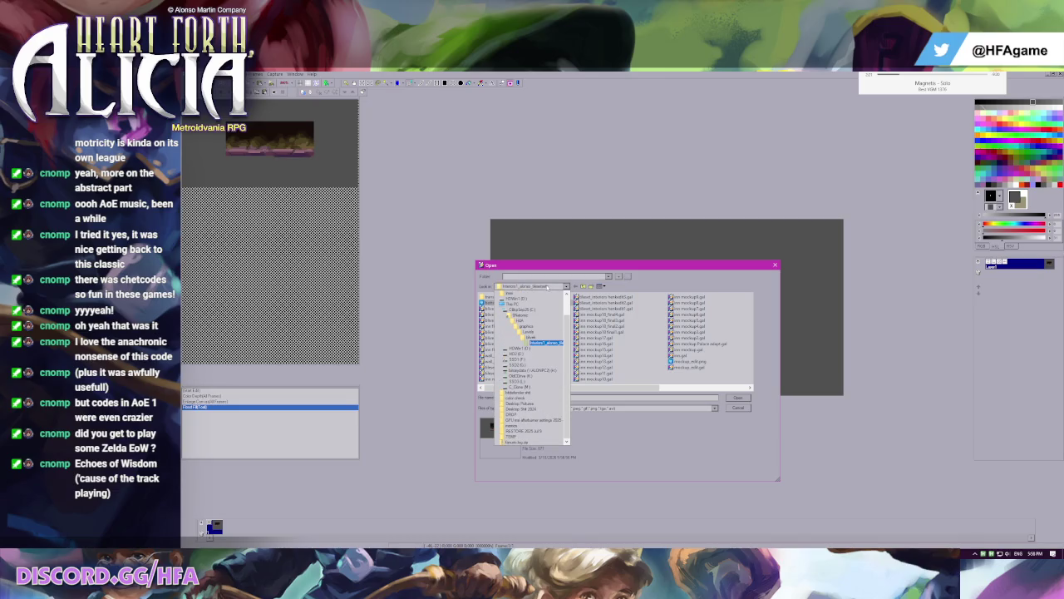
pyautogui.hotkey('alt', 'Tab')
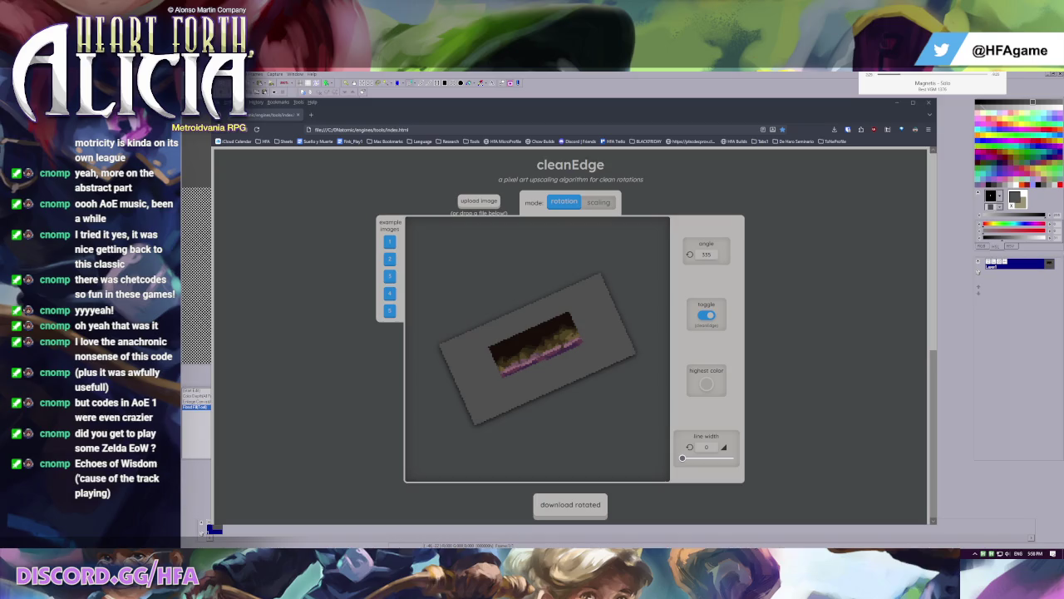
pyautogui.hotkey('alt', 'Tab')
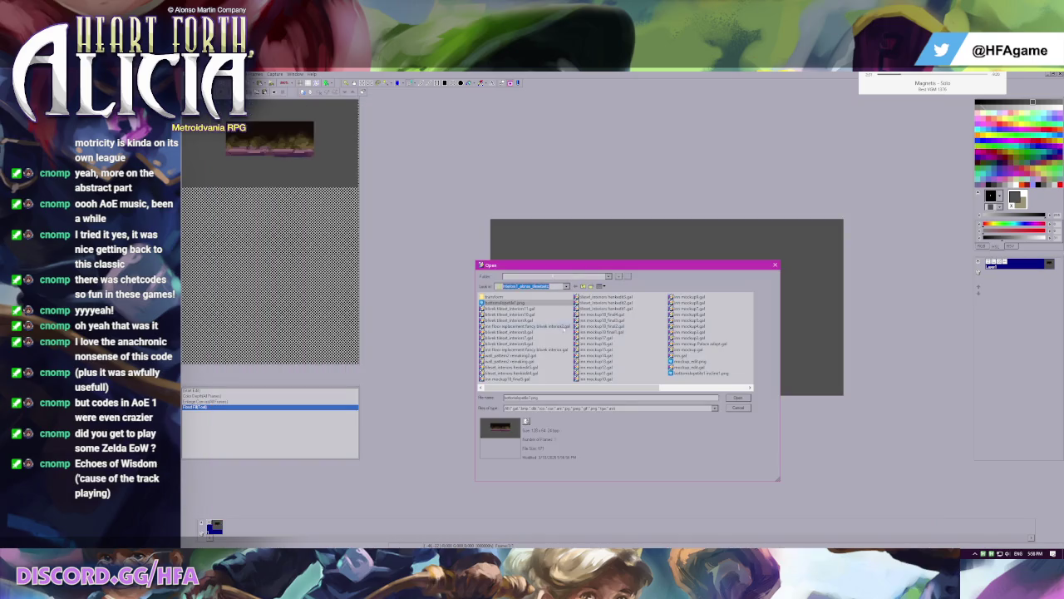
pyautogui.hotkey('alt', 'Tab')
pyautogui.hotkey('alt', 'Tab')
pyautogui.click(712, 374)
pyautogui.doubleClick(699, 377)
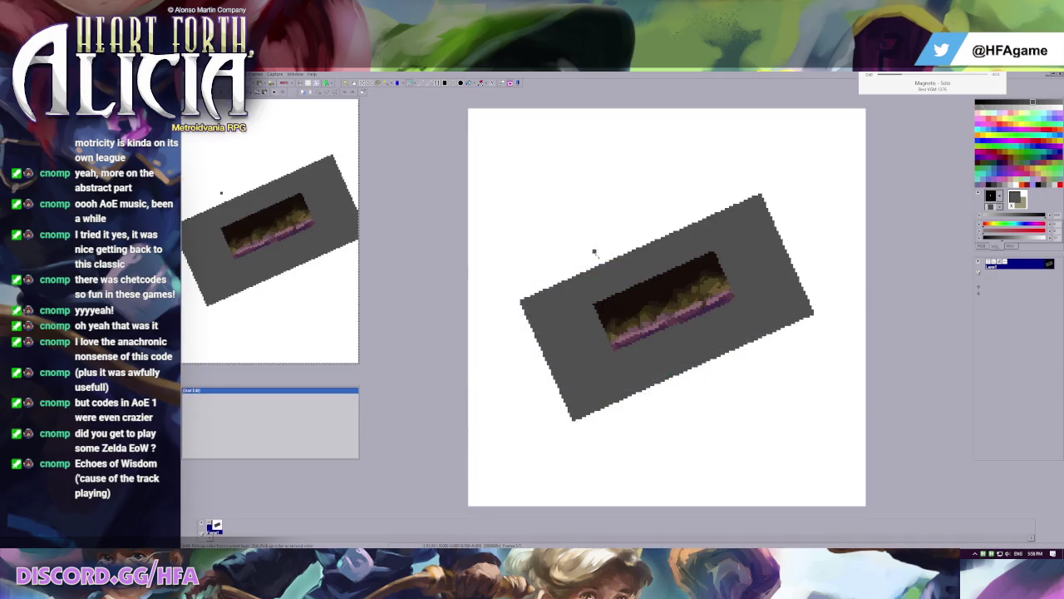
pyautogui.moveTo(567, 230); pyautogui.dragTo(784, 392)
pyautogui.press('Return')
# - Paste the rotated lava slope into the tileset's empty lower middle area
pyautogui.hotkey('ctrl', 'Tab')
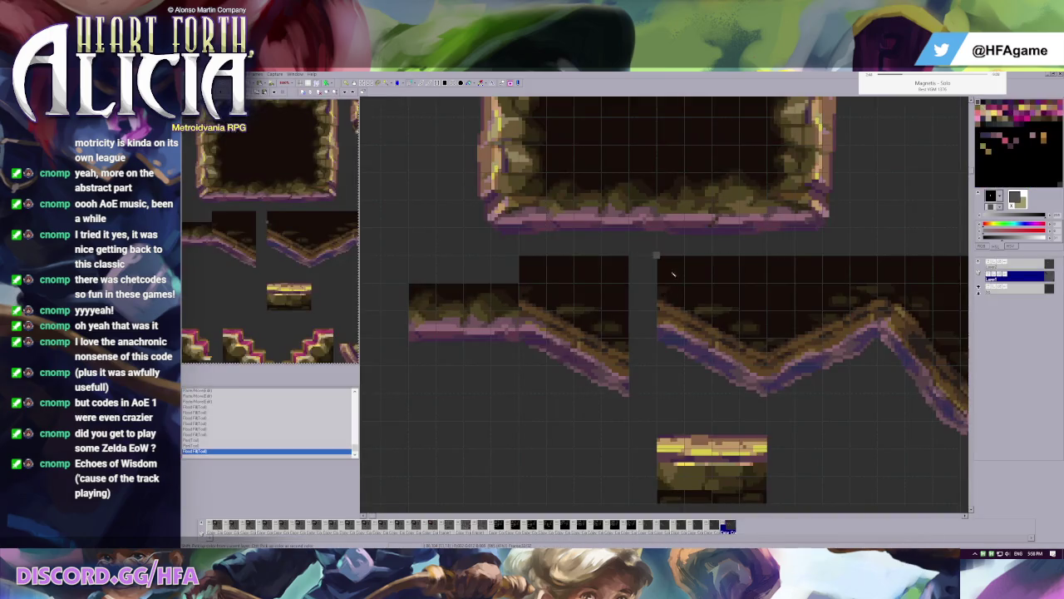
pyautogui.scroll(1, 604, 366)
pyautogui.scroll(-2, 604, 365)
pyautogui.hotkey('ctrl', 'v')
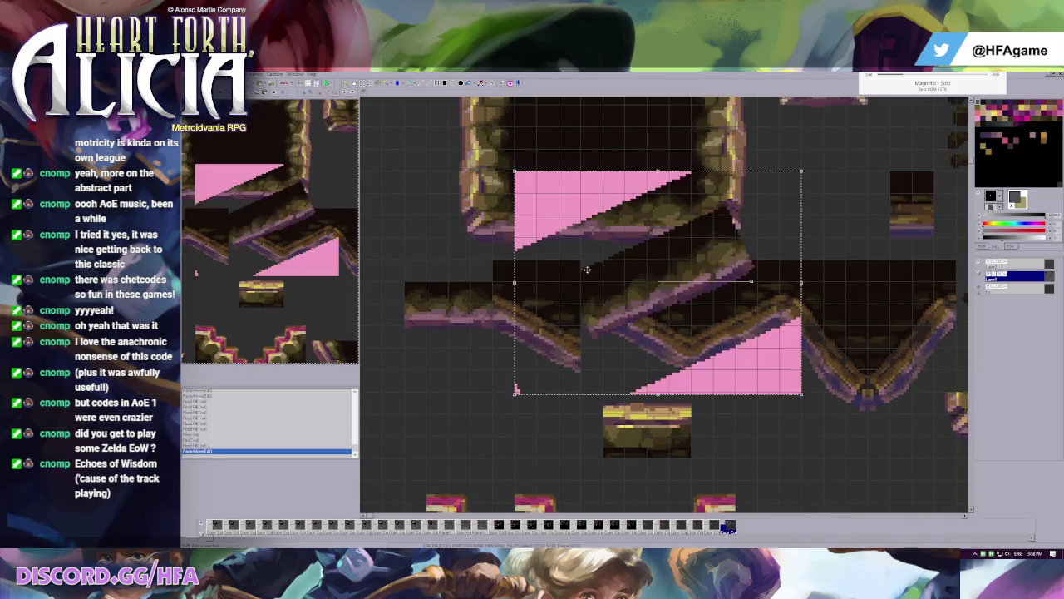
pyautogui.scroll(2, 559, 369)
pyautogui.scroll(-1, 369, 147)
pyautogui.scroll(-1, 369, 146)
pyautogui.moveTo(429, 188); pyautogui.dragTo(560, 443)
# - Flood-fill both pink corner triangles with the background colour
pyautogui.press('f')
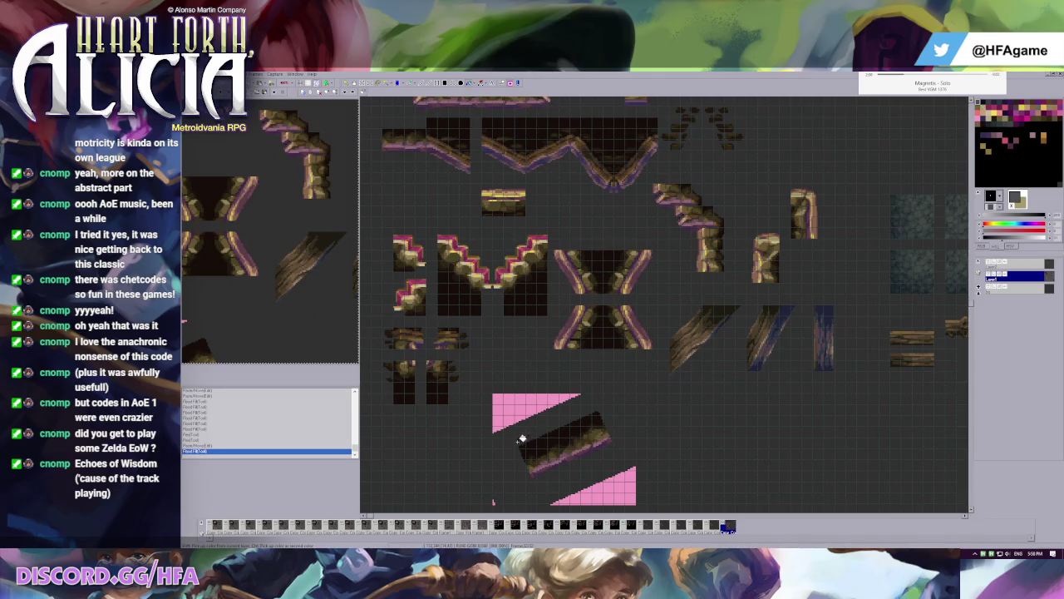
pyautogui.click(500, 430)
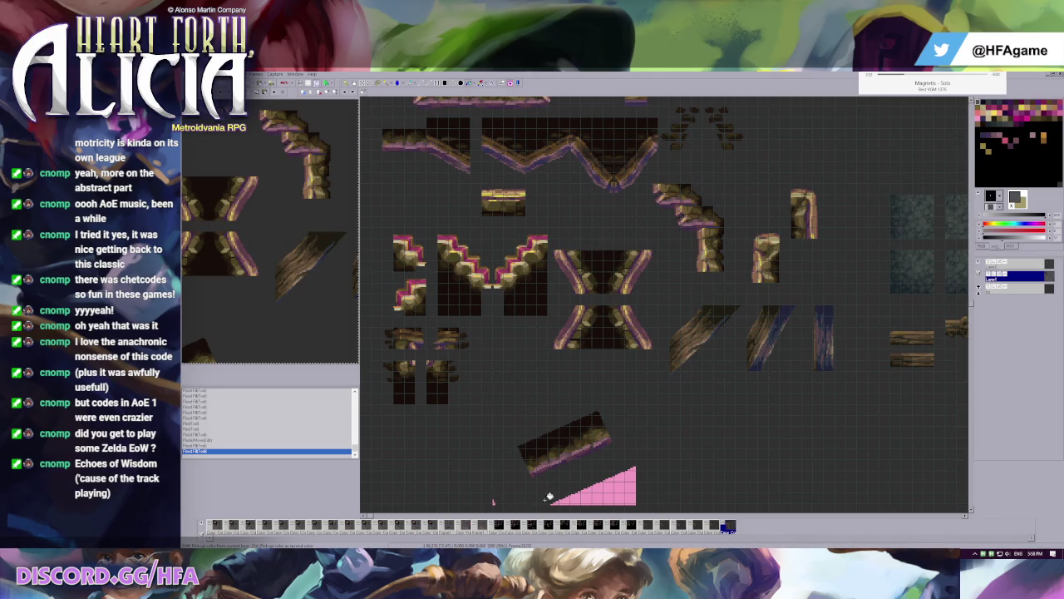
pyautogui.click(603, 494)
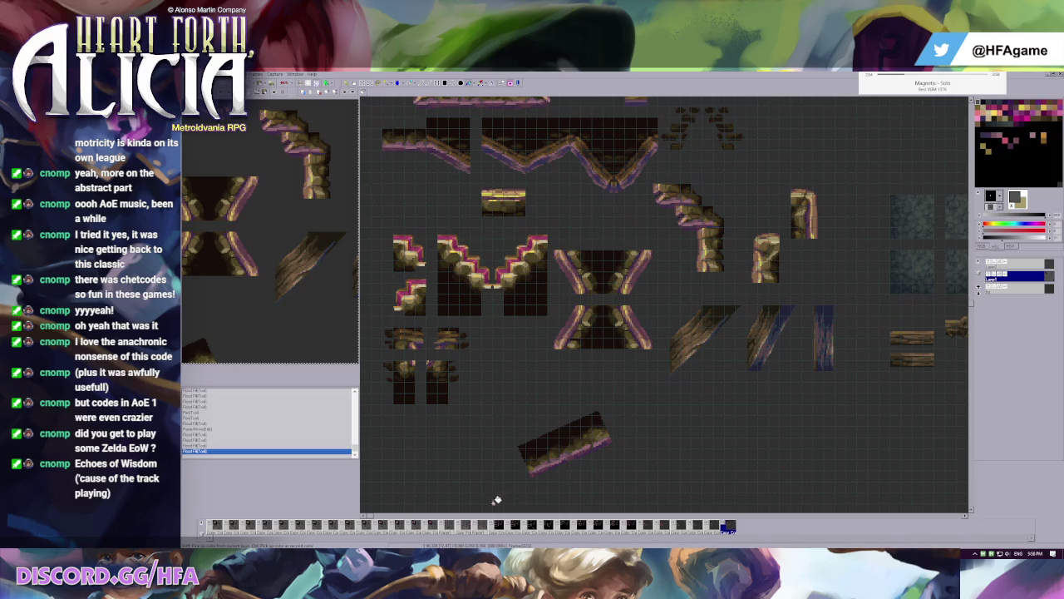
pyautogui.scroll(2, 618, 369)
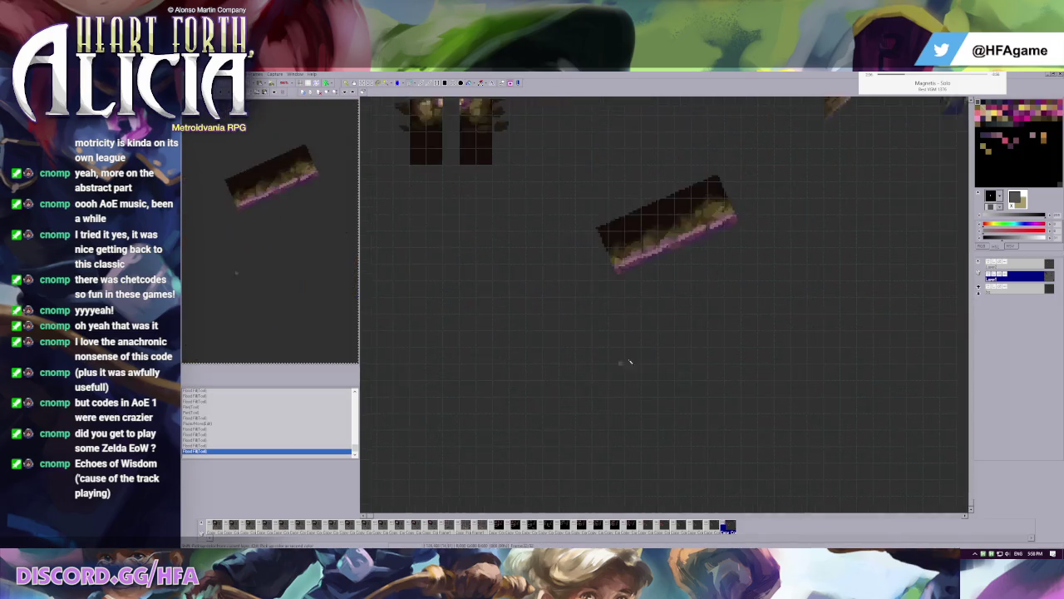
pyautogui.scroll(-3, 597, 247)
pyautogui.scroll(2, 597, 246)
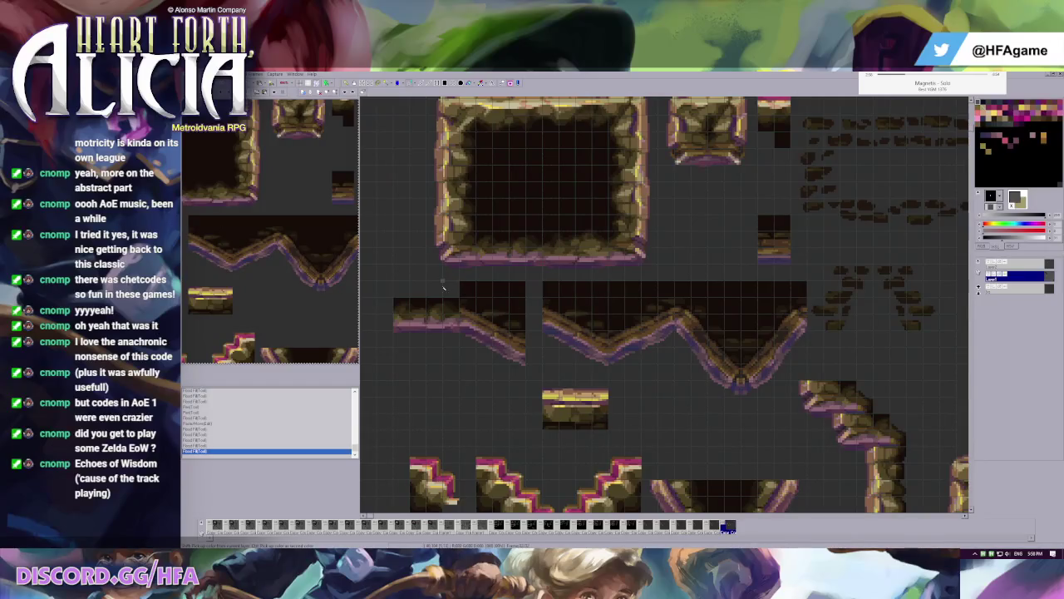
pyautogui.moveTo(378, 280); pyautogui.dragTo(527, 324)
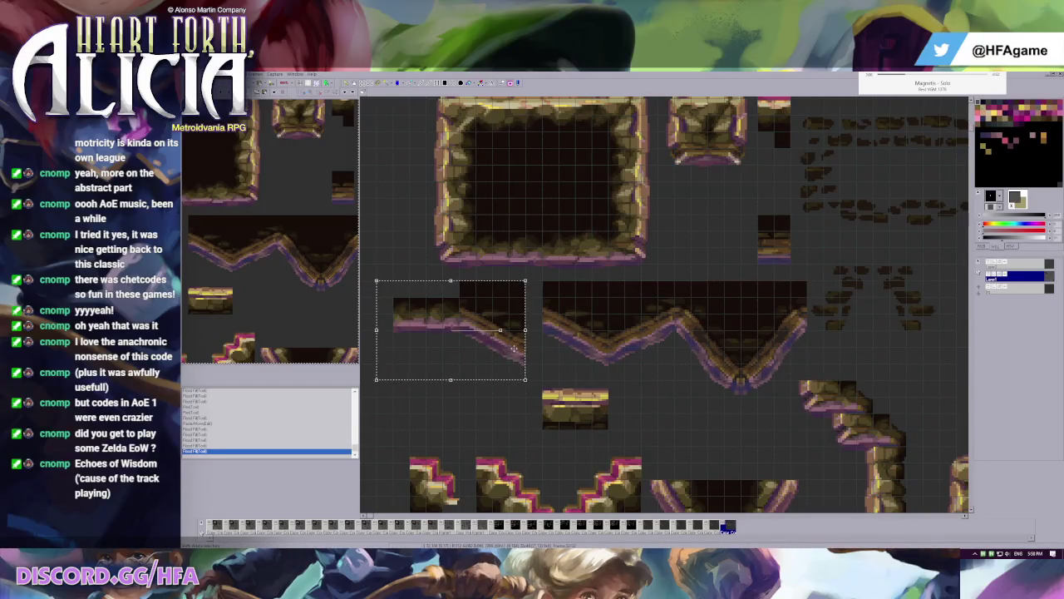
# - Cut the left slope tile and re-place it slightly up and left
pyautogui.press('Delete')
pyautogui.scroll(-1, 544, 382)
pyautogui.scroll(2, 544, 381)
pyautogui.hotkey('ctrl', 'v')
pyautogui.moveTo(800, 398); pyautogui.dragTo(768, 370)
# - Stamp a horizontally mirrored copy of the slanted tile below the slope piece
pyautogui.moveTo(451, 286); pyautogui.dragTo(644, 439)
pyautogui.scroll(-3, 653, 358)
pyautogui.hotkey('ctrl', 'v')
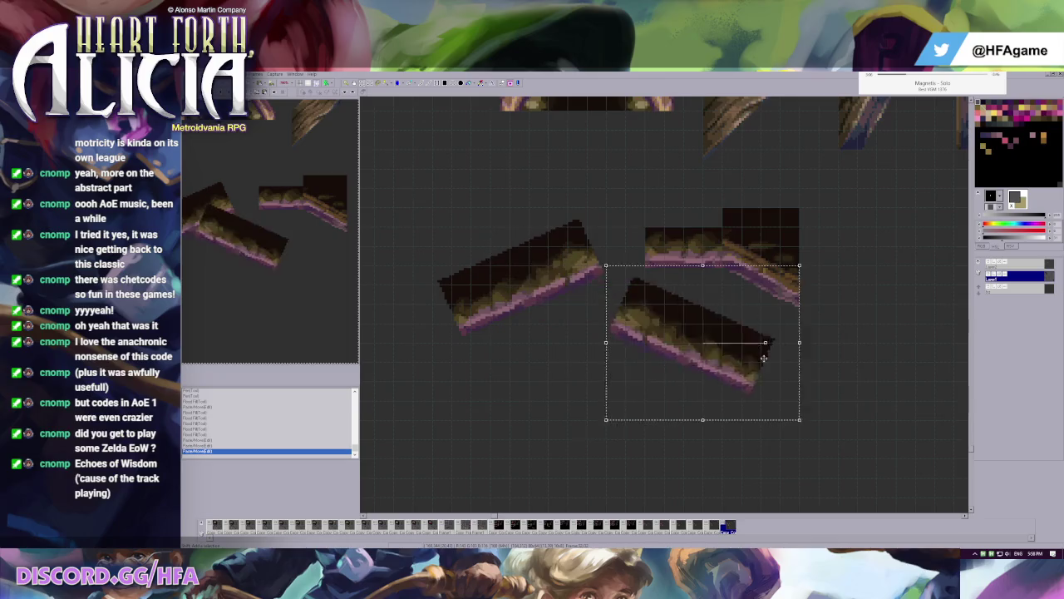
pyautogui.press('x')
pyautogui.click(786, 388)
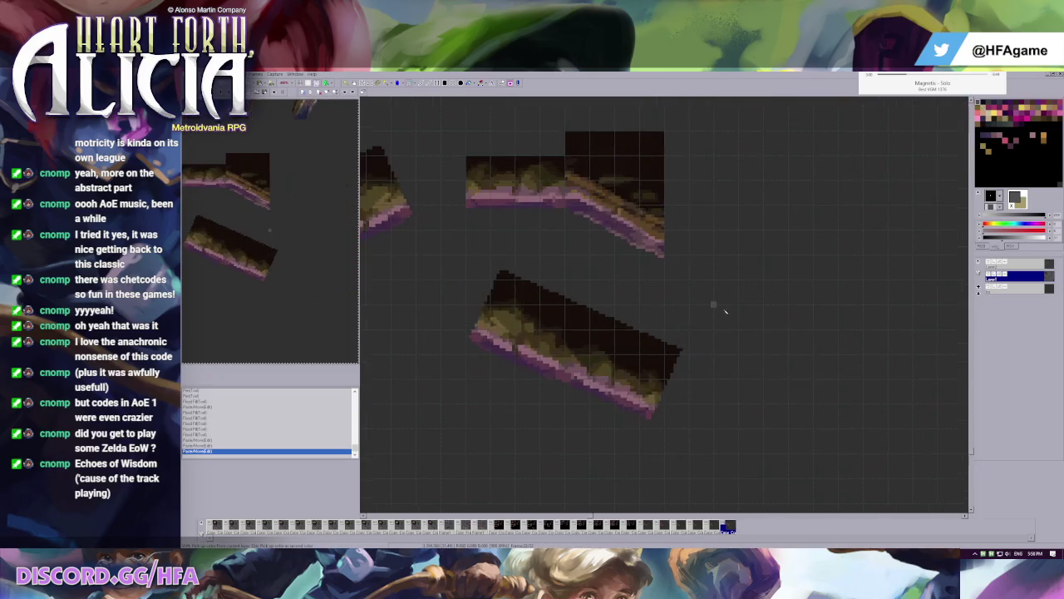
pyautogui.scroll(2, 628, 391)
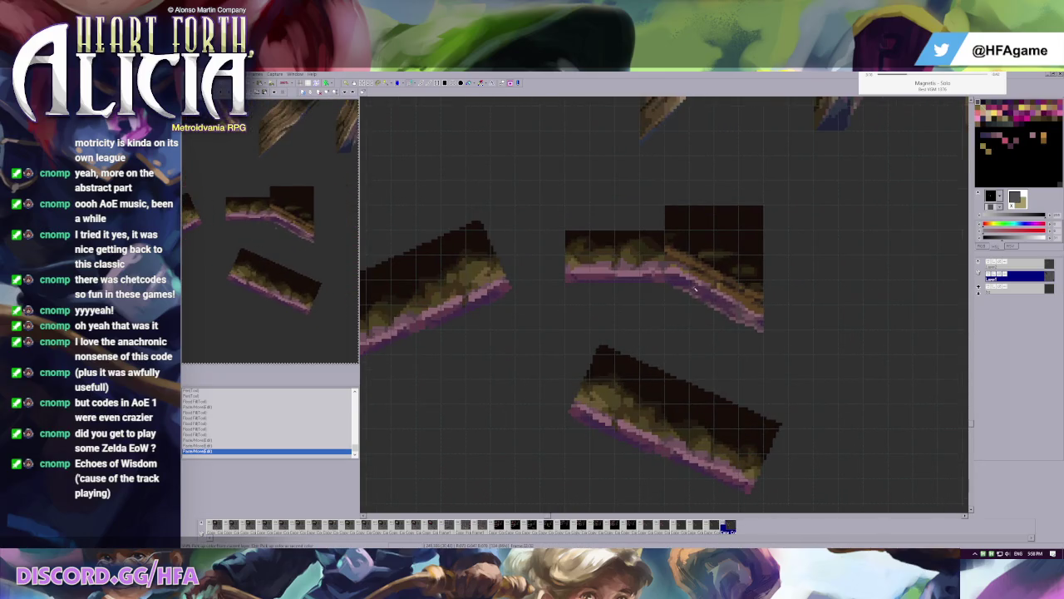
pyautogui.scroll(1, 704, 296)
pyautogui.scroll(2, 646, 339)
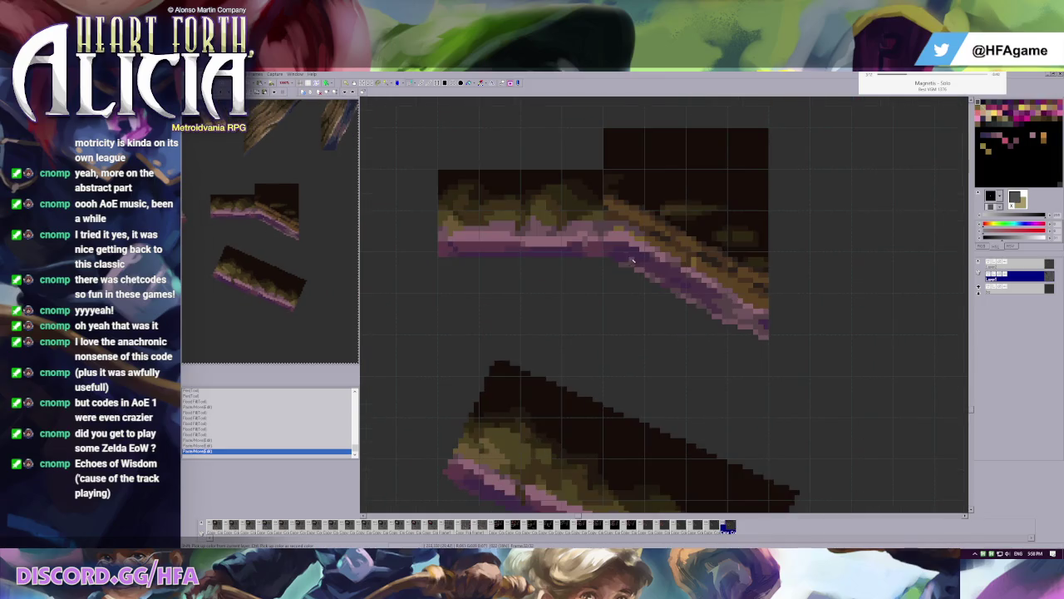
# - Pick dark purple from the tile and paint over stray pixels along the slope edge
pyautogui.click(655, 281)
pyautogui.keyDown('ctrl'); pyautogui.click(642, 286); pyautogui.keyUp('ctrl')
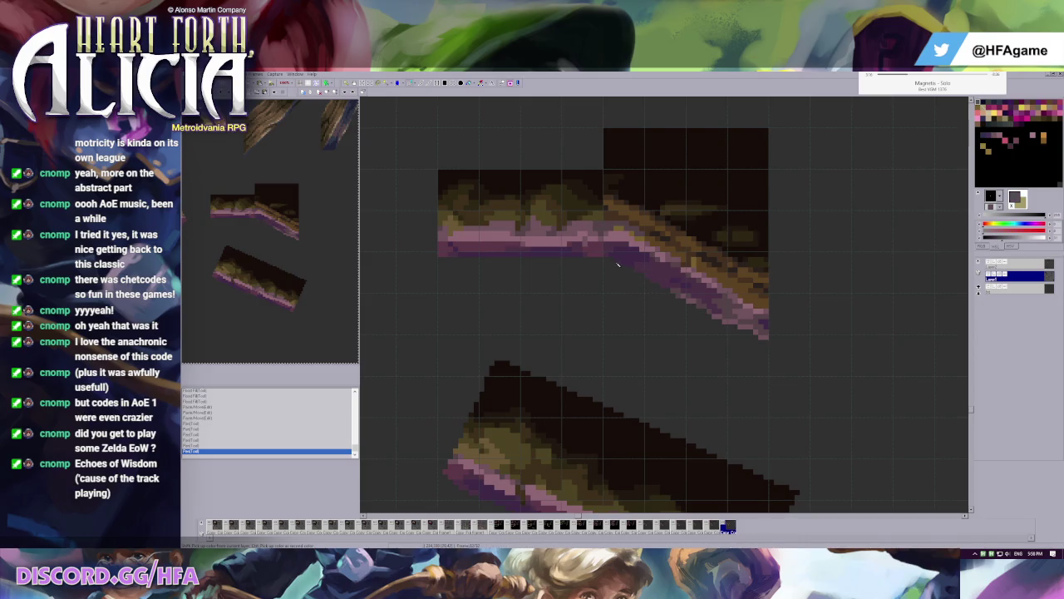
pyautogui.keyDown('ctrl'); pyautogui.click(656, 275); pyautogui.keyUp('ctrl')
pyautogui.click(735, 301)
pyautogui.click(738, 313)
pyautogui.click(751, 317)
# - Fill a small area by the pink edge and darken single pixels up to its tip
pyautogui.press('f')
pyautogui.click(770, 318)
pyautogui.press('b')
pyautogui.click(730, 302)
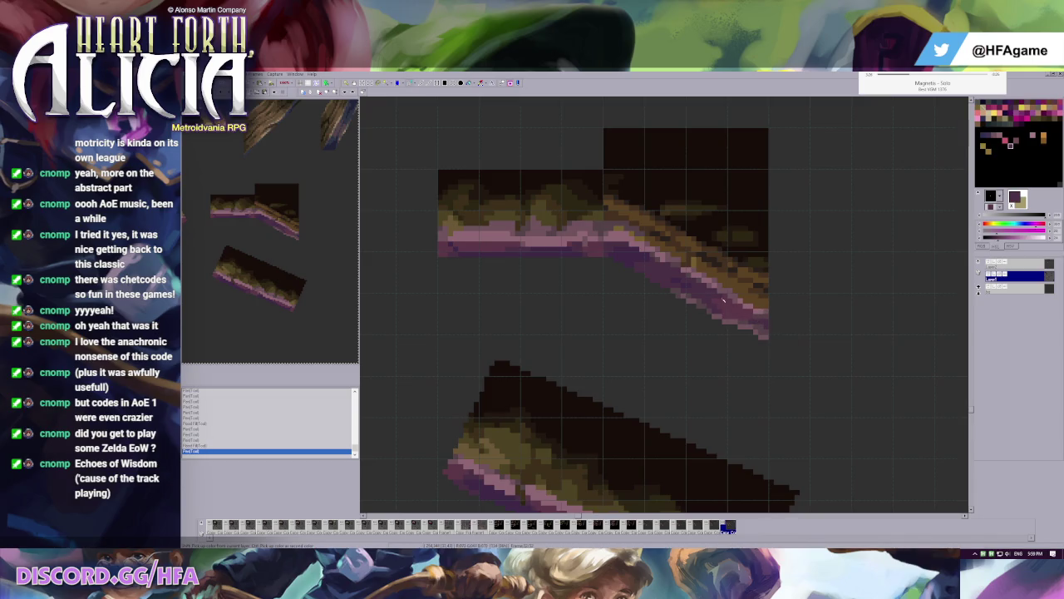
pyautogui.click(766, 329)
pyautogui.click(763, 331)
pyautogui.click(763, 337)
pyautogui.click(743, 327)
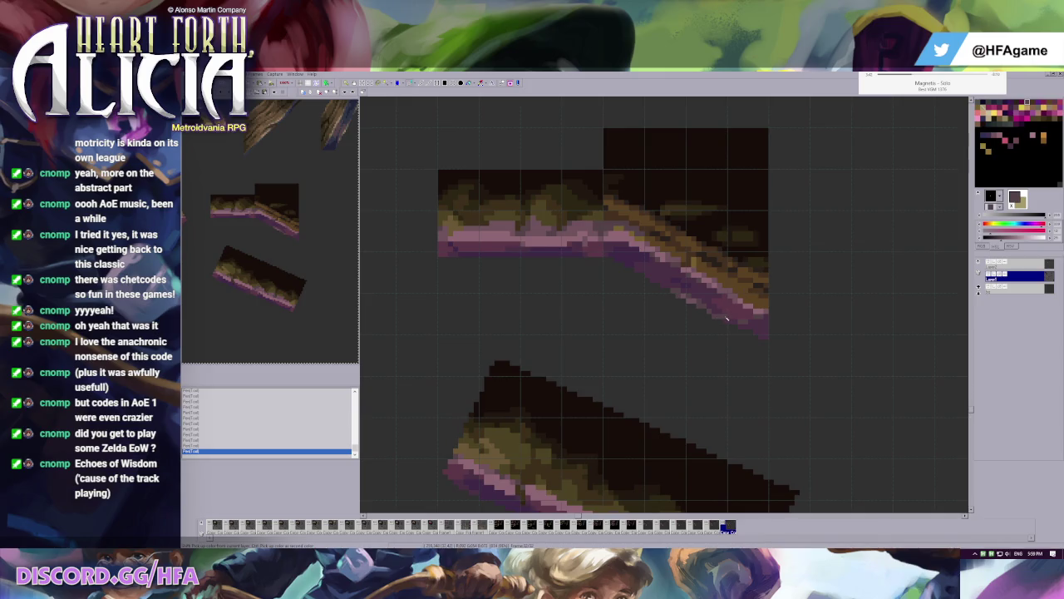
pyautogui.scroll(1, 707, 295)
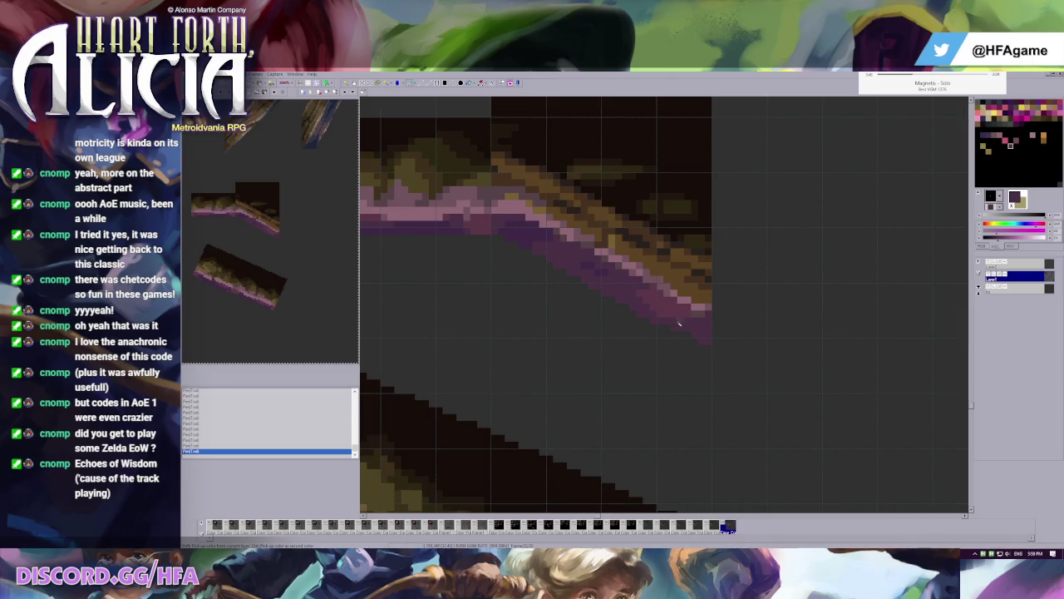
pyautogui.scroll(-1, 676, 325)
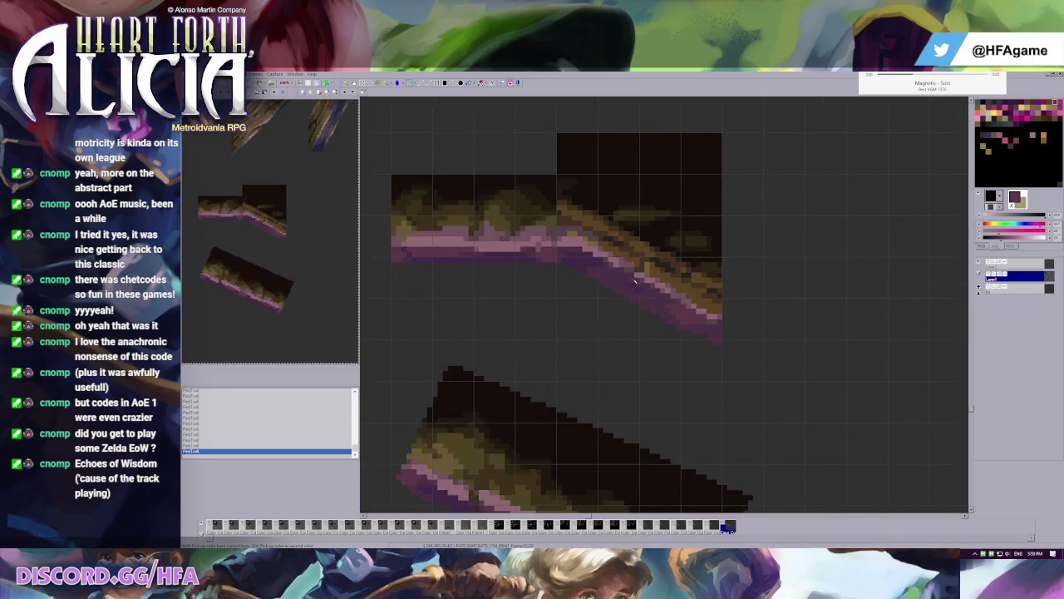
# - Set grey as secondary colour and join the pasted flat floor tile to the ramp's lower end
pyautogui.scroll(1, 610, 336)
pyautogui.rightClick(610, 336)
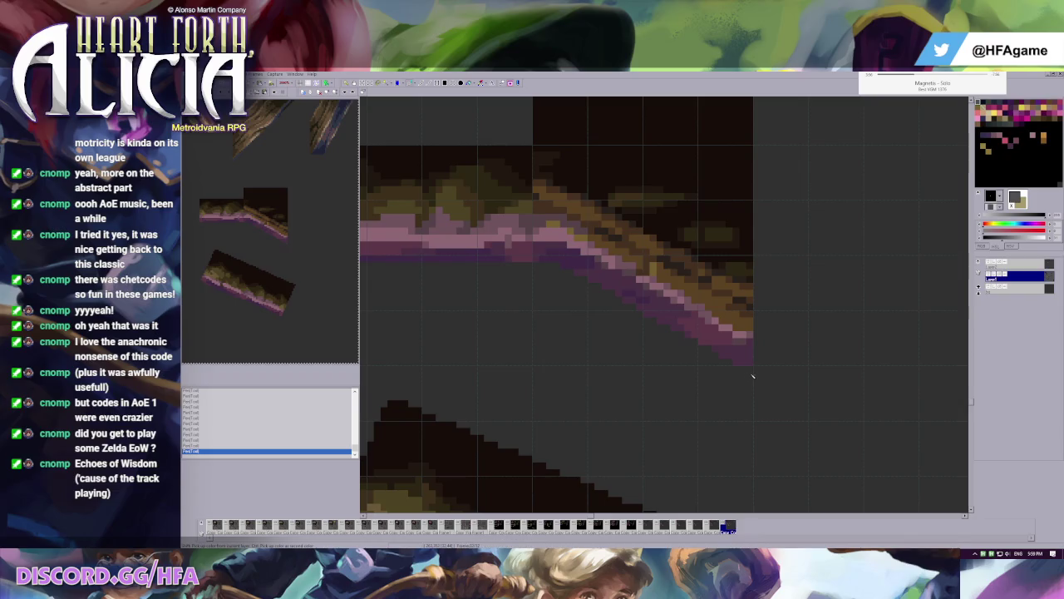
pyautogui.scroll(-1, 751, 376)
pyautogui.hotkey('ctrl', 'v')
pyautogui.moveTo(752, 362); pyautogui.dragTo(873, 357)
# - Paint dark purple pixels under the ramp's end to smooth the seam
pyautogui.scroll(1, 813, 381)
pyautogui.rightClick(655, 344)
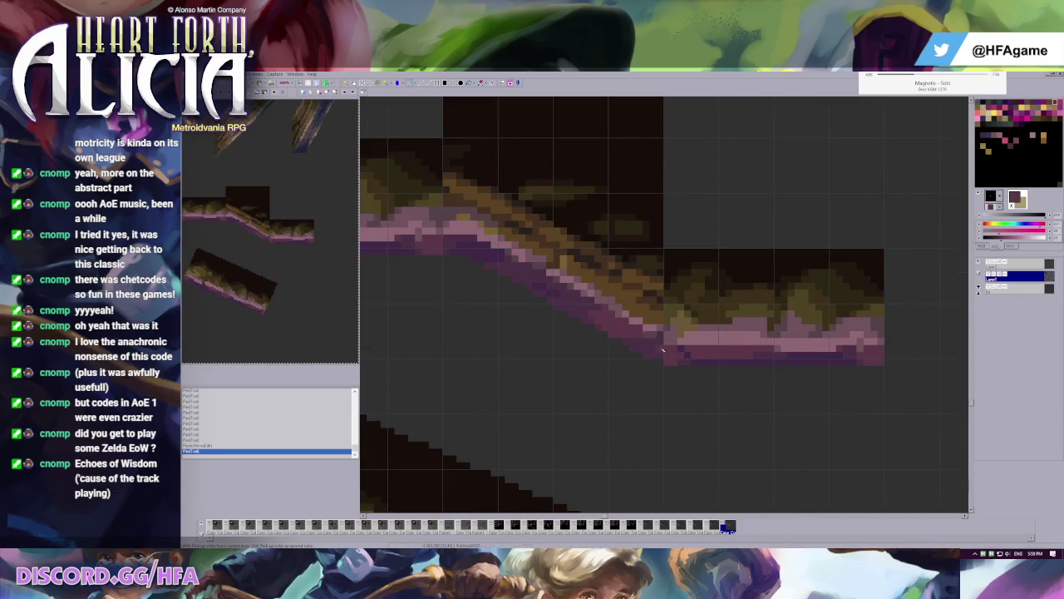
pyautogui.moveTo(656, 344); pyautogui.dragTo(653, 355)
pyautogui.click(653, 355)
pyautogui.click(447, 247)
# - Select the second slope tile and move it down and right
pyautogui.scroll(-2, 573, 275)
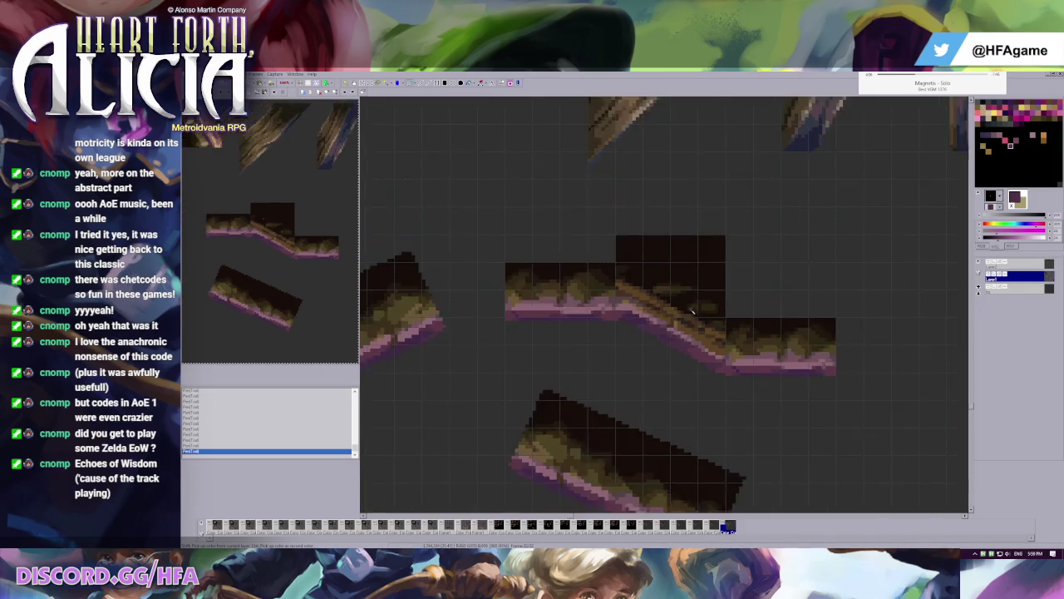
pyautogui.moveTo(593, 208); pyautogui.dragTo(694, 381)
pyautogui.moveTo(659, 314)
pyautogui.mouseDown()
pyautogui.moveTo(884, 439)
pyautogui.moveTo(552, 333)
pyautogui.mouseUp()
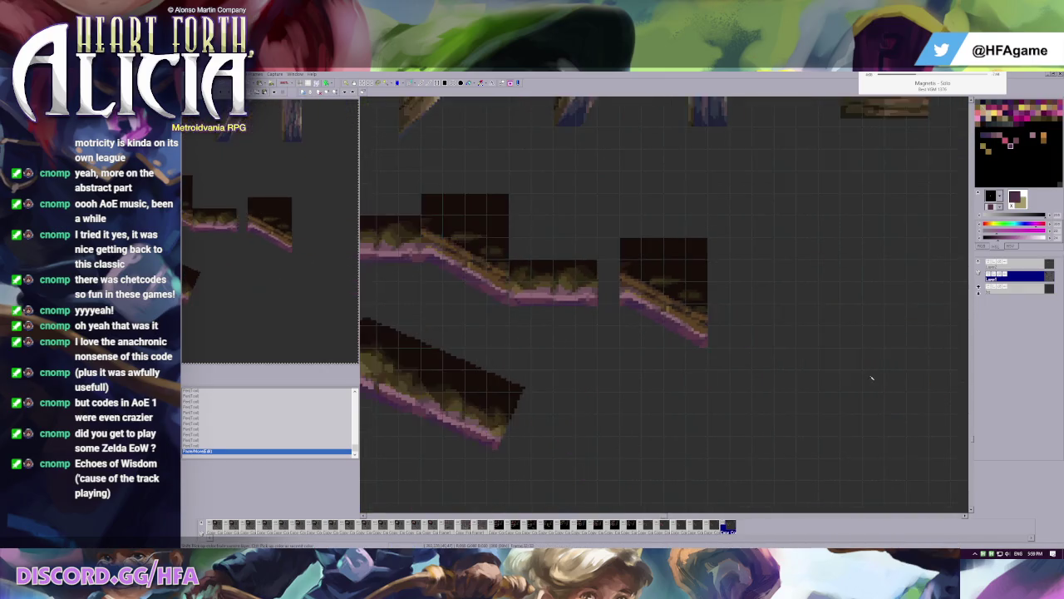
# - Touch up the second slope's purple edge with dark maroon and purple pixels
pyautogui.scroll(2, 552, 332)
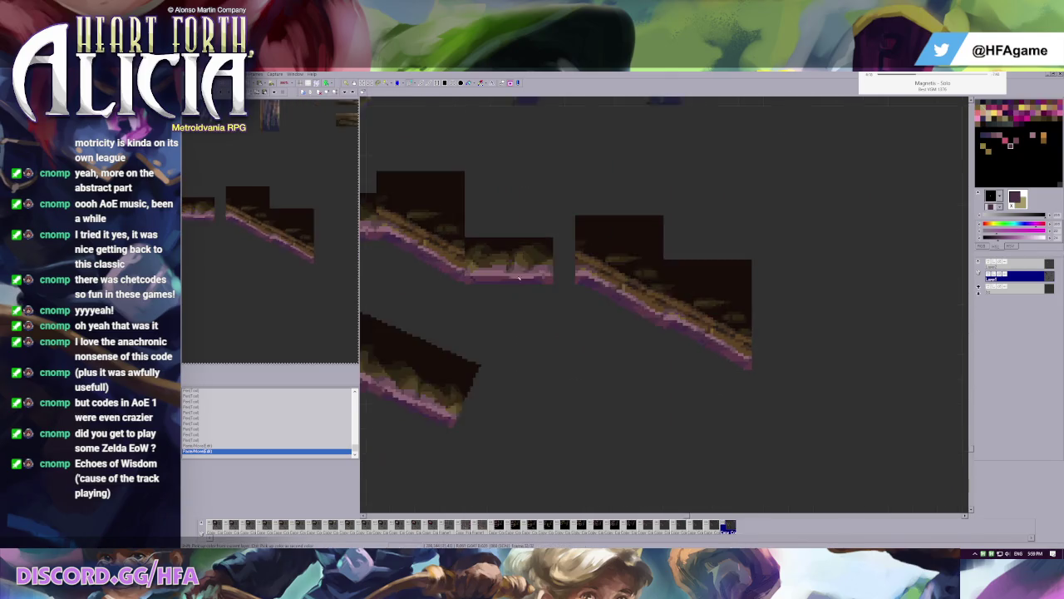
pyautogui.scroll(2, 633, 320)
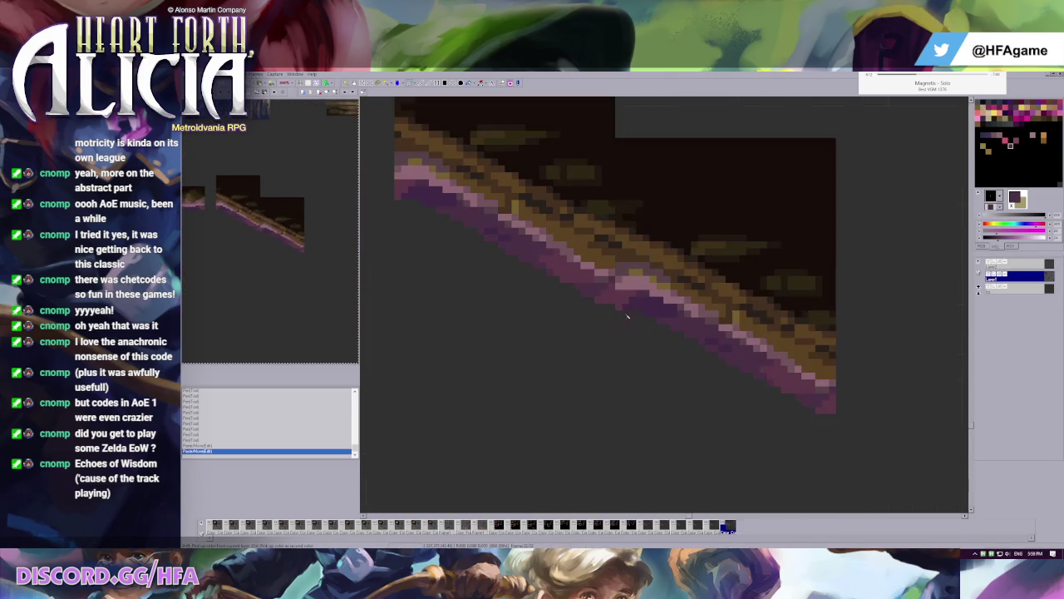
pyautogui.click(632, 303)
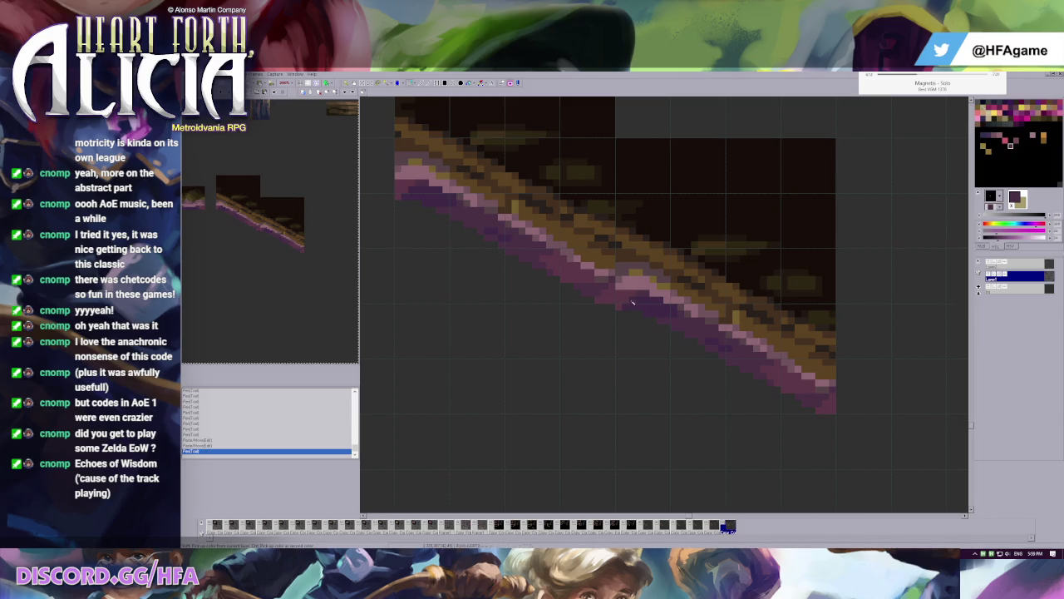
pyautogui.keyDown('ctrl'); pyautogui.click(598, 305); pyautogui.keyUp('ctrl')
pyautogui.keyDown('ctrl'); pyautogui.click(608, 297); pyautogui.keyUp('ctrl')
pyautogui.moveTo(603, 296); pyautogui.dragTo(641, 296)
pyautogui.click(643, 298)
pyautogui.keyDown('ctrl'); pyautogui.click(634, 319); pyautogui.keyUp('ctrl')
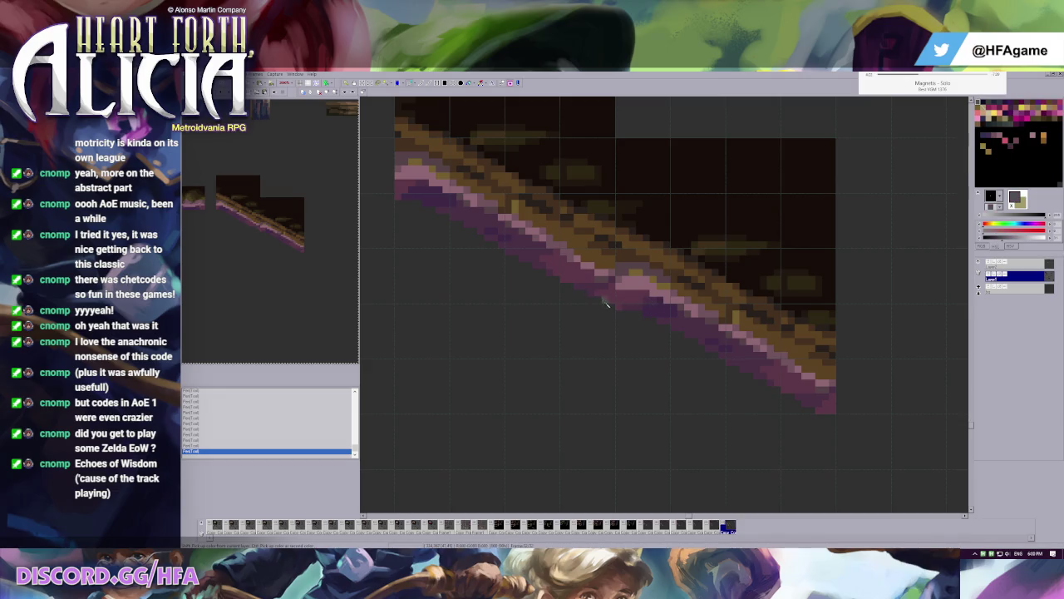
pyautogui.keyDown('ctrl'); pyautogui.click(621, 308); pyautogui.keyUp('ctrl')
pyautogui.scroll(-1, 639, 279)
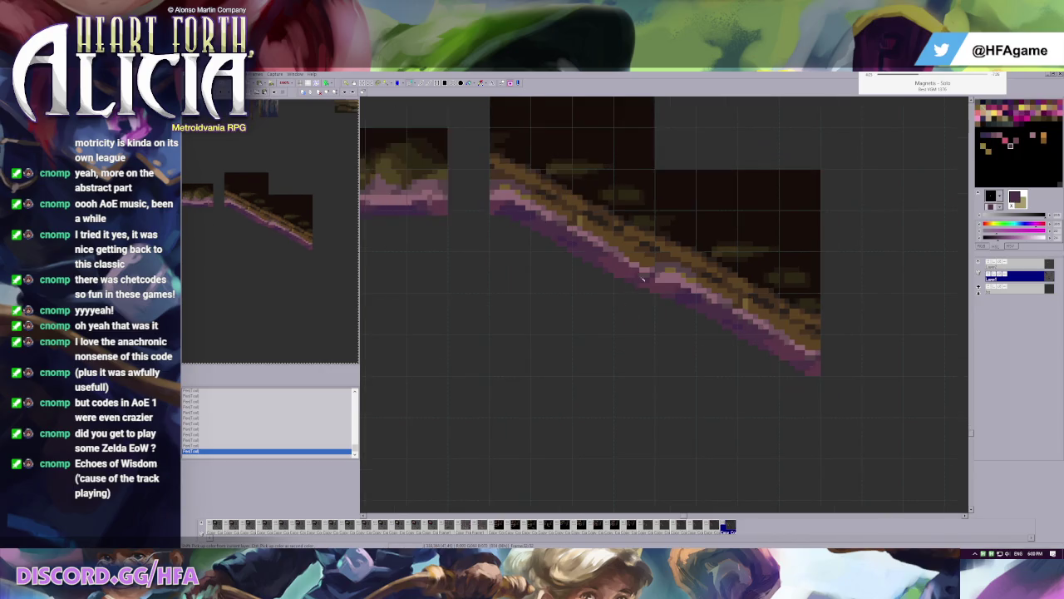
pyautogui.keyDown('ctrl'); pyautogui.click(516, 229); pyautogui.keyUp('ctrl')
pyautogui.scroll(-1, 680, 261)
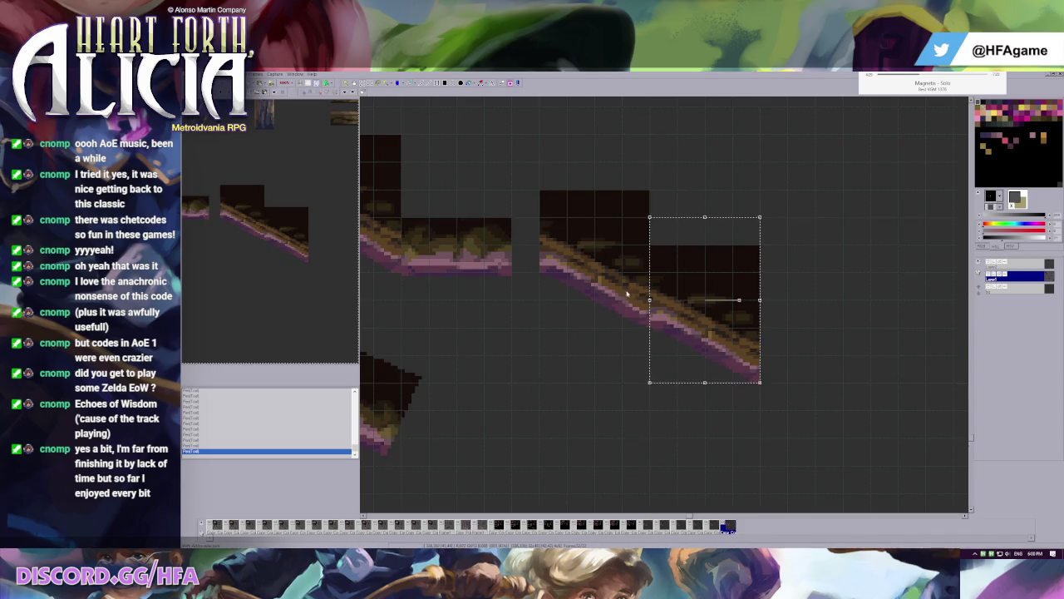
# - Shift the slope section right and paste a copy down-right to extend the slope
pyautogui.hotkey('ctrl', 'v')
pyautogui.moveTo(637, 332); pyautogui.dragTo(749, 363)
pyautogui.press('Return')
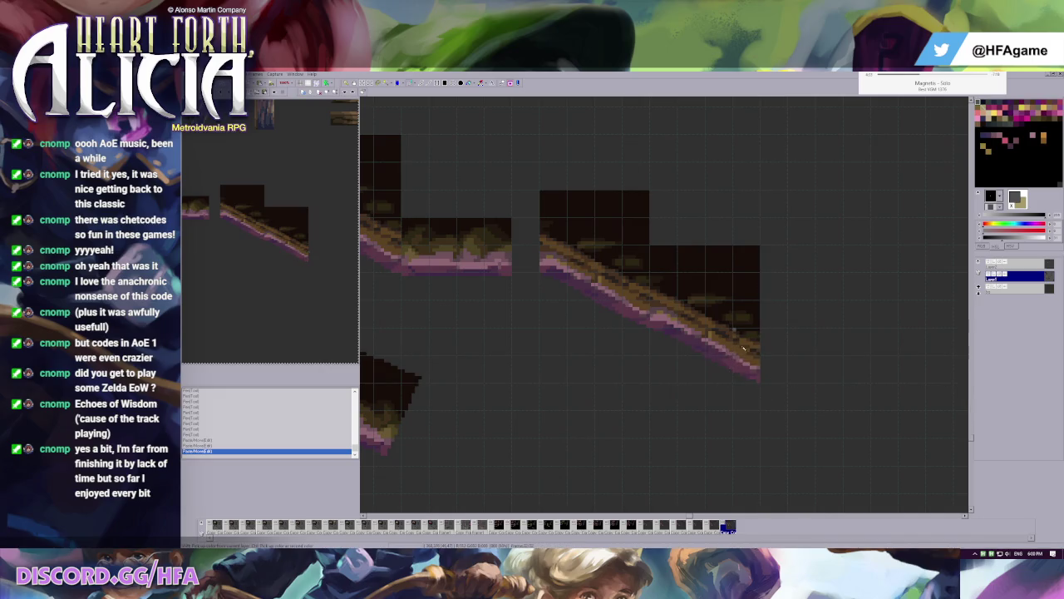
pyautogui.hotkey('ctrl', 'v')
pyautogui.moveTo(687, 368); pyautogui.dragTo(796, 422)
pyautogui.press('Return')
# - Paste the slope block again and place it between the flat tiles
pyautogui.scroll(5, 723, 283)
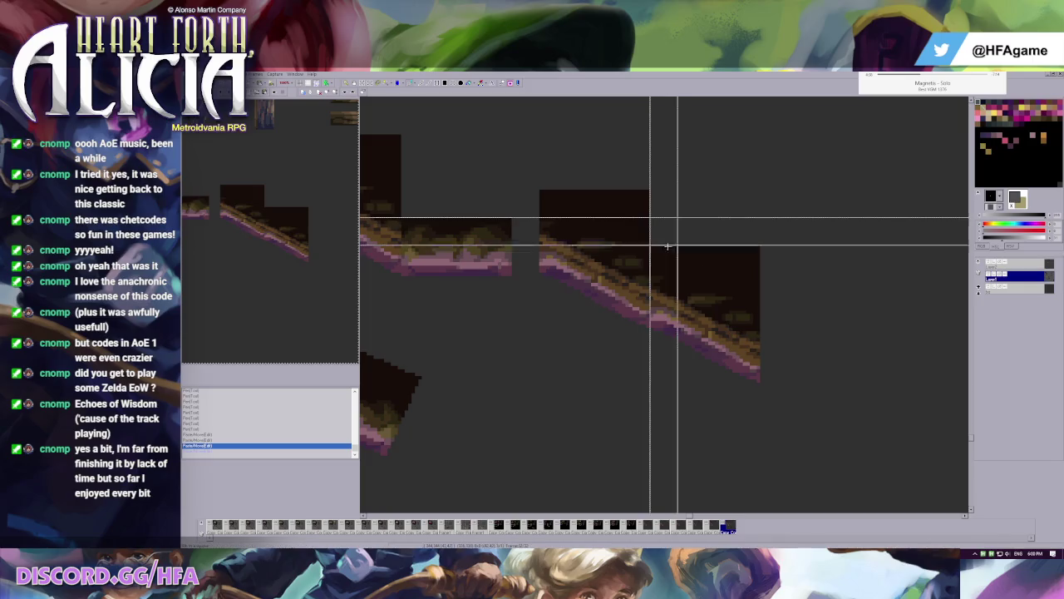
pyautogui.scroll(1, 526, 264)
pyautogui.hotkey('ctrl', 'v')
pyautogui.moveTo(912, 476)
pyautogui.mouseDown()
pyautogui.moveTo(623, 373)
pyautogui.moveTo(559, 367)
pyautogui.mouseUp()
pyautogui.press('Return')
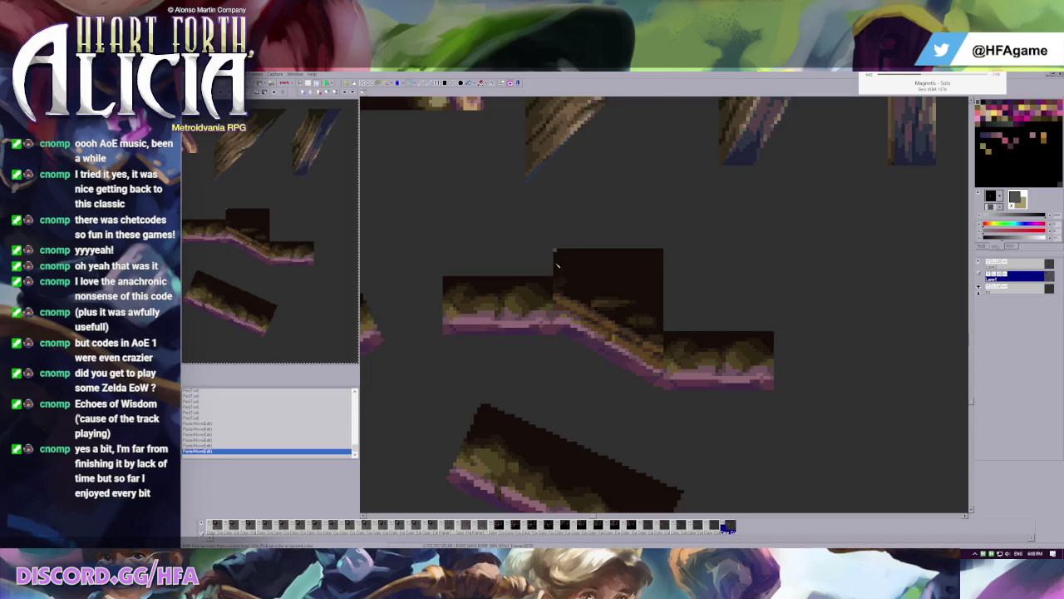
# - Re-float the placed slope block and nudge it down one pixel
pyautogui.scroll(1, 532, 357)
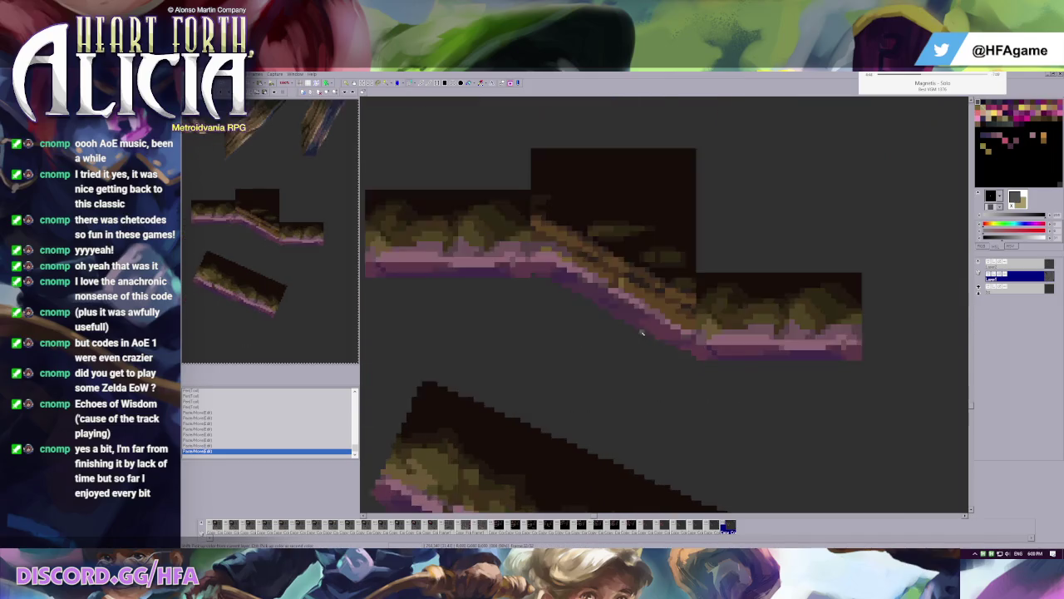
pyautogui.scroll(1, 515, 316)
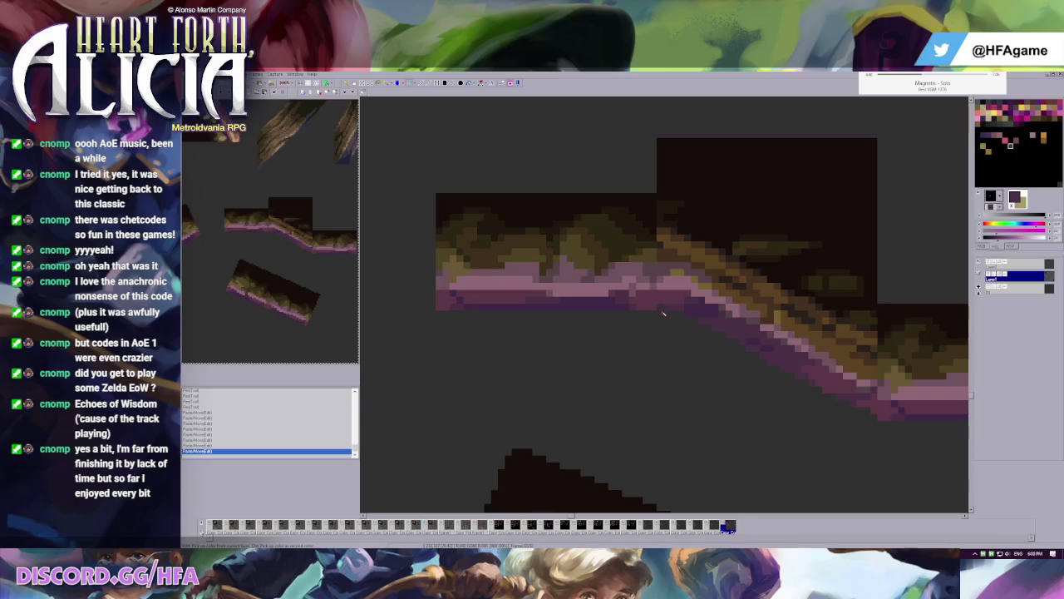
pyautogui.scroll(-1, 785, 327)
pyautogui.hotkey('ctrl', 'z')
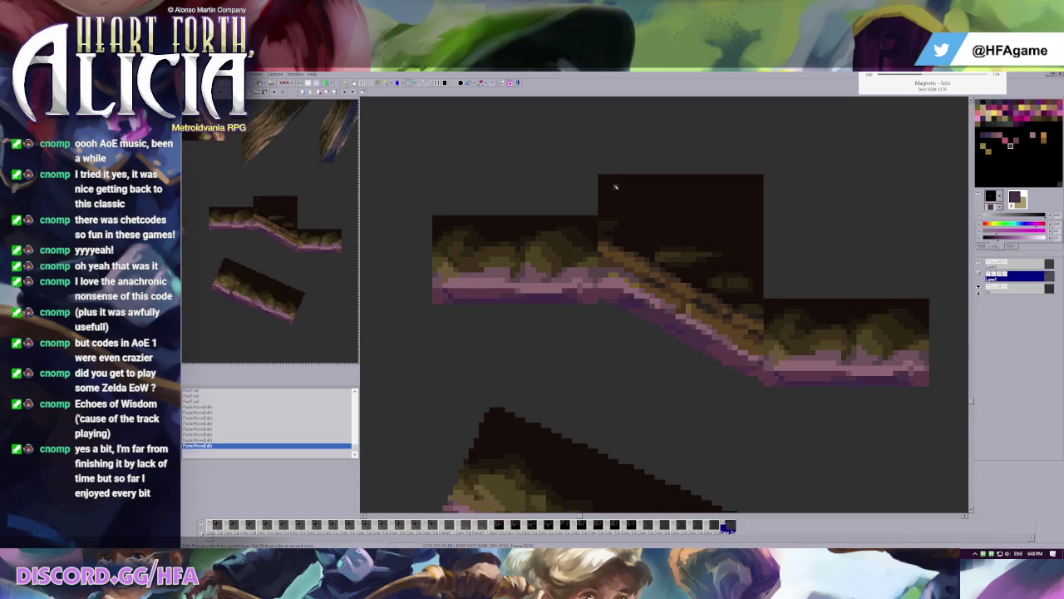
pyautogui.press('Down')
pyautogui.press('Return')
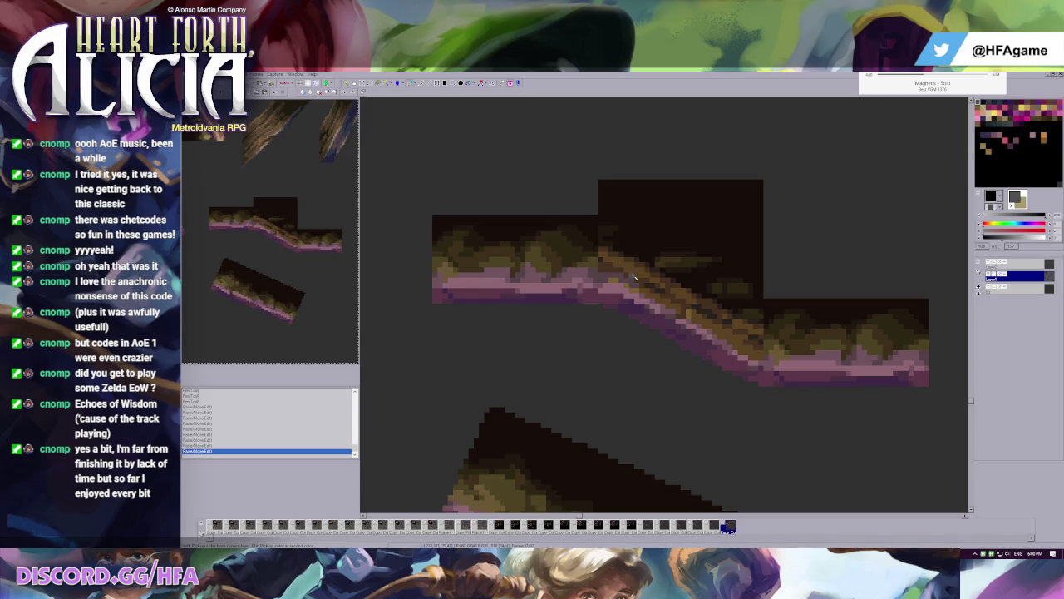
# - Dab olive pixels onto the platform and rotated tile, undoing one stray stroke
pyautogui.scroll(-1, 600, 225)
pyautogui.scroll(-1, 690, 399)
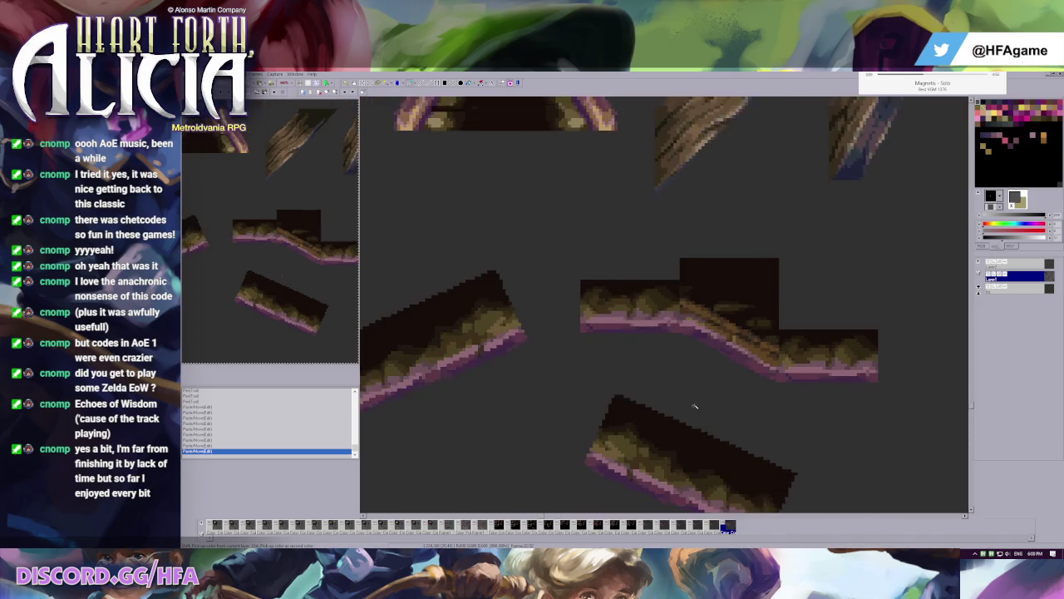
pyautogui.scroll(1, 682, 292)
pyautogui.scroll(1, 671, 292)
pyautogui.scroll(1, 670, 291)
pyautogui.scroll(-1, 715, 270)
pyautogui.scroll(-1, 698, 275)
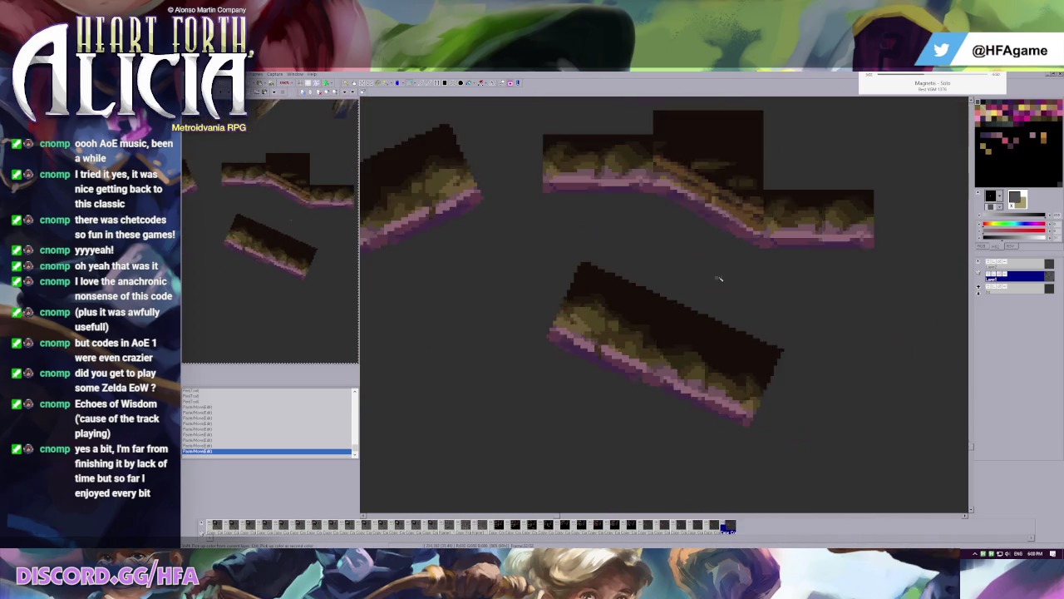
pyautogui.scroll(-1, 665, 308)
pyautogui.scroll(1, 665, 321)
pyautogui.scroll(1, 680, 287)
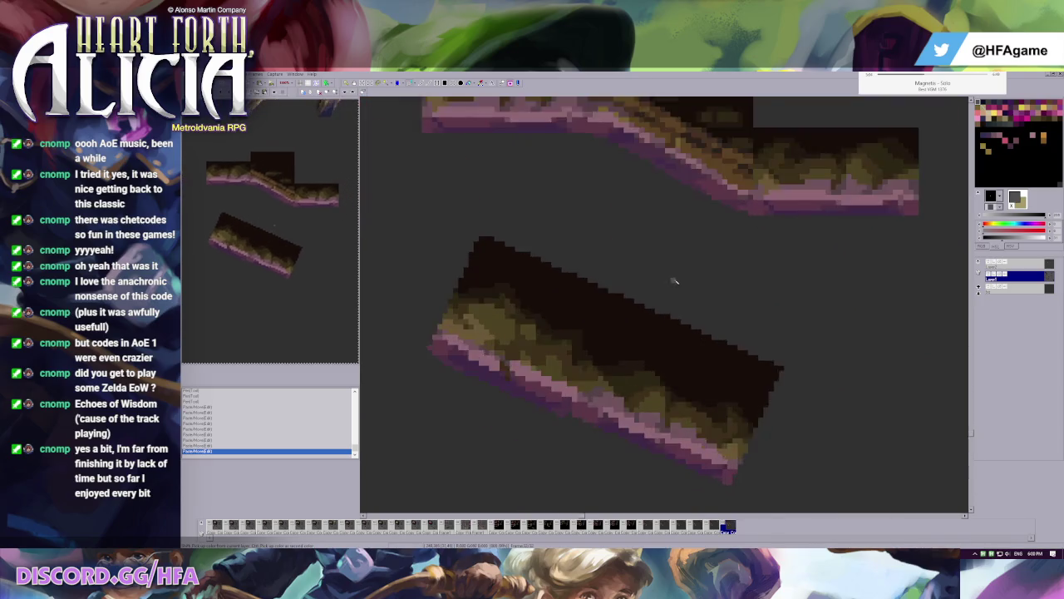
pyautogui.scroll(1, 622, 328)
pyautogui.keyDown('ctrl'); pyautogui.click(592, 339); pyautogui.keyUp('ctrl')
pyautogui.moveTo(587, 345); pyautogui.dragTo(592, 347)
pyautogui.click(599, 355)
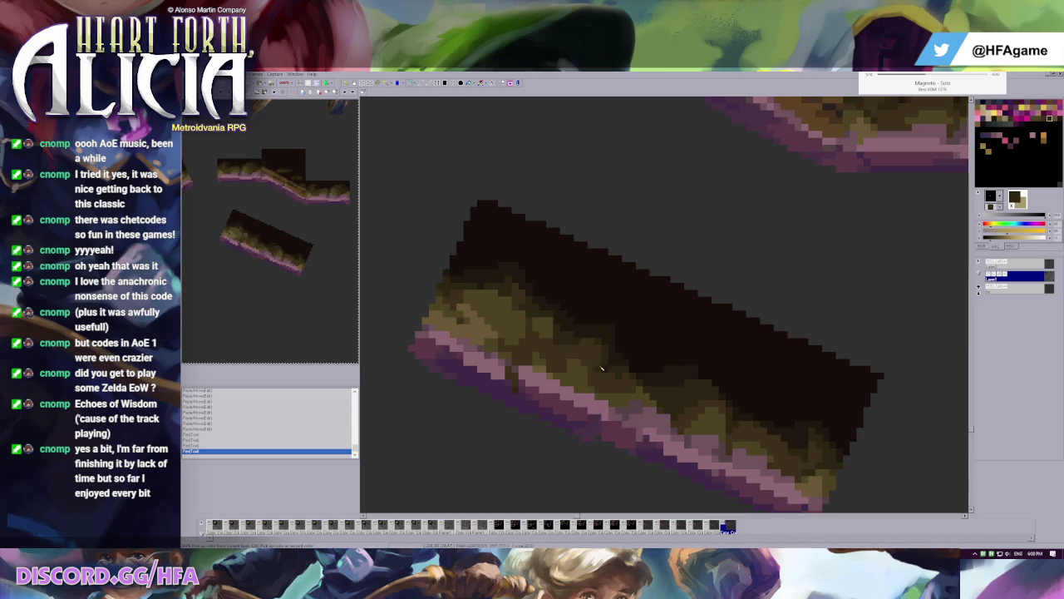
pyautogui.hotkey('ctrl', 'z')
pyautogui.click(559, 337)
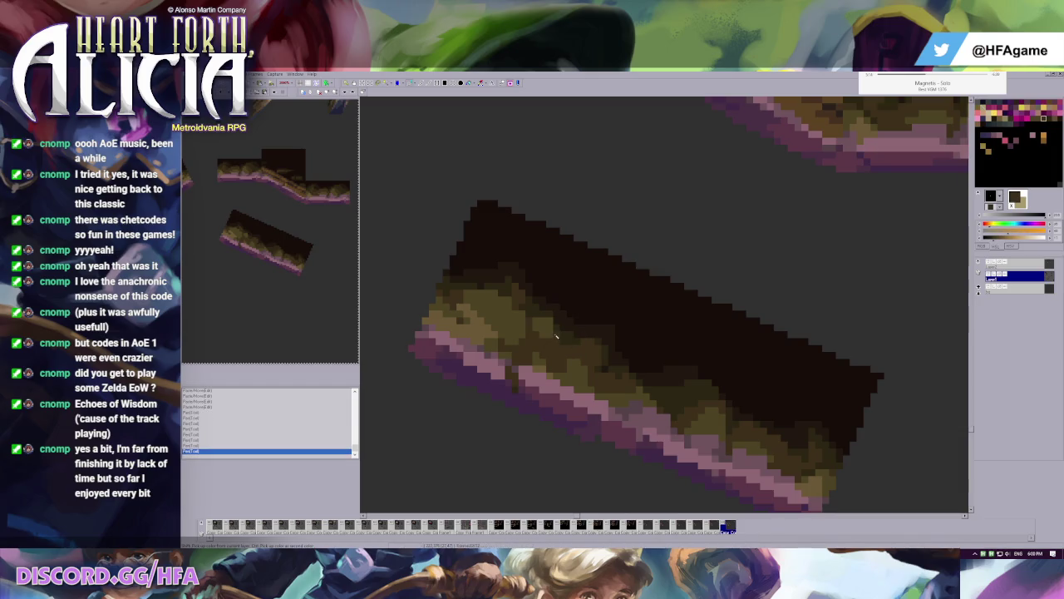
pyautogui.click(544, 316)
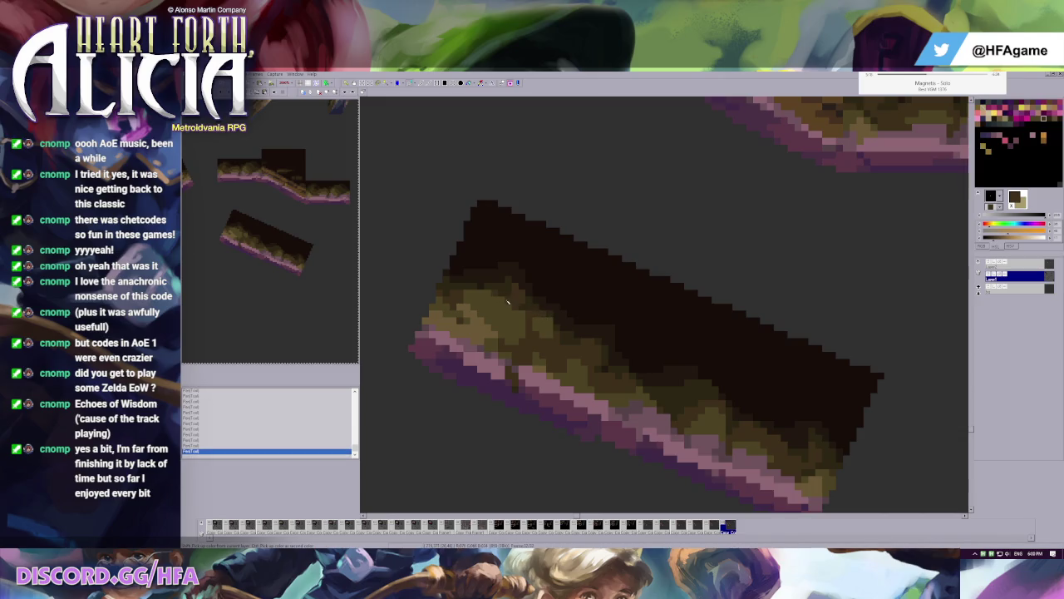
# - Pick two colours from the tile art and select the lower rotated tile piece
pyautogui.rightClick(478, 287)
pyautogui.rightClick(466, 322)
pyautogui.scroll(-2, 514, 304)
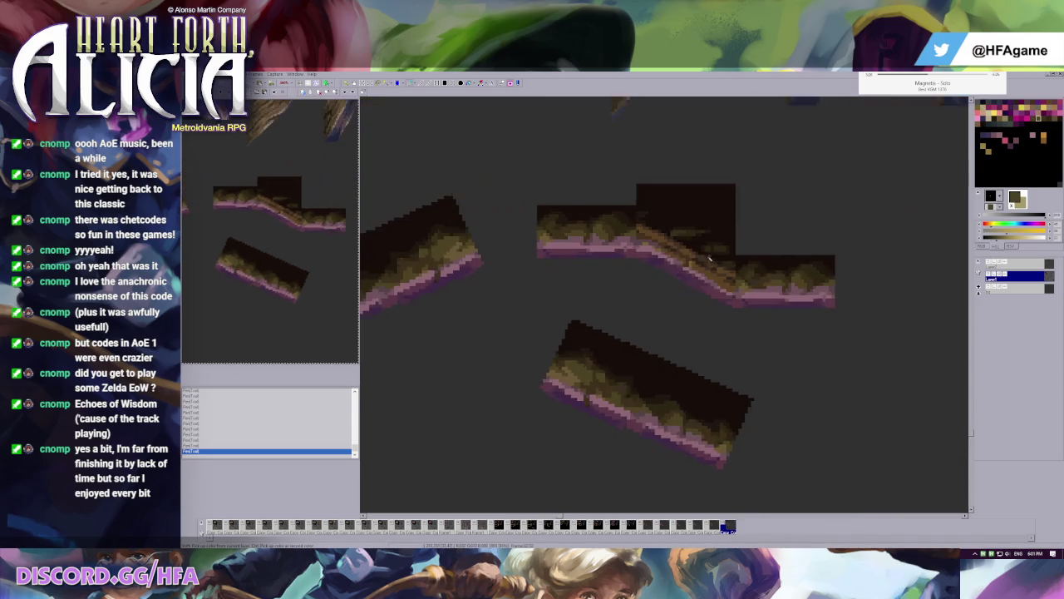
pyautogui.scroll(1, 686, 275)
pyautogui.scroll(1, 627, 363)
pyautogui.scroll(-1, 628, 363)
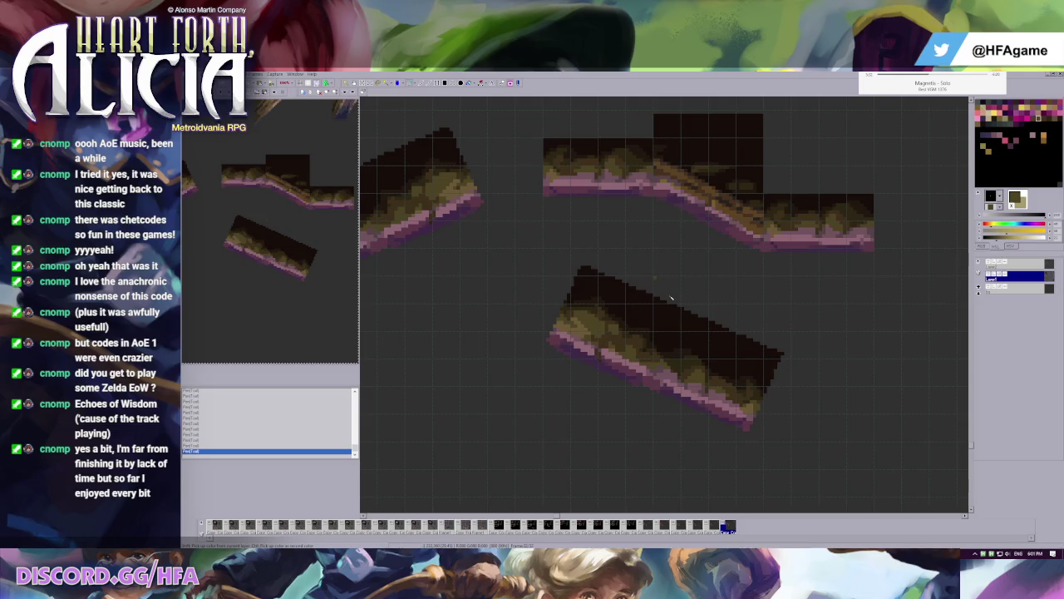
pyautogui.moveTo(545, 249); pyautogui.dragTo(665, 401)
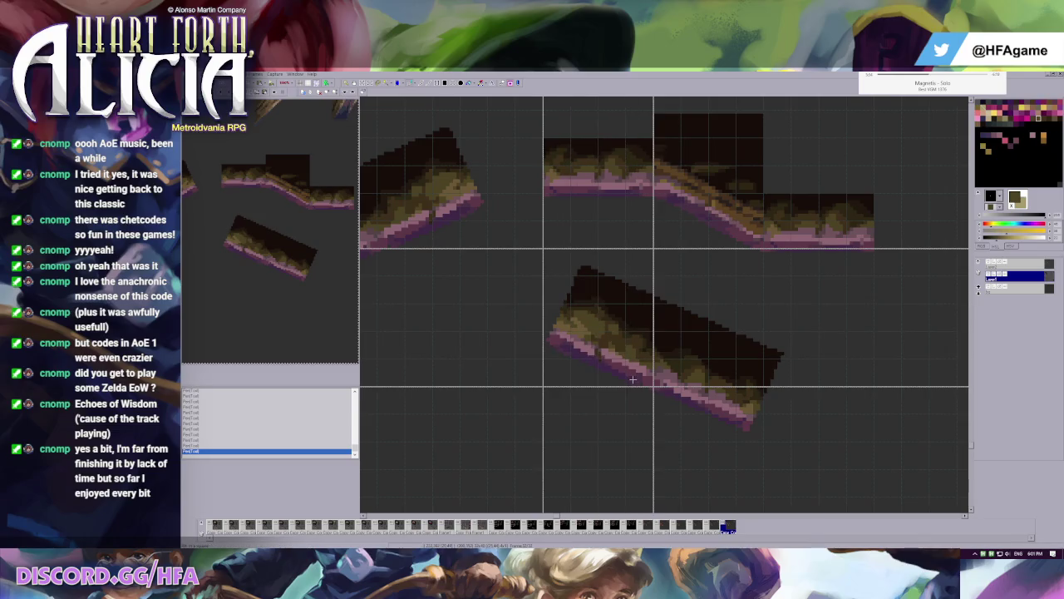
pyautogui.click(594, 343)
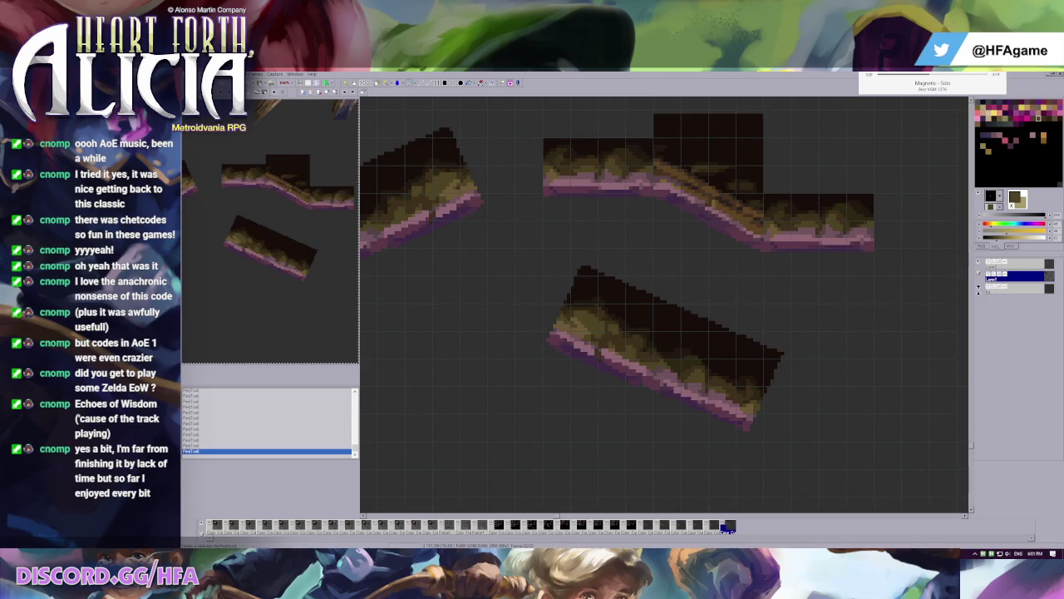
# - Copy a section of the lower rotated tile into the joined slope's bend and commit it
pyautogui.moveTo(551, 325)
pyautogui.mouseDown()
pyautogui.moveTo(657, 374)
pyautogui.moveTo(665, 365)
pyautogui.mouseUp()
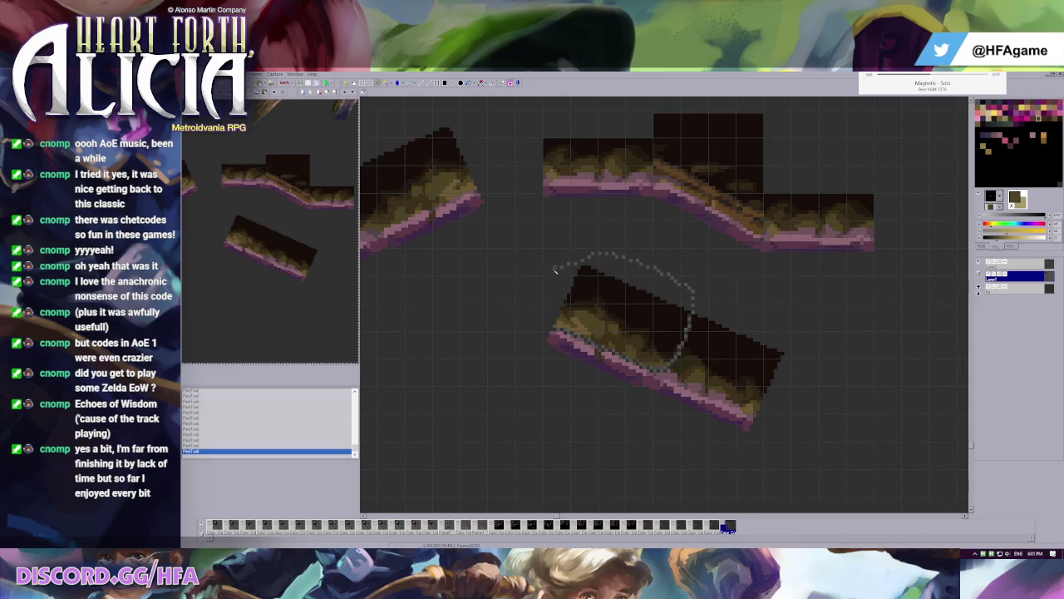
pyautogui.moveTo(620, 324)
pyautogui.mouseDown()
pyautogui.moveTo(696, 180)
pyautogui.moveTo(717, 180)
pyautogui.mouseUp()
pyautogui.scroll(2, 718, 179)
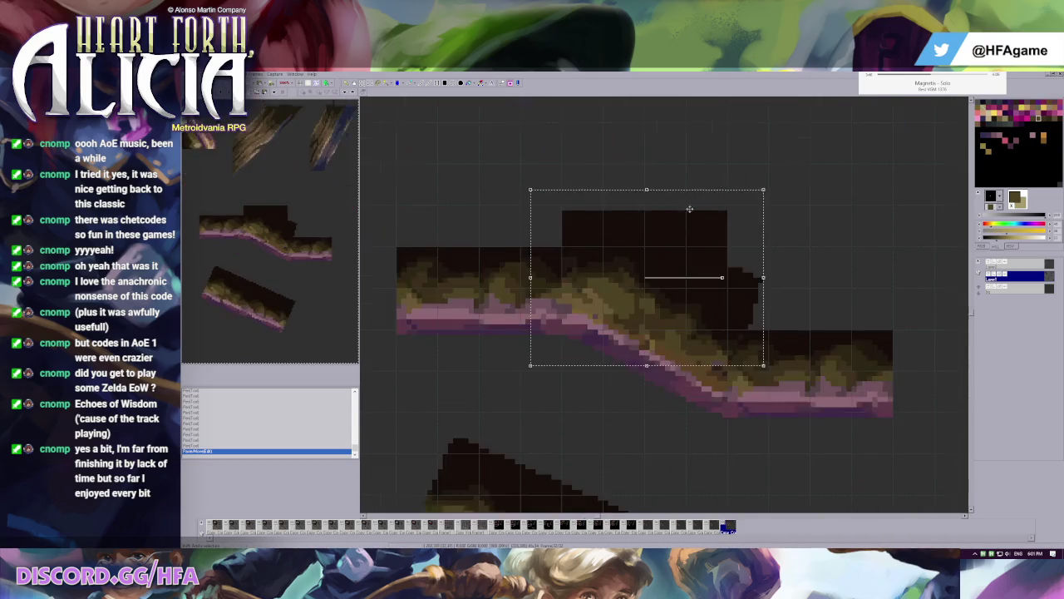
pyautogui.scroll(1, 690, 274)
pyautogui.moveTo(672, 342); pyautogui.dragTo(678, 330)
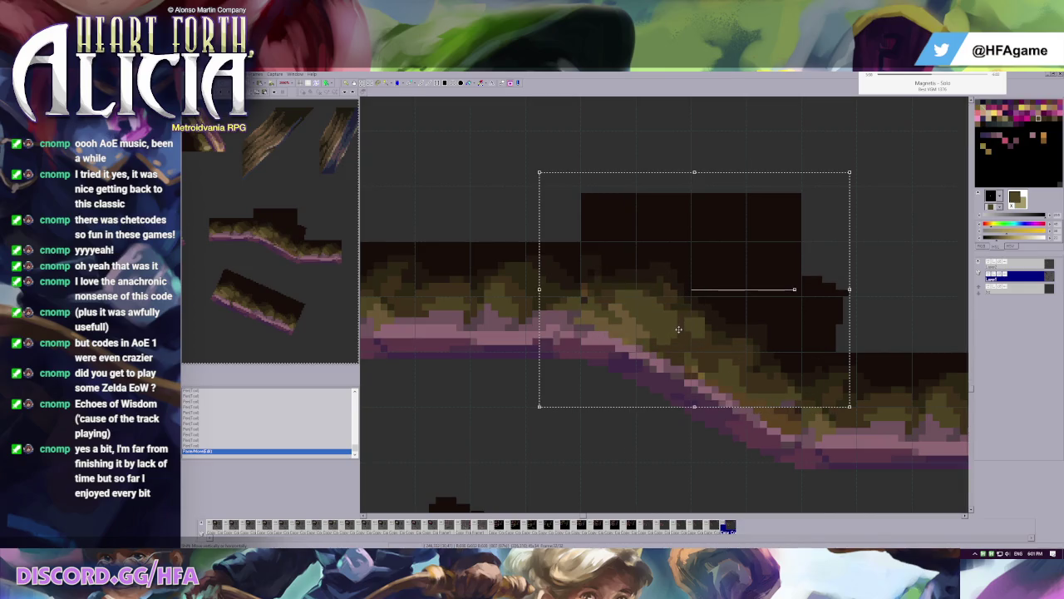
pyautogui.press('Return')
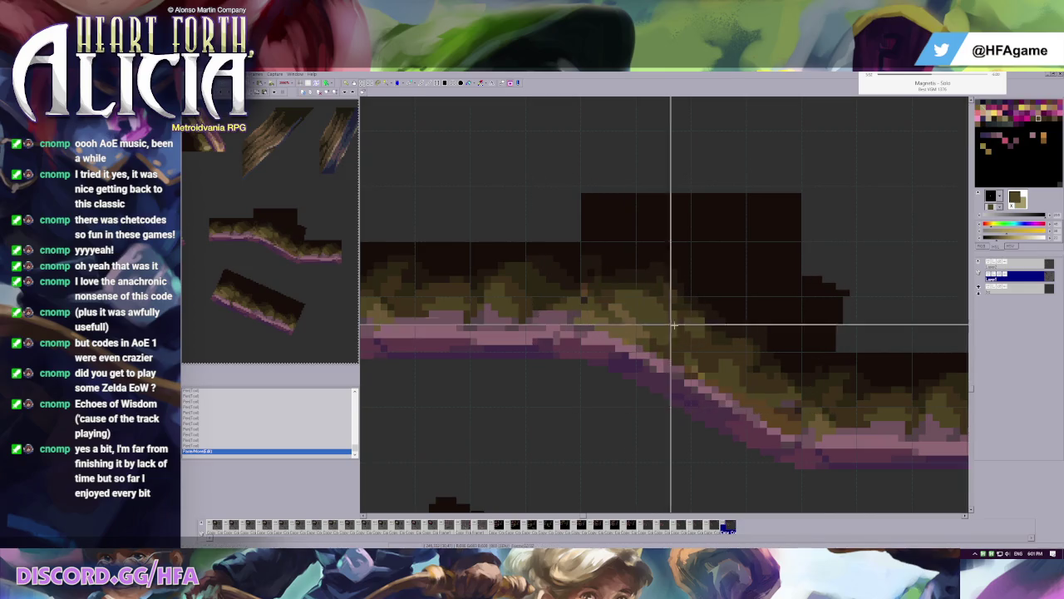
pyautogui.hotkey('ctrl', 'z')
pyautogui.hotkey('ctrl', 'y')
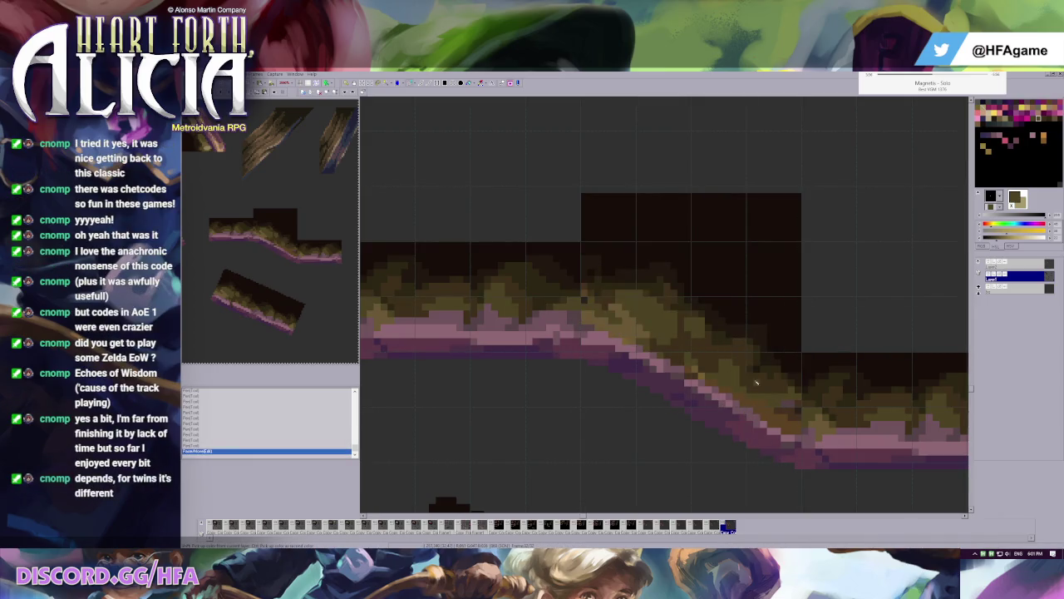
# - Repaint pixels along the slope's bend
pyautogui.moveTo(690, 336); pyautogui.dragTo(639, 307)
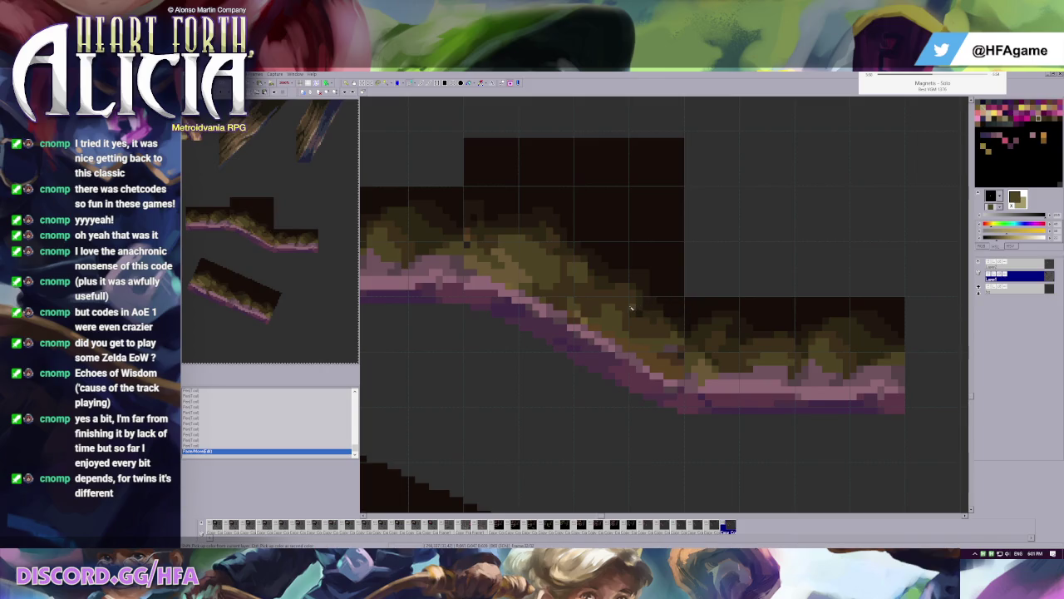
pyautogui.scroll(1, 659, 331)
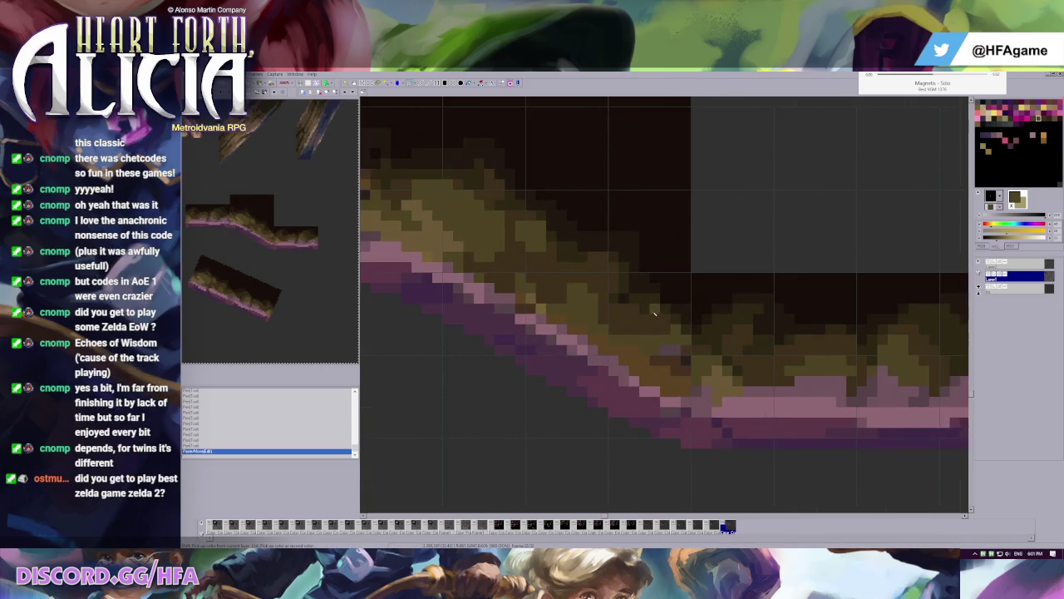
pyautogui.click(670, 354)
pyautogui.click(675, 371)
pyautogui.click(697, 388)
# - Darken pixels in the bend and paint olive pixels into the grass edge
pyautogui.hscroll(-1, 625, 337)
pyautogui.hscroll(-1, 606, 308)
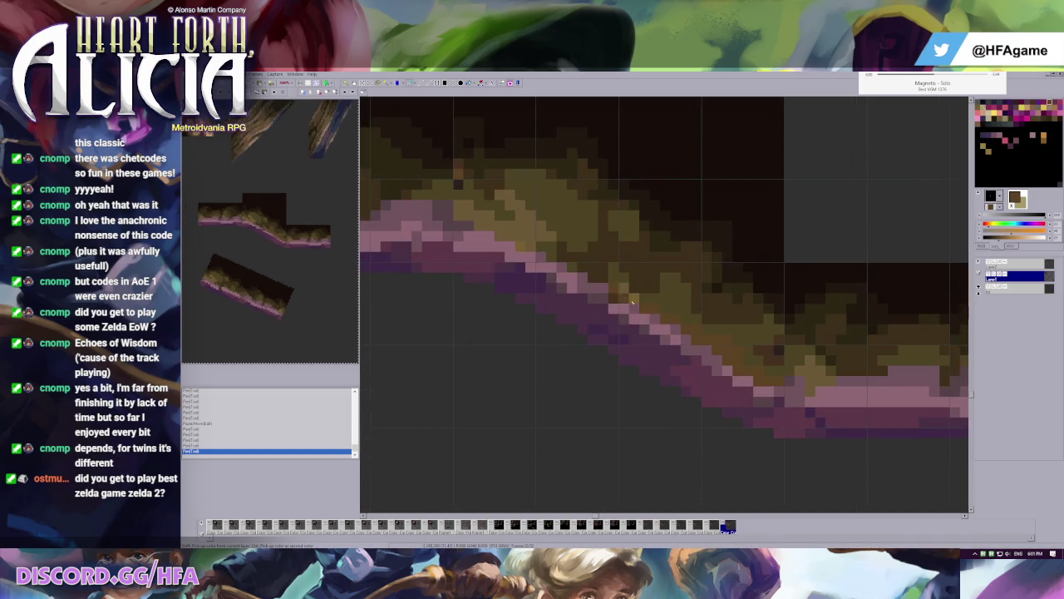
pyautogui.hscroll(-1, 531, 250)
pyautogui.scroll(1, 596, 236)
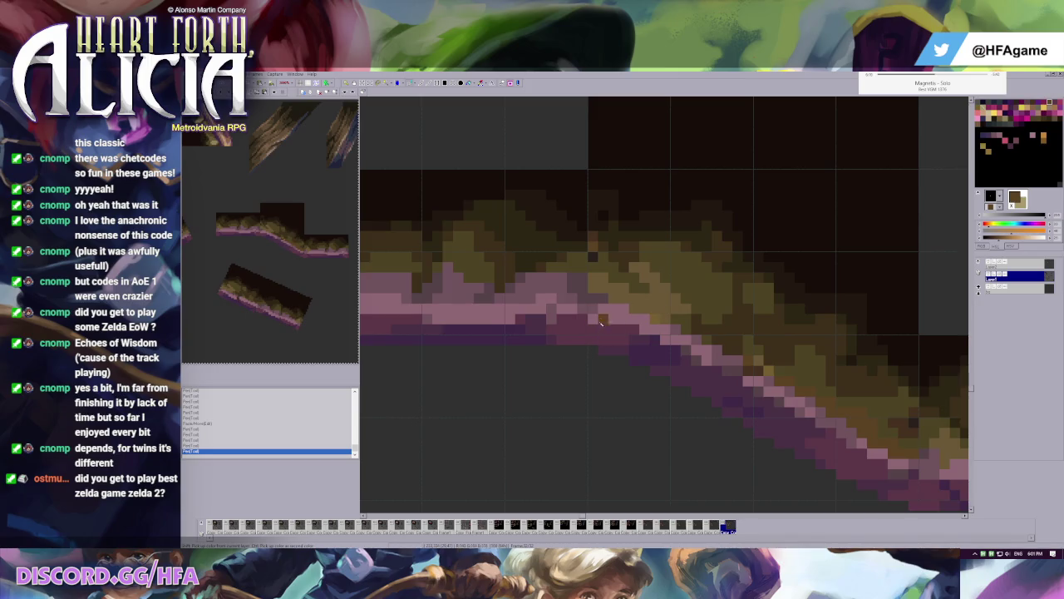
pyautogui.click(596, 236)
pyautogui.click(603, 225)
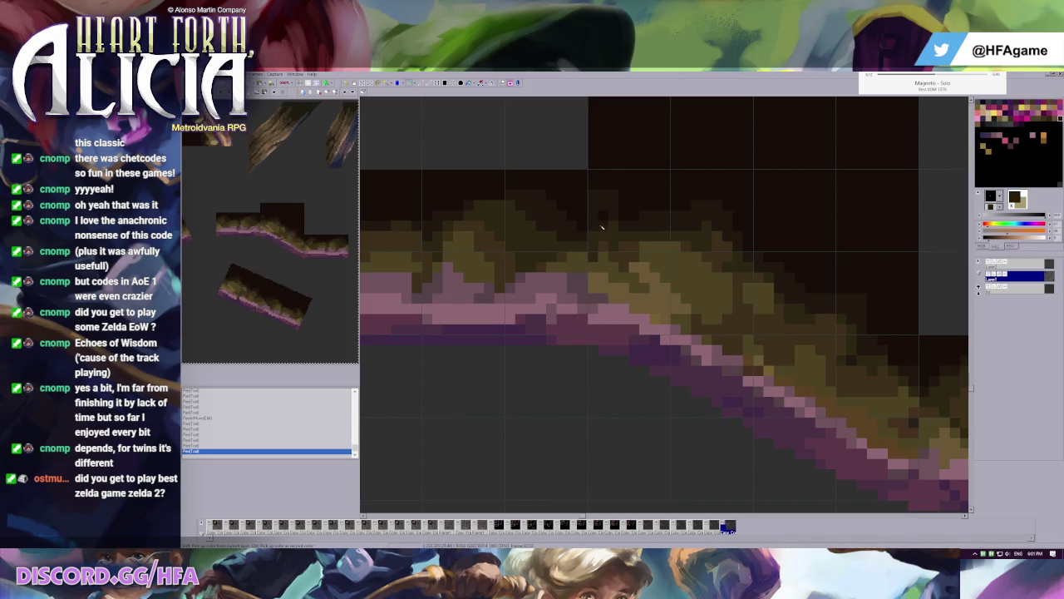
pyautogui.click(605, 198)
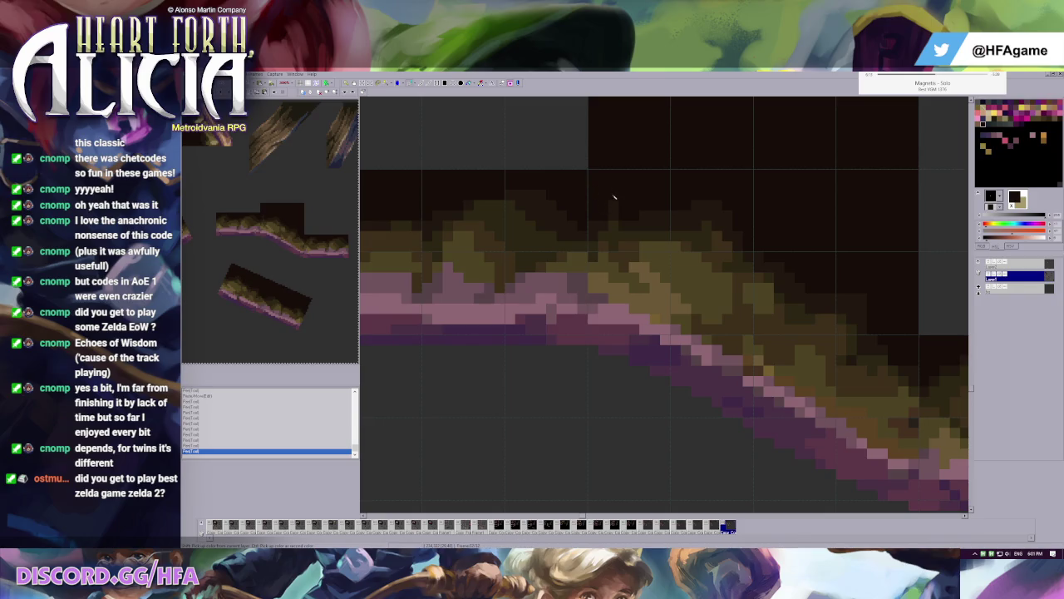
pyautogui.click(613, 225)
pyautogui.click(624, 257)
pyautogui.click(593, 258)
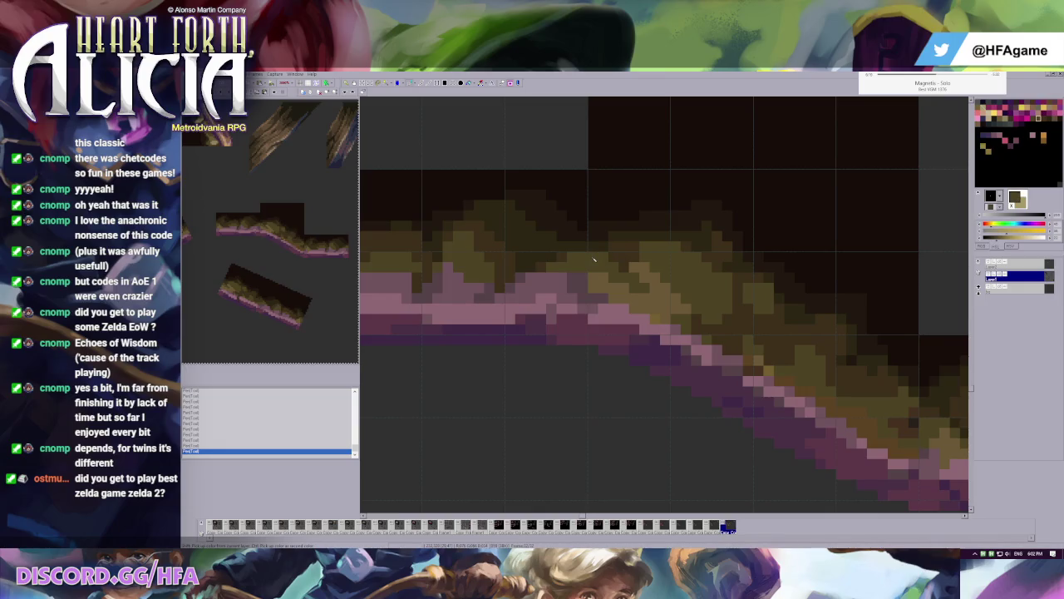
# - Try darkening the olive grass edge with fill and pen, then undo both
pyautogui.scroll(-1, 638, 295)
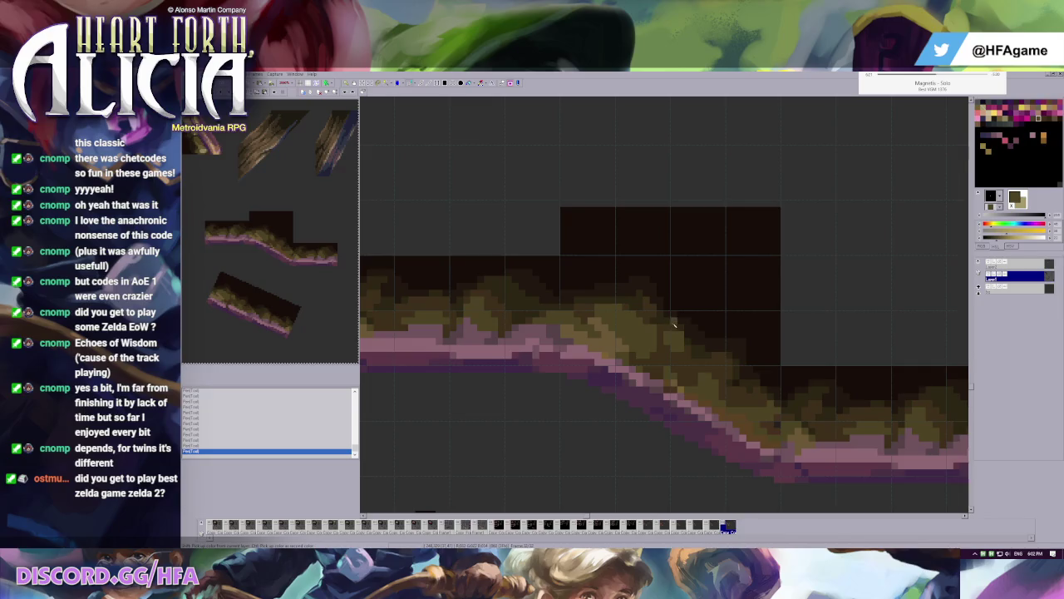
pyautogui.scroll(1, 682, 331)
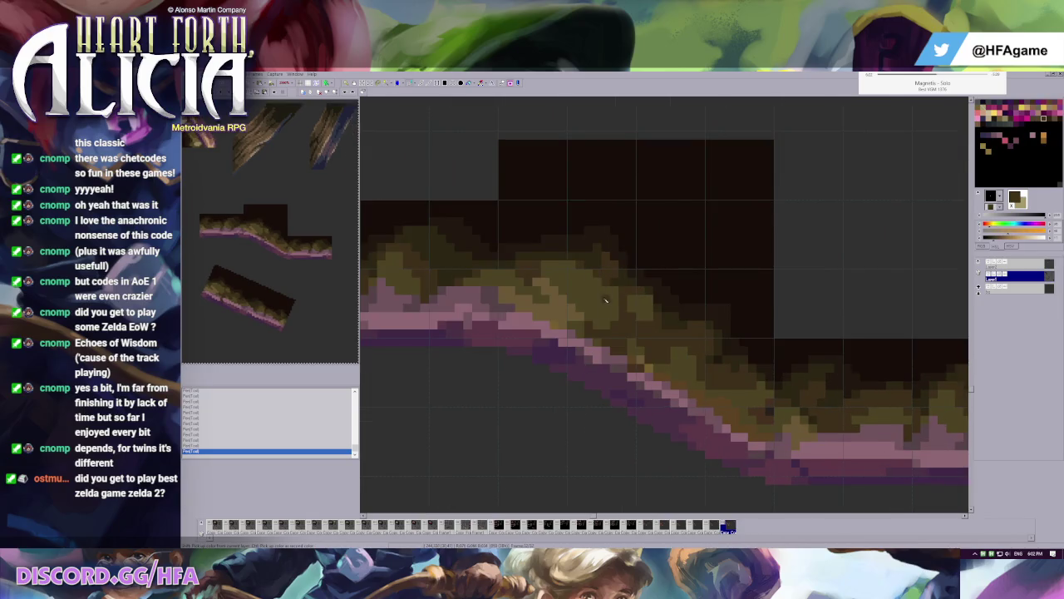
pyautogui.click(598, 301)
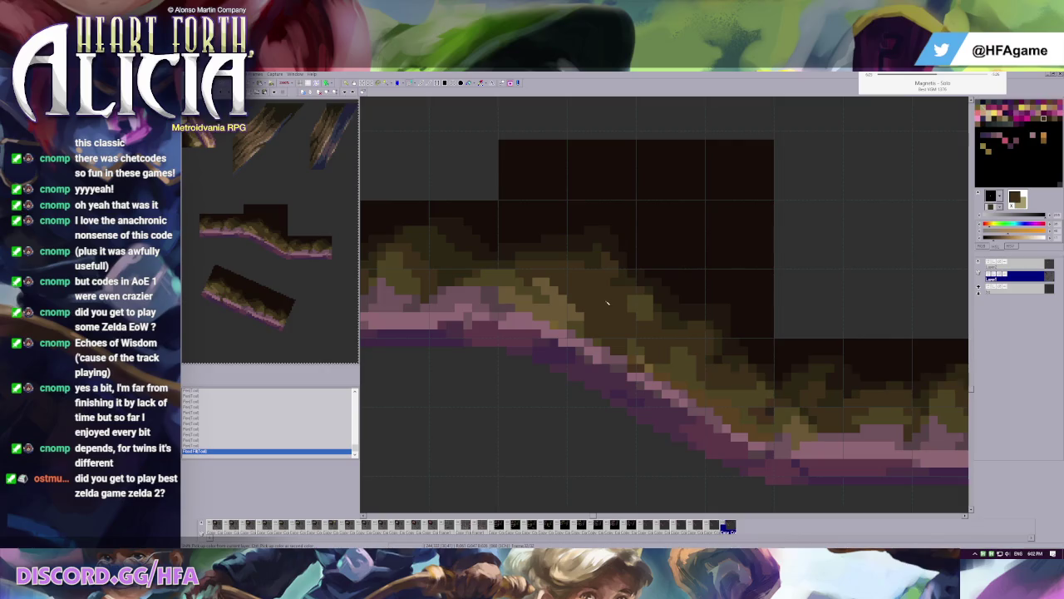
pyautogui.hotkey('ctrl', 'z')
pyautogui.moveTo(562, 266); pyautogui.dragTo(602, 294)
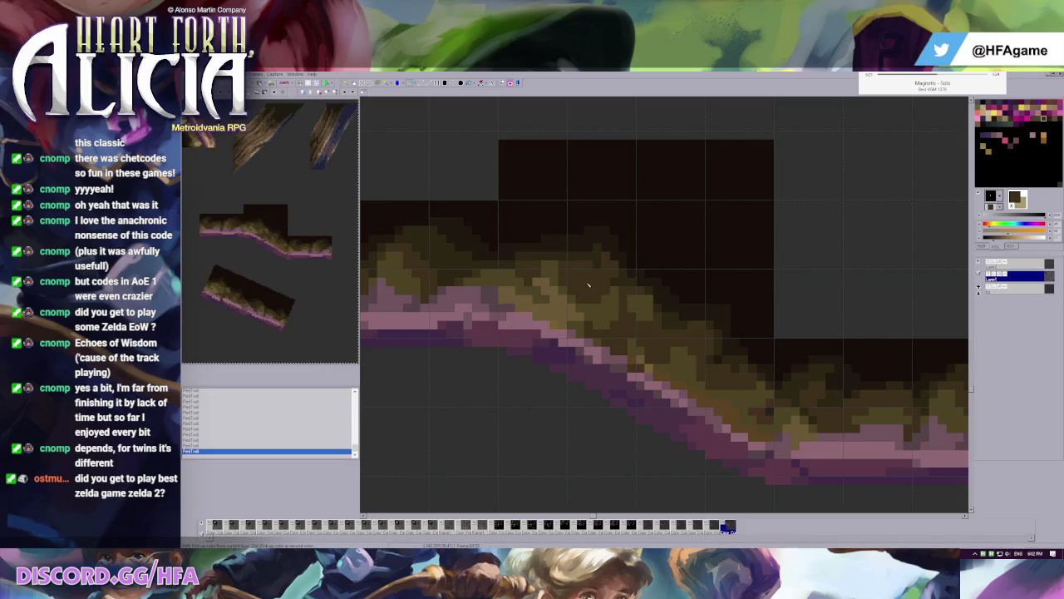
pyautogui.hotkey('ctrl', 'z')
pyautogui.scroll(-1, 600, 293)
pyautogui.scroll(-1, 632, 300)
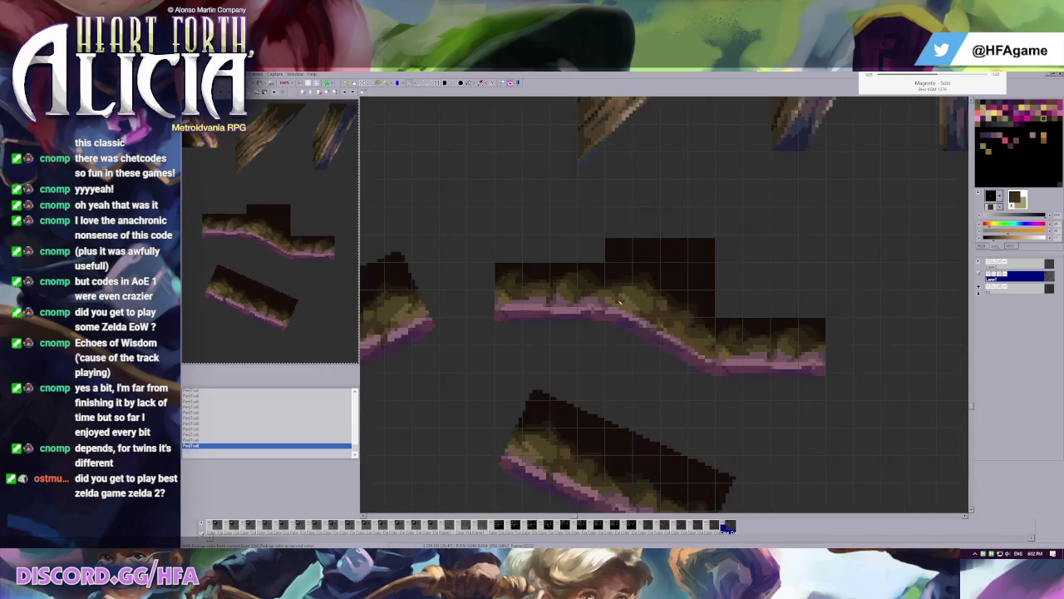
# - Select the slope's lower-right part, then a small patch at its upper bend, and drop it
pyautogui.scroll(1, 689, 314)
pyautogui.scroll(-1, 688, 314)
pyautogui.scroll(-1, 723, 293)
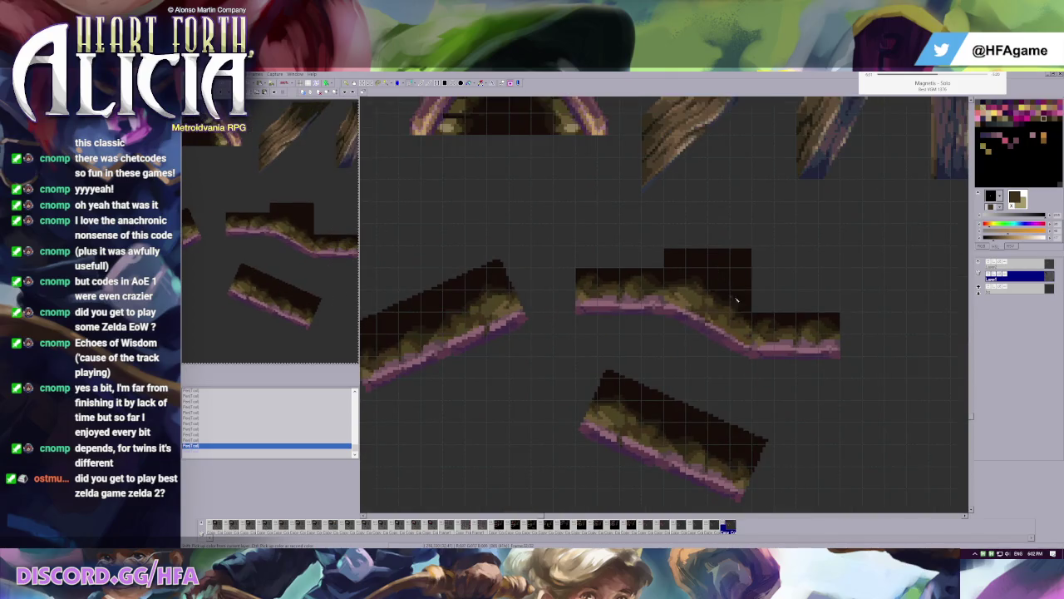
pyautogui.scroll(2, 656, 300)
pyautogui.scroll(2, 769, 356)
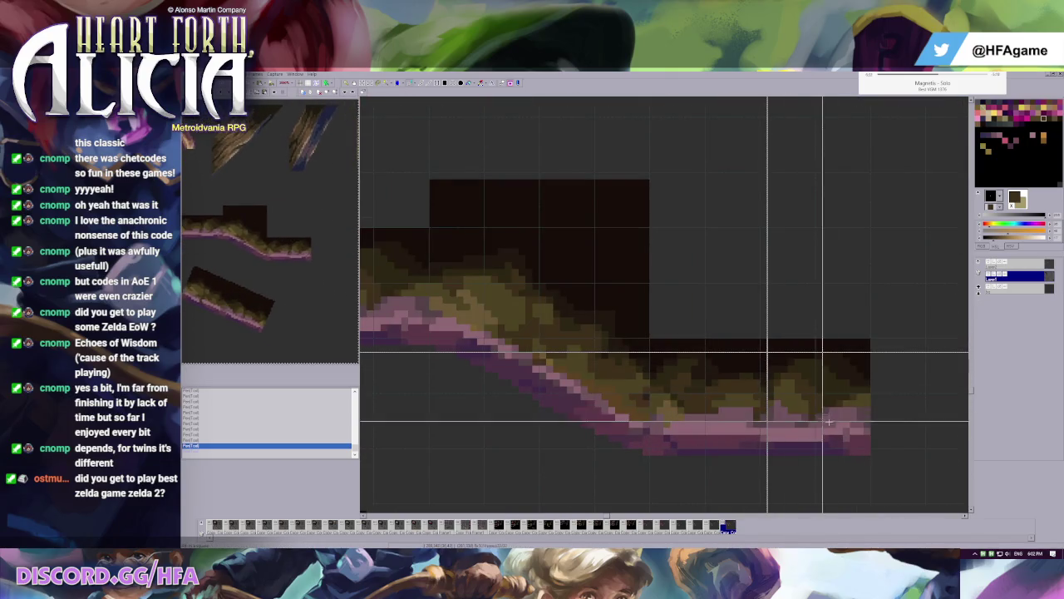
pyautogui.moveTo(766, 352)
pyautogui.mouseDown()
pyautogui.moveTo(829, 427)
pyautogui.moveTo(514, 295)
pyautogui.mouseUp()
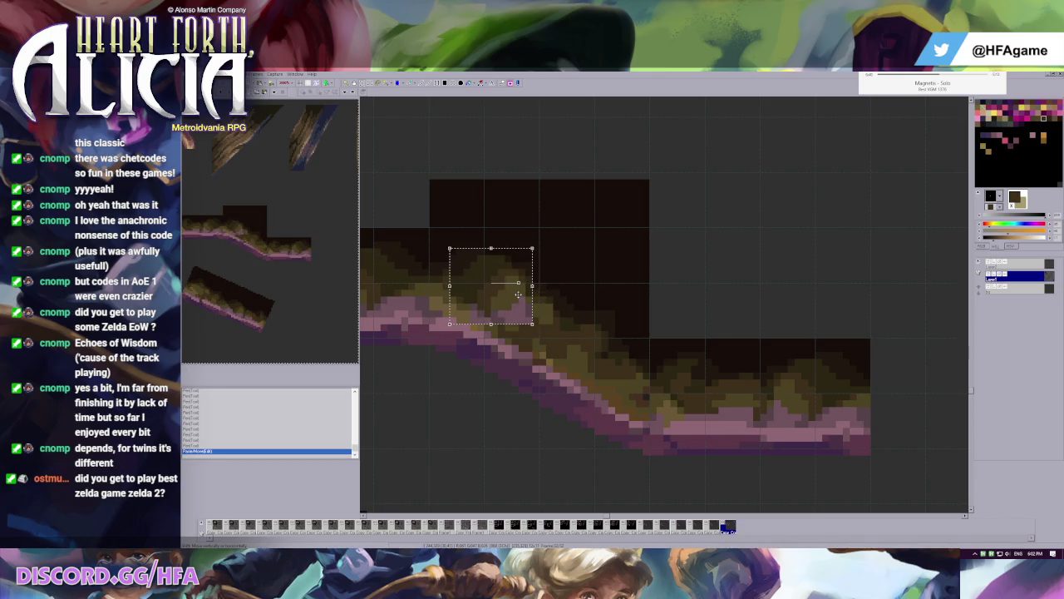
pyautogui.moveTo(443, 248); pyautogui.dragTo(525, 310)
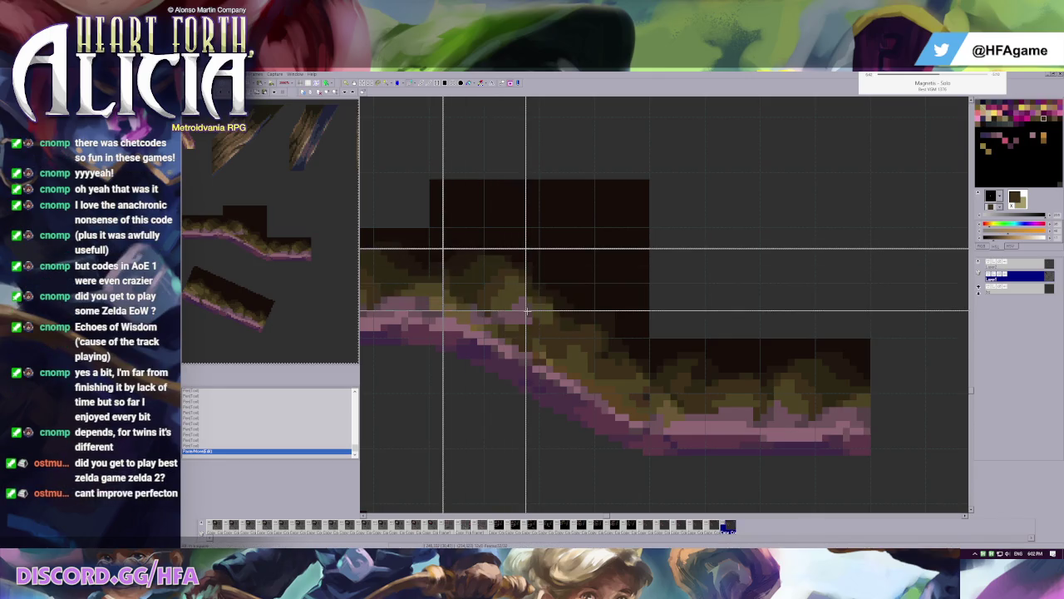
pyautogui.click(528, 307)
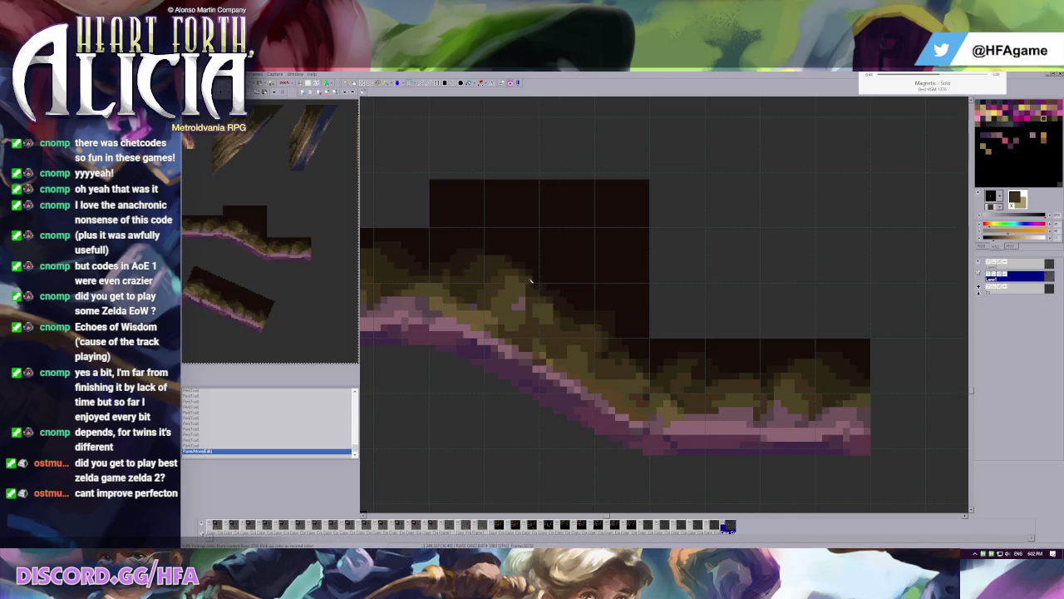
# - Dab pixels on the slope's upper bend and grass
pyautogui.keyDown('alt'); pyautogui.click(513, 301); pyautogui.keyUp('alt')
pyautogui.moveTo(529, 299); pyautogui.dragTo(531, 323)
pyautogui.keyDown('alt'); pyautogui.click(525, 293); pyautogui.keyUp('alt')
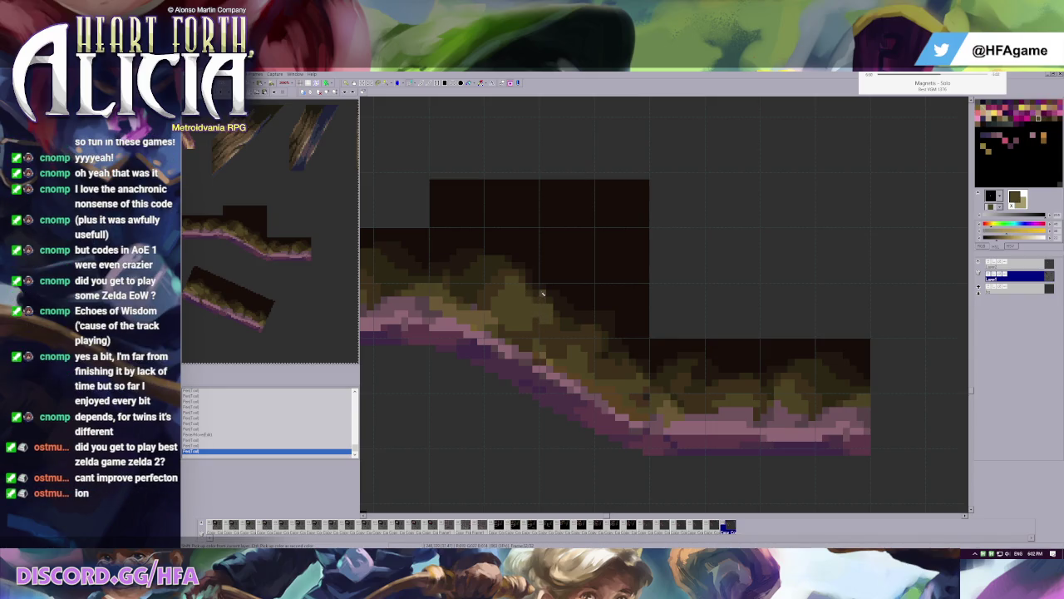
pyautogui.scroll(1, 543, 311)
pyautogui.click(581, 307)
pyautogui.click(581, 309)
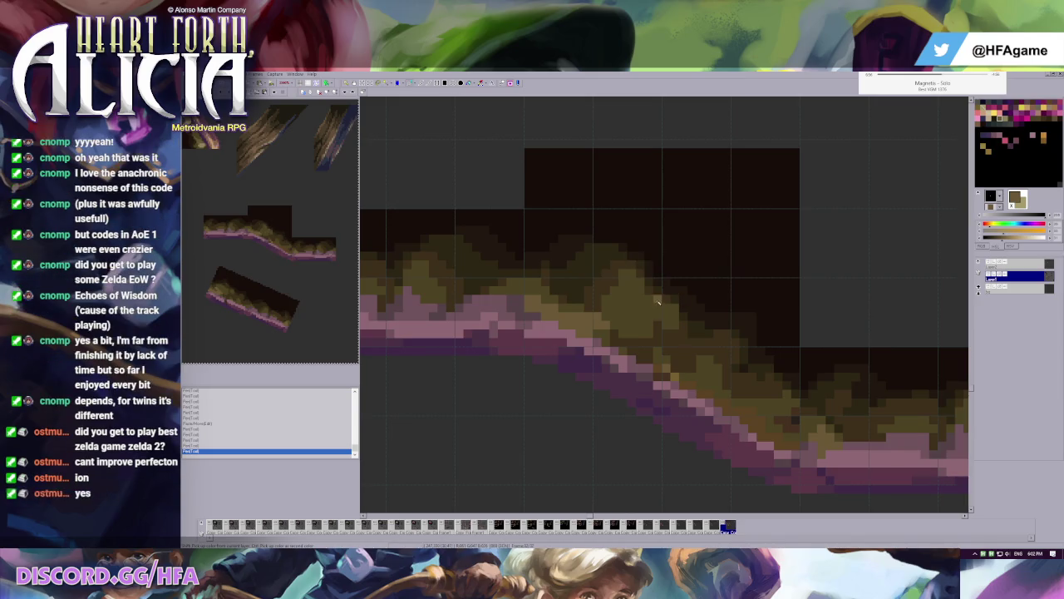
# - Repaint pixels along the pink underside edge in pink, undoing a stray stroke
pyautogui.click(650, 334)
pyautogui.click(638, 349)
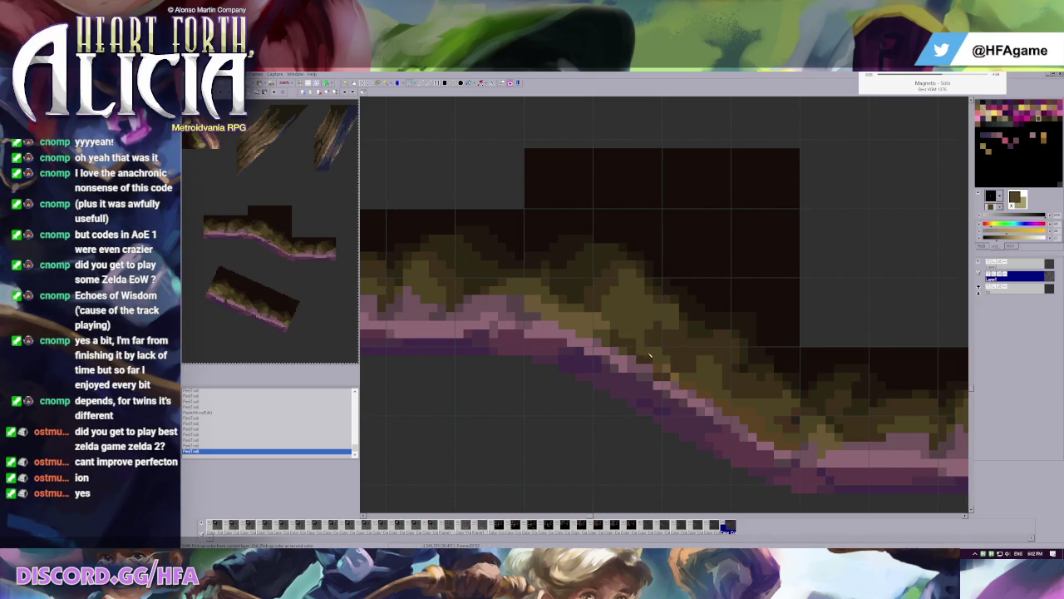
pyautogui.click(639, 351)
pyautogui.hotkey('ctrl', 'z')
pyautogui.hotkey('ctrl', 'z')
pyautogui.hotkey('ctrl', 'z')
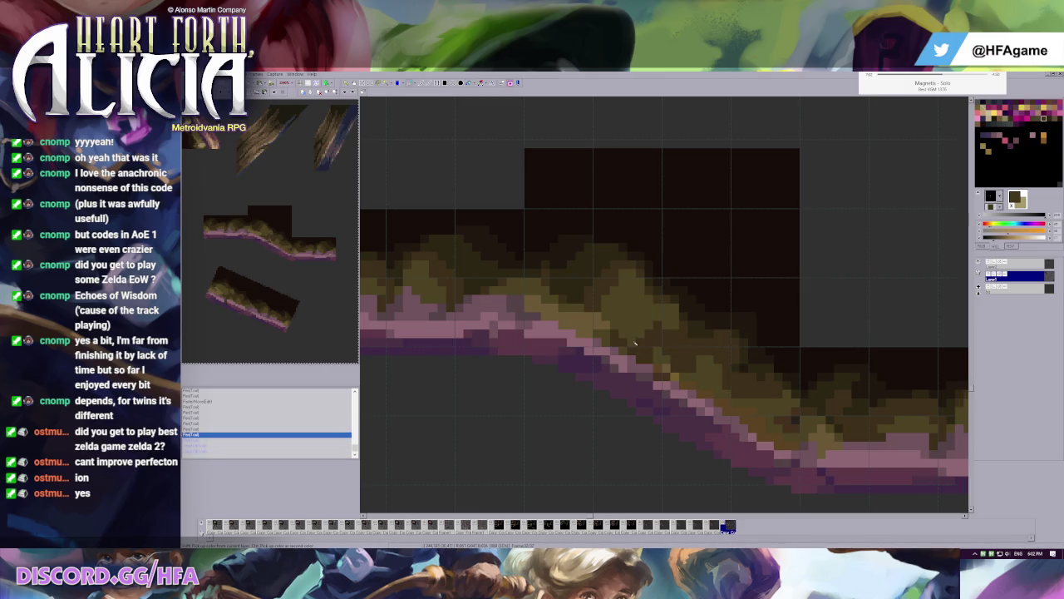
pyautogui.keyDown('alt'); pyautogui.click(634, 369); pyautogui.keyUp('alt')
pyautogui.click(625, 366)
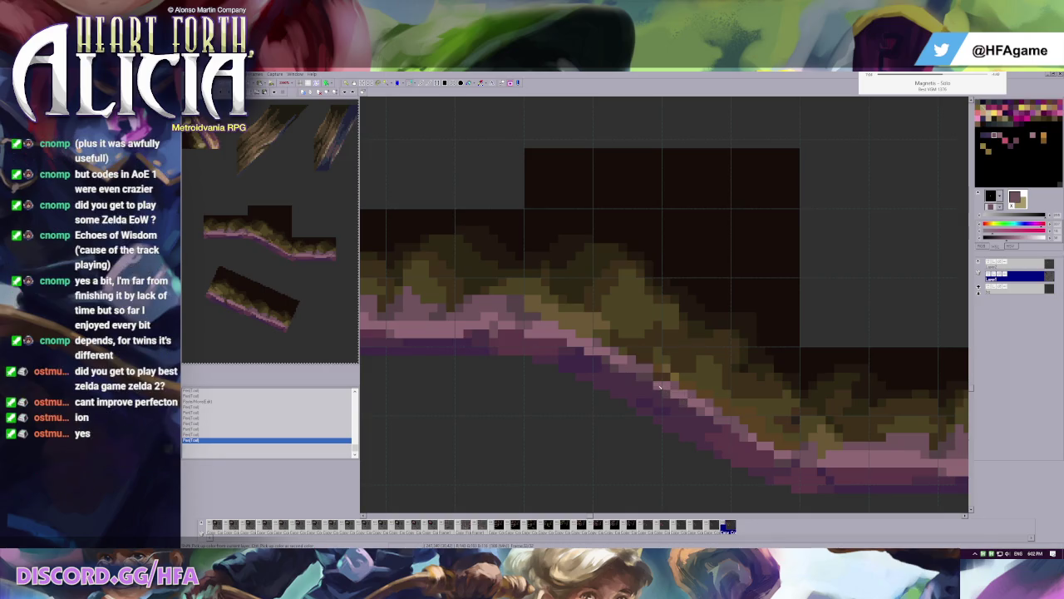
# - Revert the last pink strokes and add dark brown pixels along the slope's edge
pyautogui.hotkey('ctrl', 'z')
pyautogui.hotkey('ctrl', 'y')
pyautogui.hotkey('ctrl', 'z')
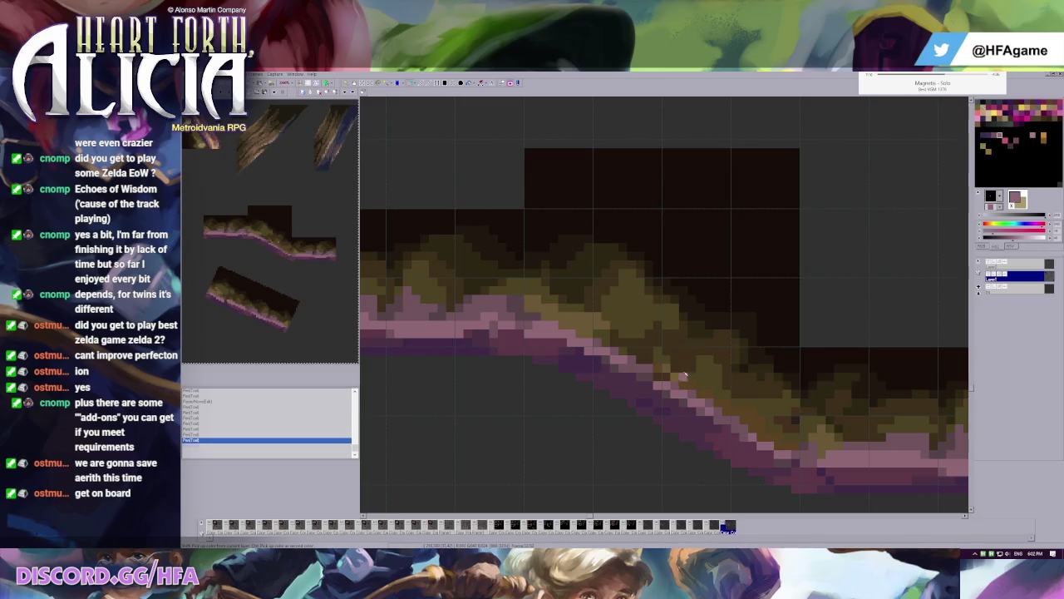
pyautogui.rightClick(632, 367)
pyautogui.click(596, 356)
pyautogui.click(572, 343)
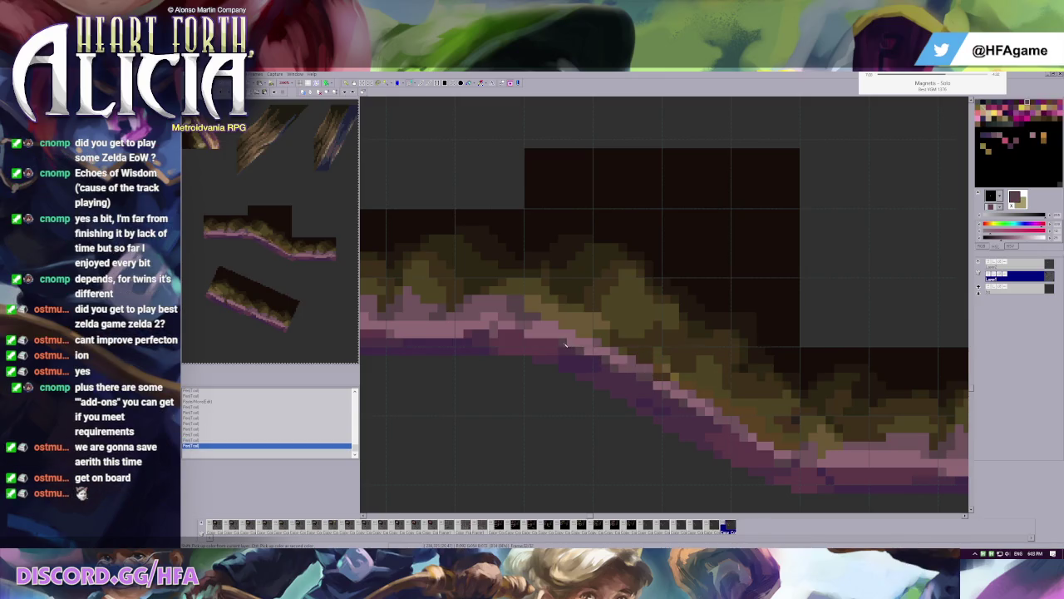
# - Retouch pixels along the pink edge with a lighter pinkish-brown
pyautogui.scroll(-1, 670, 229)
pyautogui.scroll(1, 687, 316)
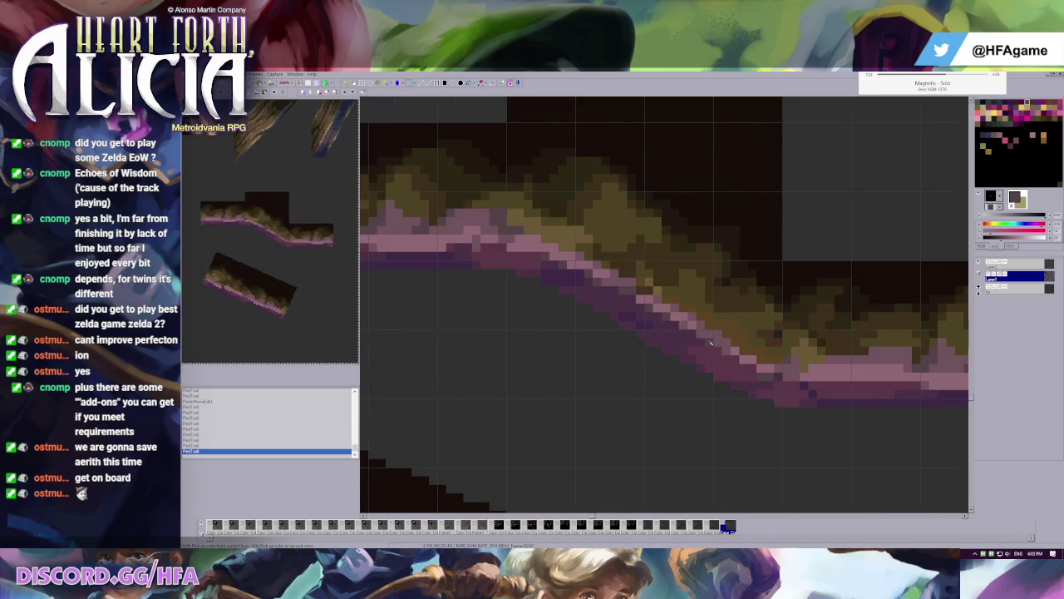
pyautogui.rightClick(656, 299)
pyautogui.click(640, 301)
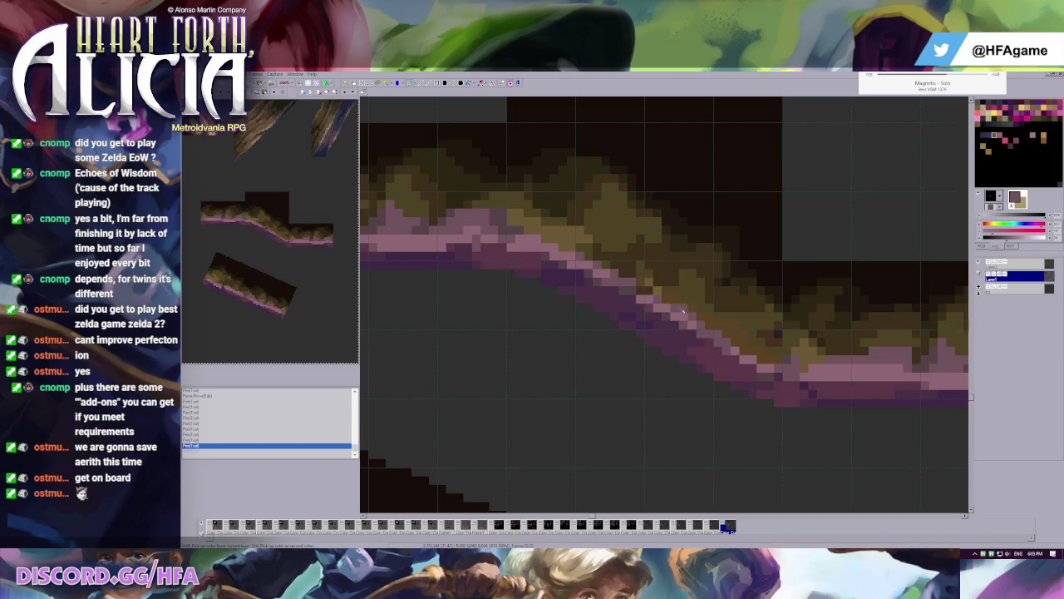
pyautogui.click(628, 303)
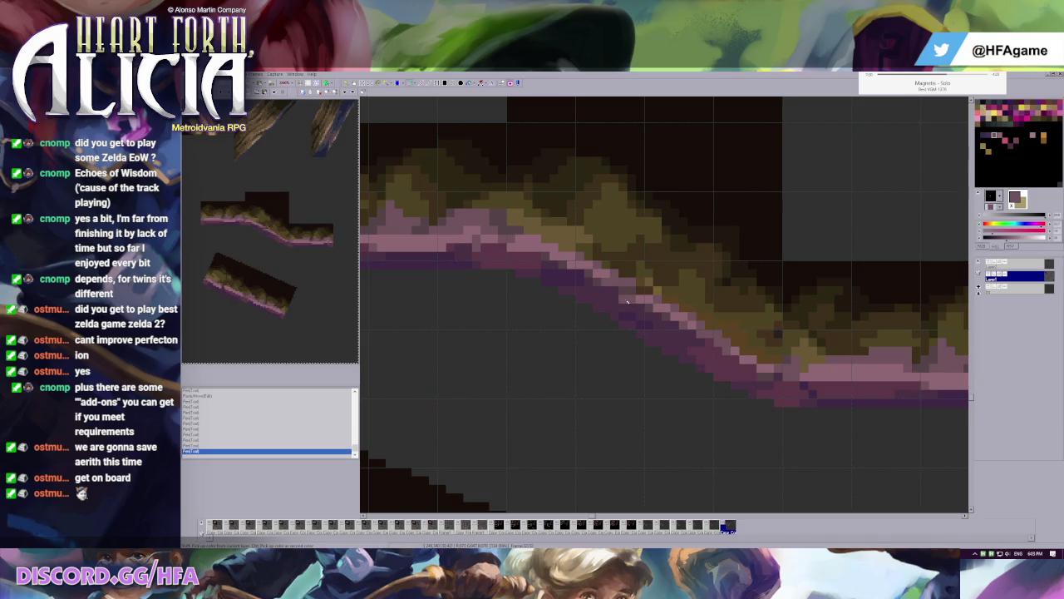
pyautogui.scroll(-3, 656, 333)
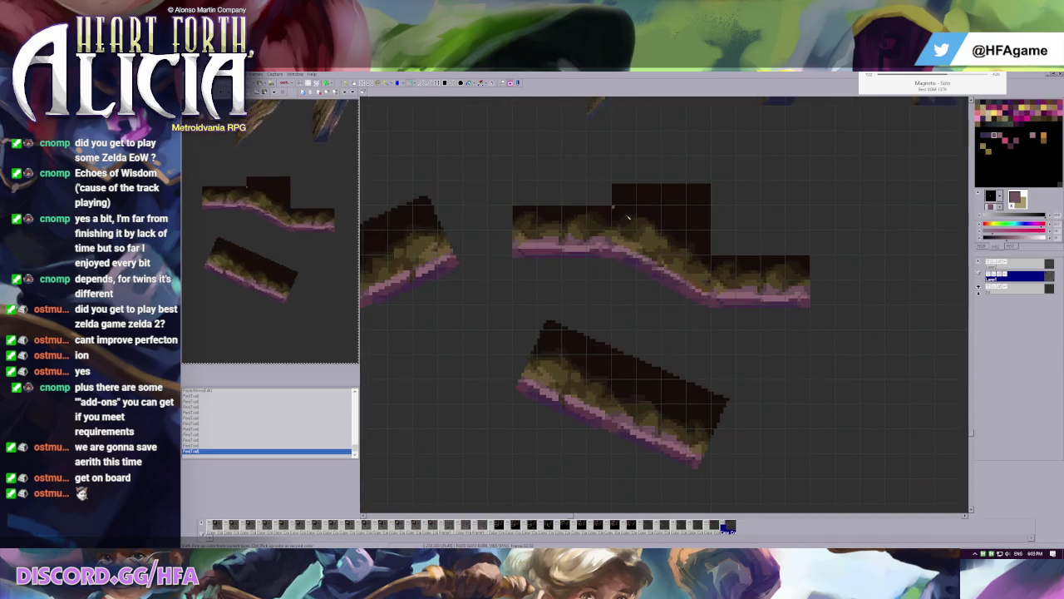
# - Try a selection across the upper slope piece, undo it, and paint a pink-edge pixel
pyautogui.moveTo(707, 323); pyautogui.dragTo(794, 336)
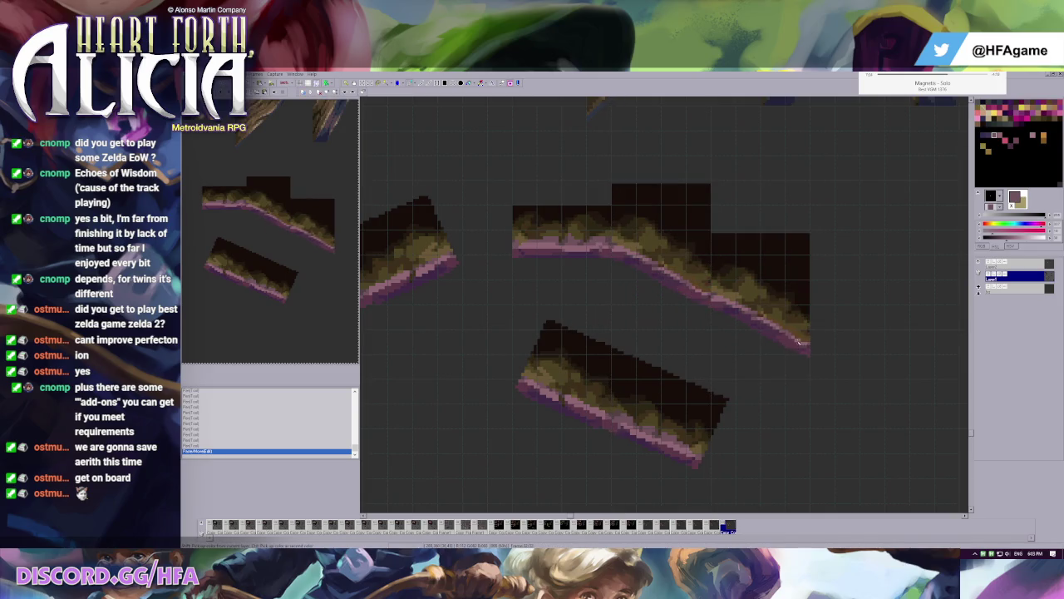
pyautogui.hotkey('ctrl', 'z')
pyautogui.scroll(1, 657, 341)
pyautogui.scroll(1, 640, 345)
pyautogui.scroll(1, 639, 348)
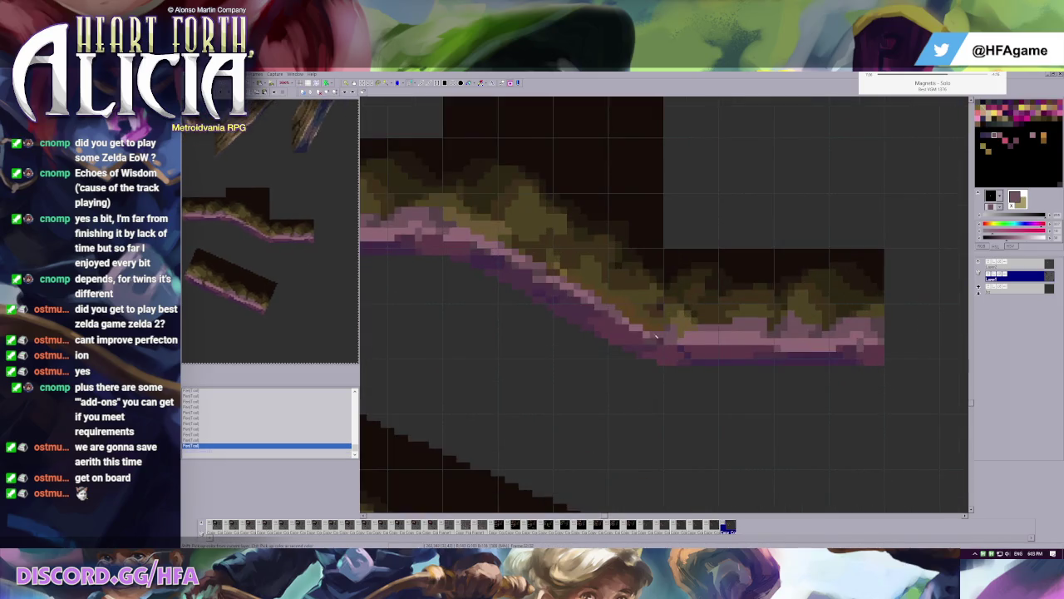
pyautogui.click(657, 344)
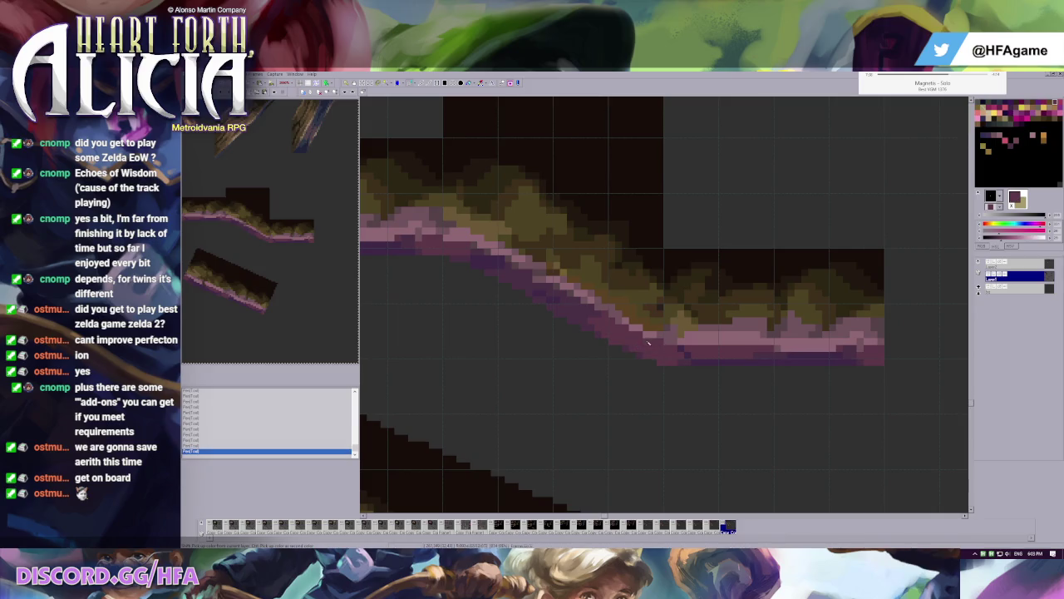
# - Test a downward skew of the platform piece, undo it, and repaint a slope-edge pixel
pyautogui.rightClick(665, 335)
pyautogui.scroll(-1, 659, 343)
pyautogui.scroll(-1, 650, 272)
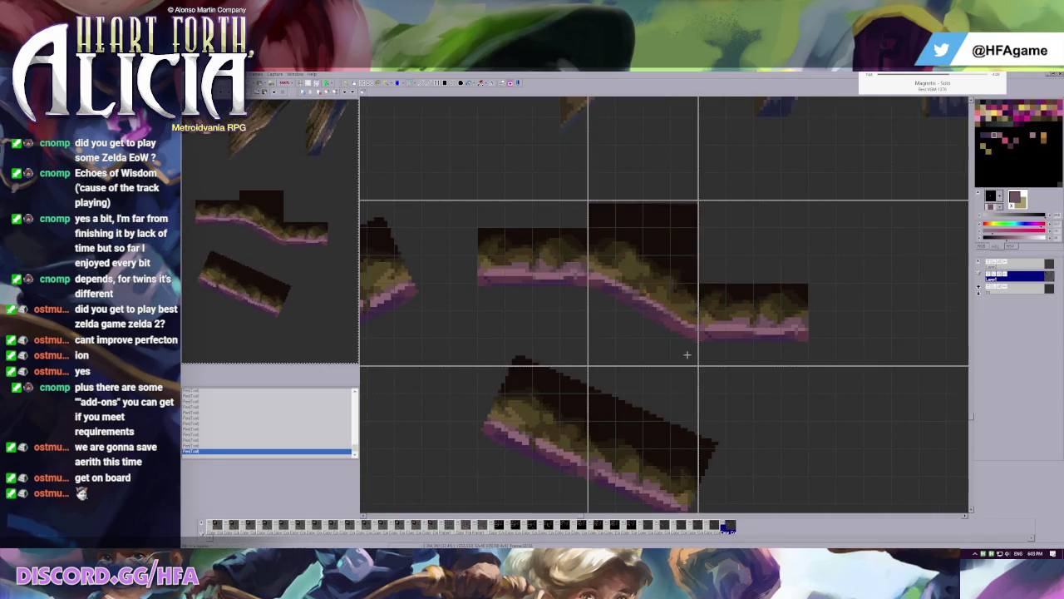
pyautogui.moveTo(808, 333); pyautogui.dragTo(808, 386)
pyautogui.scroll(-1, 735, 316)
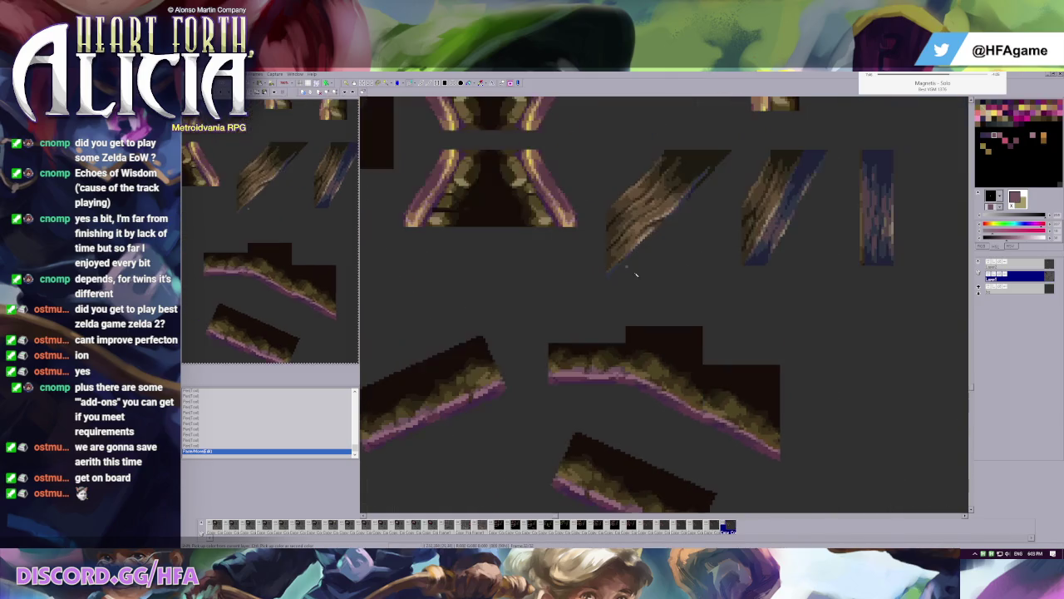
pyautogui.hotkey('ctrl', 'z')
pyautogui.scroll(1, 733, 363)
pyautogui.scroll(2, 723, 371)
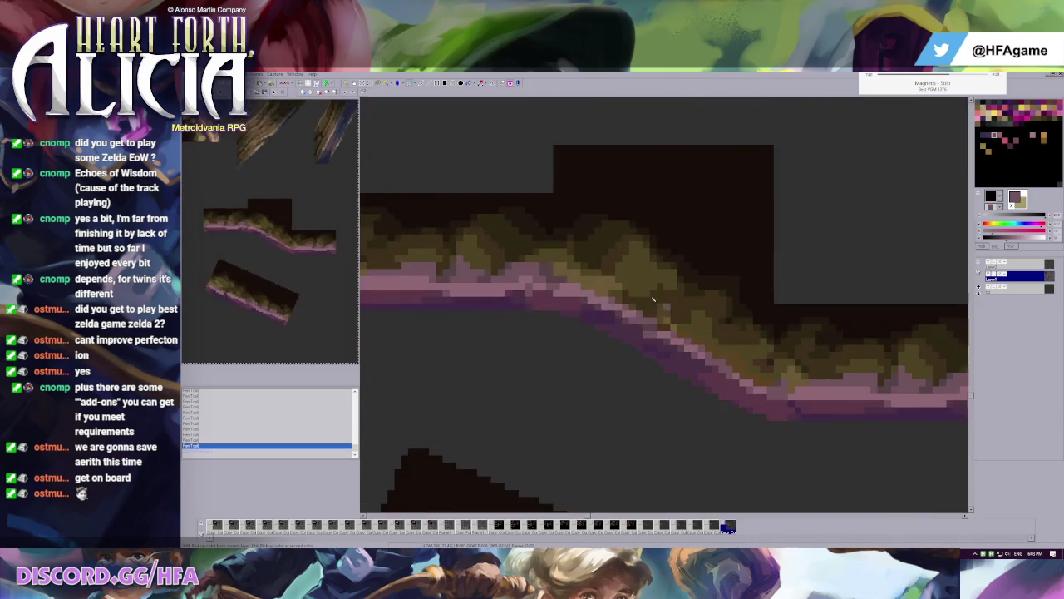
pyautogui.click(737, 394)
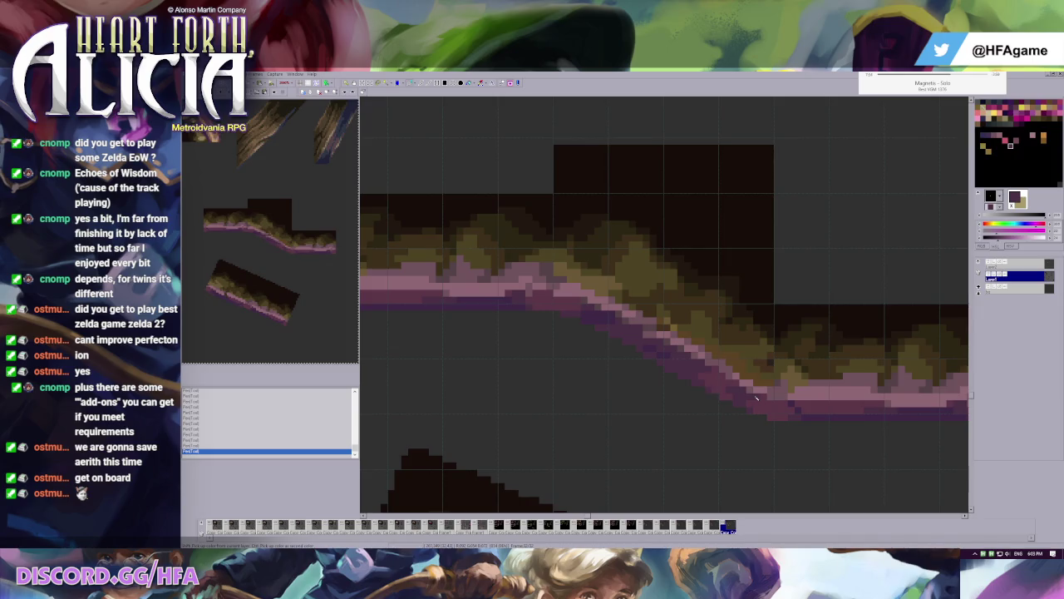
# - Touch up the pink slope edge with picked, mauve and darker pixels
pyautogui.scroll(-1, 756, 398)
pyautogui.scroll(-1, 707, 366)
pyautogui.scroll(2, 627, 322)
pyautogui.click(617, 334)
pyautogui.click(626, 344)
pyautogui.click(828, 400)
pyautogui.click(633, 345)
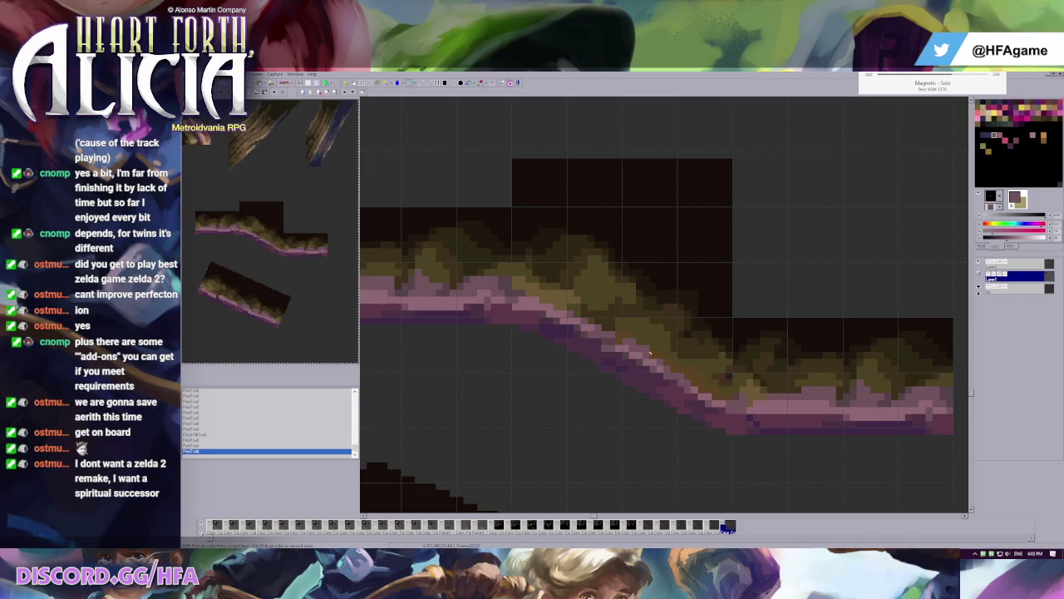
pyautogui.click(614, 336)
# - Retouch the grass with dark olive and olive pixels, then switch to the browser
pyautogui.click(533, 259)
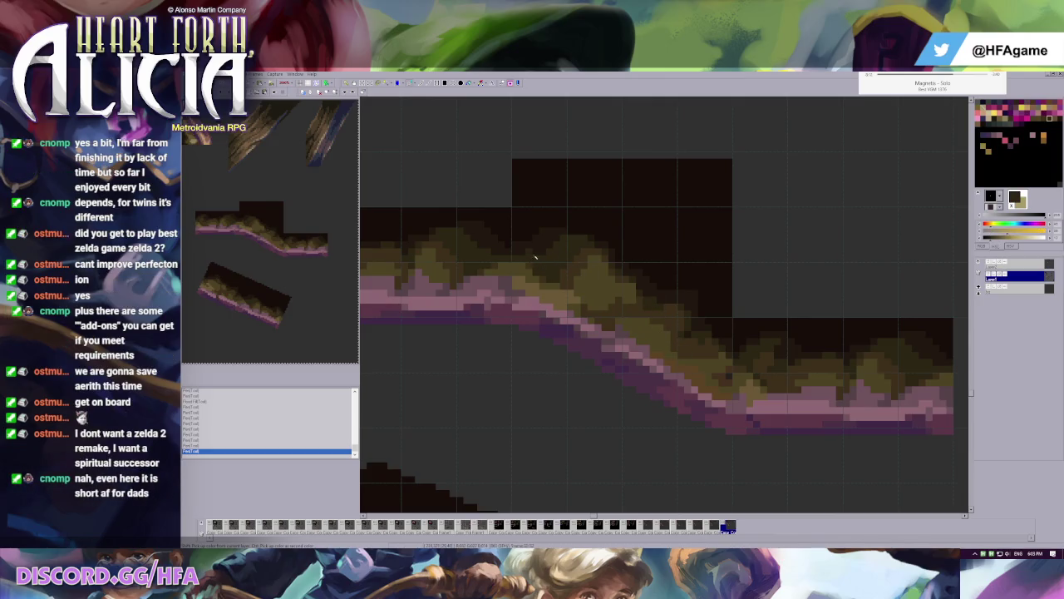
pyautogui.click(523, 241)
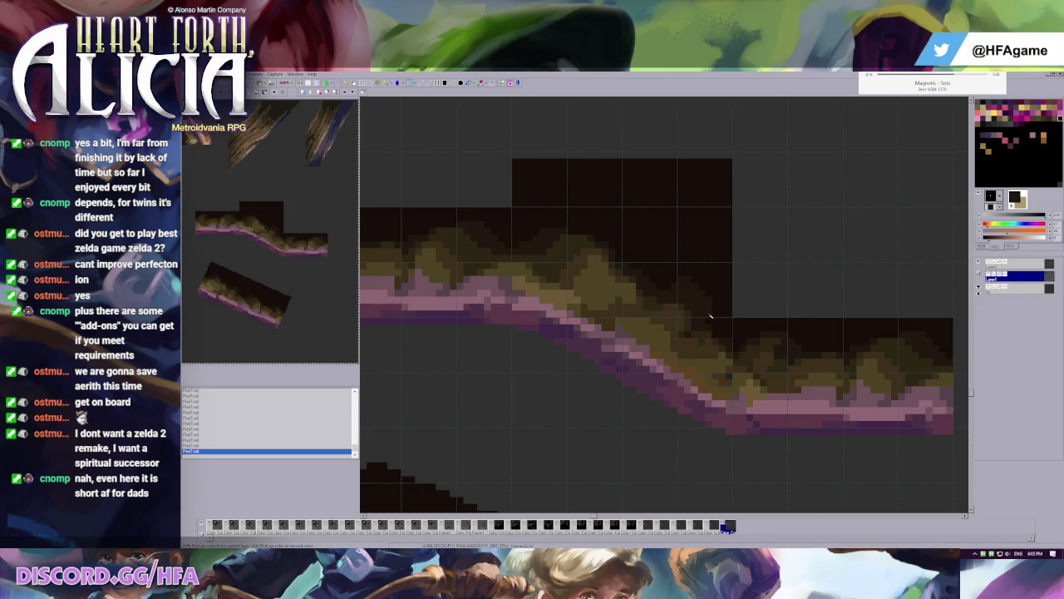
pyautogui.scroll(-1, 707, 316)
pyautogui.scroll(-1, 682, 320)
pyautogui.scroll(1, 662, 325)
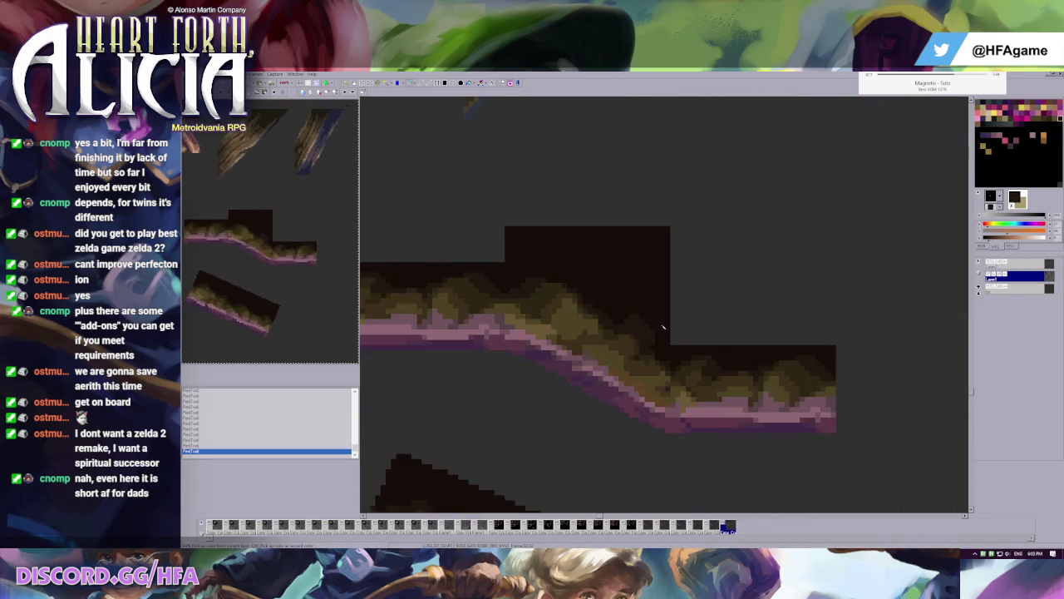
pyautogui.scroll(1, 663, 325)
pyautogui.click(641, 321)
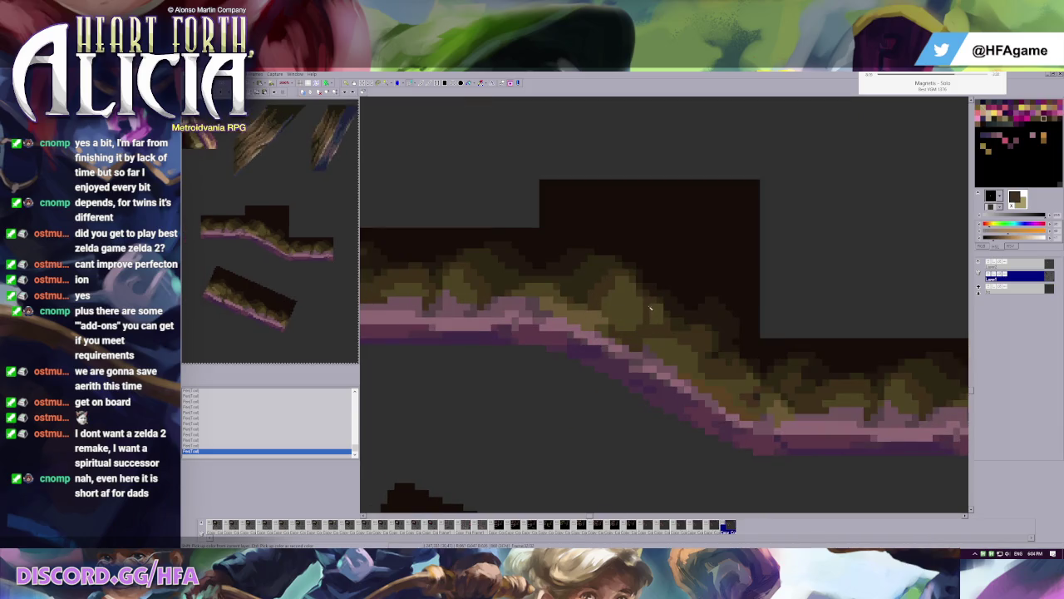
pyautogui.click(653, 307)
pyautogui.scroll(-2, 655, 304)
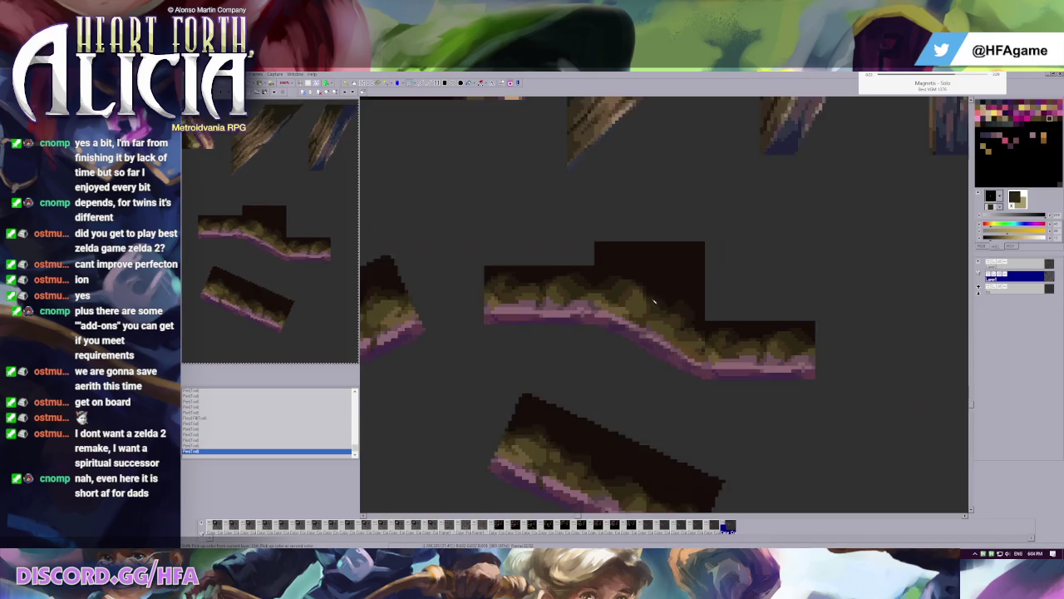
pyautogui.scroll(-1, 656, 302)
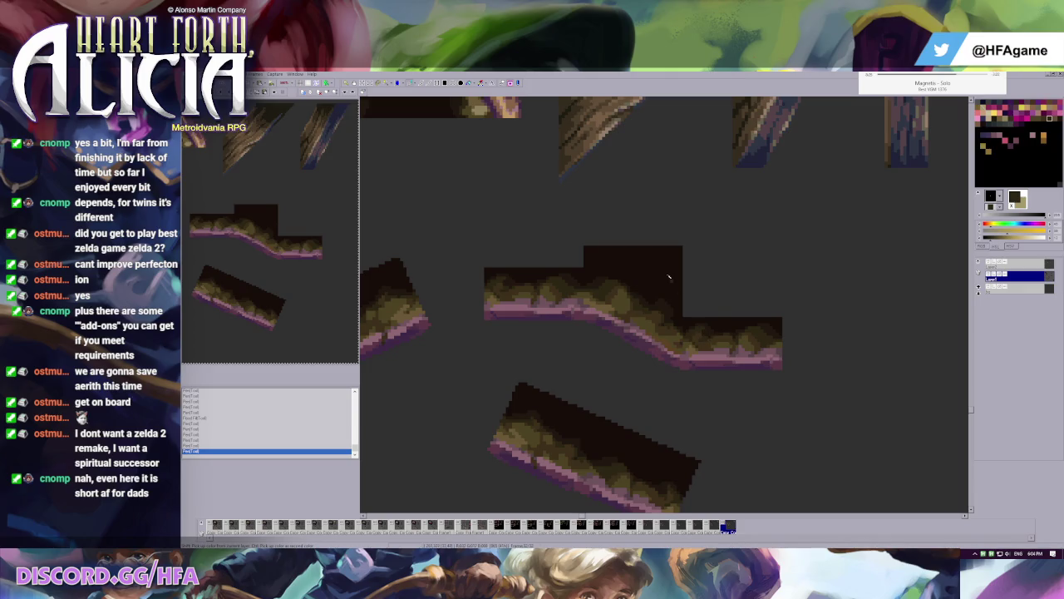
pyautogui.scroll(1, 695, 299)
pyautogui.scroll(1, 698, 357)
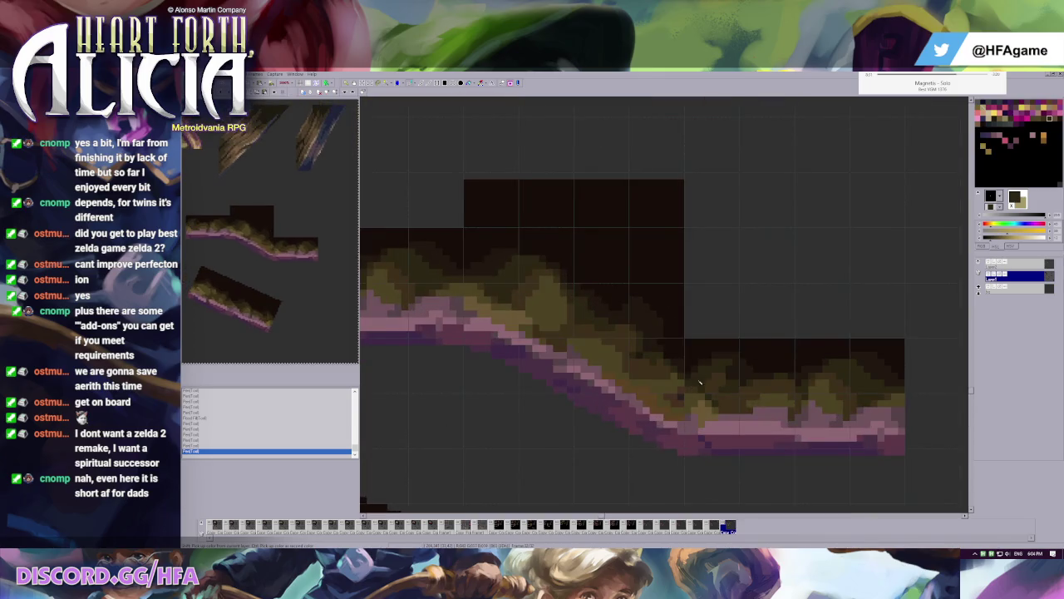
pyautogui.scroll(-1, 721, 395)
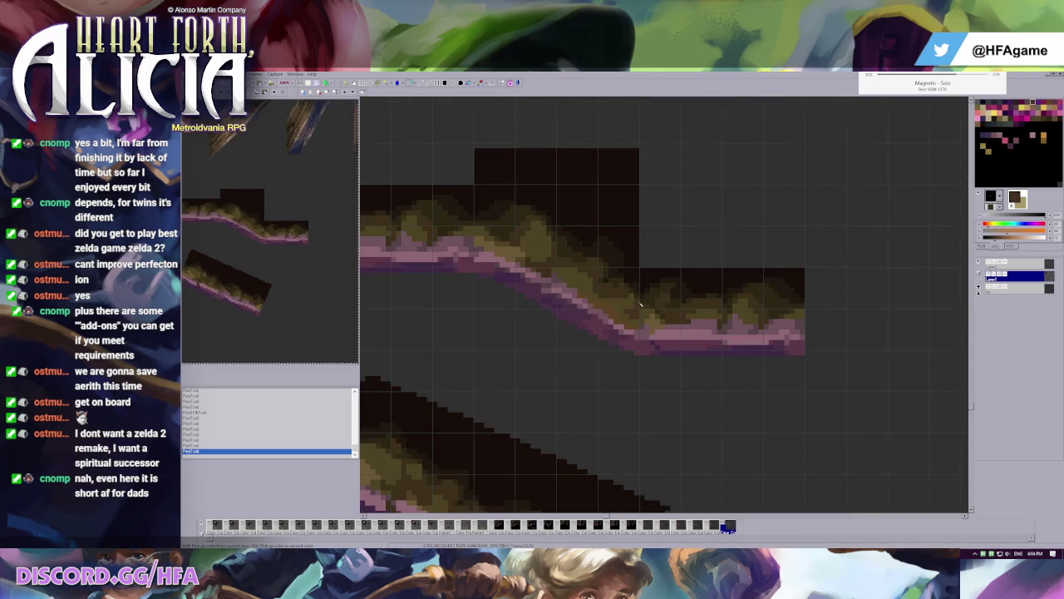
pyautogui.scroll(1, 640, 304)
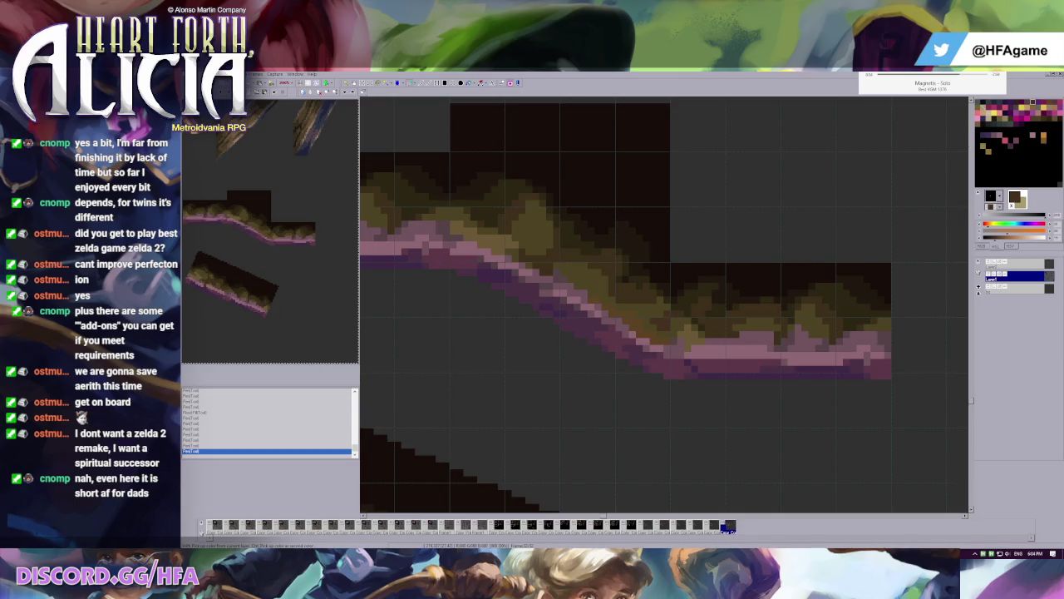
pyautogui.hotkey('alt', 'Tab')
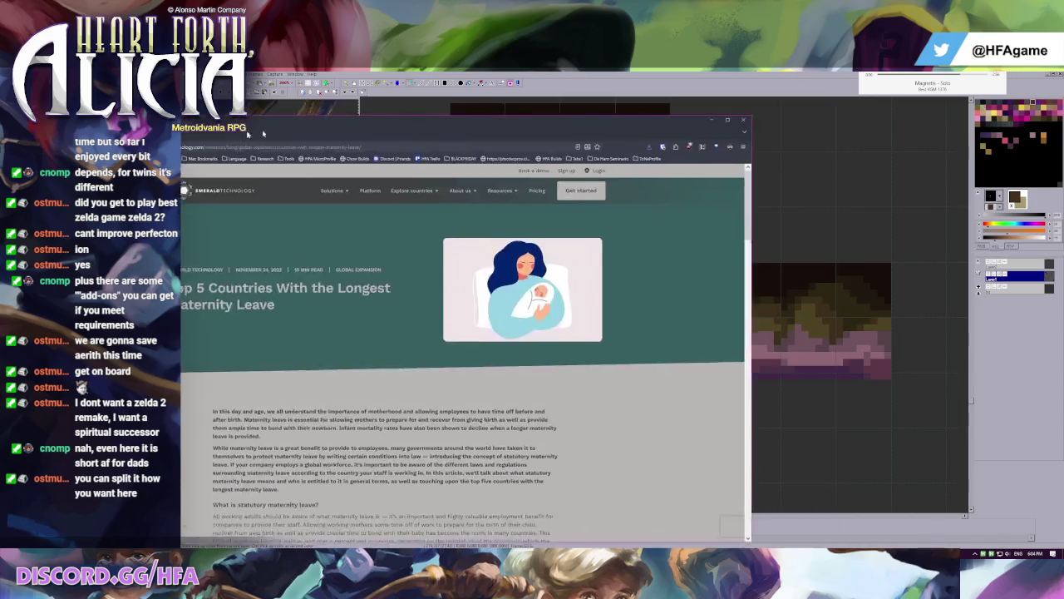
# - Scroll through the Emerald Technology article on countries with the longest maternity leave
pyautogui.scroll(-5, 557, 316)
pyautogui.scroll(-2, 557, 316)
pyautogui.scroll(-2, 557, 316)
pyautogui.scroll(-5, 558, 316)
pyautogui.scroll(-5, 557, 316)
pyautogui.scroll(4, 557, 316)
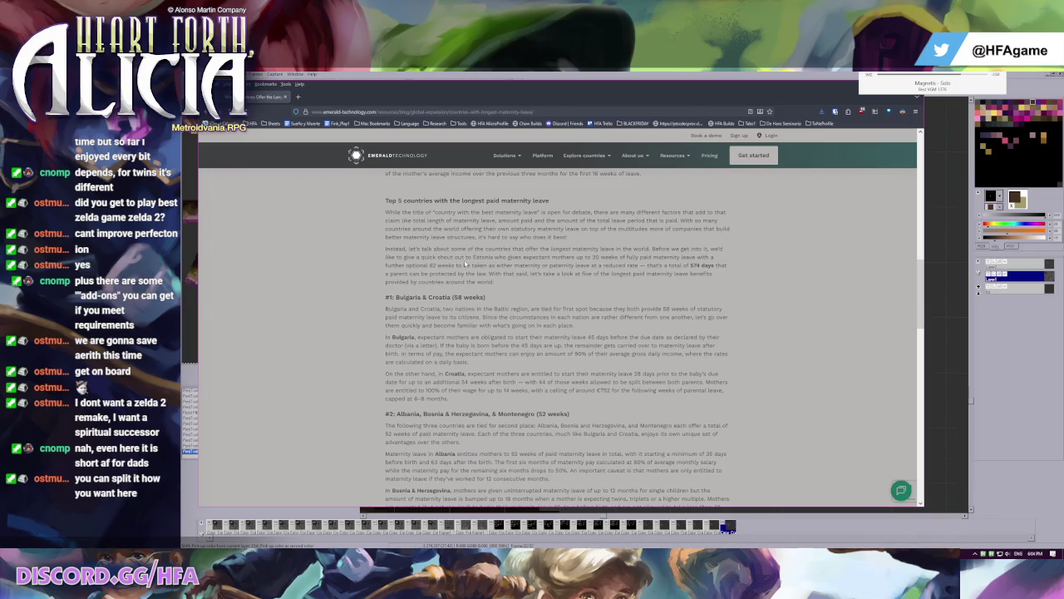
pyautogui.scroll(10, 465, 265)
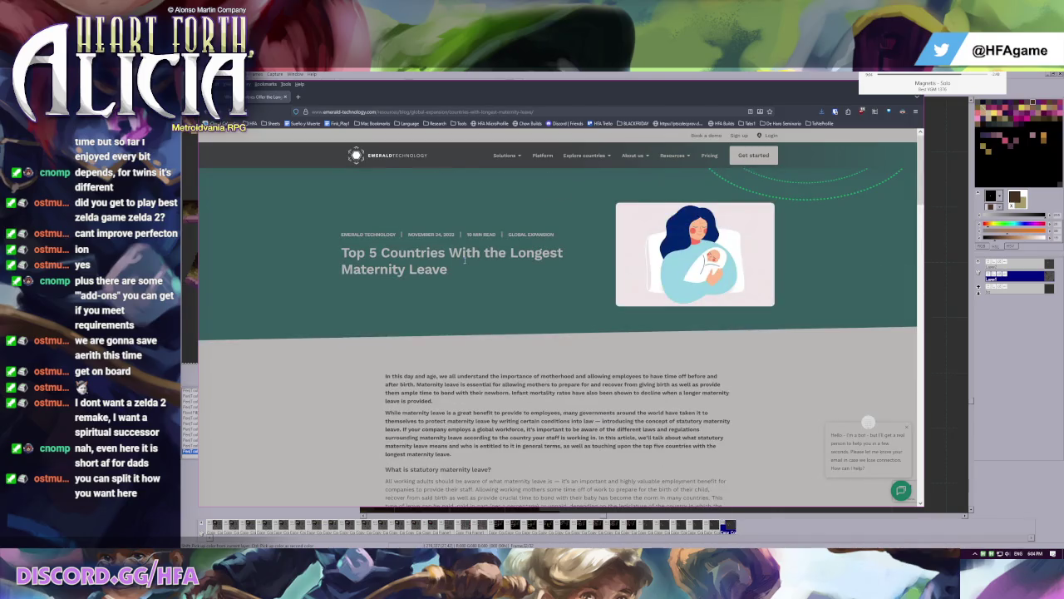
pyautogui.scroll(-4, 426, 277)
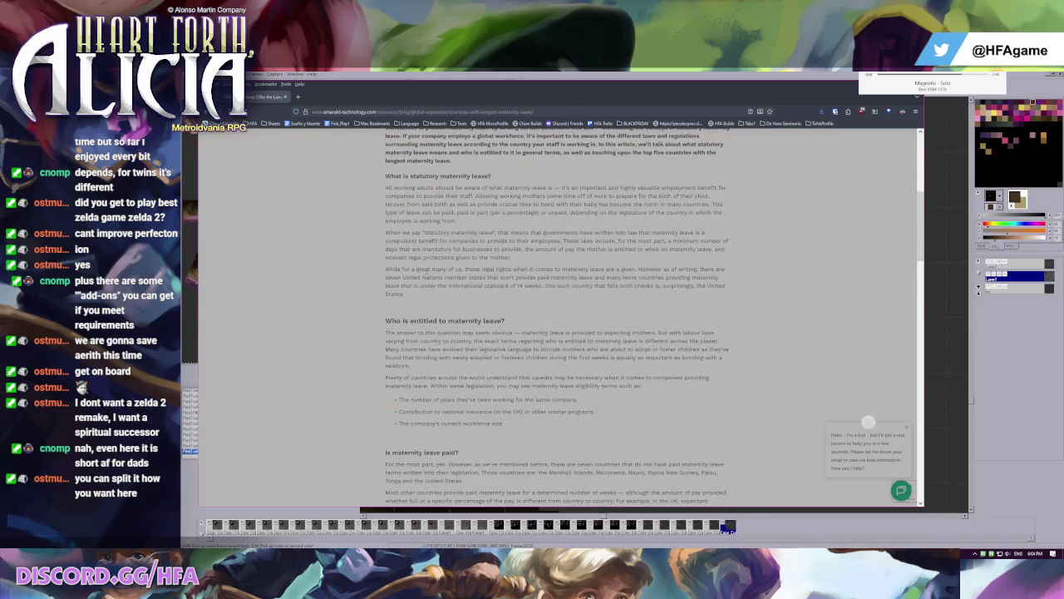
pyautogui.scroll(-1, 425, 271)
pyautogui.scroll(-2, 426, 275)
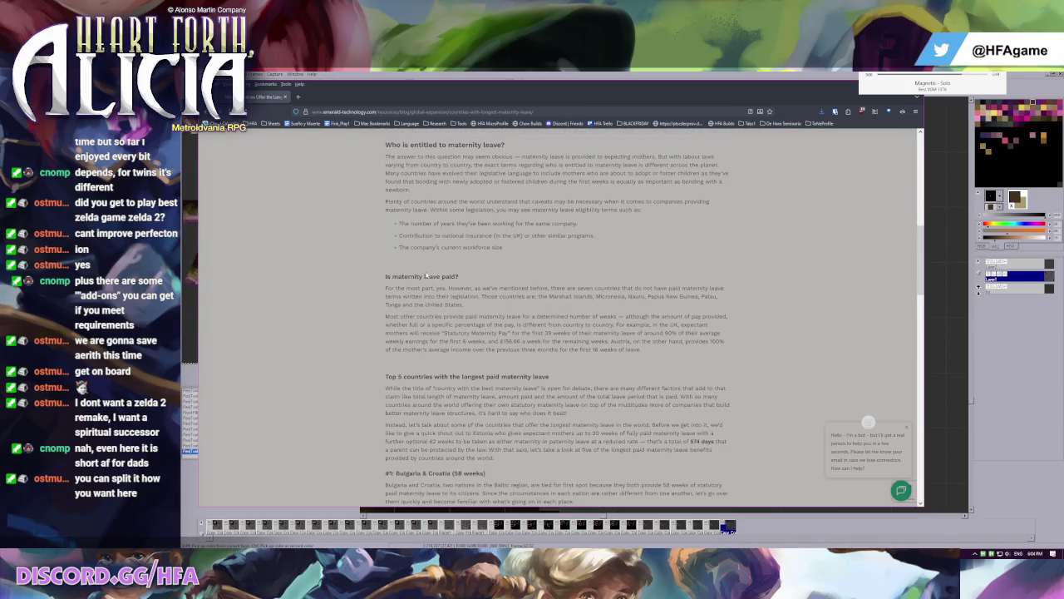
pyautogui.scroll(-3, 426, 274)
pyautogui.scroll(-2, 426, 272)
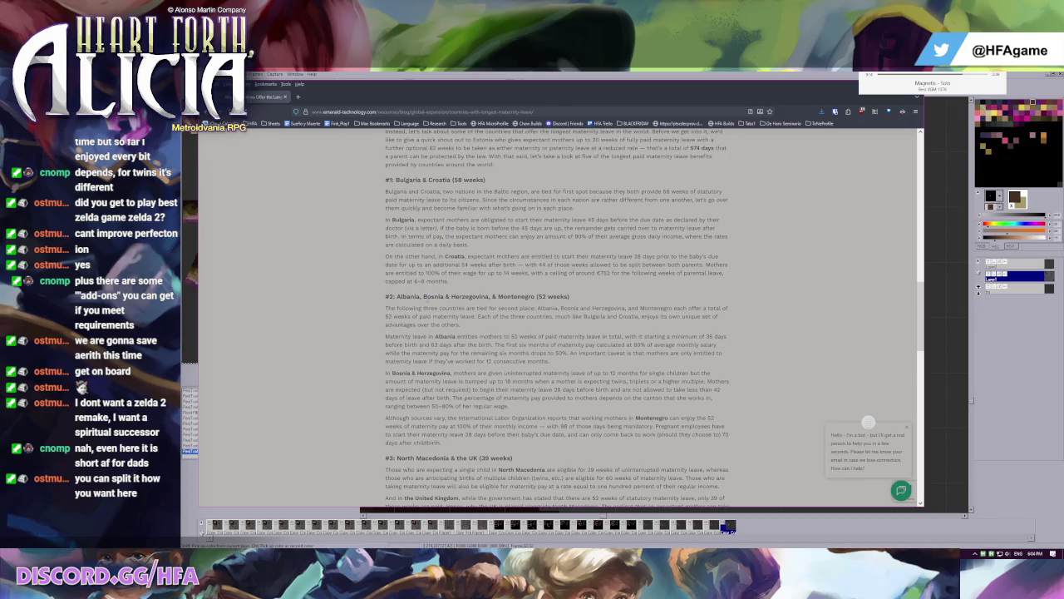
pyautogui.scroll(-1, 426, 324)
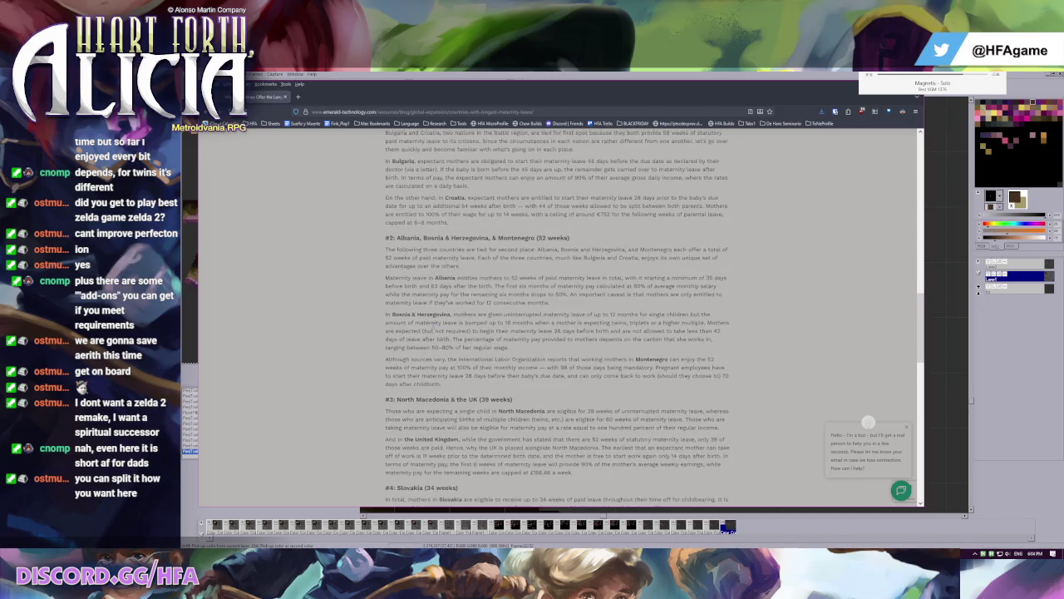
pyautogui.scroll(1, 432, 329)
pyautogui.scroll(1, 432, 328)
pyautogui.scroll(1, 432, 325)
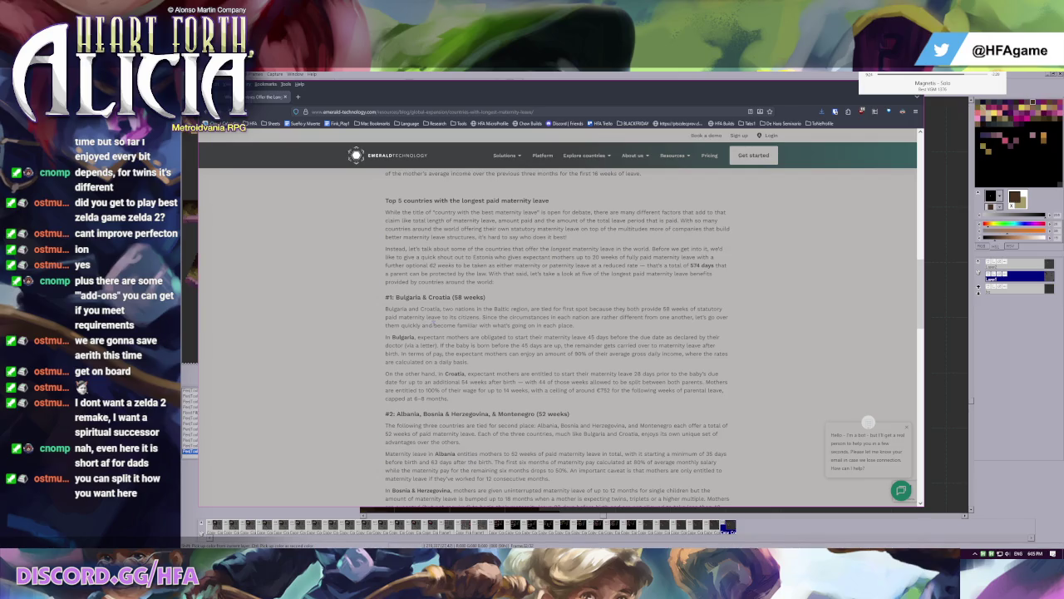
# - Scroll back up the article and minimize the browser to return to Pro Motion
pyautogui.scroll(-2, 557, 316)
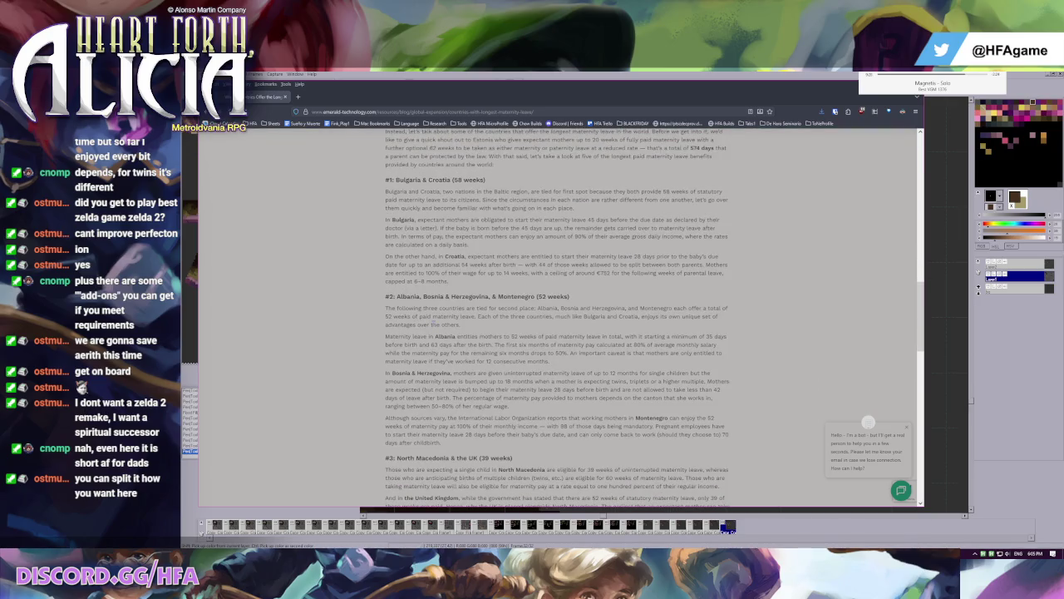
pyautogui.scroll(-1, 557, 316)
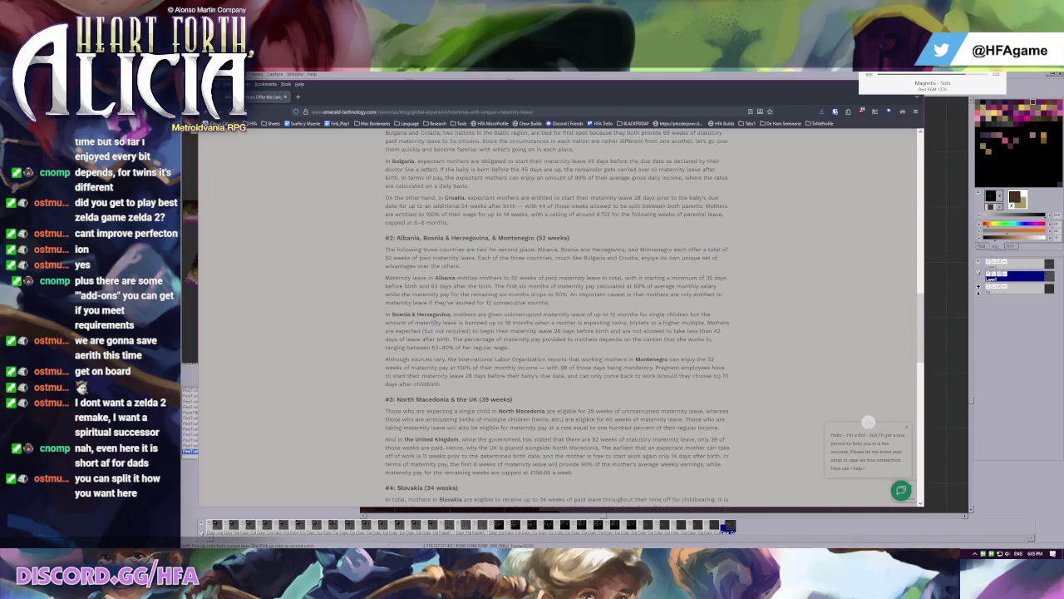
pyautogui.scroll(-2, 432, 321)
pyautogui.scroll(-2, 433, 321)
pyautogui.scroll(-1, 432, 321)
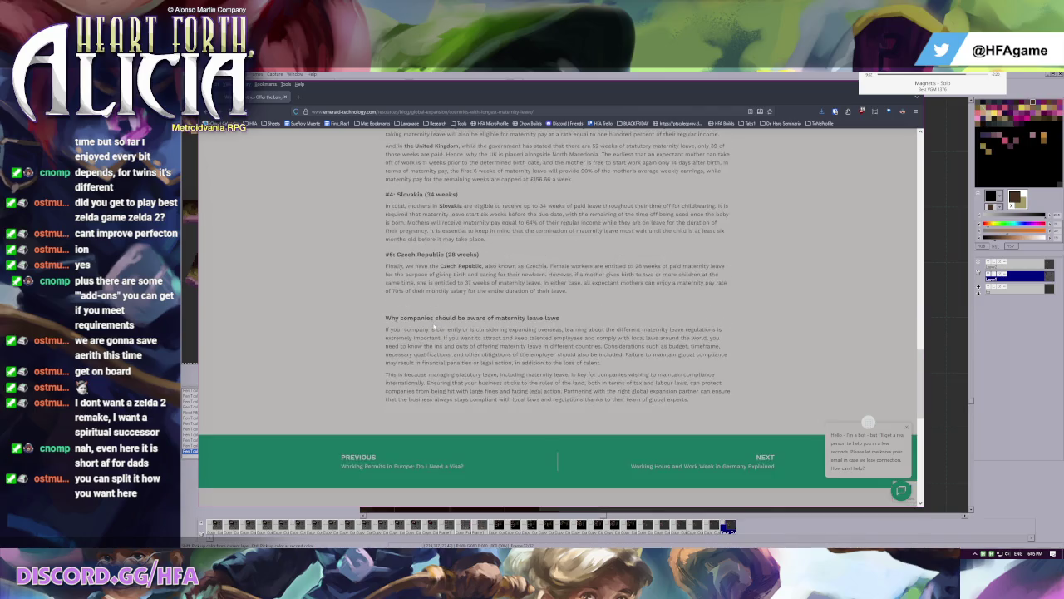
pyautogui.scroll(3, 433, 326)
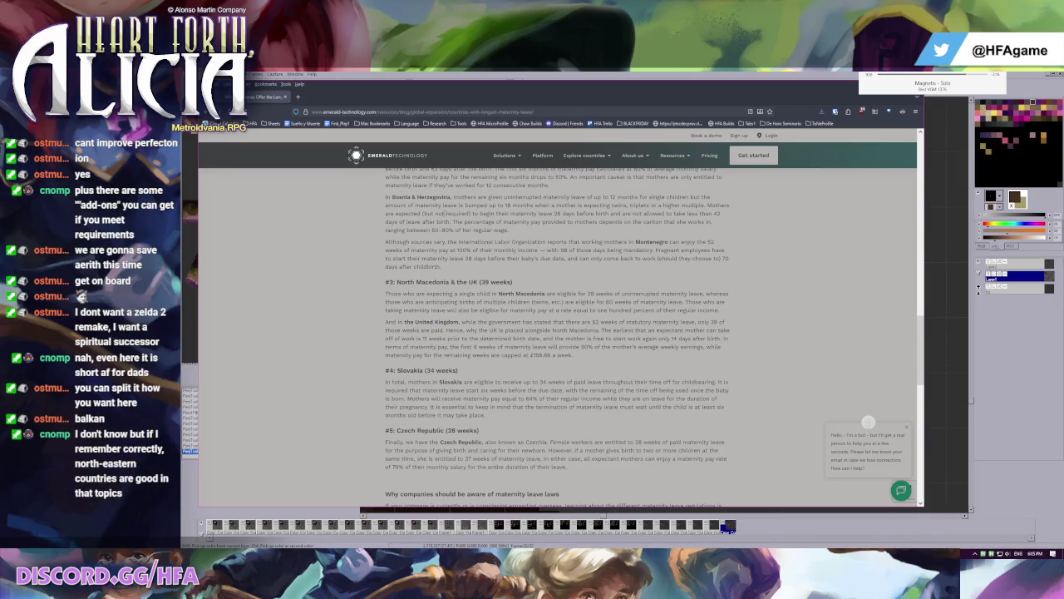
pyautogui.scroll(3, 487, 349)
pyautogui.scroll(3, 486, 348)
pyautogui.scroll(2, 487, 349)
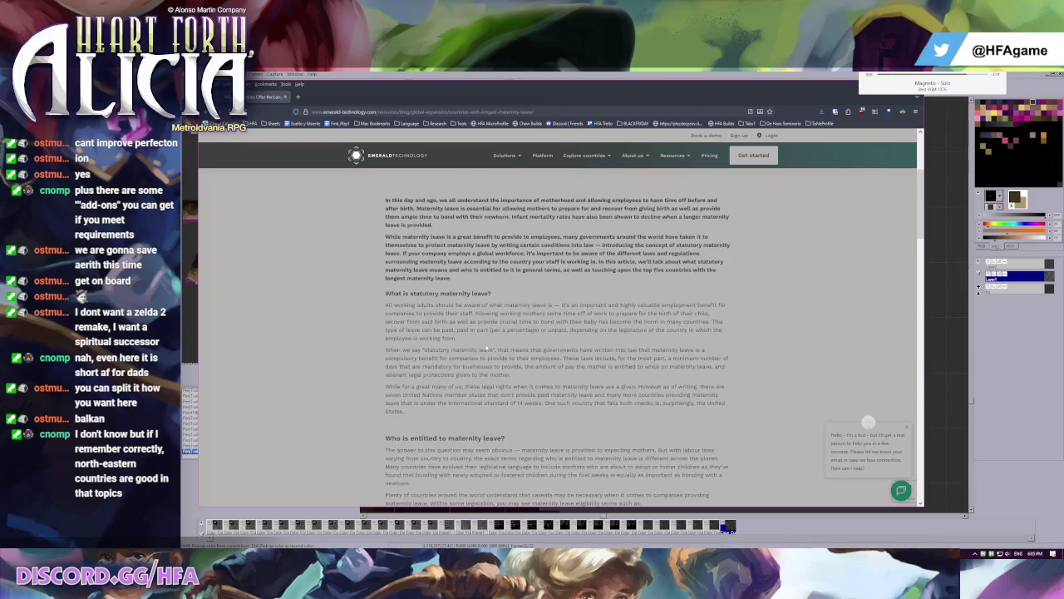
pyautogui.scroll(2, 486, 348)
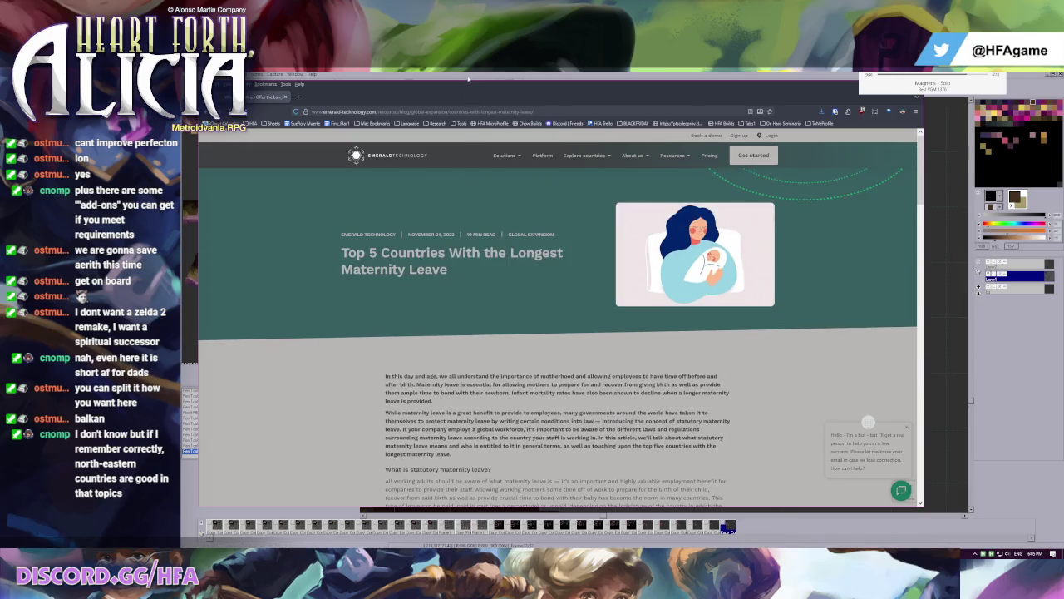
pyautogui.press('super+Down')
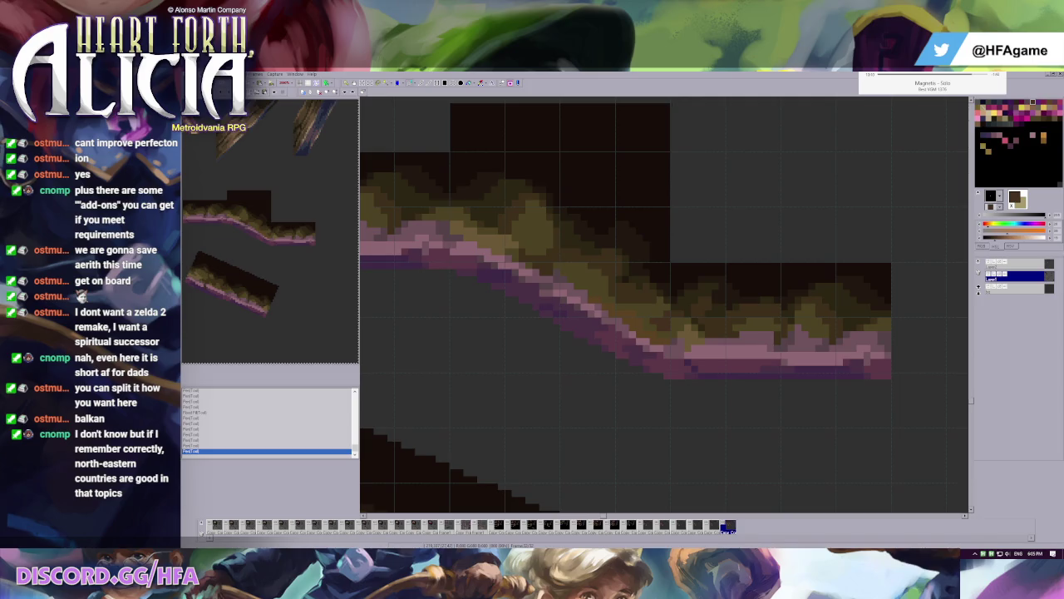
# - Pick the dark purple edge colour and repaint a pixel along the slope's edge
pyautogui.scroll(2, 605, 282)
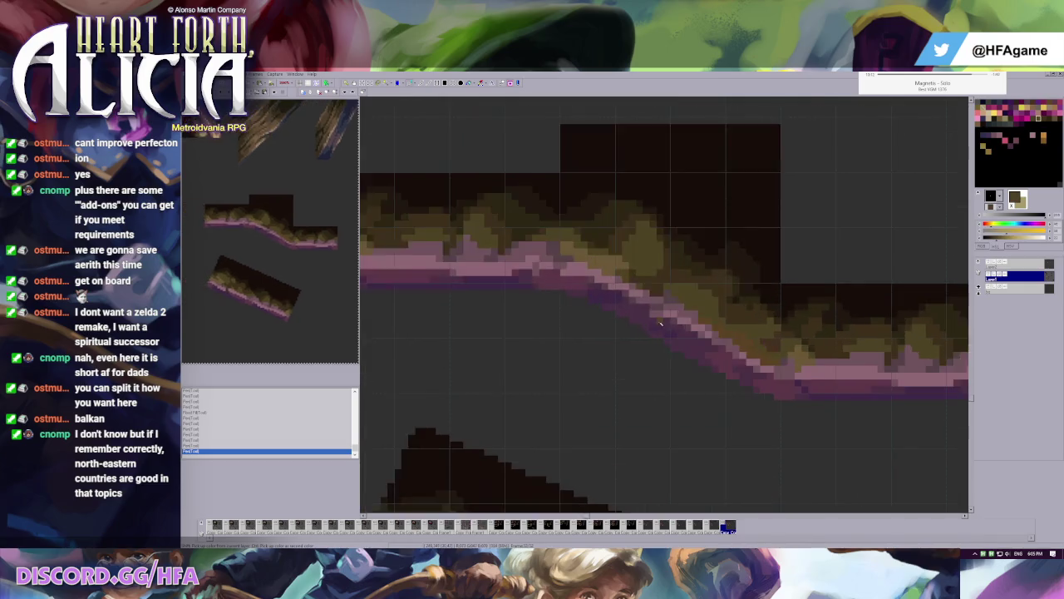
pyautogui.click(608, 283)
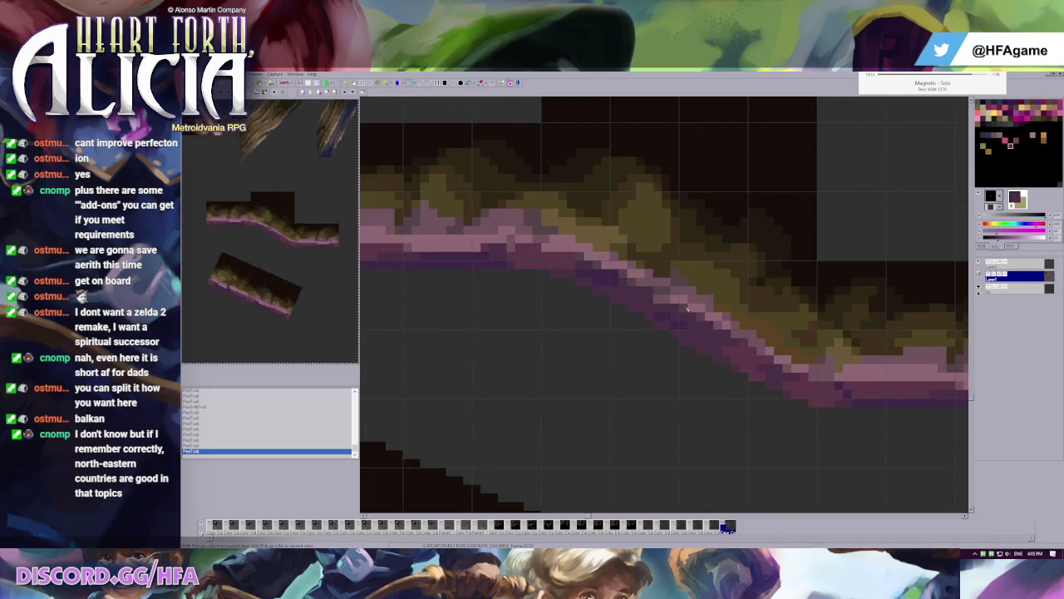
pyautogui.scroll(-2, 657, 315)
pyautogui.scroll(1, 657, 314)
pyautogui.hotkey('ctrl', 'z')
pyautogui.click(647, 285)
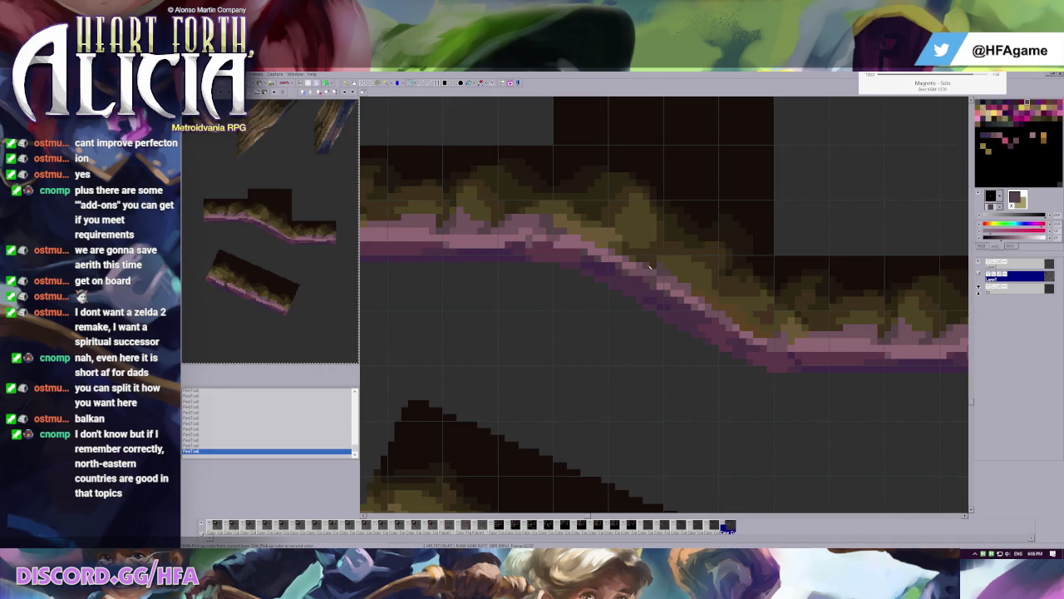
# - Set a darker olive as second colour and paint a pixel where the slope pieces join
pyautogui.rightClick(678, 264)
pyautogui.rightClick(624, 241)
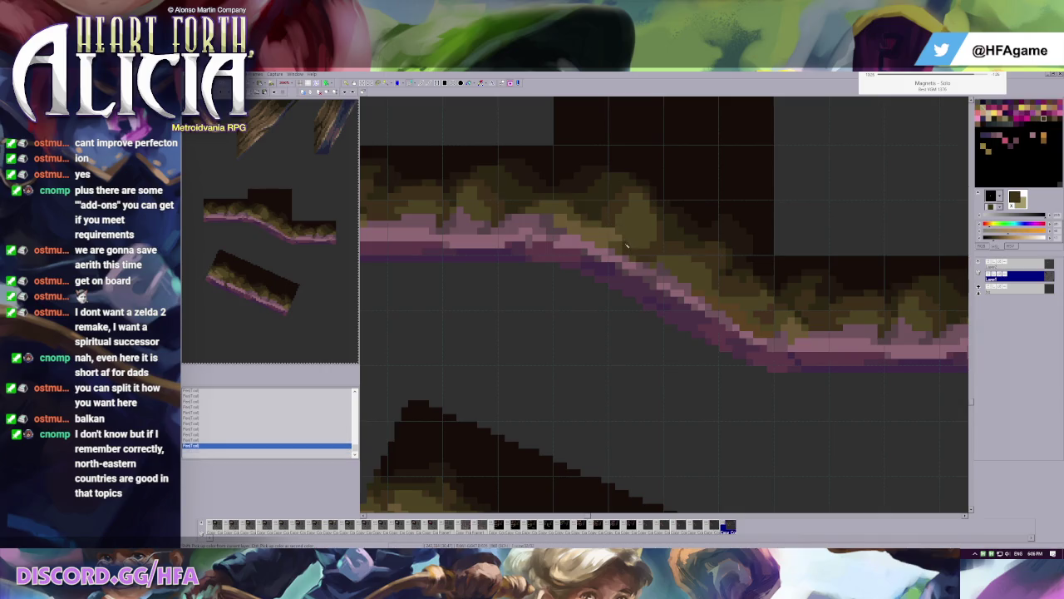
pyautogui.scroll(-1, 673, 242)
pyautogui.scroll(-1, 678, 266)
pyautogui.scroll(-1, 677, 291)
pyautogui.hotkey('ctrl', 'z')
pyautogui.scroll(-1, 669, 316)
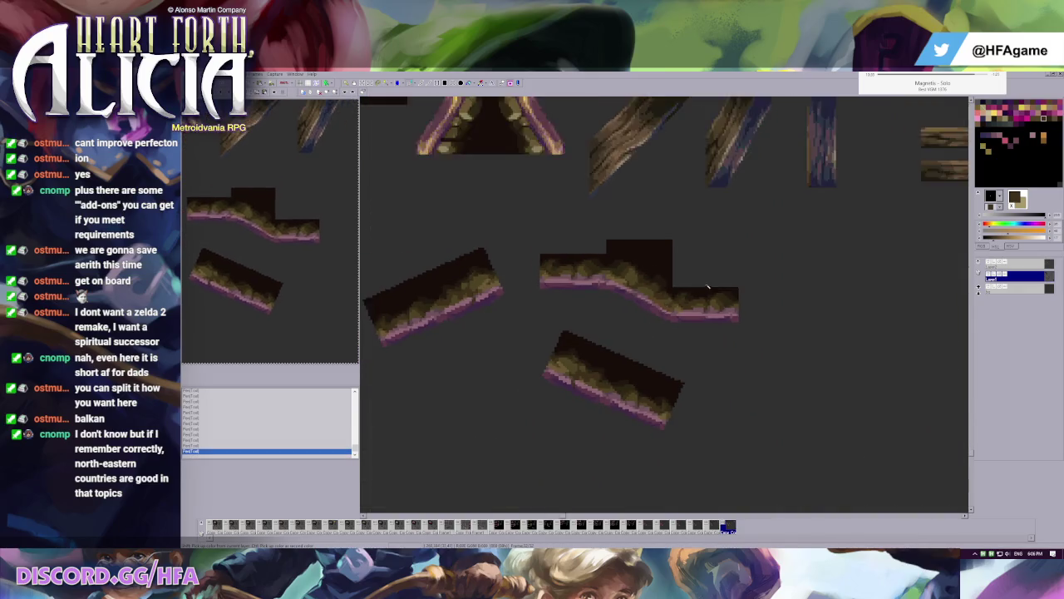
pyautogui.scroll(-1, 641, 324)
pyautogui.scroll(1, 631, 320)
pyautogui.scroll(1, 644, 311)
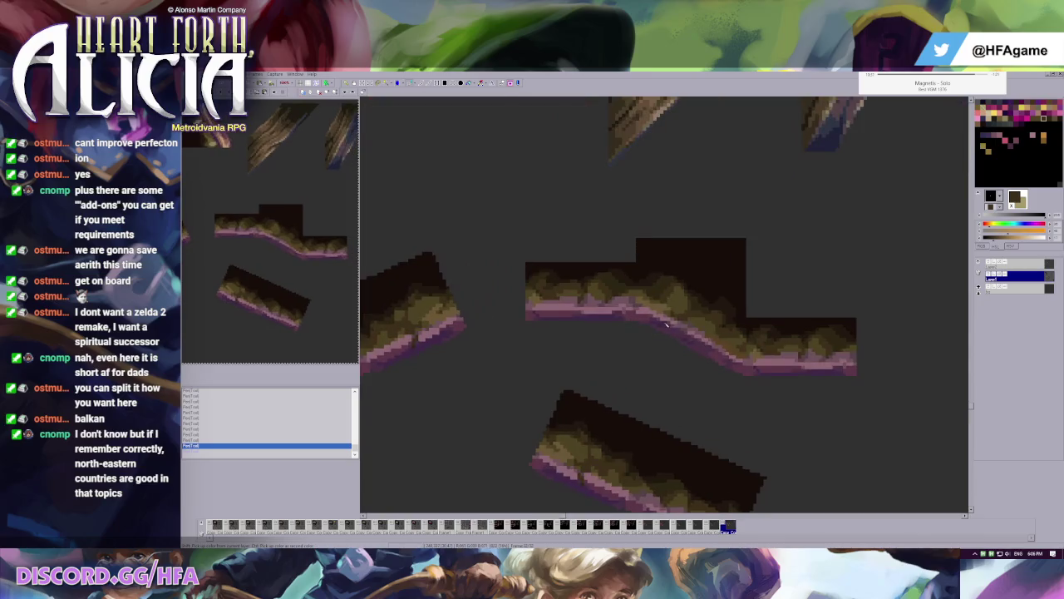
pyautogui.scroll(-1, 665, 303)
pyautogui.scroll(-1, 677, 299)
pyautogui.scroll(1, 688, 280)
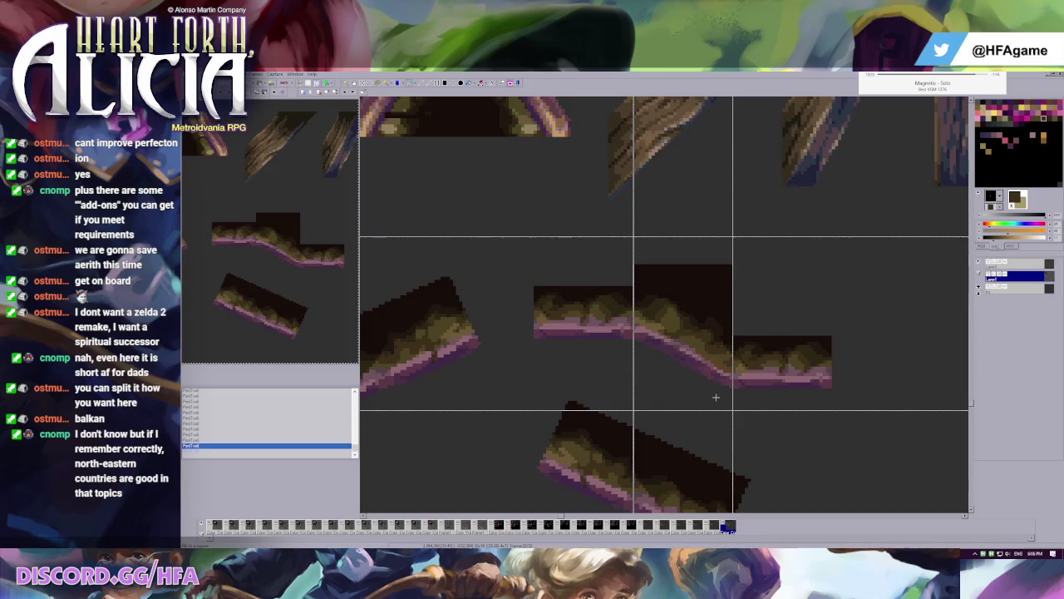
pyautogui.scroll(-1, 661, 300)
pyautogui.scroll(1, 678, 341)
pyautogui.scroll(1, 693, 386)
pyautogui.scroll(1, 694, 386)
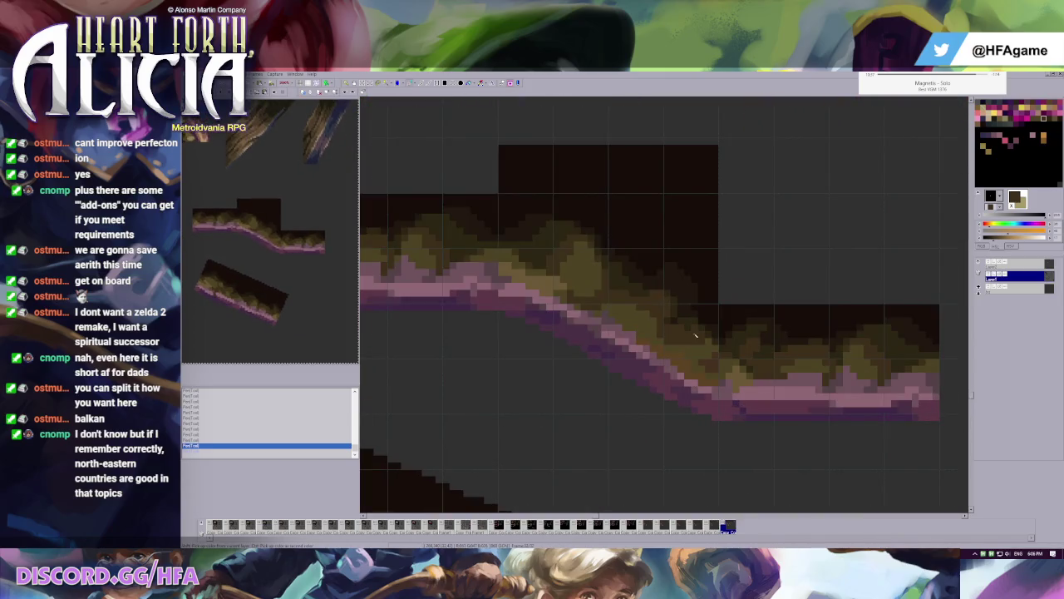
pyautogui.click(691, 332)
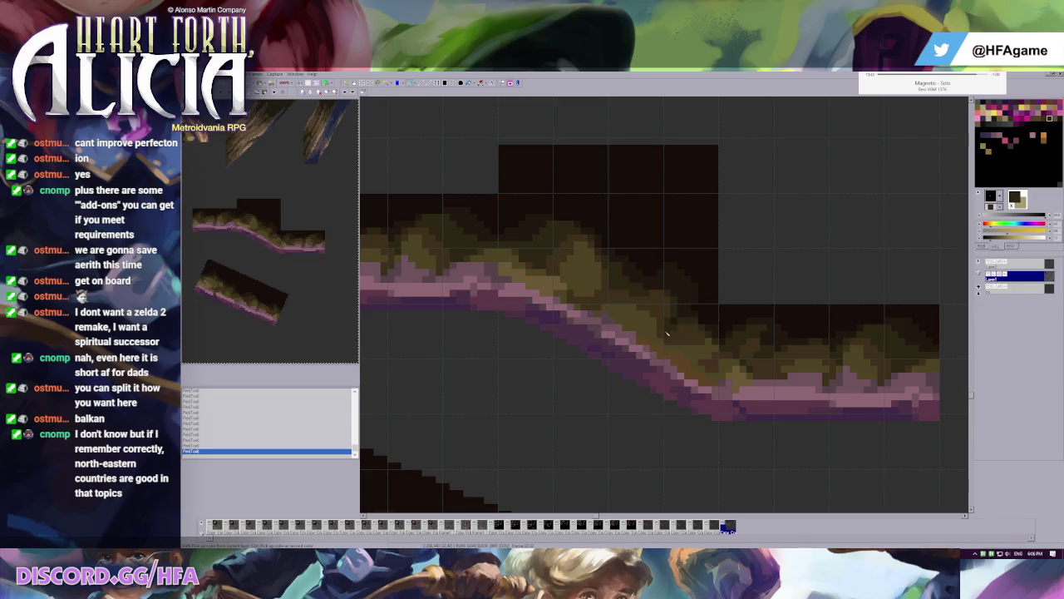
# - Try dark purple and olive pixels along the slope's grass, undoing the last strokes
pyautogui.scroll(-1, 746, 336)
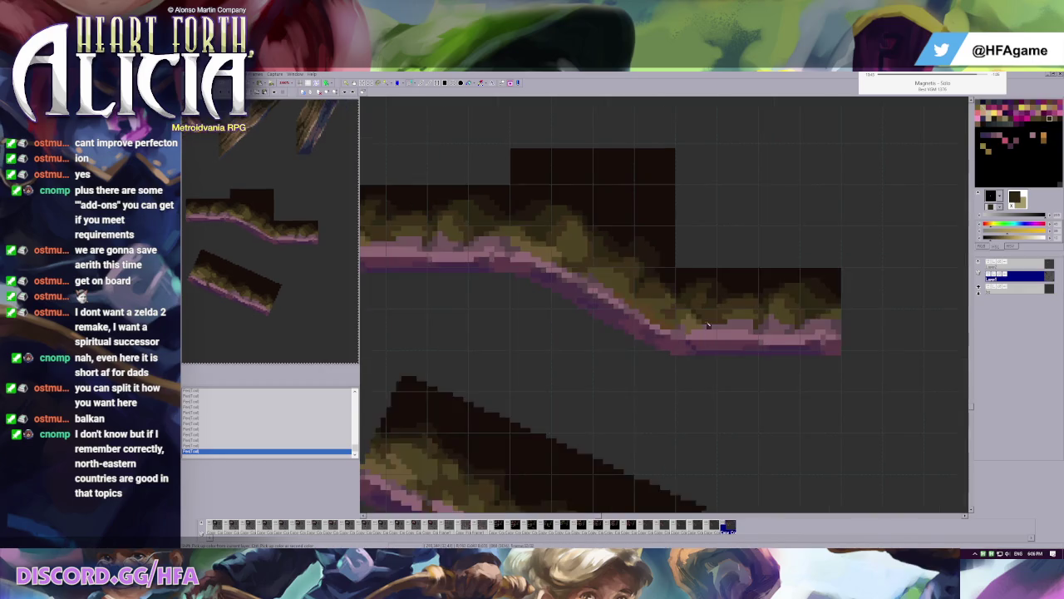
pyautogui.scroll(1, 593, 289)
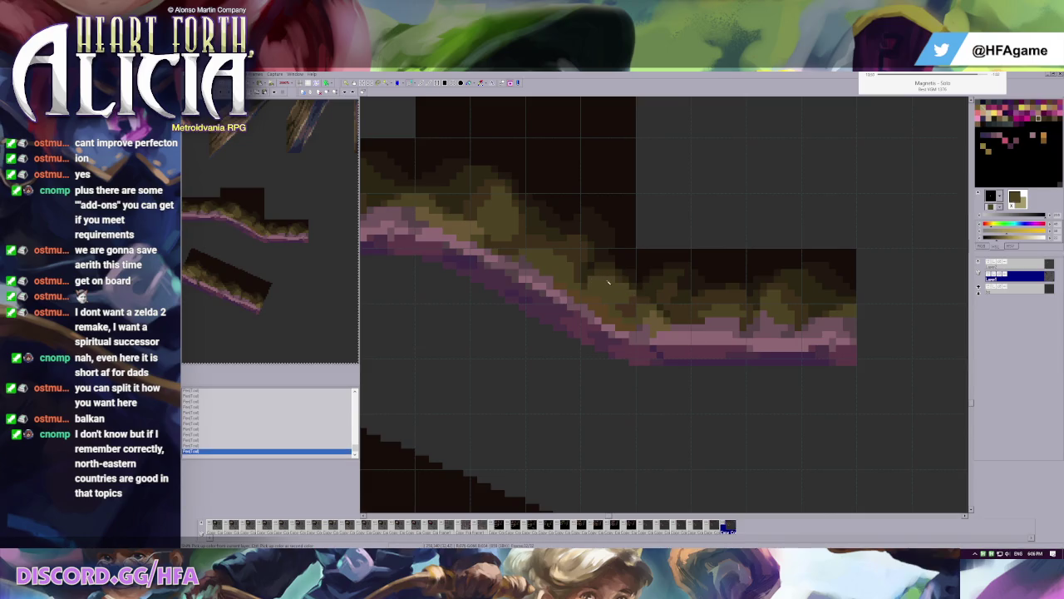
pyautogui.hotkey('ctrl', 'z')
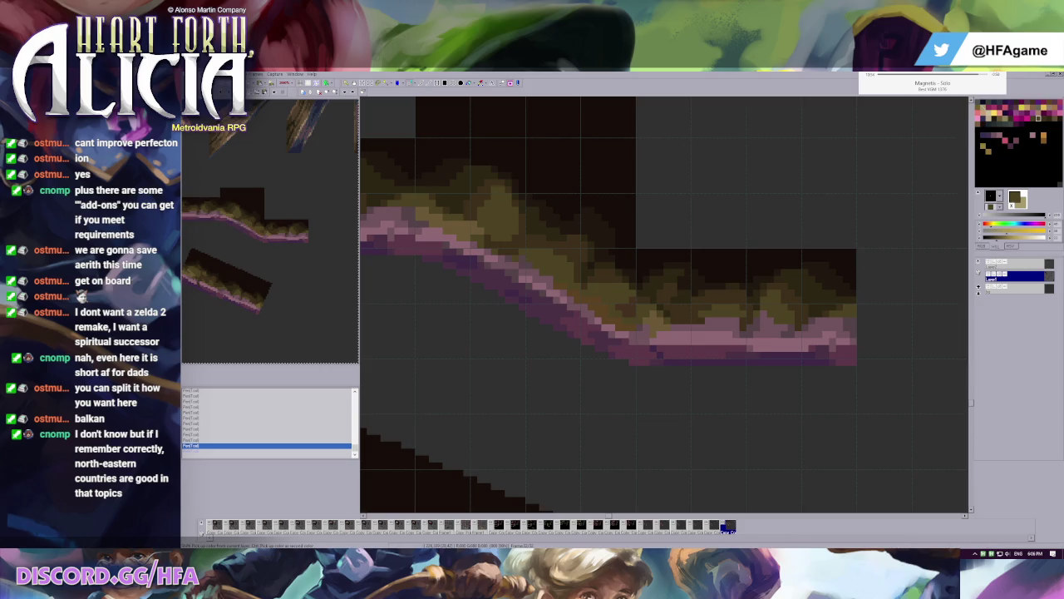
pyautogui.keyDown('ctrl'); pyautogui.click(465, 274); pyautogui.keyUp('ctrl')
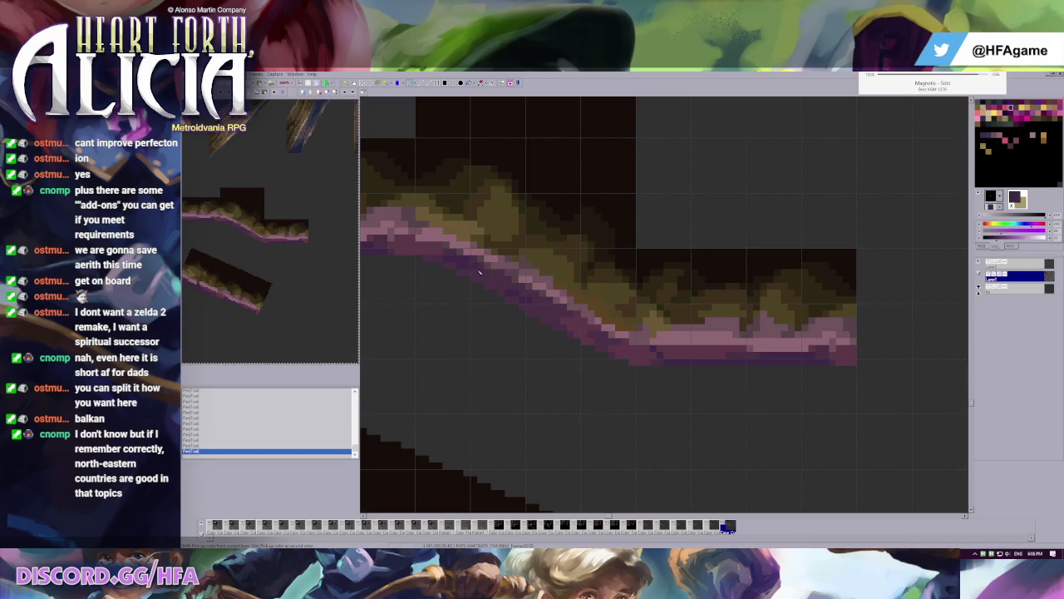
pyautogui.keyDown('ctrl'); pyautogui.click(602, 283); pyautogui.keyUp('ctrl')
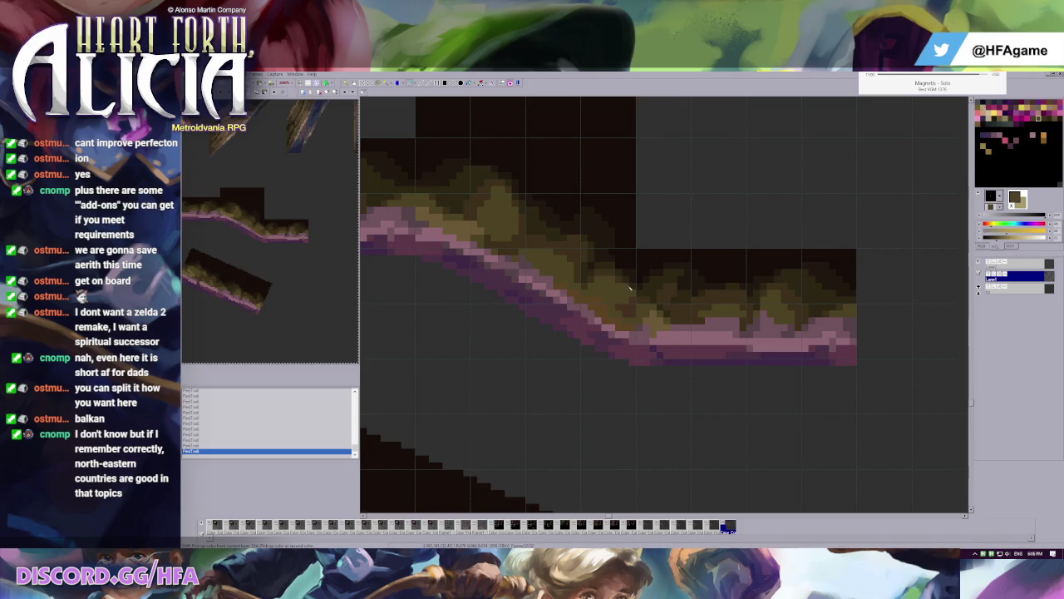
pyautogui.click(602, 283)
pyautogui.keyDown('ctrl'); pyautogui.click(638, 299); pyautogui.keyUp('ctrl')
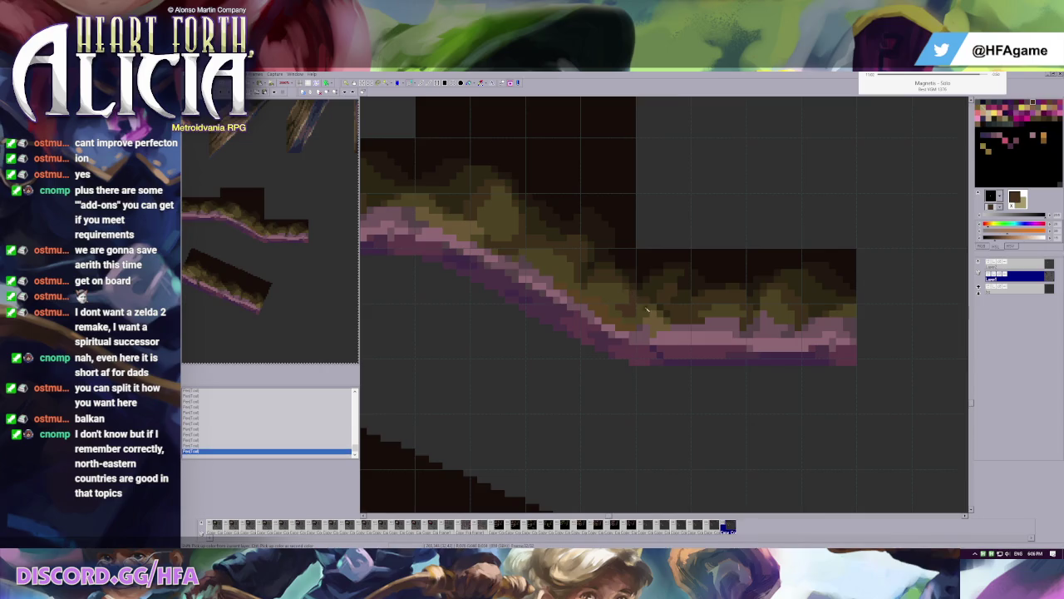
pyautogui.hotkey('ctrl', 'z')
pyautogui.hotkey('ctrl', 'z')
pyautogui.scroll(-2, 628, 289)
pyautogui.scroll(2, 622, 331)
# - Fill the gap beside the slope's pink edge with dark brown
pyautogui.keyDown('ctrl'); pyautogui.click(570, 306); pyautogui.keyUp('ctrl')
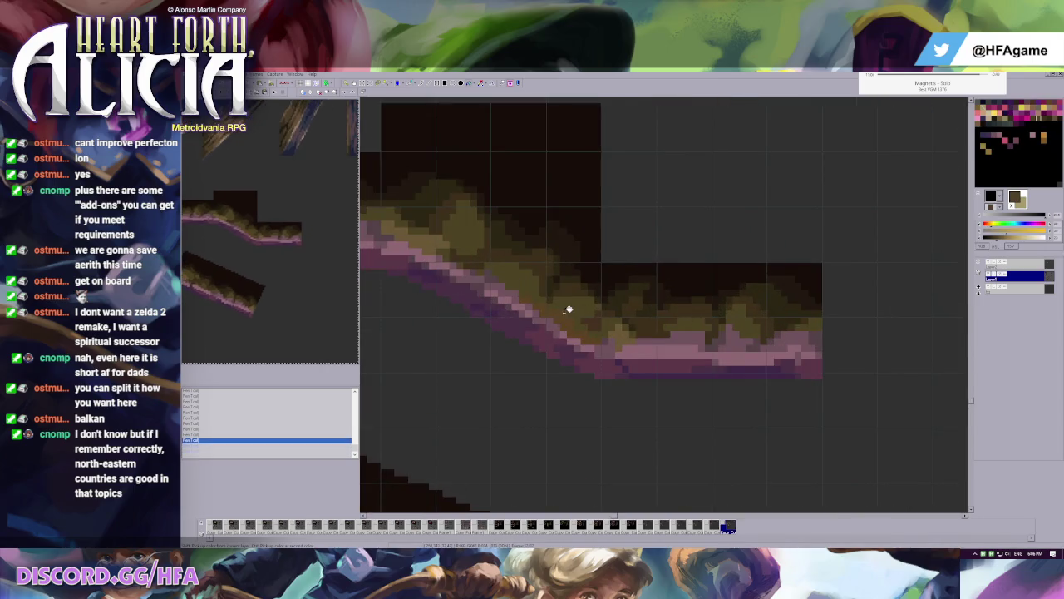
pyautogui.hscroll(-3, 662, 296)
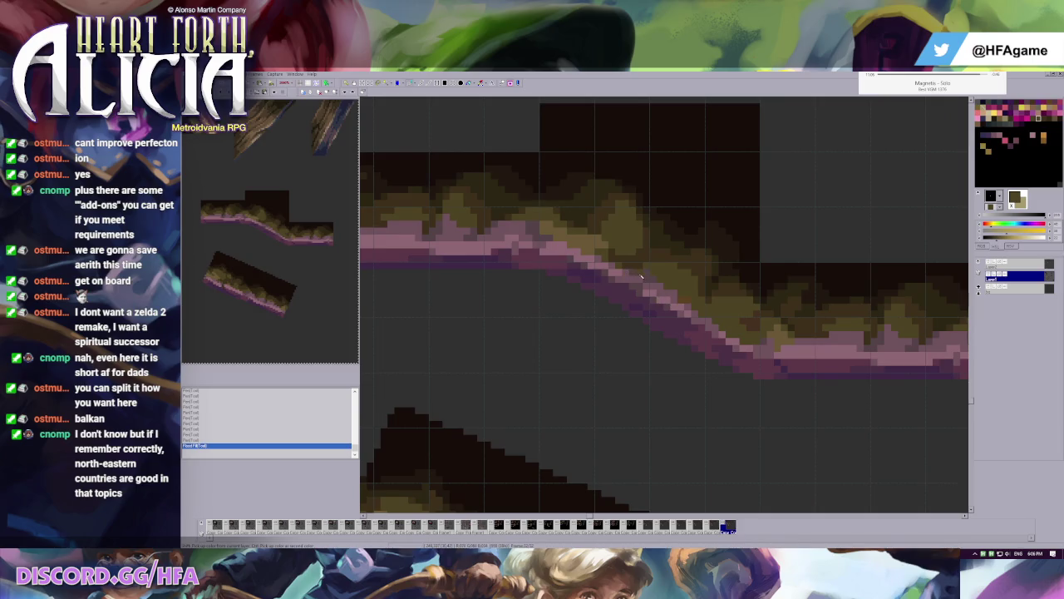
pyautogui.keyDown('ctrl'); pyautogui.click(711, 302); pyautogui.keyUp('ctrl')
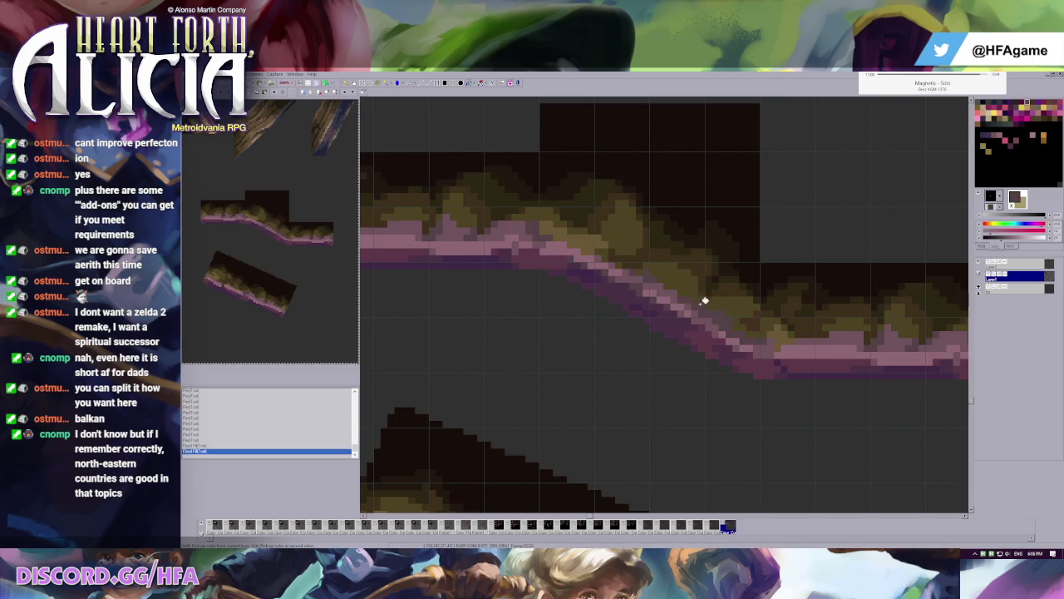
pyautogui.click(691, 314)
pyautogui.scroll(-2, 692, 315)
pyautogui.scroll(-1, 692, 314)
# - Attach a copied rock block to the right slope and align it with the tile grid shown
pyautogui.moveTo(651, 303); pyautogui.dragTo(868, 391)
pyautogui.scroll(-1, 868, 391)
pyautogui.moveTo(681, 274); pyautogui.dragTo(767, 335)
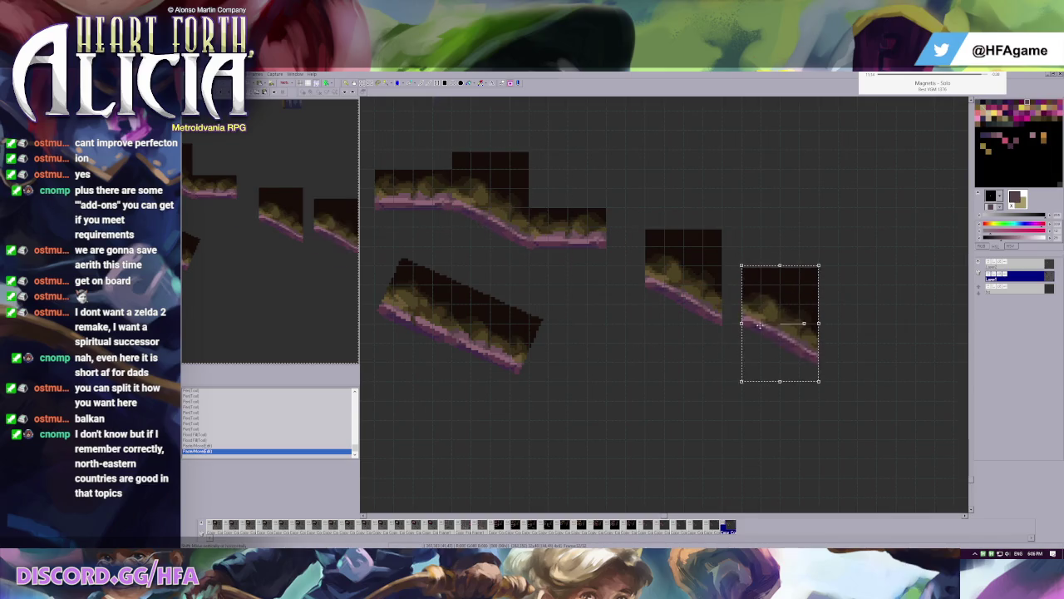
pyautogui.scroll(-1, 699, 263)
pyautogui.scroll(1, 702, 343)
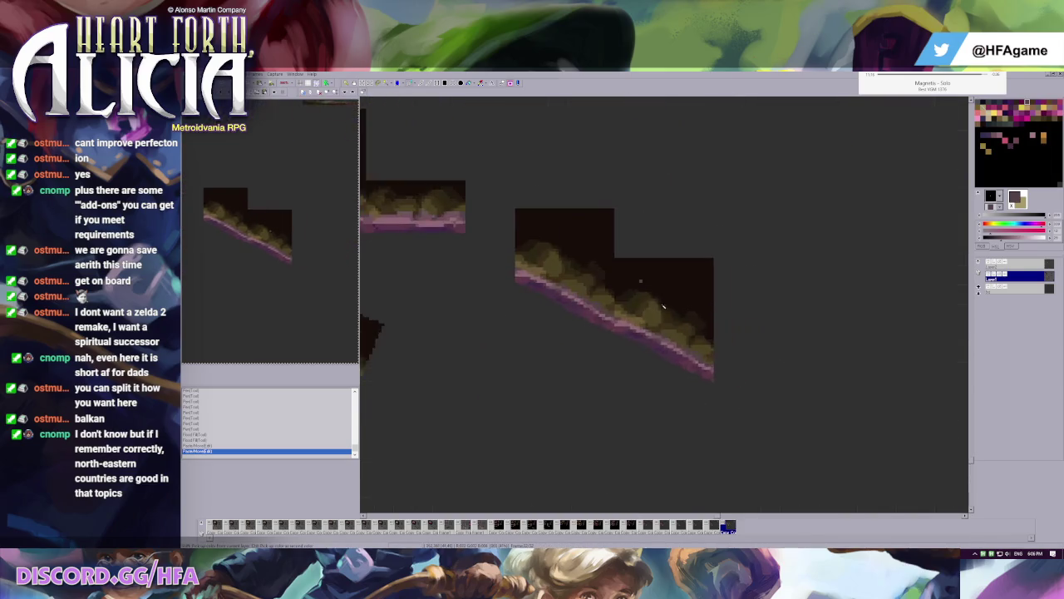
pyautogui.scroll(1, 711, 387)
pyautogui.press('g')
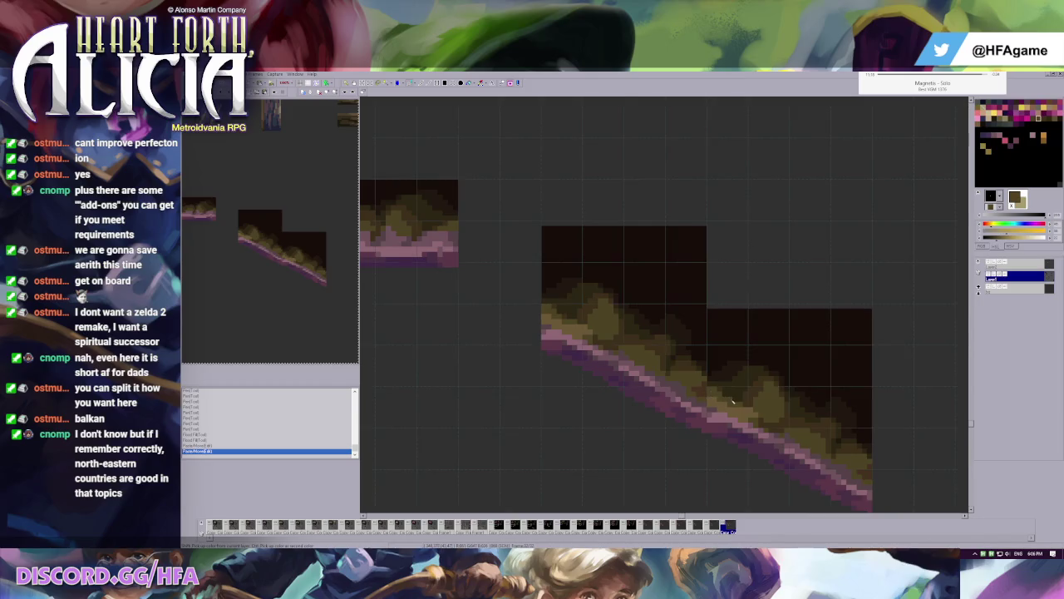
pyautogui.scroll(-2, 760, 404)
pyautogui.scroll(1, 560, 240)
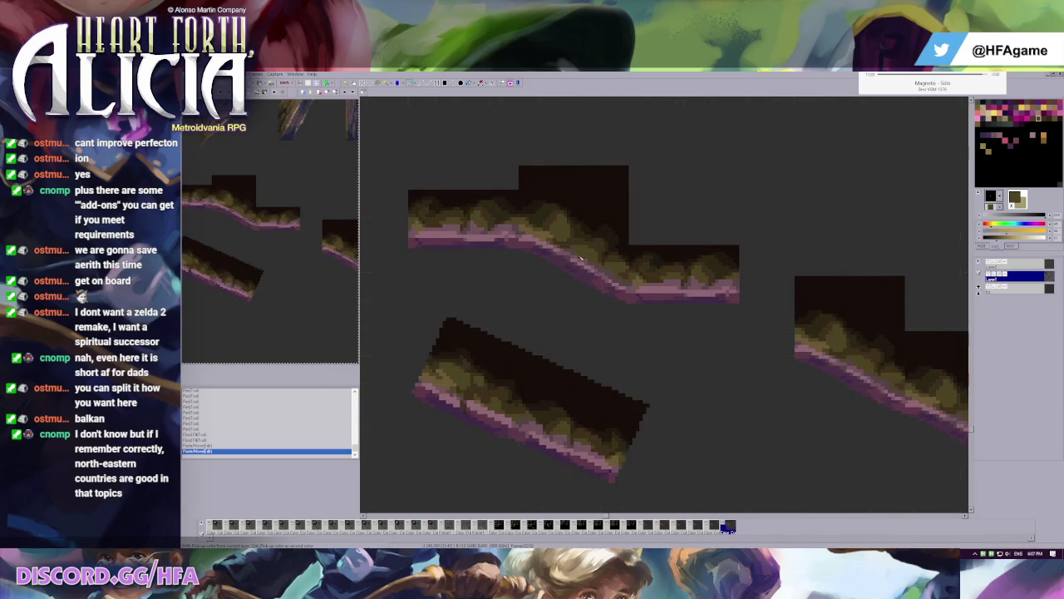
pyautogui.scroll(1, 560, 241)
pyautogui.scroll(1, 549, 249)
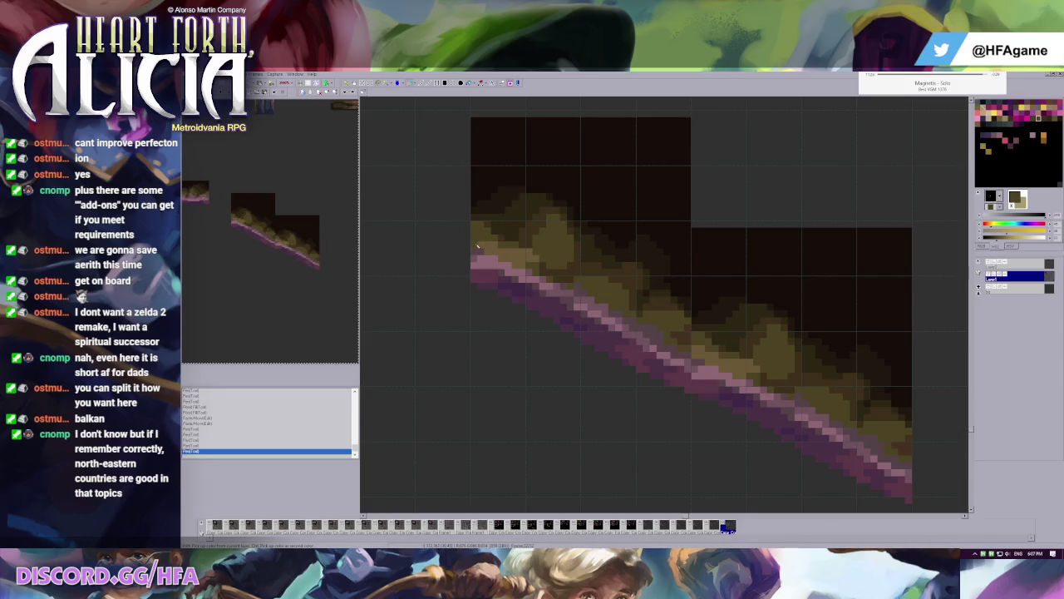
pyautogui.scroll(-1, 607, 318)
pyautogui.scroll(-1, 636, 316)
pyautogui.moveTo(655, 239); pyautogui.dragTo(819, 403)
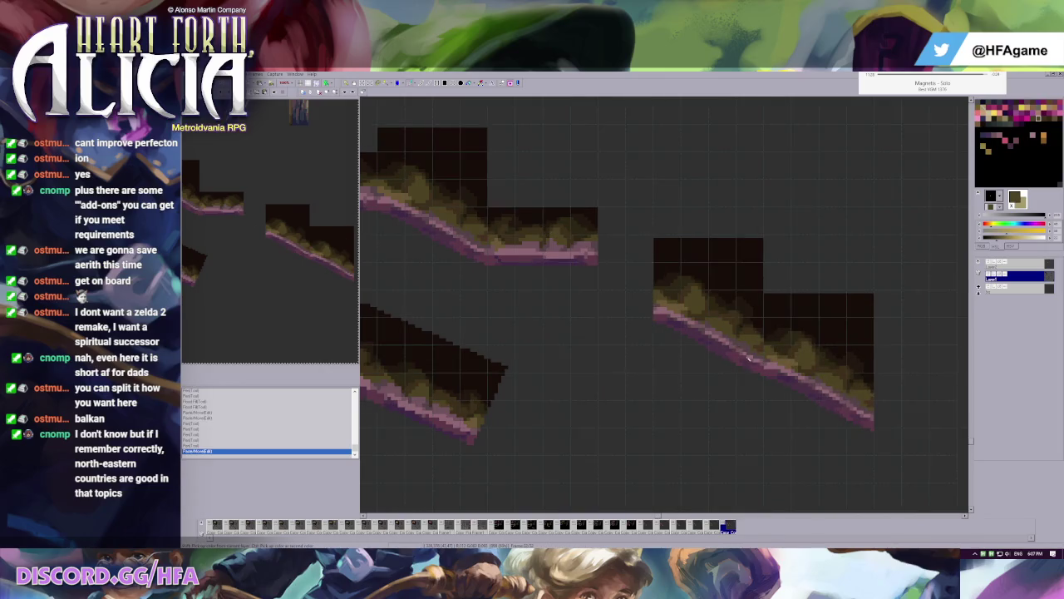
# - Repaint the seam pixels where the block joins, using colours sampled from the slope
pyautogui.scroll(1, 591, 277)
pyautogui.scroll(1, 556, 252)
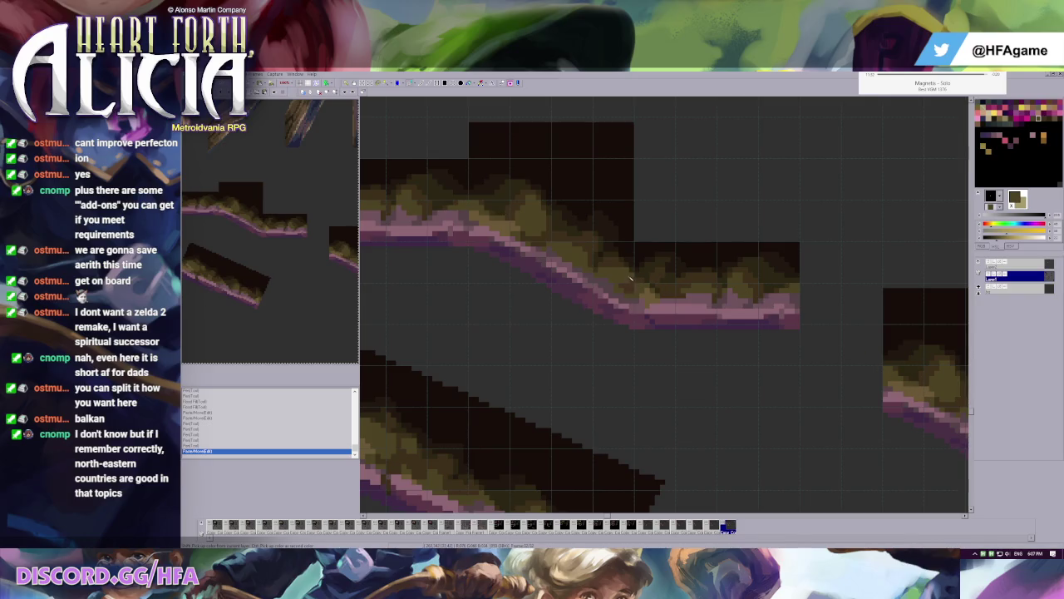
pyautogui.scroll(-1, 632, 283)
pyautogui.scroll(2, 740, 351)
pyautogui.click(724, 334)
pyautogui.click(720, 315)
pyautogui.click(705, 322)
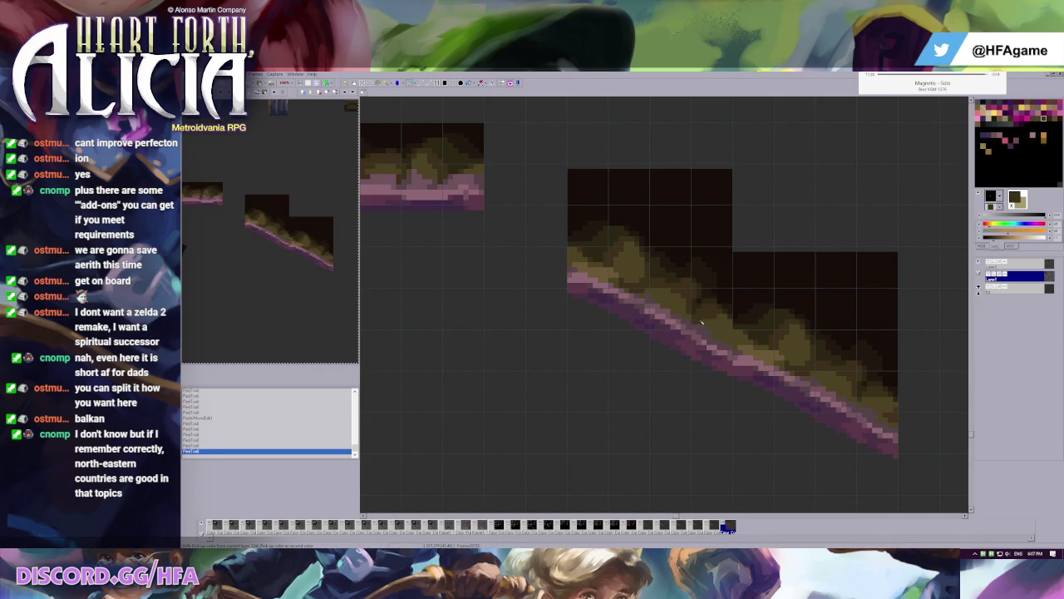
pyautogui.click(720, 326)
pyautogui.rightClick(735, 325)
pyautogui.rightClick(727, 318)
pyautogui.click(770, 341)
pyautogui.click(727, 324)
pyautogui.rightClick(726, 331)
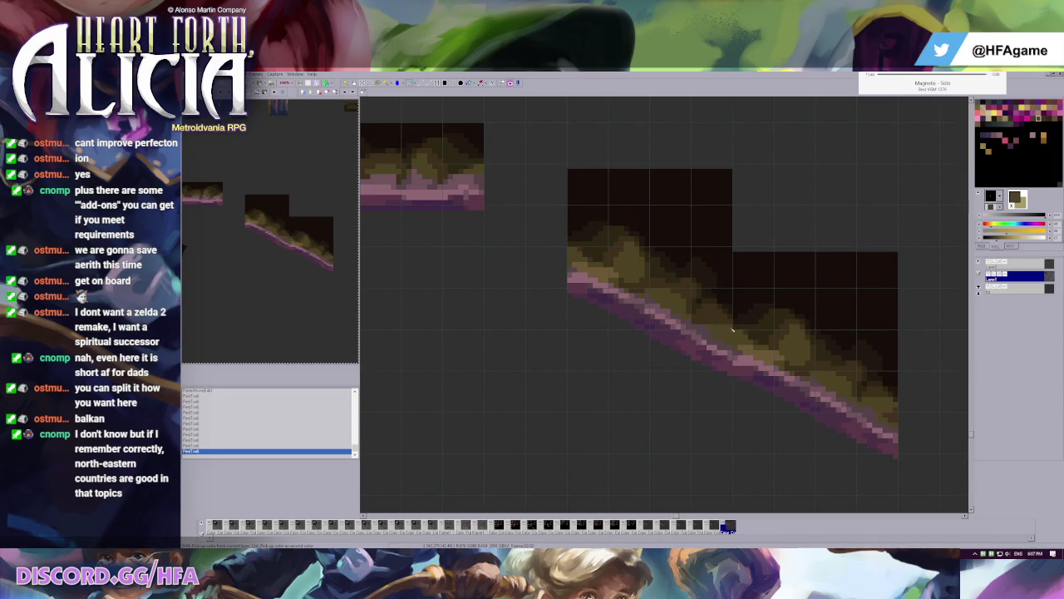
# - Undo the last few seam edits and choose a different drawing colour
pyautogui.scroll(-1, 592, 253)
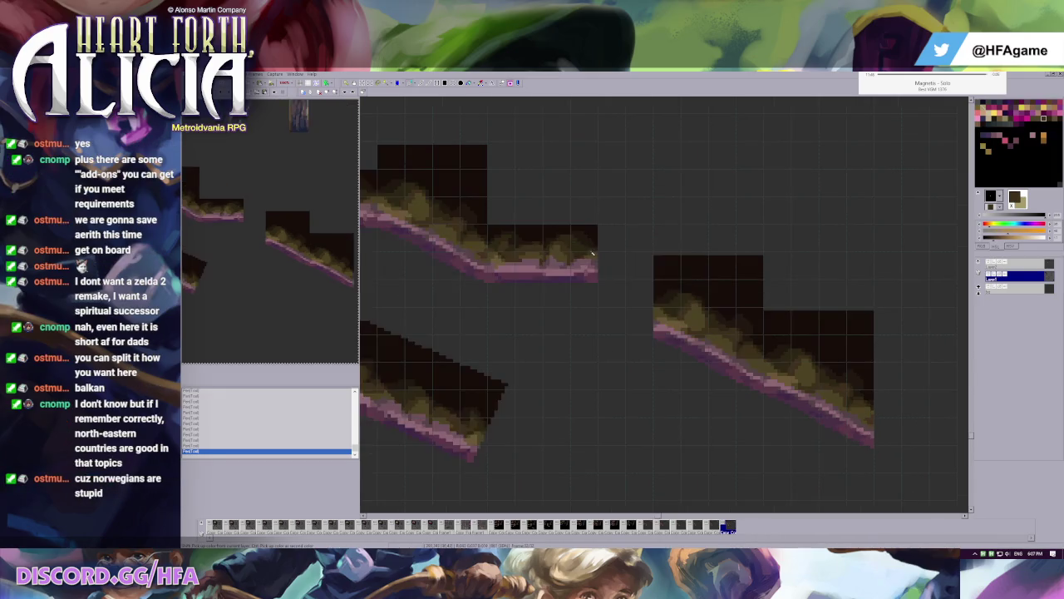
pyautogui.scroll(1, 592, 252)
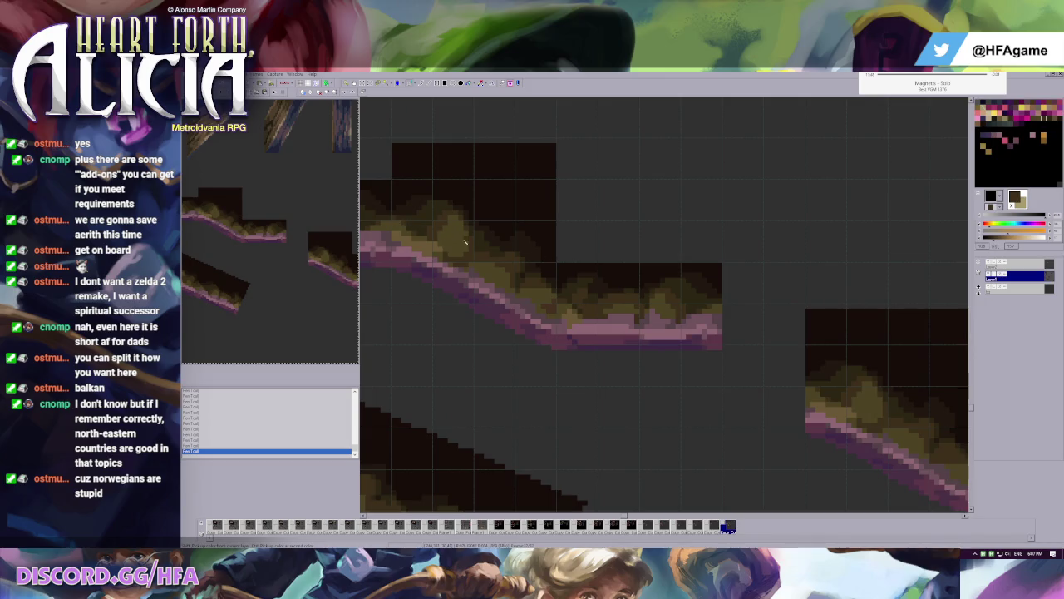
pyautogui.scroll(-1, 465, 241)
pyautogui.scroll(1, 804, 285)
pyautogui.hotkey('ctrl', 'z')
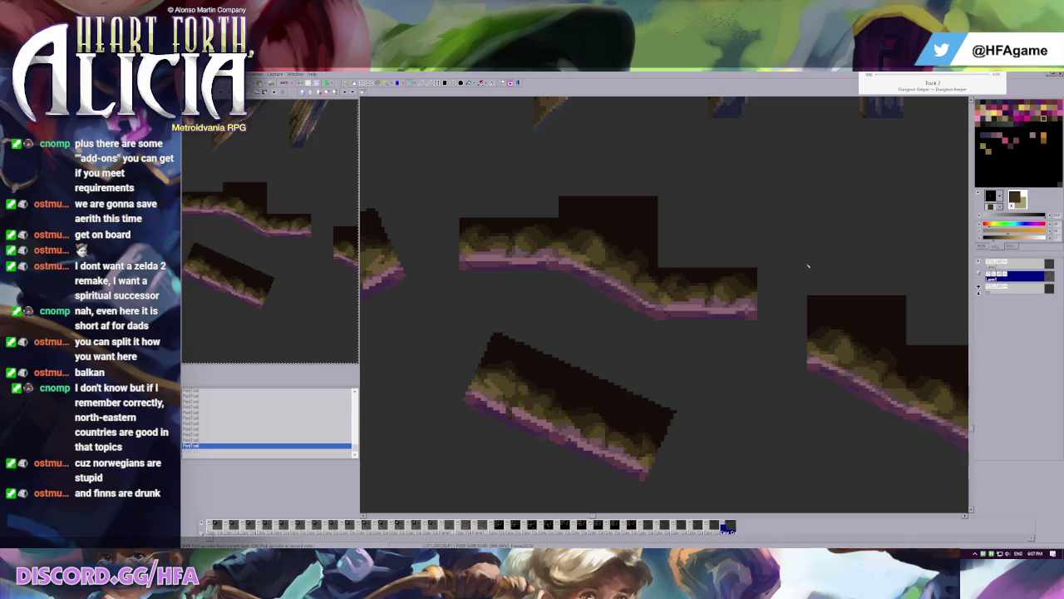
pyautogui.scroll(1, 807, 266)
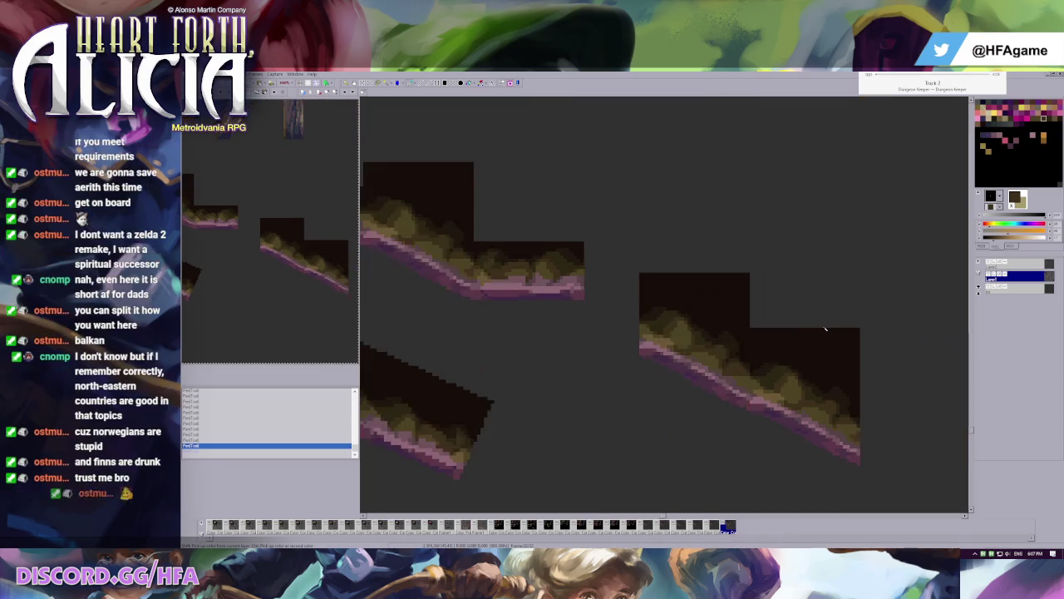
pyautogui.scroll(1, 662, 343)
pyautogui.scroll(-1, 662, 344)
pyautogui.hotkey('ctrl', 'z')
pyautogui.hotkey('ctrl', 'z')
pyautogui.click(685, 397)
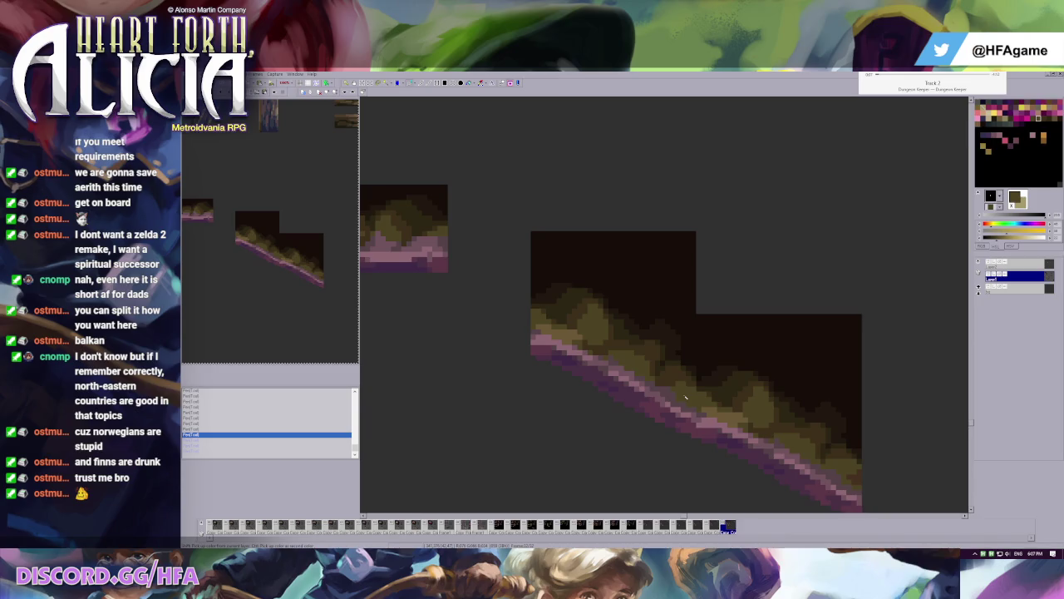
# - Smooth the pixels along the slope's edge and grass line, sampling colours from the artwork
pyautogui.scroll(1, 690, 387)
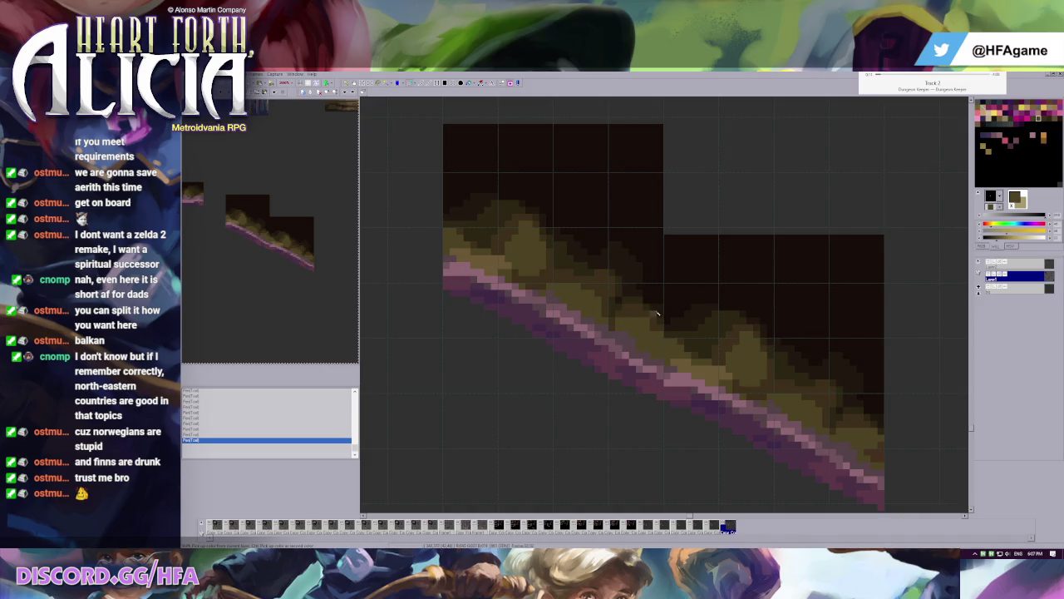
pyautogui.click(639, 328)
pyautogui.click(630, 325)
pyautogui.click(657, 328)
pyautogui.click(690, 335)
pyautogui.rightClick(664, 344)
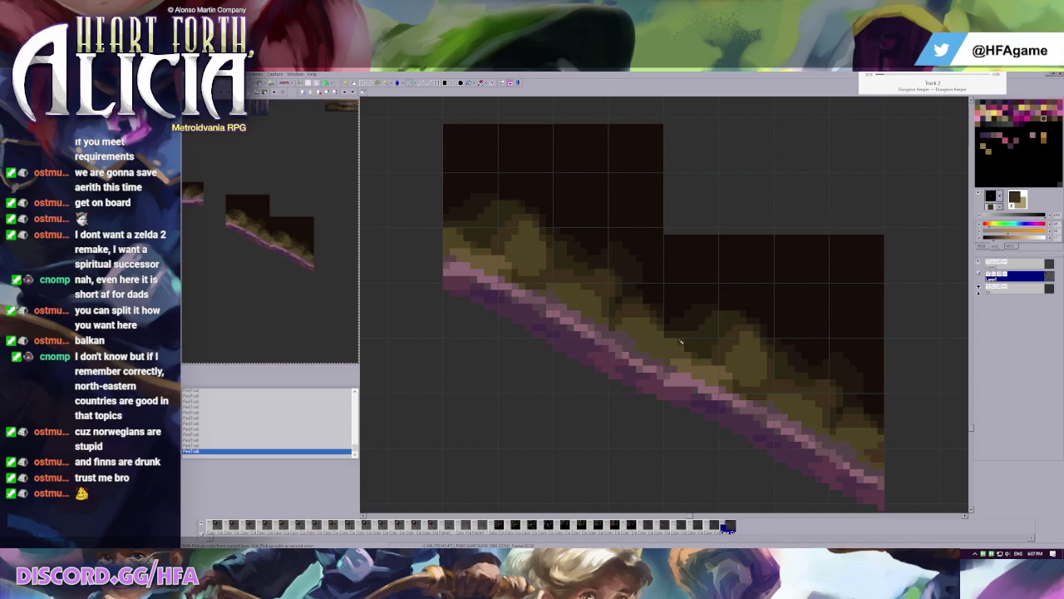
pyautogui.scroll(-1, 665, 341)
pyautogui.rightClick(691, 315)
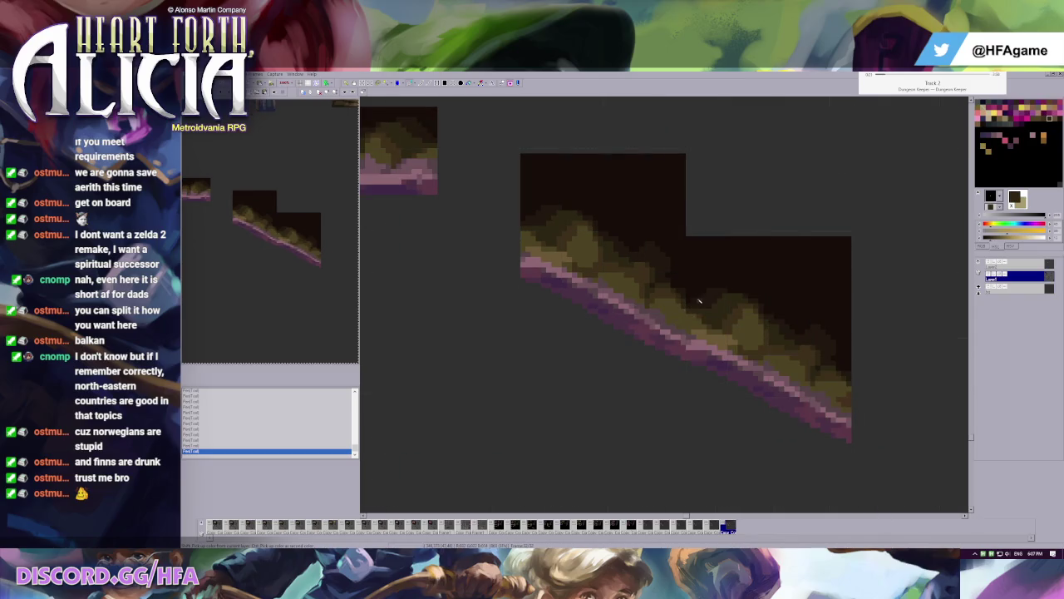
pyautogui.scroll(1, 686, 293)
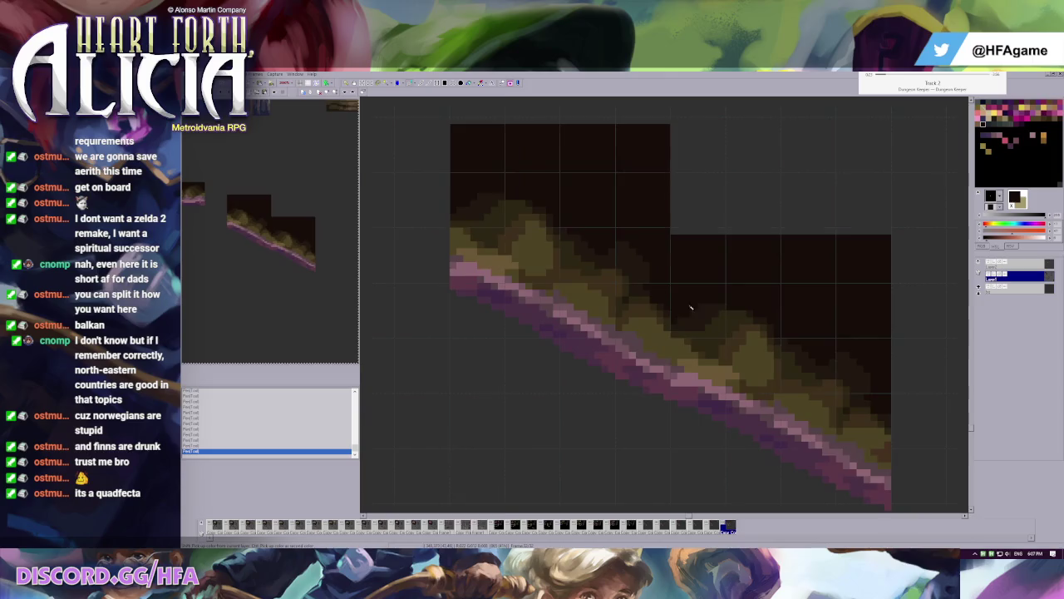
pyautogui.scroll(1, 647, 289)
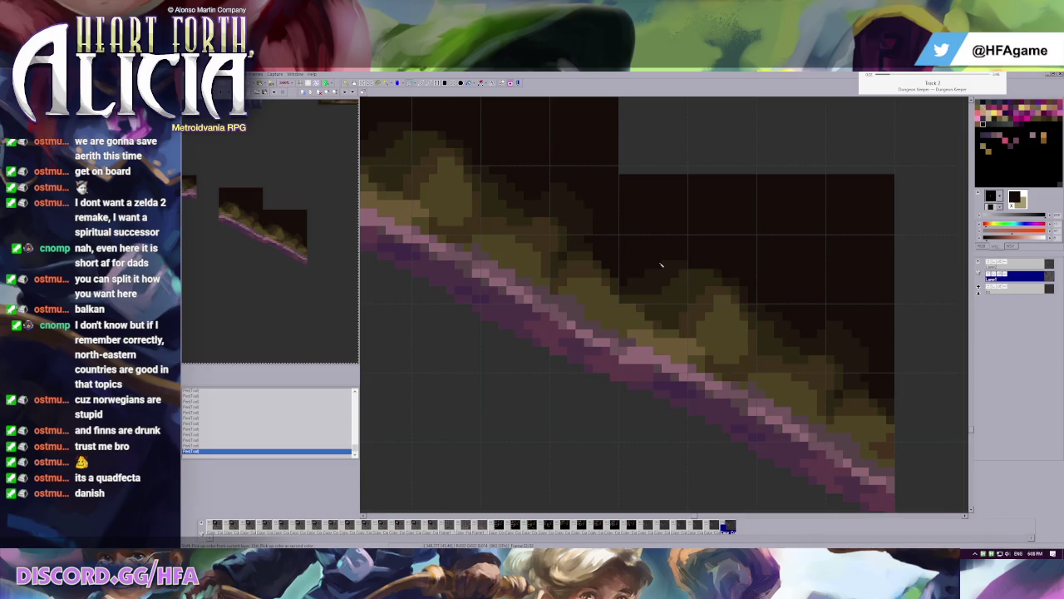
# - Pick two more colours from the slope and zoom around to review the joined edge
pyautogui.click(572, 248)
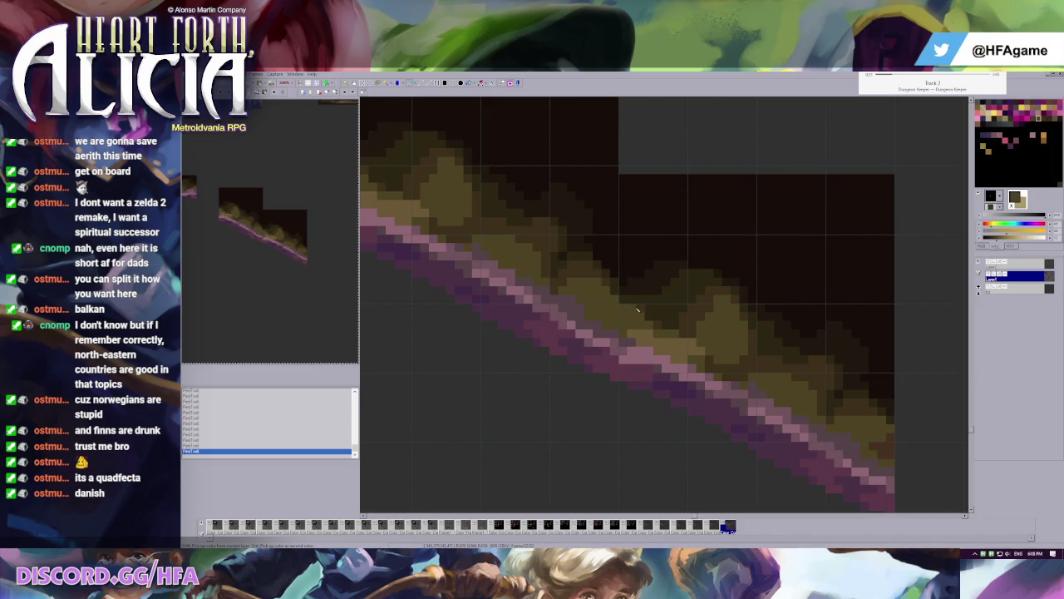
pyautogui.click(613, 297)
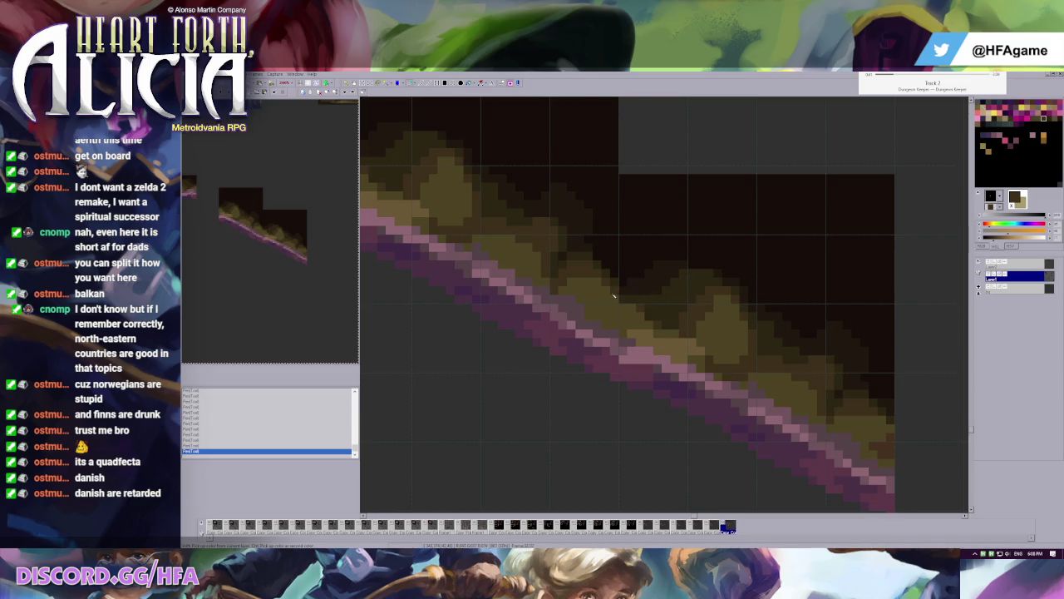
pyautogui.scroll(-1, 614, 295)
pyautogui.scroll(1, 617, 303)
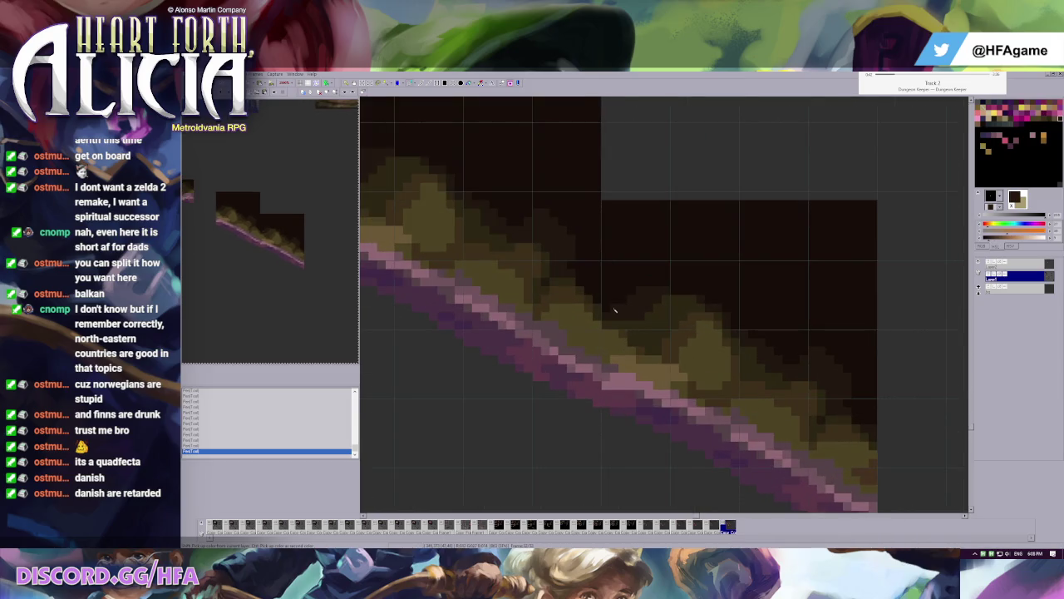
pyautogui.scroll(-2, 582, 266)
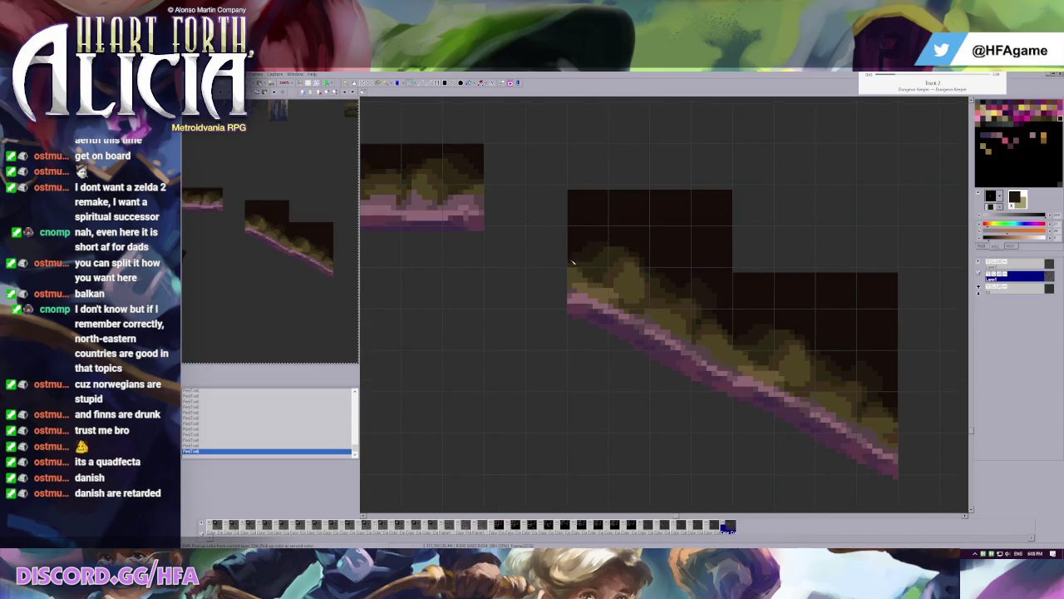
pyautogui.scroll(1, 738, 341)
pyautogui.scroll(1, 661, 275)
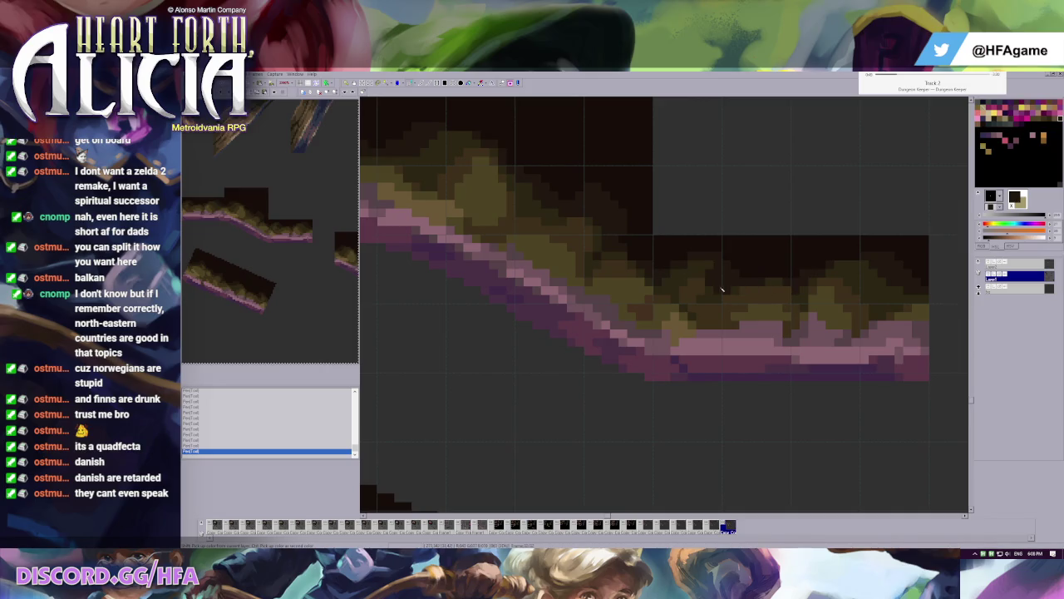
pyautogui.scroll(-2, 743, 304)
pyautogui.scroll(-1, 744, 303)
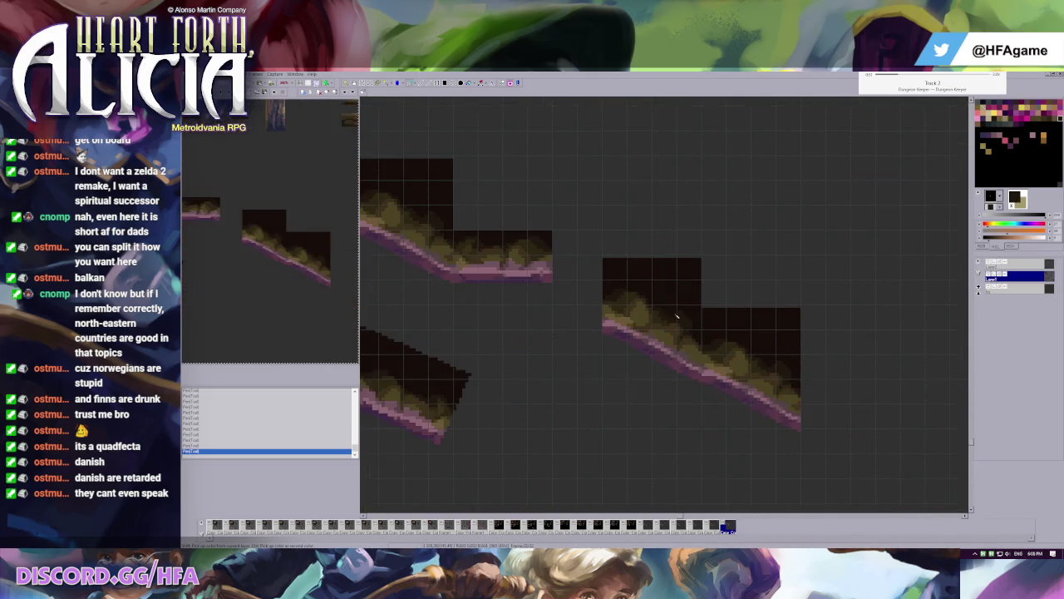
pyautogui.scroll(2, 672, 333)
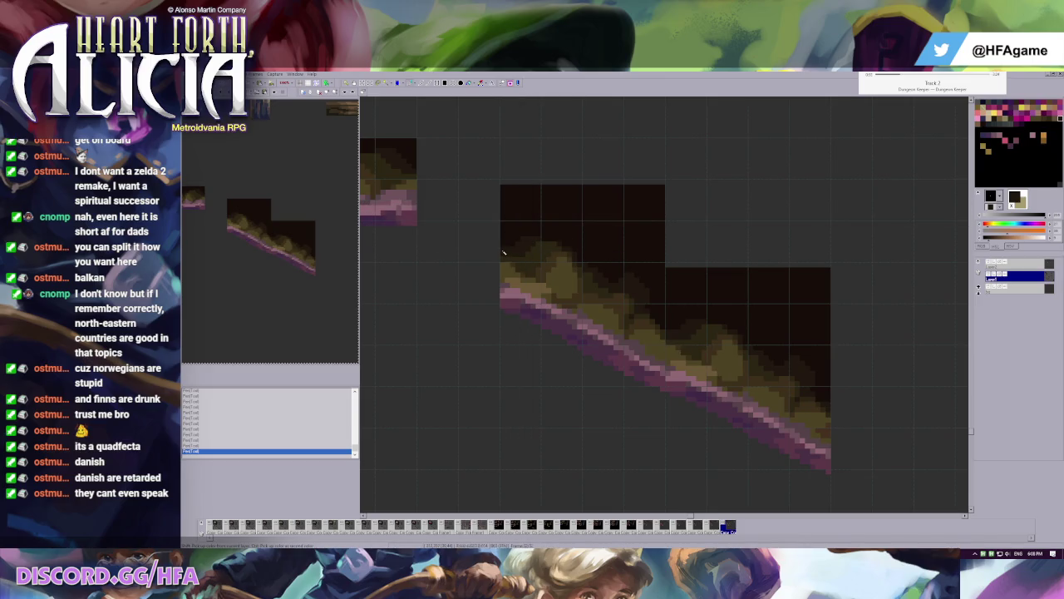
# - Drag a copy of part of the right slope piece up-left, then undo it
pyautogui.scroll(-1, 503, 251)
pyautogui.moveTo(580, 238); pyautogui.dragTo(718, 431)
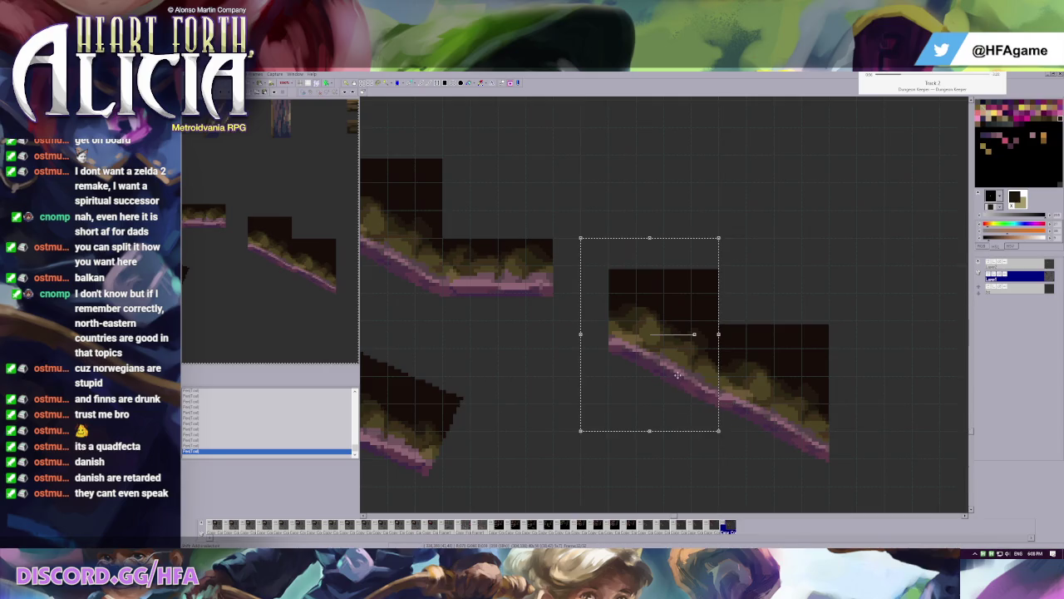
pyautogui.moveTo(678, 375); pyautogui.dragTo(627, 317)
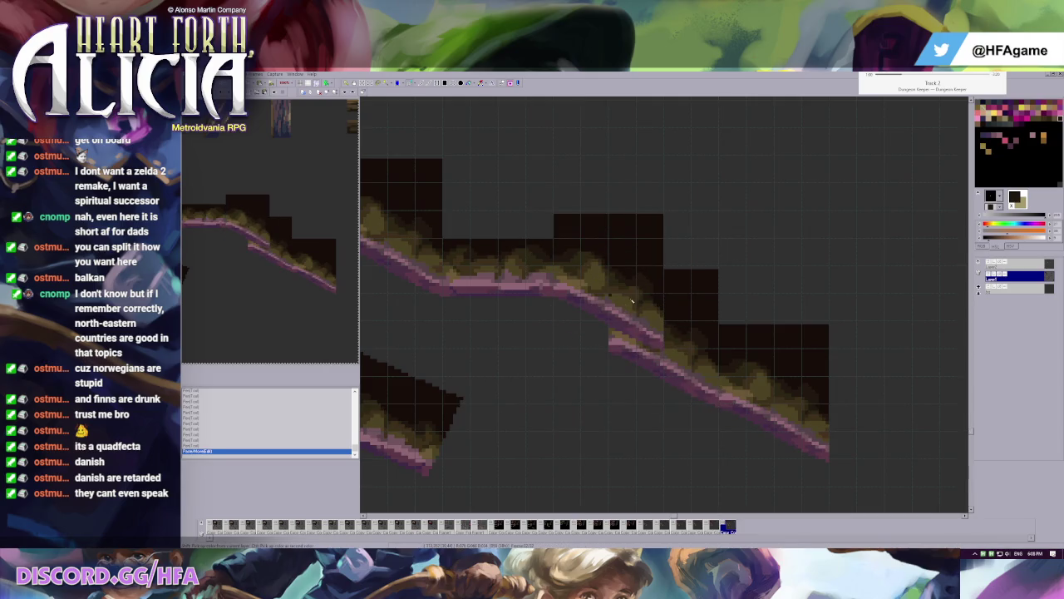
pyautogui.scroll(1, 567, 177)
pyautogui.scroll(1, 711, 345)
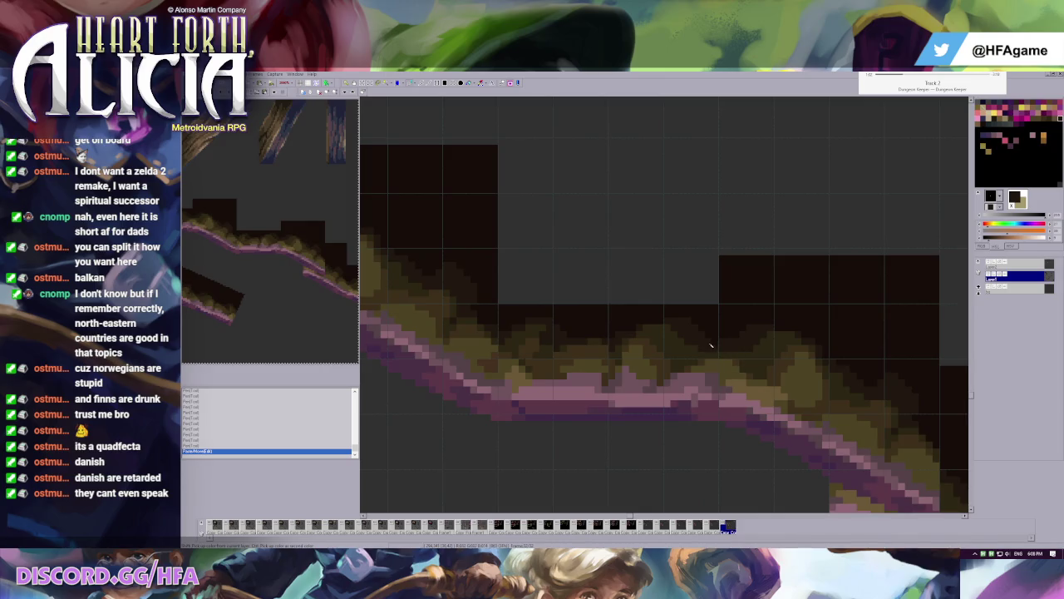
pyautogui.hotkey('ctrl', 'z')
pyautogui.scroll(-2, 720, 333)
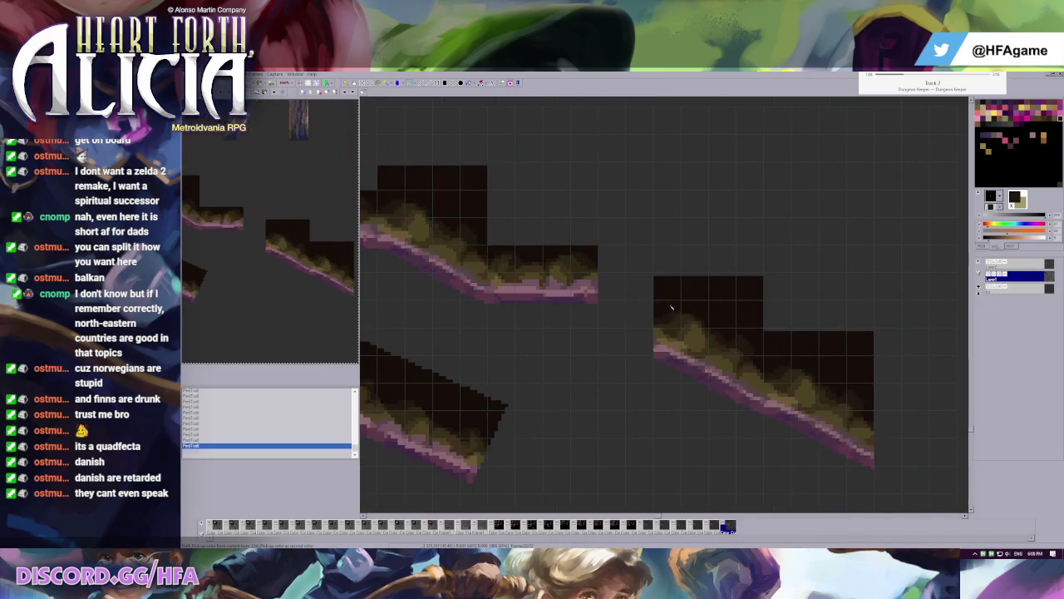
pyautogui.scroll(1, 665, 311)
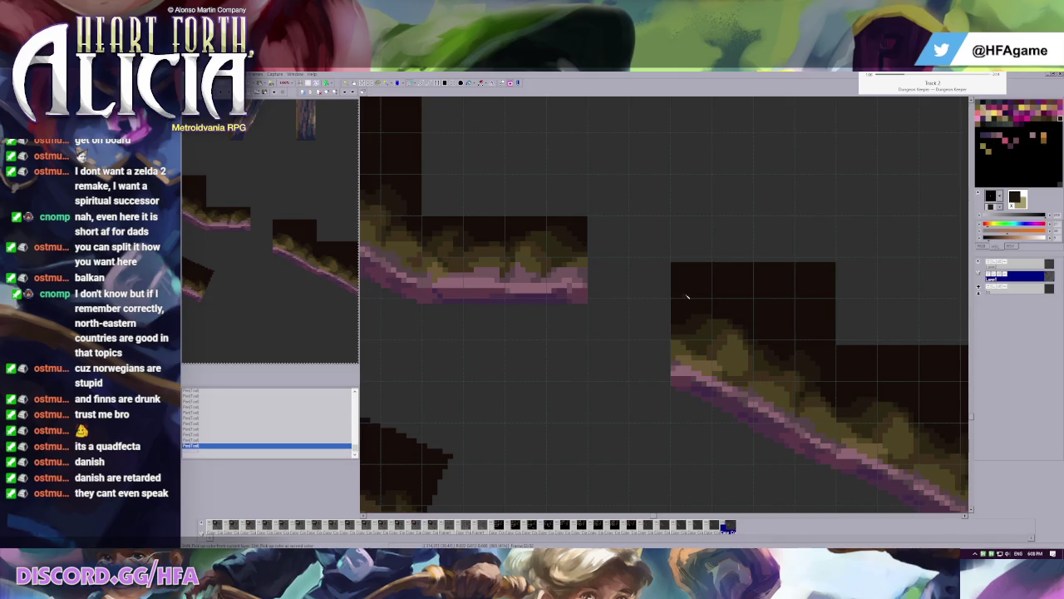
pyautogui.hotkey('ctrl', 'z')
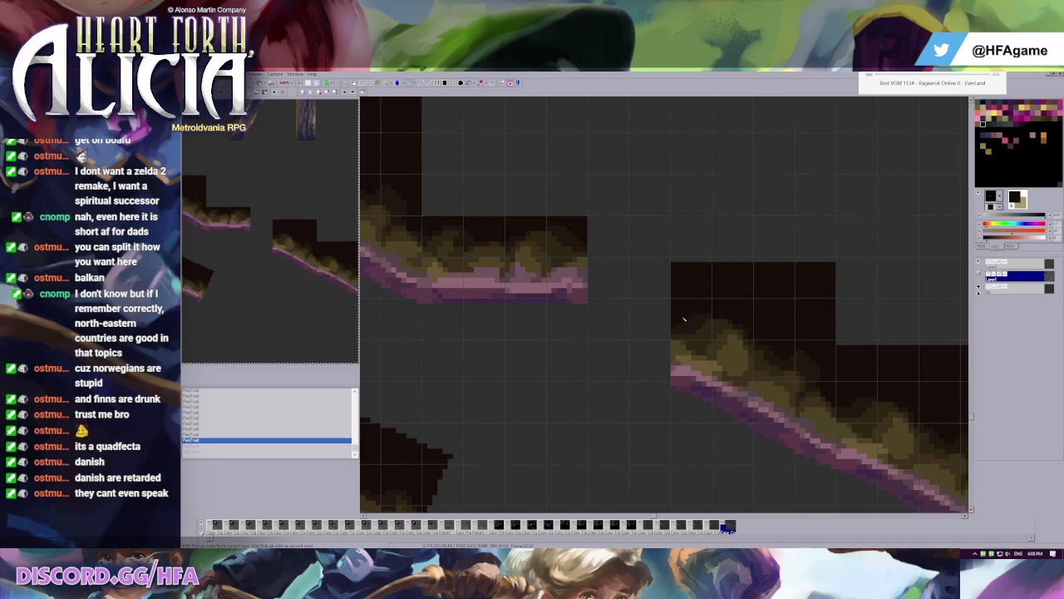
# - Paste a tile piece to the right of the slope, commit it, and fix a slope pixel
pyautogui.hotkey('ctrl', 'v')
pyautogui.moveTo(717, 353); pyautogui.dragTo(880, 436)
pyautogui.press('Escape')
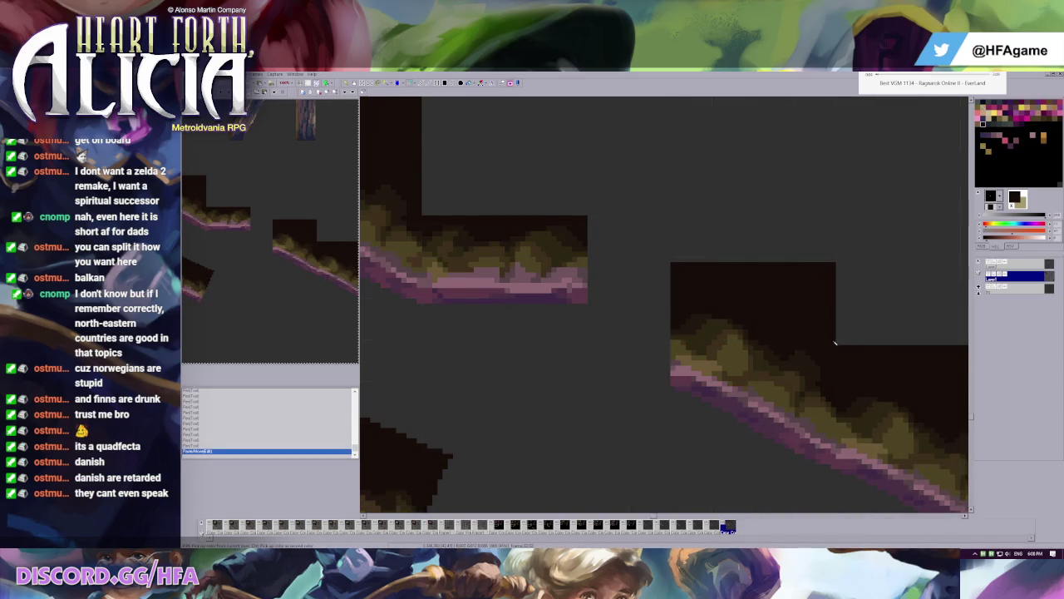
pyautogui.scroll(1, 844, 416)
pyautogui.click(663, 308)
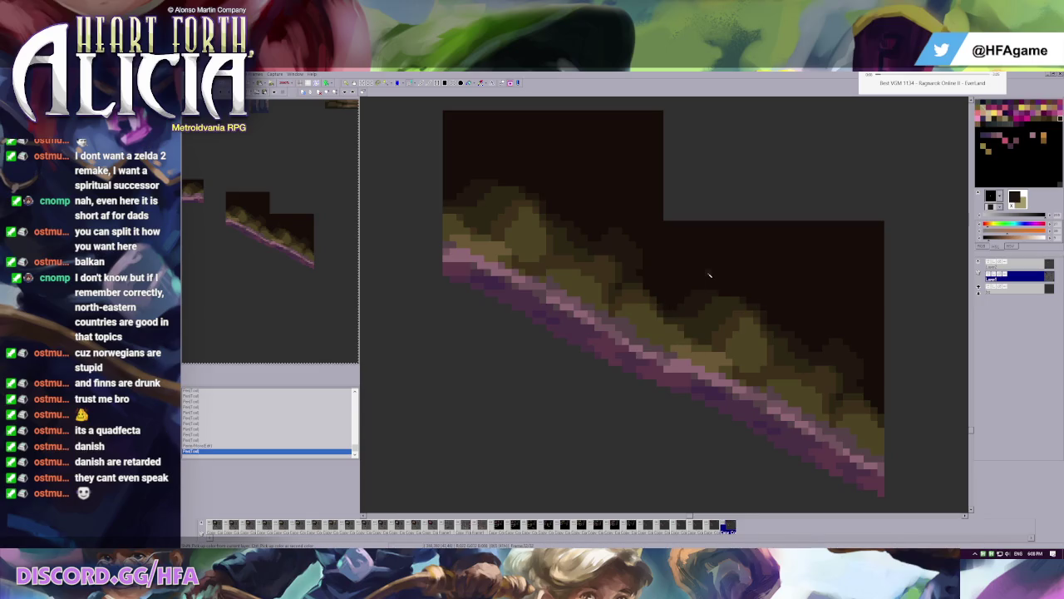
pyautogui.scroll(-1, 709, 275)
pyautogui.scroll(-1, 627, 281)
pyautogui.moveTo(614, 218); pyautogui.dragTo(713, 441)
pyautogui.click(716, 406)
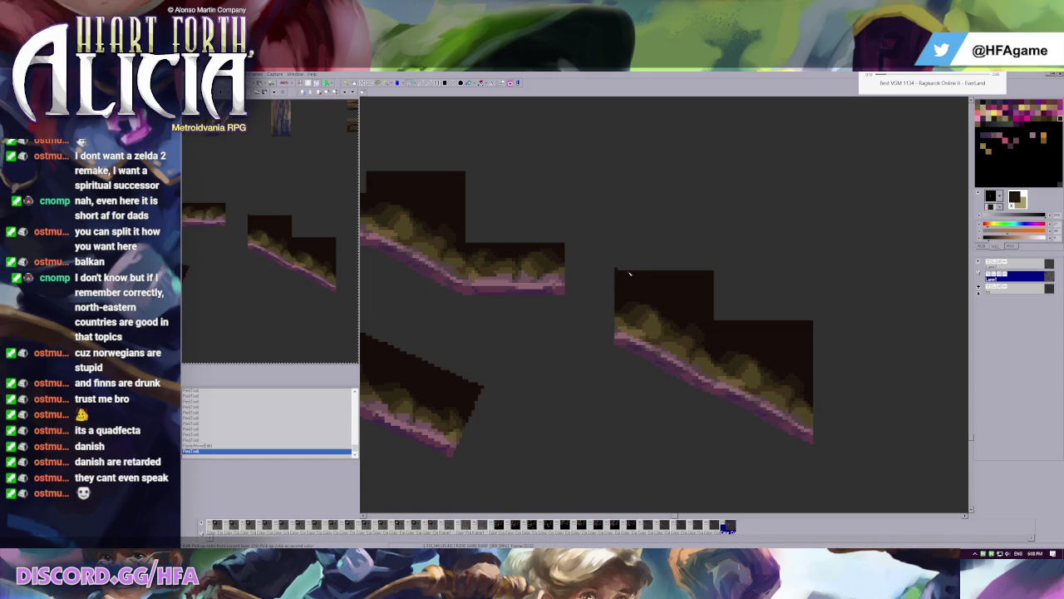
# - Paste platform pieces and join one to the upper platform's end
pyautogui.hotkey('ctrl', 'v')
pyautogui.click(701, 384)
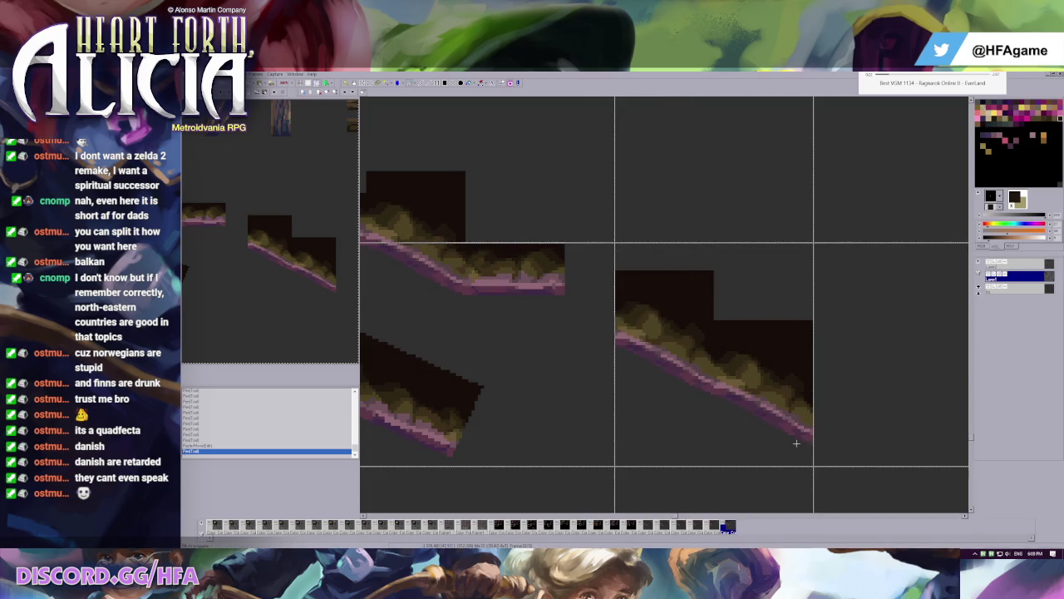
pyautogui.scroll(1, 652, 325)
pyautogui.hotkey('ctrl', 'v')
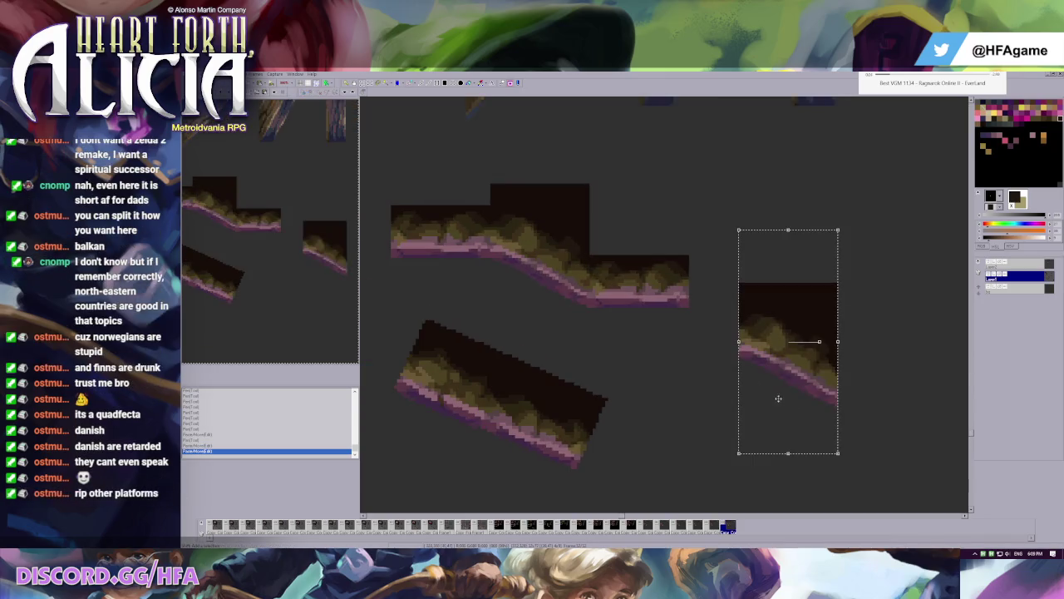
pyautogui.moveTo(780, 360)
pyautogui.mouseDown()
pyautogui.moveTo(730, 310)
pyautogui.moveTo(796, 352)
pyautogui.mouseUp()
# - Drop the extra platform paste, turn on grid and crosshairs, and level the right platform piece
pyautogui.hotkey('ctrl', 'v')
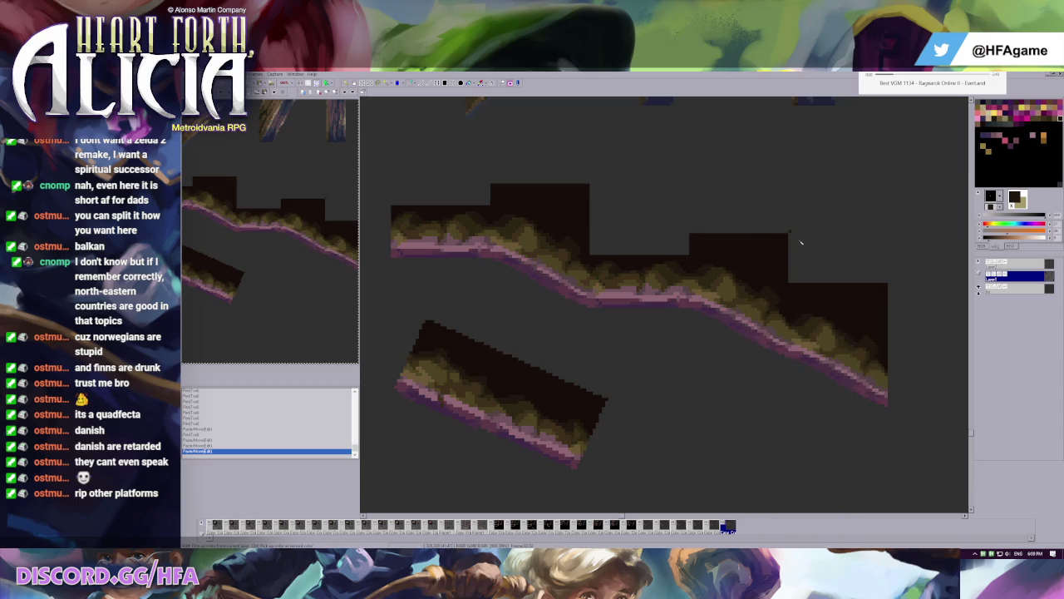
pyautogui.hotkey('ctrl', 'z')
pyautogui.hotkey('ctrl', 'y')
pyautogui.hotkey('ctrl', 'z')
pyautogui.hotkey('ctrl', 'y')
pyautogui.hotkey('ctrl', 'z')
pyautogui.press('g')
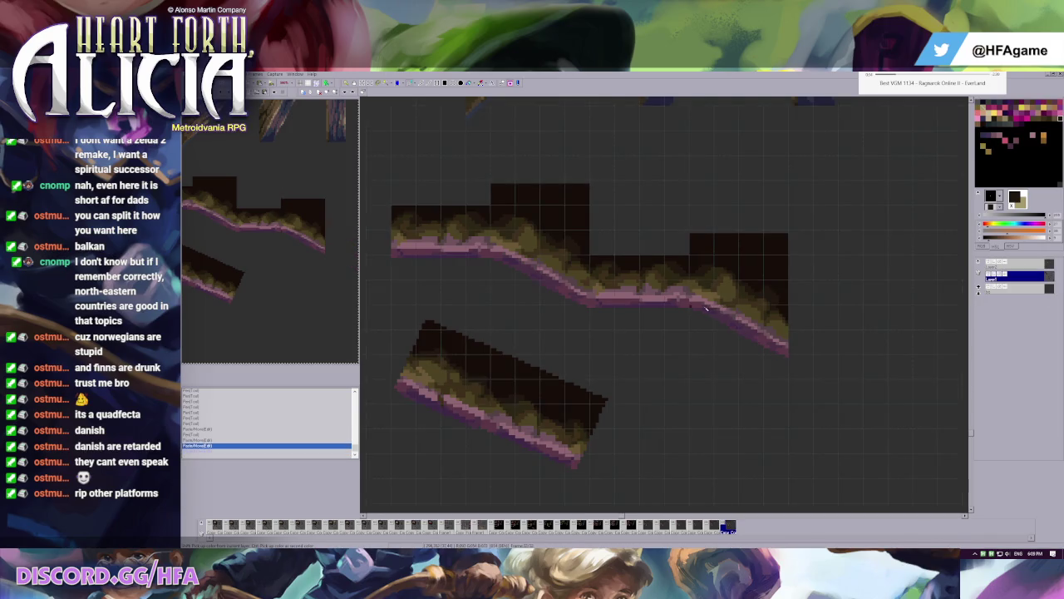
pyautogui.hotkey('ctrl', 'y')
pyautogui.hotkey('ctrl', 'z')
pyautogui.press('s')
pyautogui.moveTo(731, 271); pyautogui.dragTo(630, 292)
pyautogui.scroll(3, 627, 283)
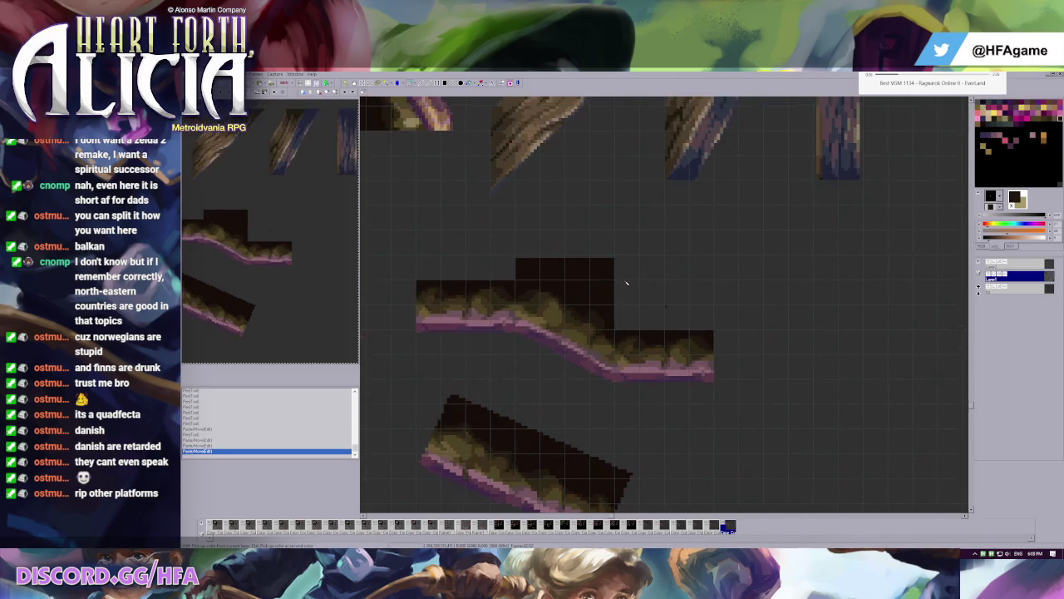
# - Select a tile piece beside the V-shaped floor tile and shift it right
pyautogui.scroll(-3, 602, 341)
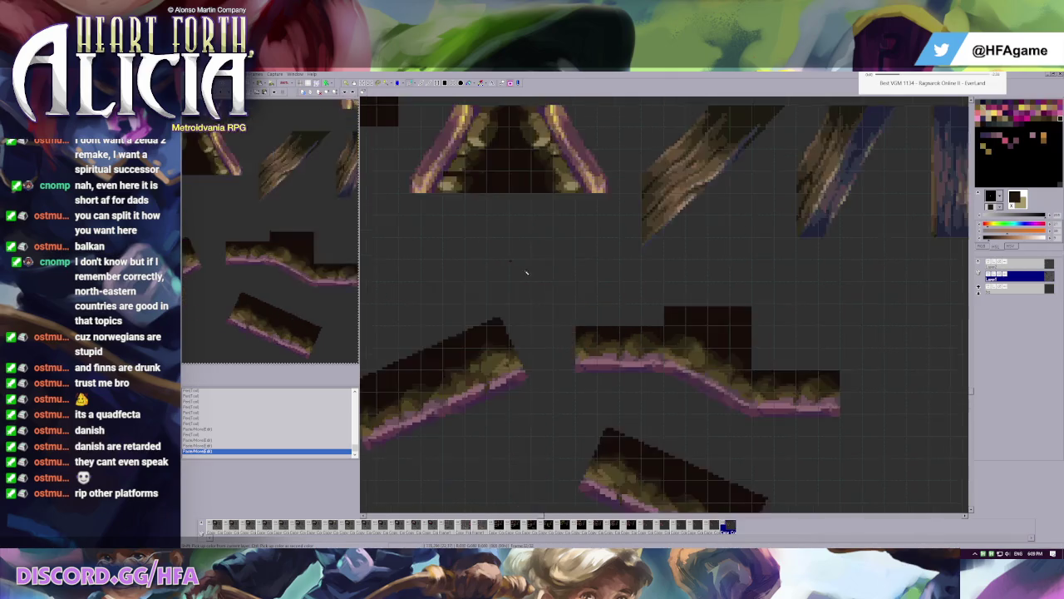
pyautogui.scroll(-5, 649, 291)
pyautogui.scroll(-5, 695, 234)
pyautogui.scroll(1, 695, 234)
pyautogui.scroll(1, 695, 234)
pyautogui.moveTo(375, 102); pyautogui.dragTo(463, 281)
pyautogui.moveTo(425, 229)
pyautogui.mouseDown()
pyautogui.moveTo(603, 300)
pyautogui.moveTo(625, 297)
pyautogui.moveTo(590, 354)
pyautogui.moveTo(700, 377)
pyautogui.mouseUp()
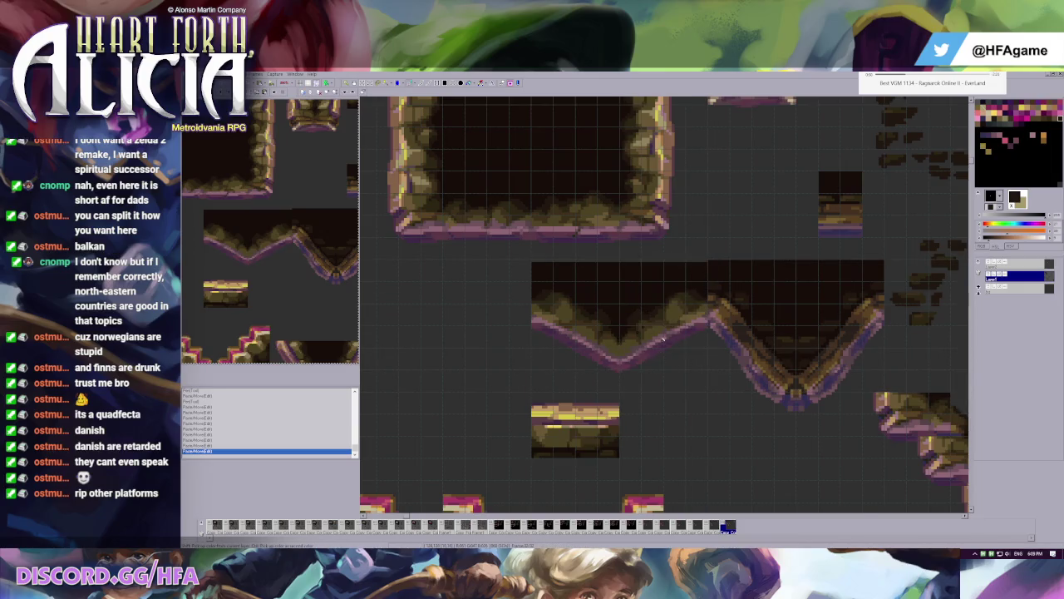
# - Return to cleanEdge and turn the cave-floor strip's angle dial toward 45°
pyautogui.scroll(-1, 700, 377)
pyautogui.scroll(-1, 689, 317)
pyautogui.scroll(1, 689, 317)
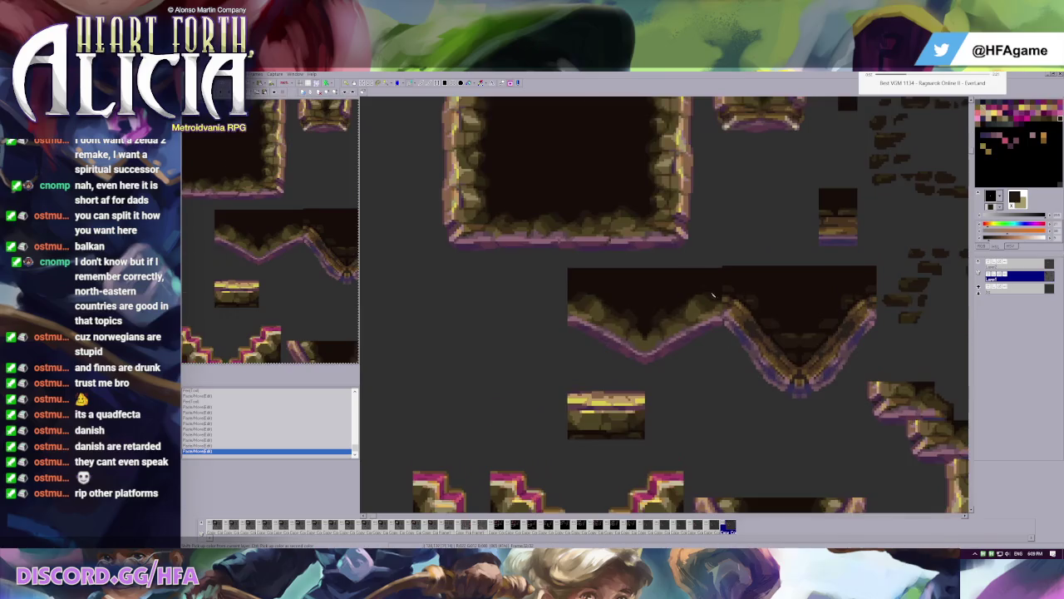
pyautogui.scroll(1, 690, 329)
pyautogui.scroll(1, 693, 342)
pyautogui.scroll(-1, 692, 342)
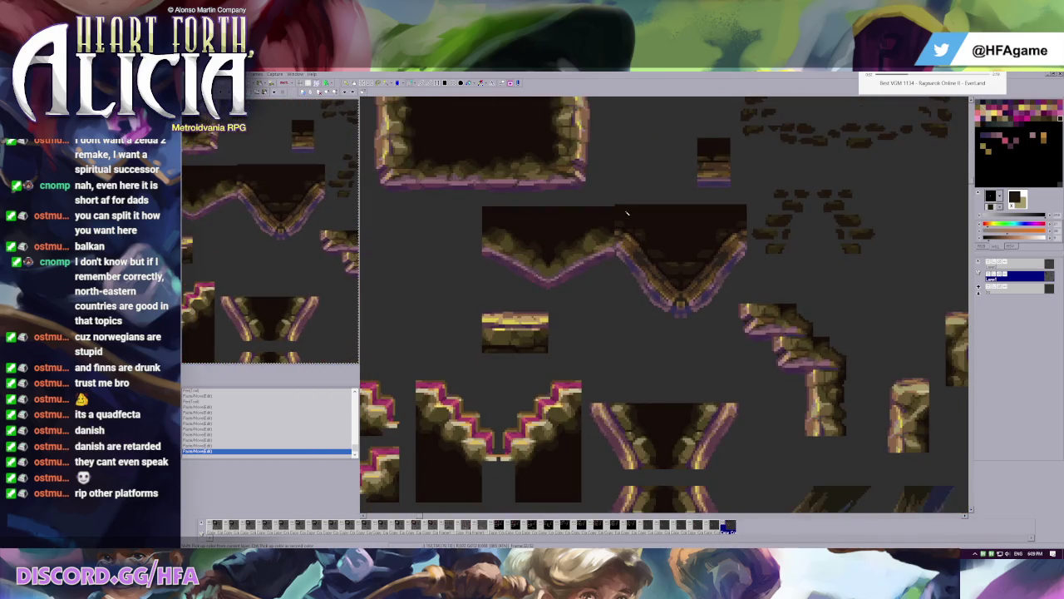
pyautogui.scroll(-1, 627, 213)
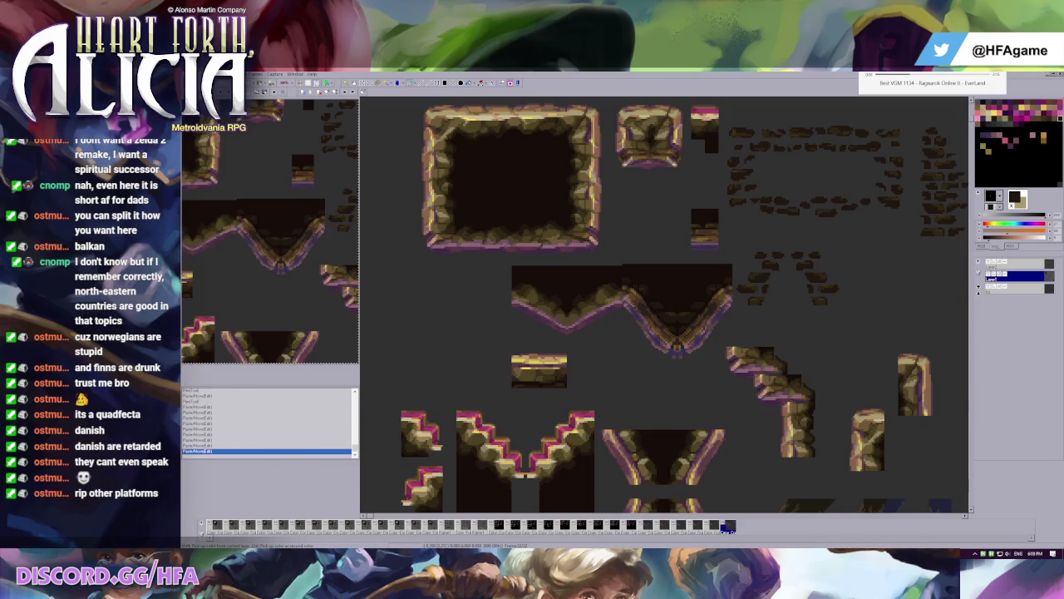
pyautogui.hotkey('alt', 'Tab')
pyautogui.moveTo(625, 362)
pyautogui.mouseDown()
pyautogui.moveTo(632, 420)
pyautogui.moveTo(748, 298)
pyautogui.mouseUp()
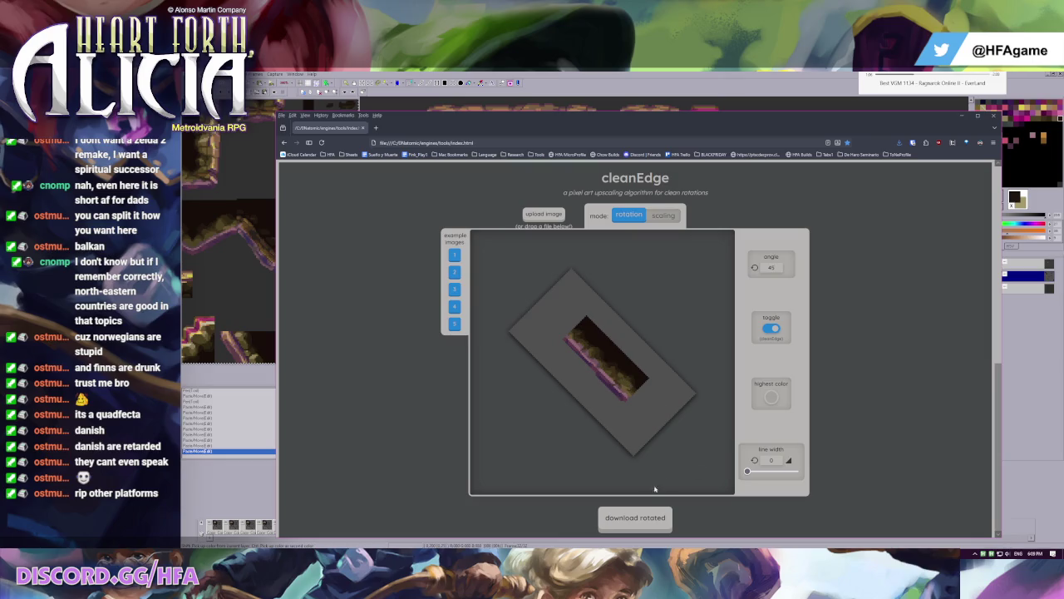
# - Download the 45° rotated strip as a PNG and bring up Pro Motion's Open dialog
pyautogui.click(649, 517)
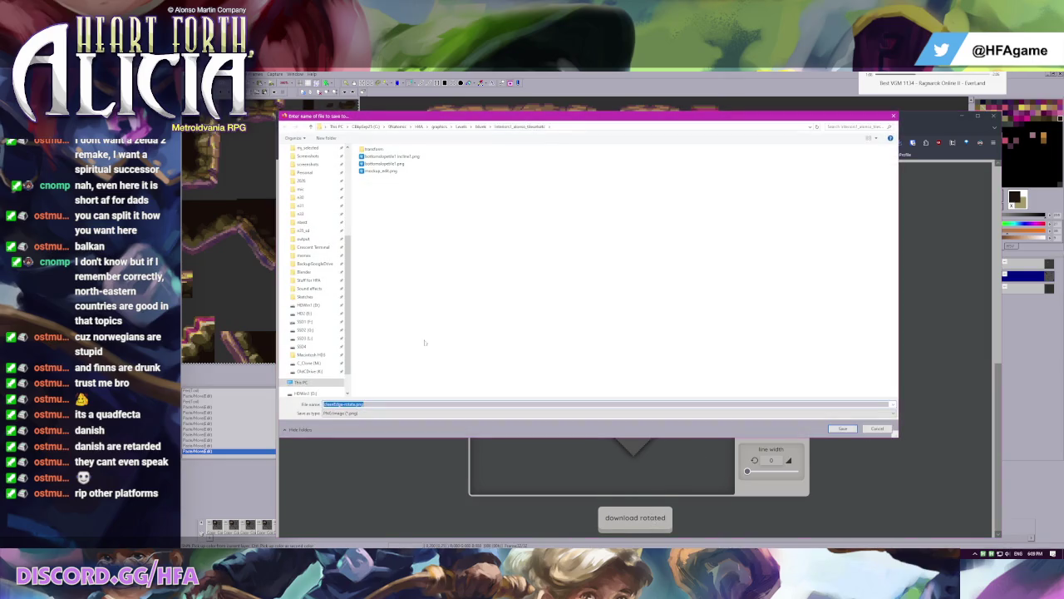
pyautogui.click(354, 404)
pyautogui.press('Return')
pyautogui.hotkey('alt', 'Tab')
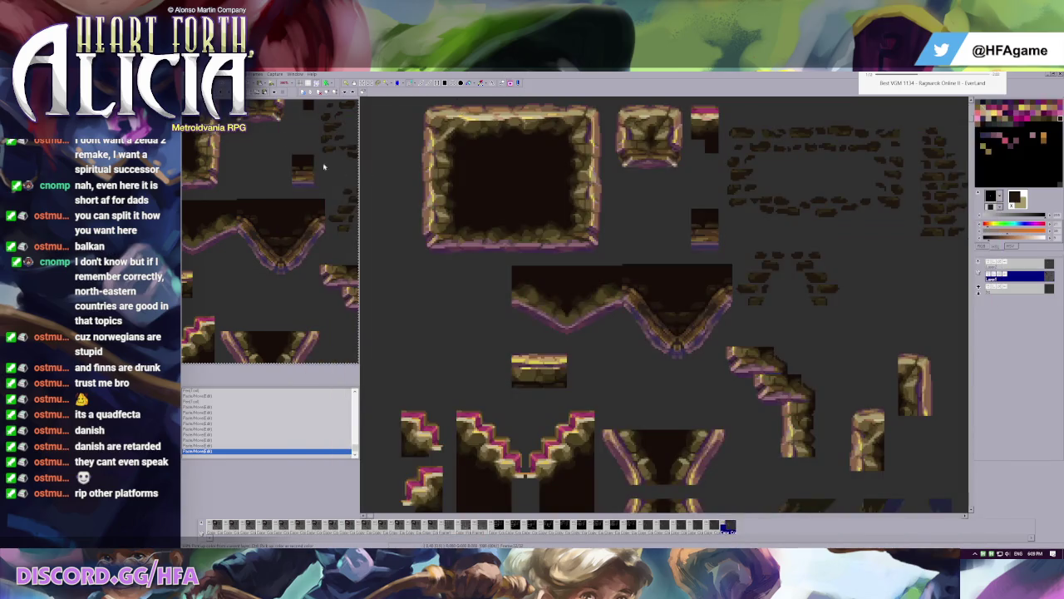
pyautogui.hotkey('ctrl', 'o')
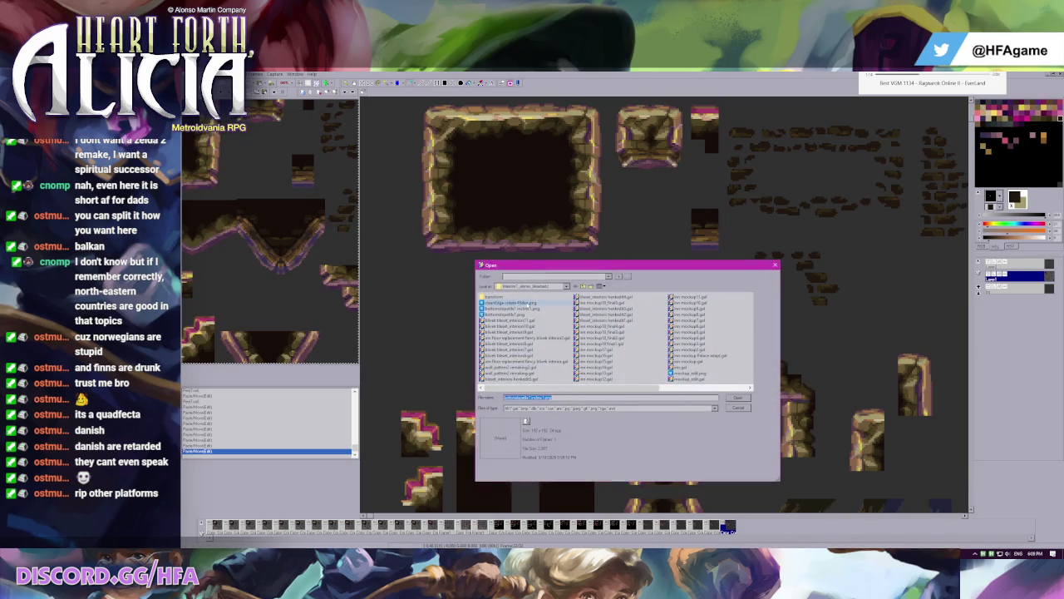
# - Open the rotated PNG, fill its white background dark grey, and close it unsaved
pyautogui.doubleClick(526, 306)
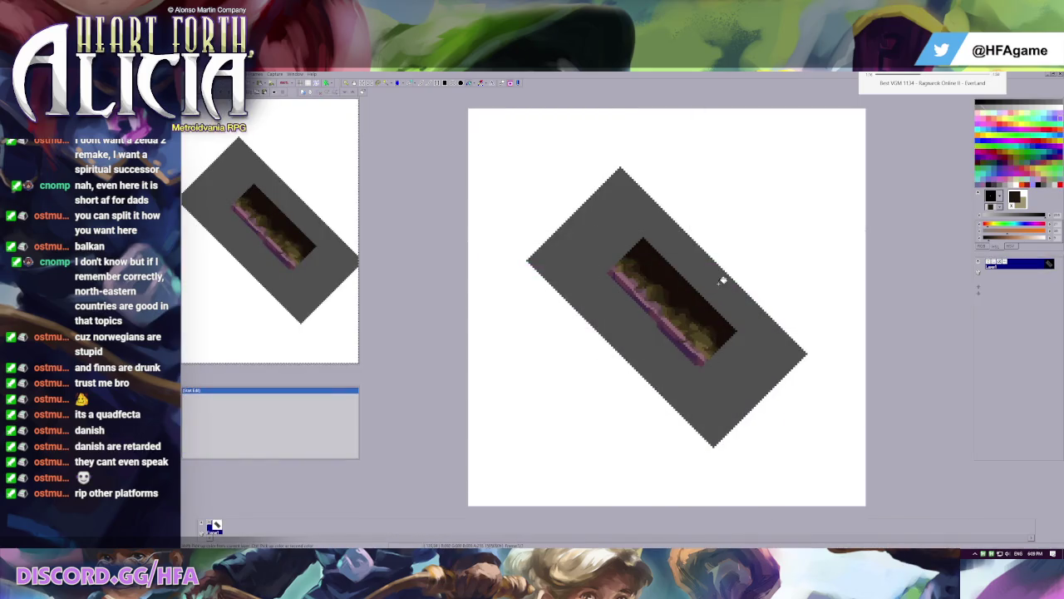
pyautogui.click(720, 274)
pyautogui.hotkey('ctrl', 'w')
pyautogui.click(647, 333)
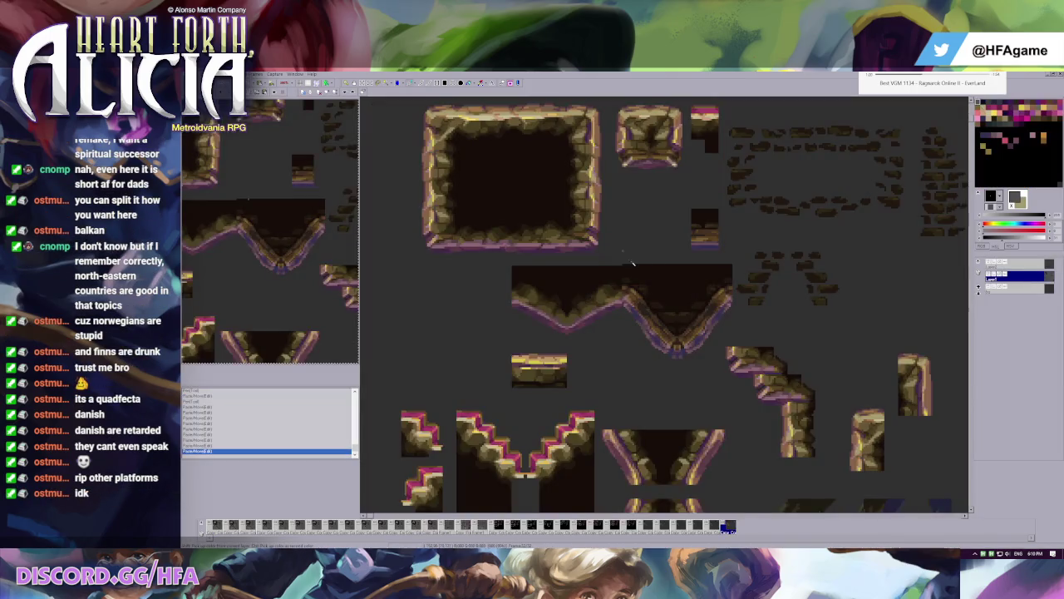
# - Paste the rotated slope tile into the tileset, left of the small shelf piece
pyautogui.scroll(-2, 634, 324)
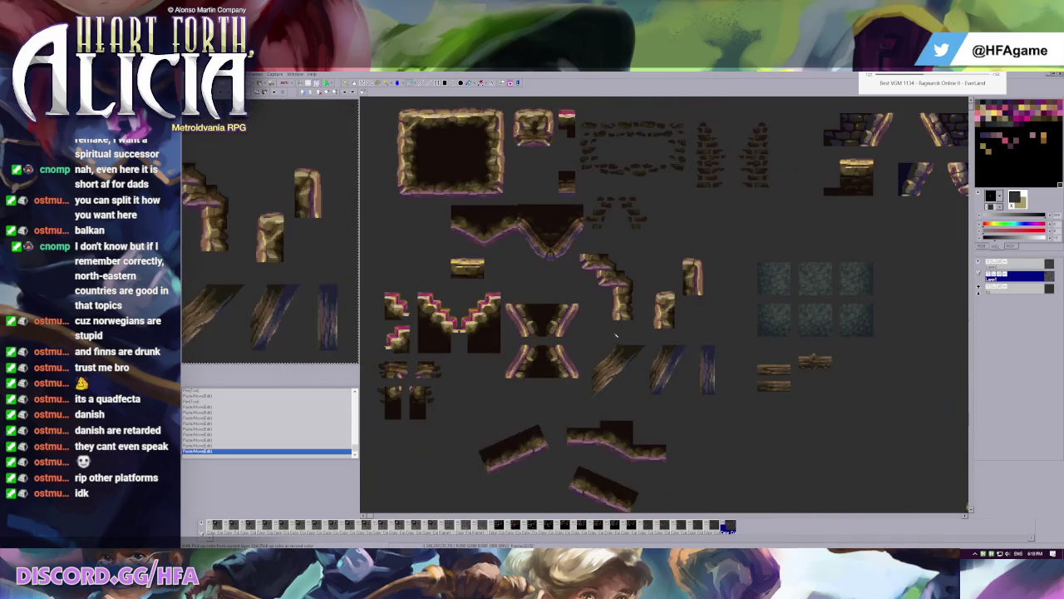
pyautogui.scroll(1, 545, 266)
pyautogui.scroll(1, 545, 266)
pyautogui.scroll(1, 573, 320)
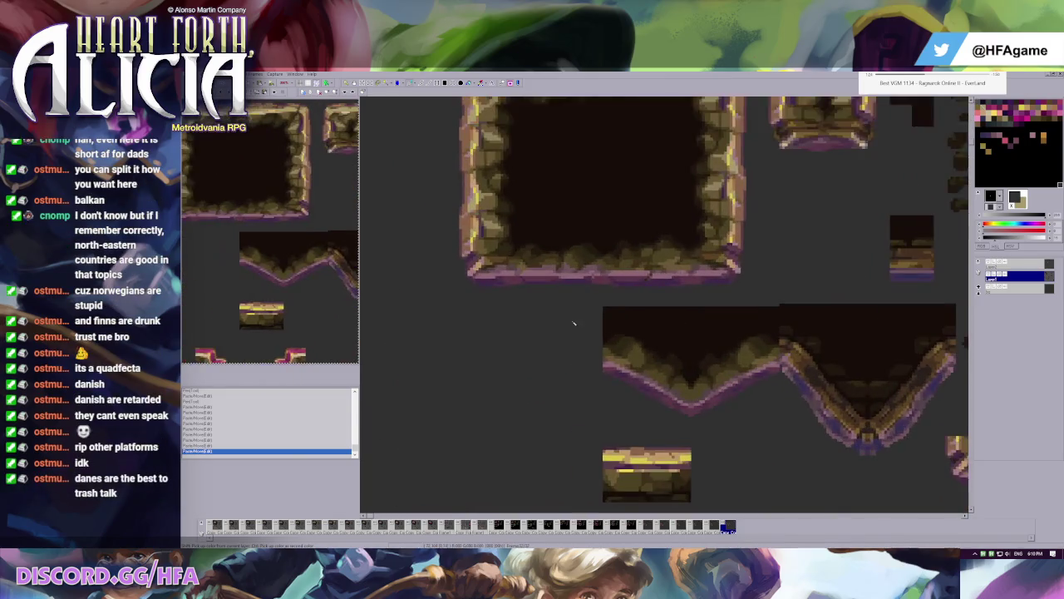
pyautogui.scroll(1, 618, 345)
pyautogui.hotkey('ctrl', 'v')
pyautogui.moveTo(810, 382); pyautogui.dragTo(465, 297)
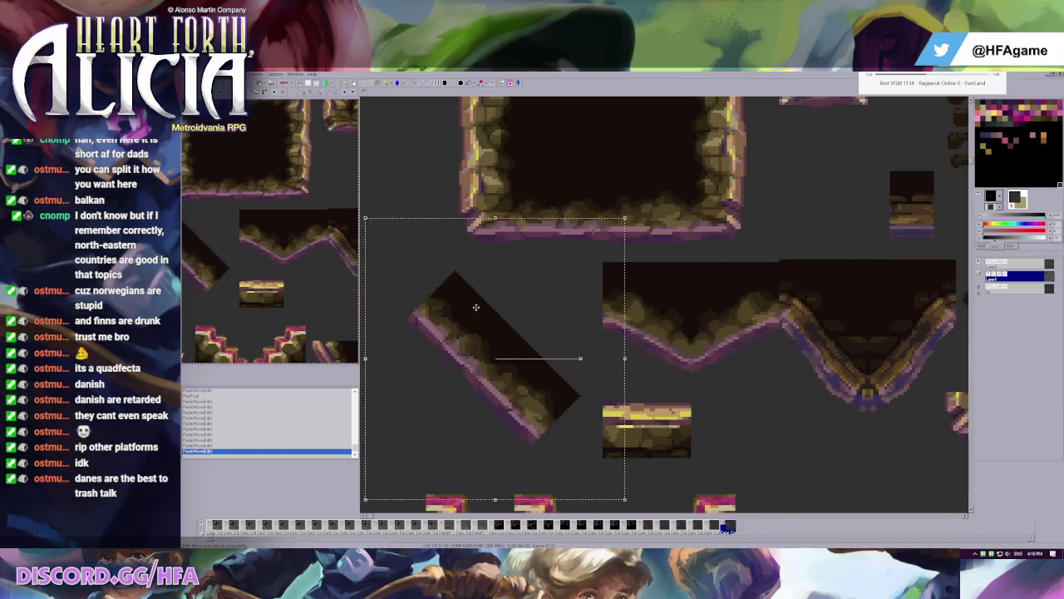
pyautogui.press('Return')
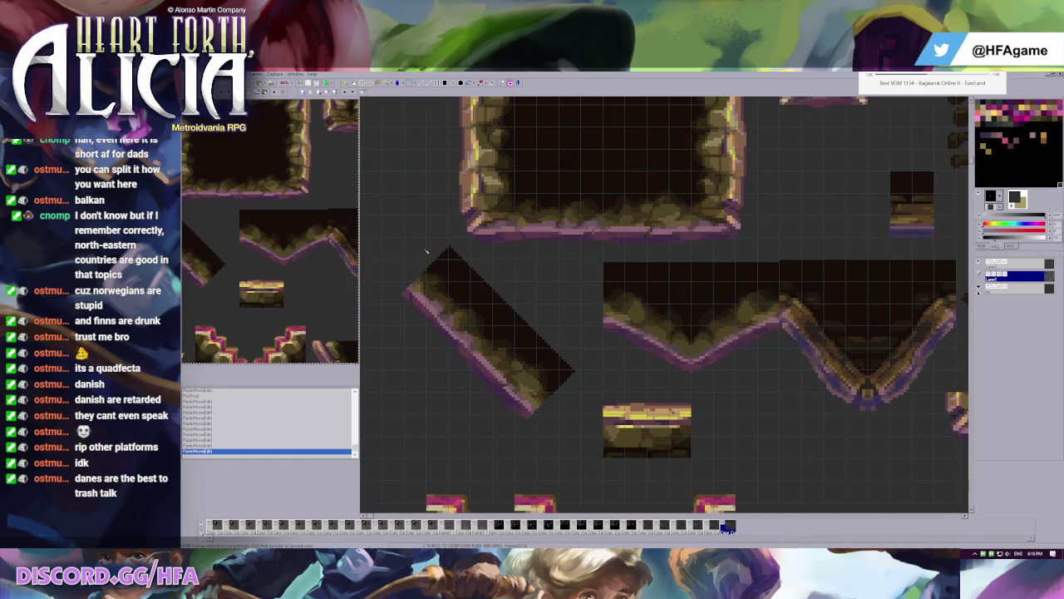
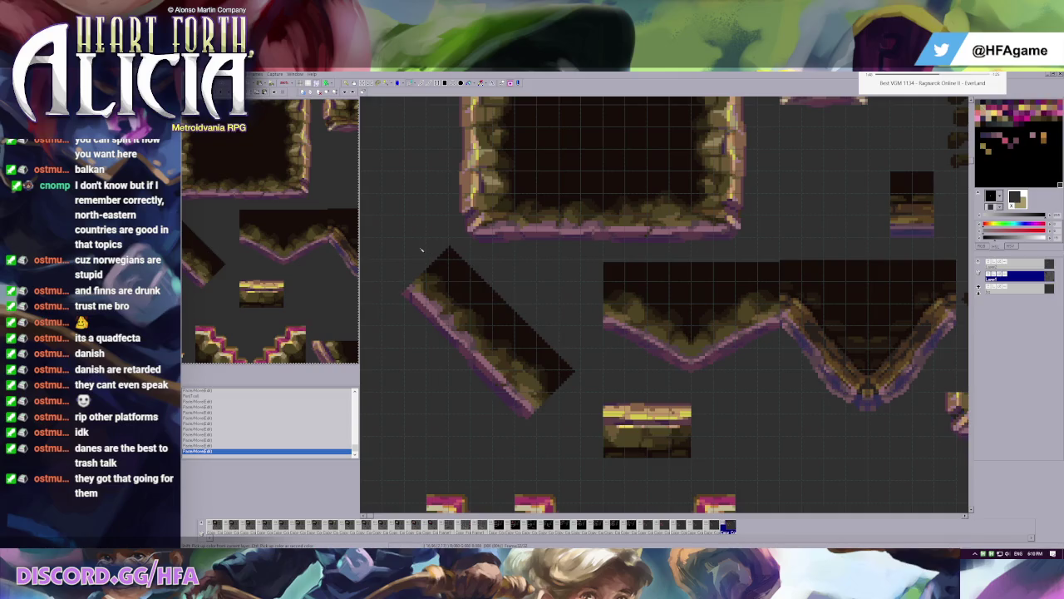
# - Select the diagonal grassy slope tile with two marquee rectangles
pyautogui.moveTo(381, 237); pyautogui.dragTo(471, 391)
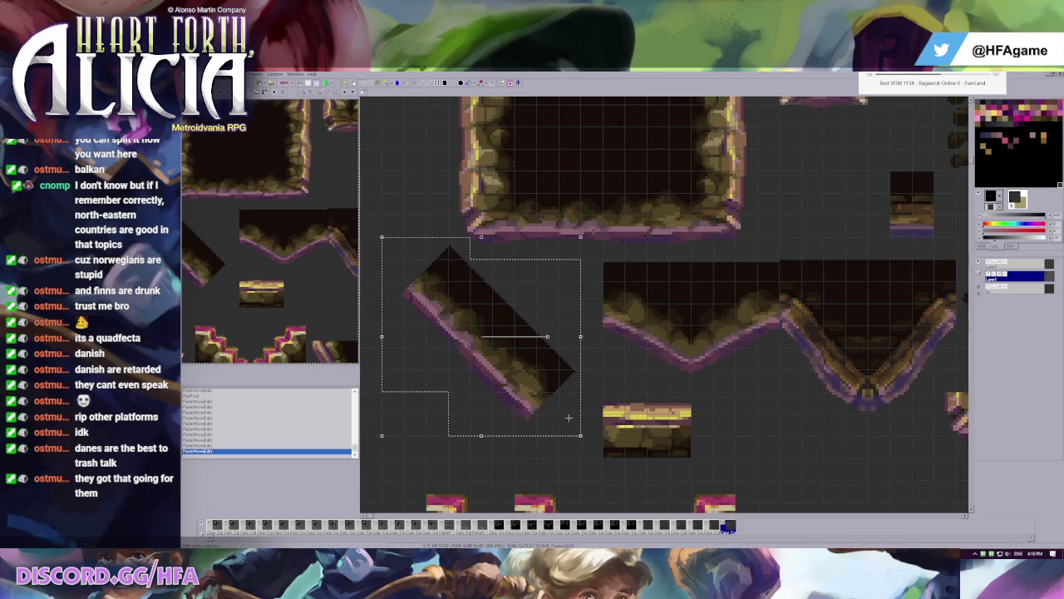
pyautogui.moveTo(449, 259); pyautogui.dragTo(581, 435)
pyautogui.scroll(-1, 550, 351)
pyautogui.scroll(-1, 582, 302)
pyautogui.scroll(-1, 607, 325)
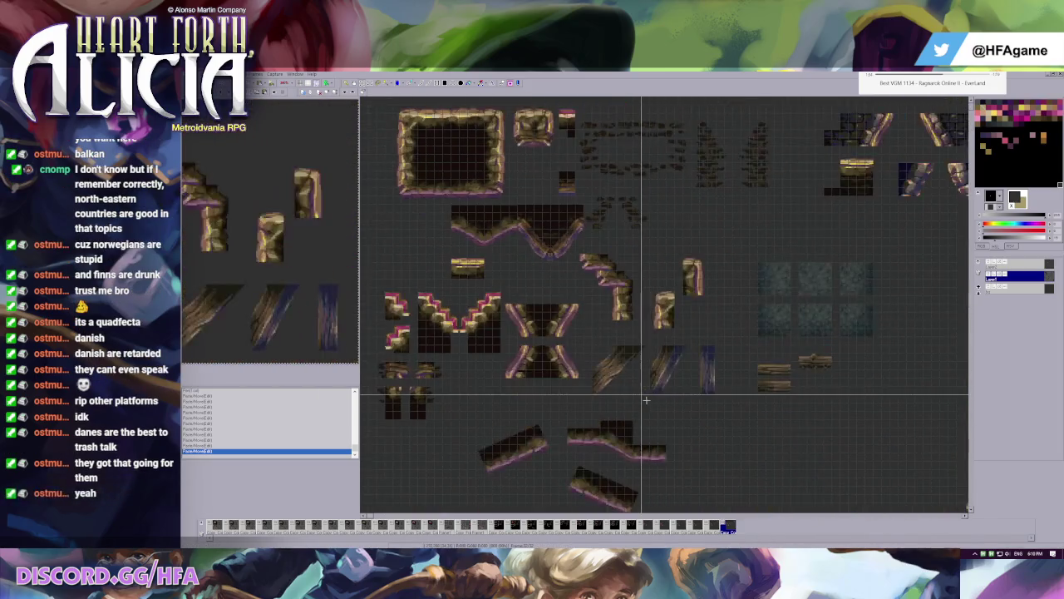
pyautogui.scroll(2, 630, 398)
# - Paste a copy of the flat grassy tile and commit it beside the diagonal tile's upper end
pyautogui.hotkey('ctrl', 'v')
pyautogui.moveTo(425, 157); pyautogui.dragTo(524, 407)
pyautogui.scroll(-1, 523, 406)
pyautogui.scroll(-1, 582, 350)
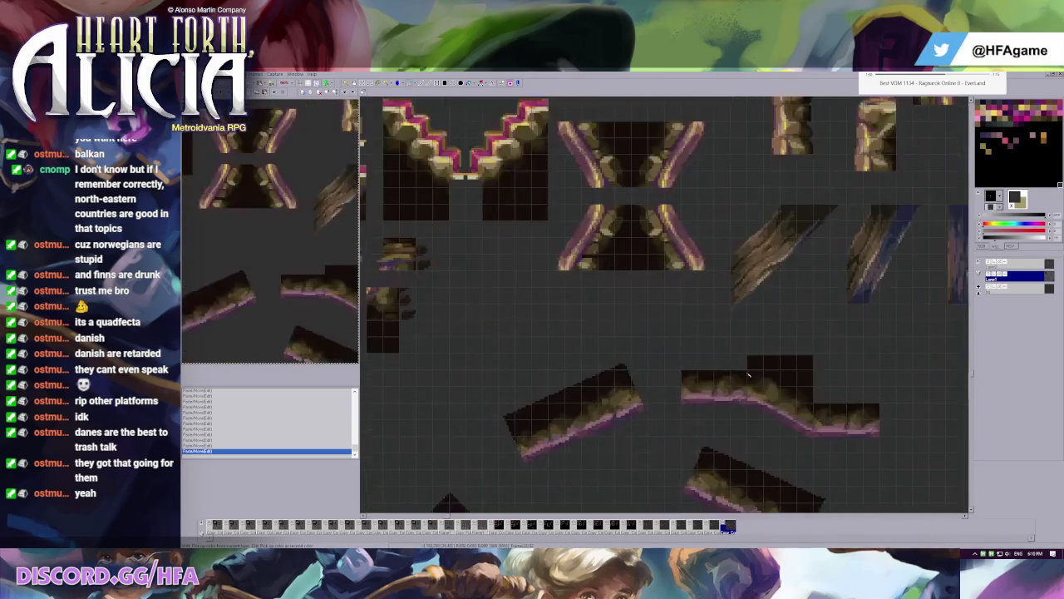
pyautogui.scroll(2, 647, 326)
pyautogui.scroll(-1, 647, 325)
pyautogui.scroll(1, 647, 326)
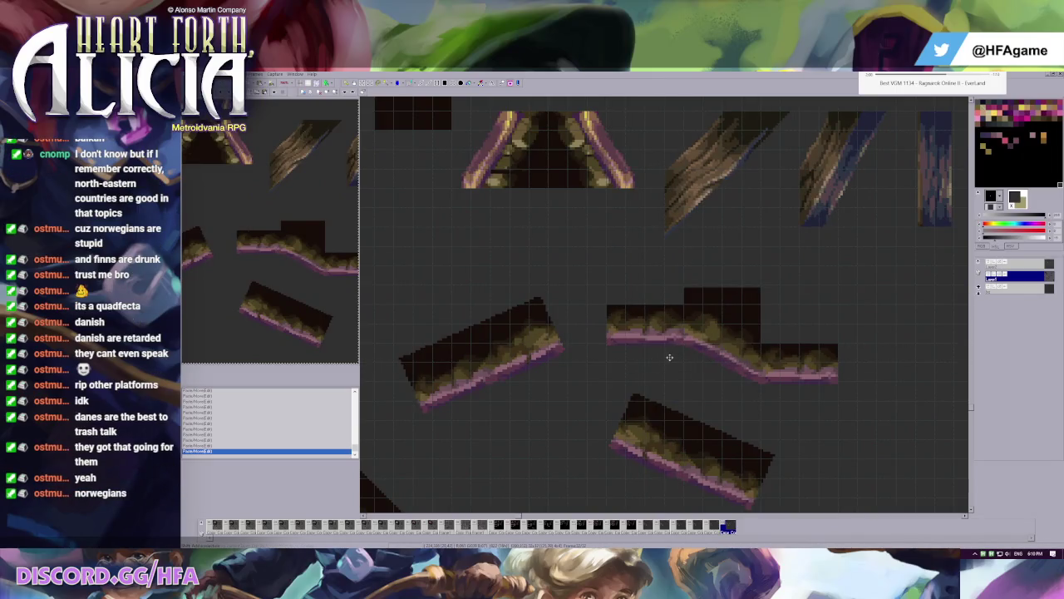
pyautogui.scroll(-1, 529, 365)
pyautogui.scroll(1, 529, 366)
pyautogui.scroll(1, 577, 325)
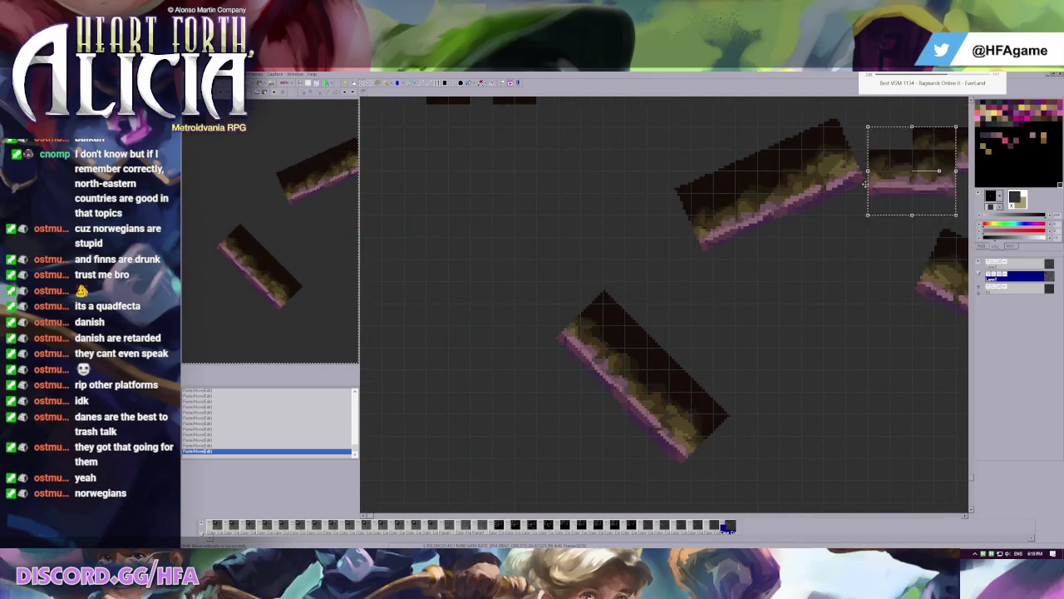
pyautogui.hotkey('ctrl', 'v')
pyautogui.click(578, 297)
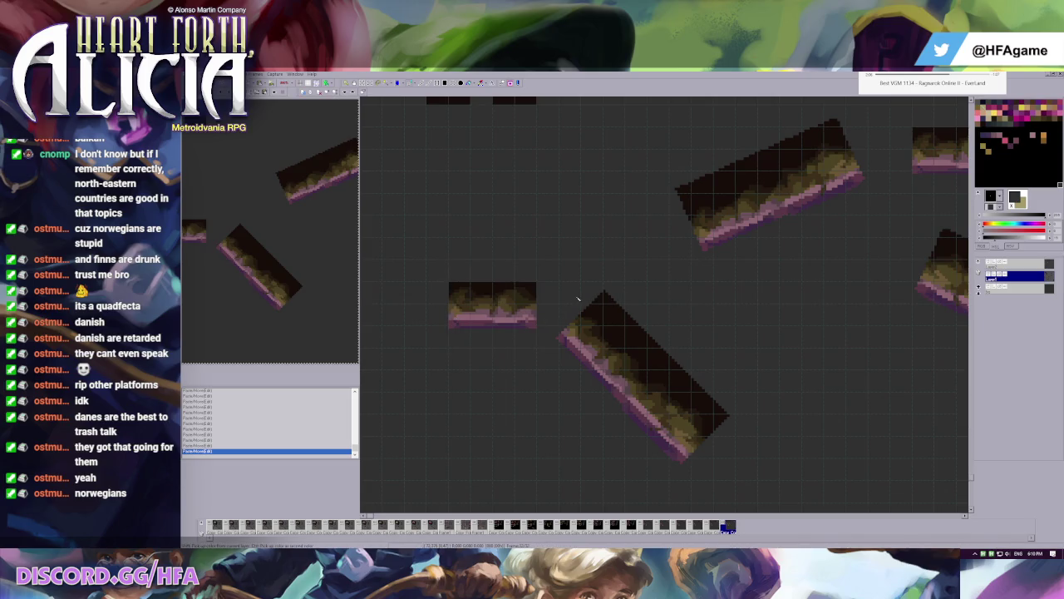
# - Move the diagonal tile up-left against the flat tile, nudging it into line
pyautogui.moveTo(562, 272)
pyautogui.mouseDown()
pyautogui.moveTo(594, 397)
pyautogui.moveTo(711, 462)
pyautogui.moveTo(821, 414)
pyautogui.mouseUp()
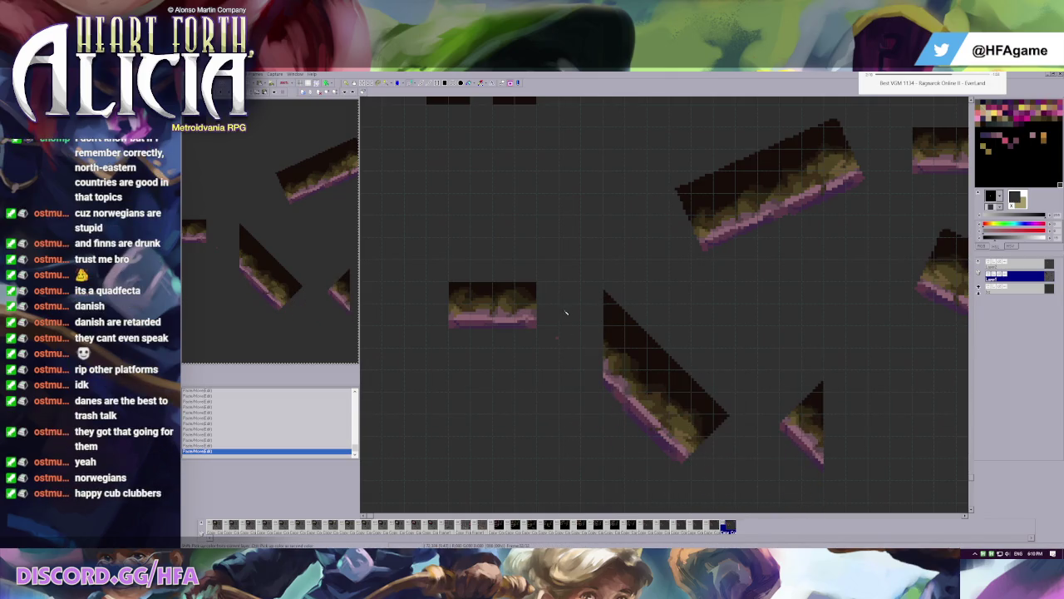
pyautogui.moveTo(558, 281); pyautogui.dragTo(736, 480)
pyautogui.moveTo(697, 454); pyautogui.dragTo(630, 387)
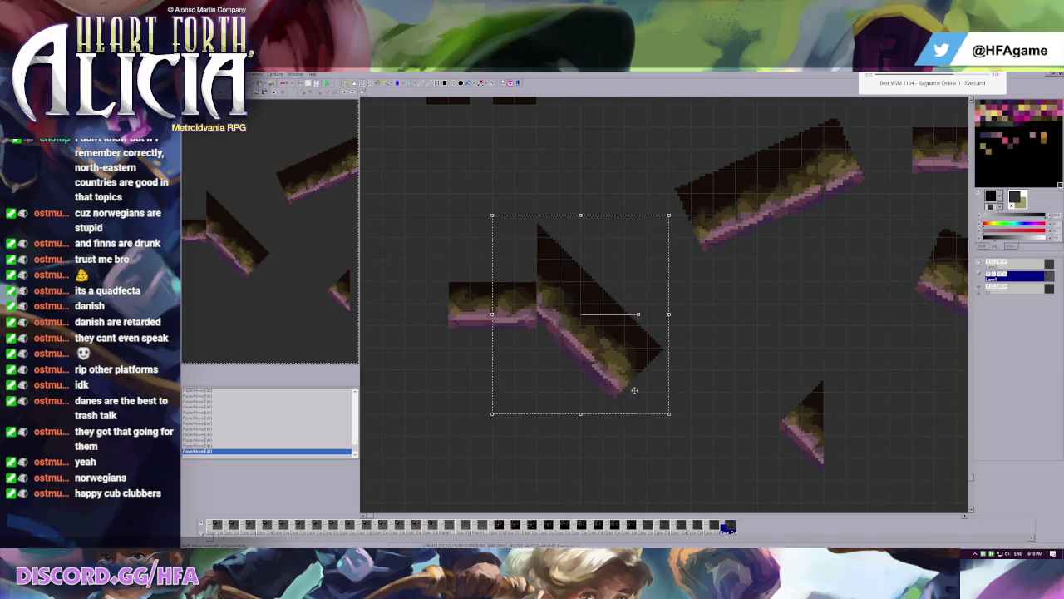
pyautogui.press('Down')
pyautogui.press('Down')
pyautogui.press('Down')
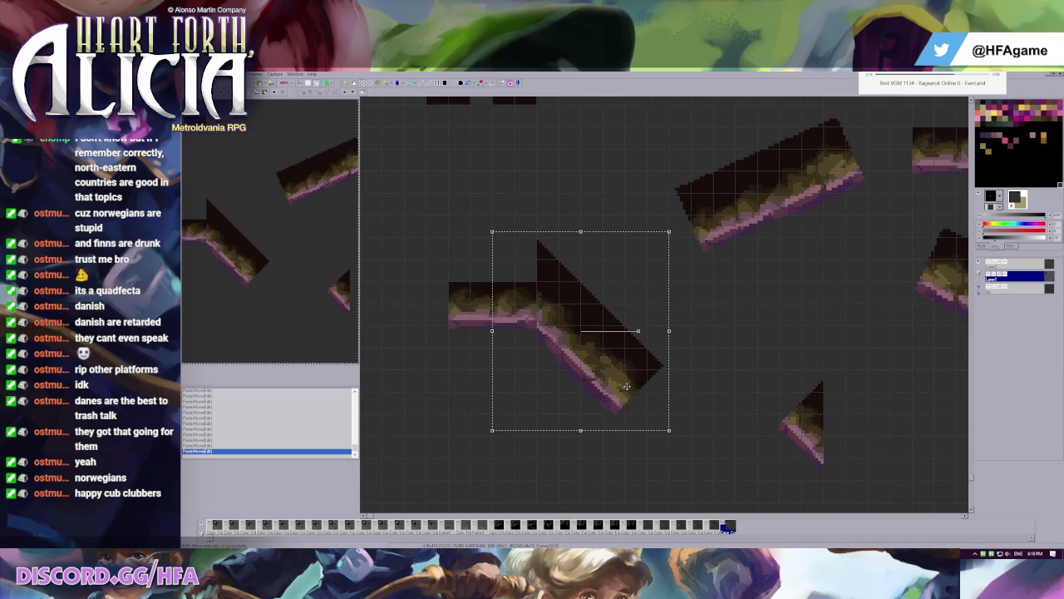
pyautogui.moveTo(627, 386); pyautogui.dragTo(627, 383)
# - Undo and redo through the recent diagonal tile moves
pyautogui.hotkey('ctrl', 'z')
pyautogui.hotkey('ctrl', 'z')
pyautogui.hotkey('ctrl', 'z')
pyautogui.hotkey('ctrl', 'y')
pyautogui.hotkey('ctrl', 'z')
pyautogui.hotkey('ctrl', 'y')
pyautogui.hotkey('ctrl', 'y')
pyautogui.hotkey('ctrl', 'z')
pyautogui.hotkey('ctrl', 'z')
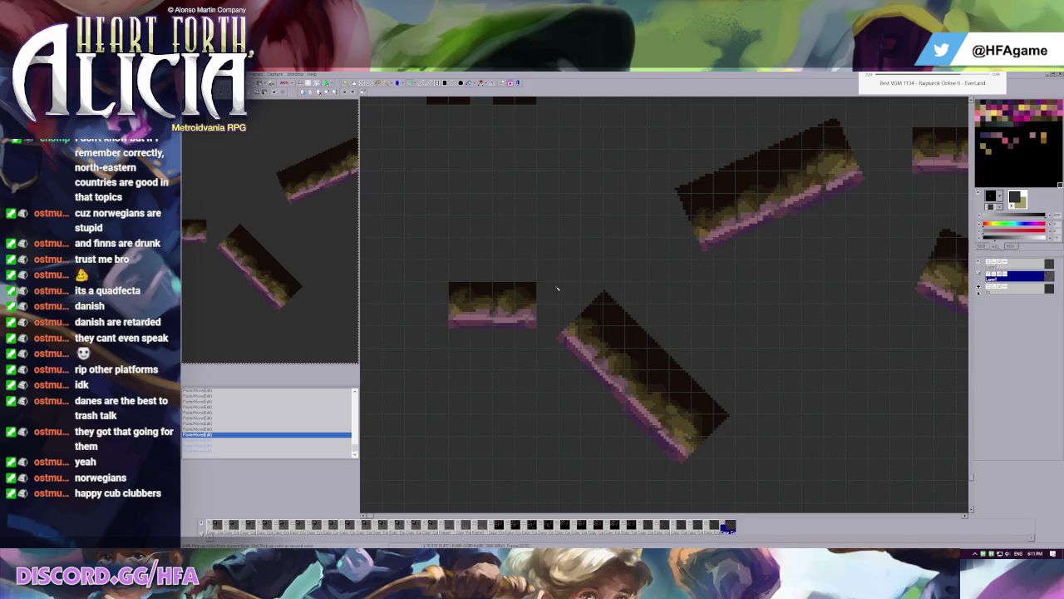
# - Paste the copied dark slope piece and place it beside the diagonal tile
pyautogui.scroll(-5, 582, 267)
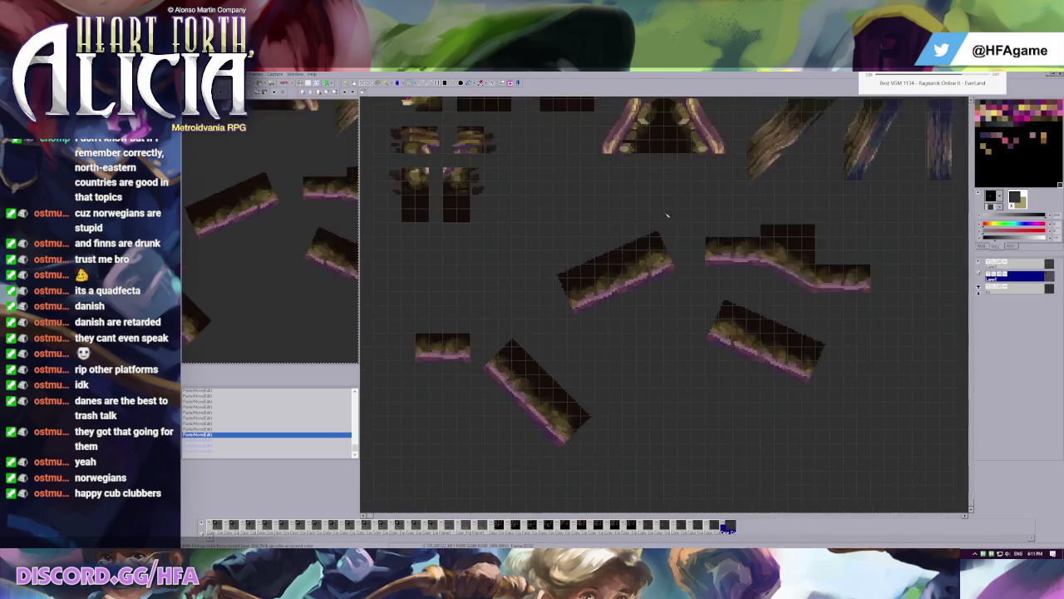
pyautogui.scroll(2, 652, 222)
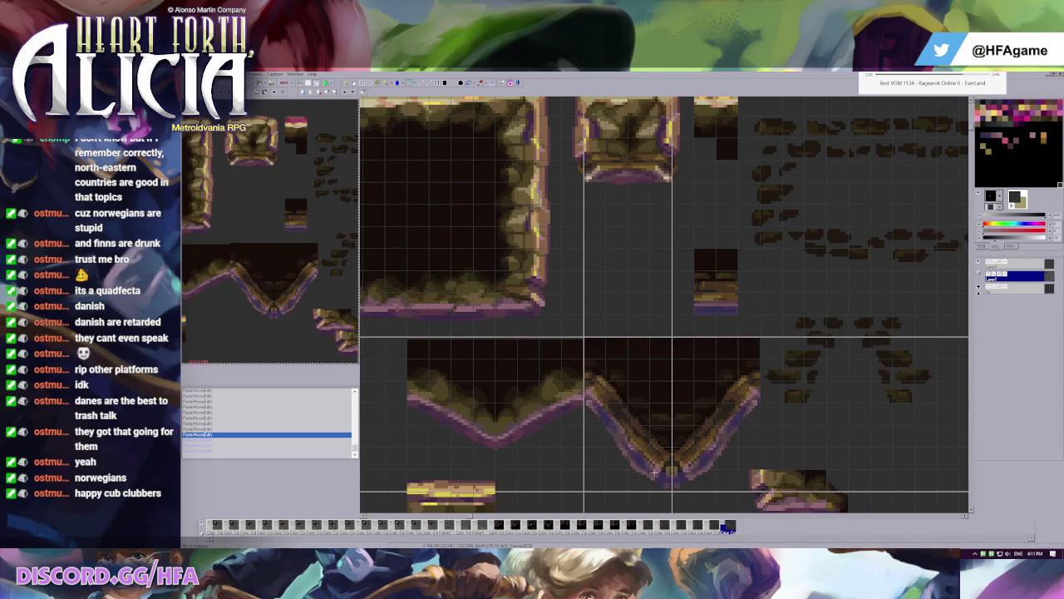
pyautogui.scroll(-5, 623, 382)
pyautogui.scroll(2, 642, 411)
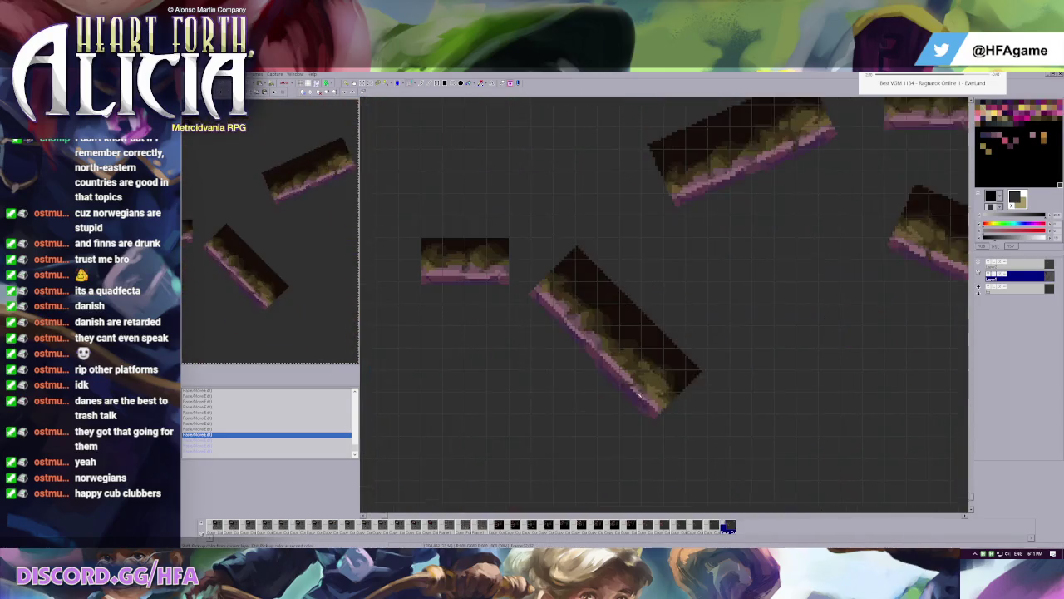
pyautogui.hotkey('ctrl', 'v')
pyautogui.moveTo(425, 209)
pyautogui.mouseDown()
pyautogui.moveTo(794, 426)
pyautogui.moveTo(747, 380)
pyautogui.mouseUp()
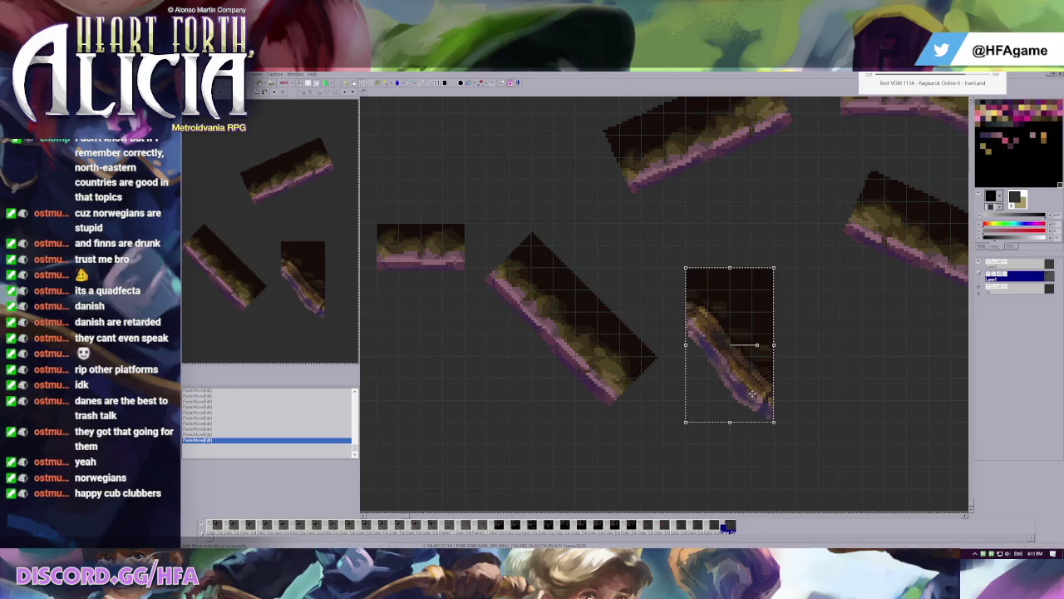
pyautogui.scroll(1, 599, 303)
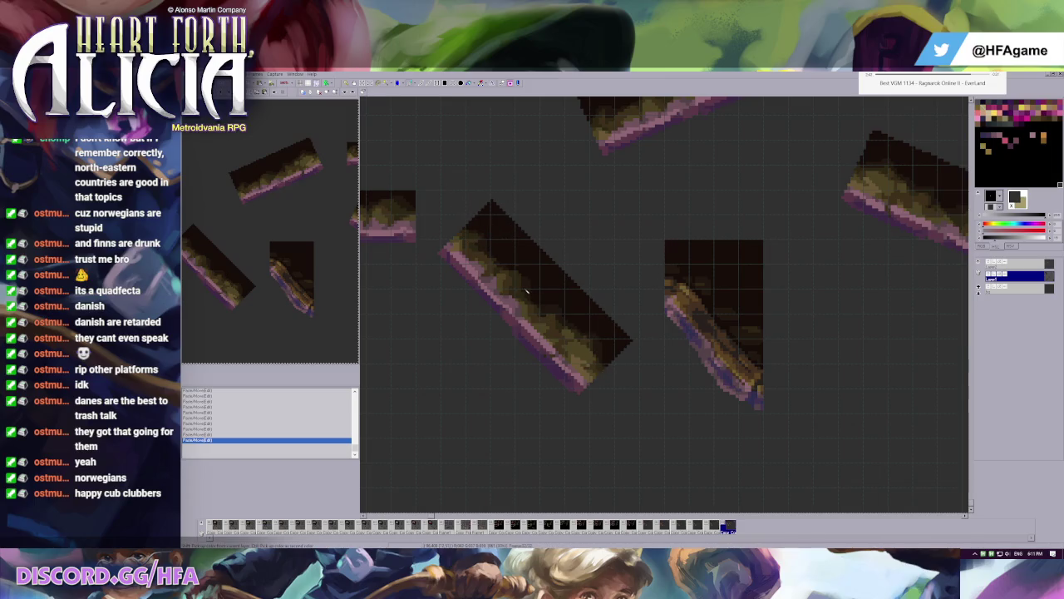
# - Cut the diagonal grassy tile, paste it onto the top layer over the piece, and commit
pyautogui.moveTo(416, 189); pyautogui.dragTo(639, 438)
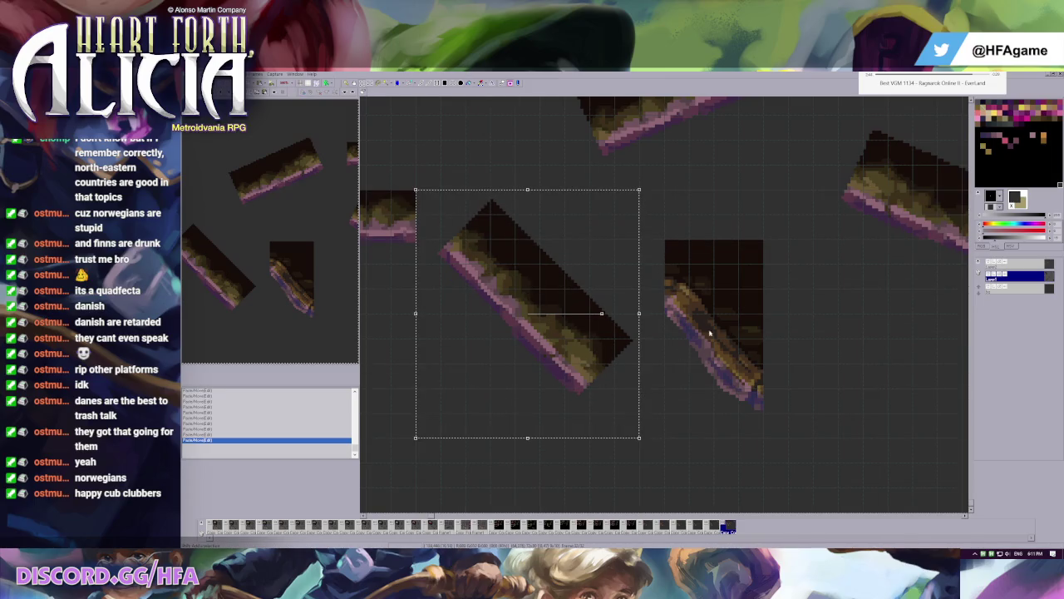
pyautogui.hotkey('ctrl', 'x')
pyautogui.click(1016, 263)
pyautogui.hotkey('ctrl', 'v')
pyautogui.moveTo(500, 307)
pyautogui.mouseDown()
pyautogui.moveTo(723, 333)
pyautogui.moveTo(730, 364)
pyautogui.mouseUp()
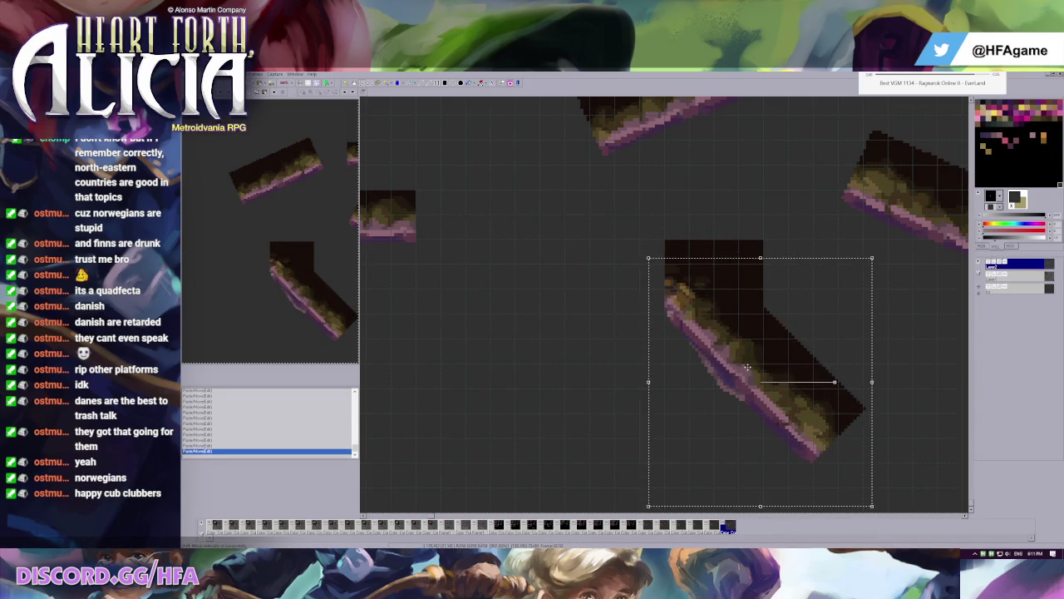
pyautogui.press('Return')
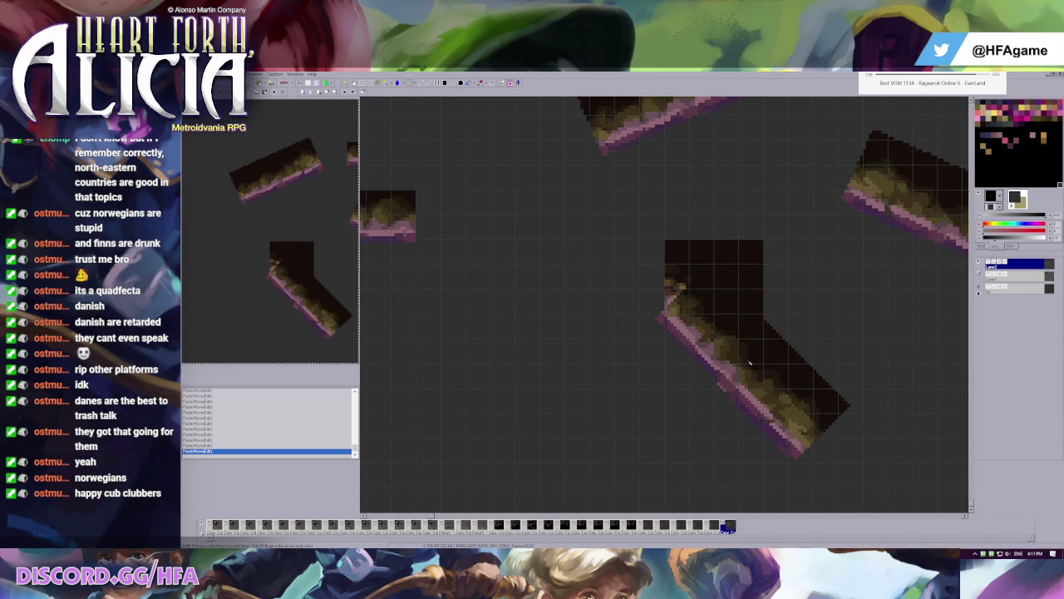
pyautogui.click(1015, 275)
pyautogui.scroll(-1, 470, 266)
# - Nudge the floating pasted piece into position and commit it
pyautogui.scroll(2, 373, 219)
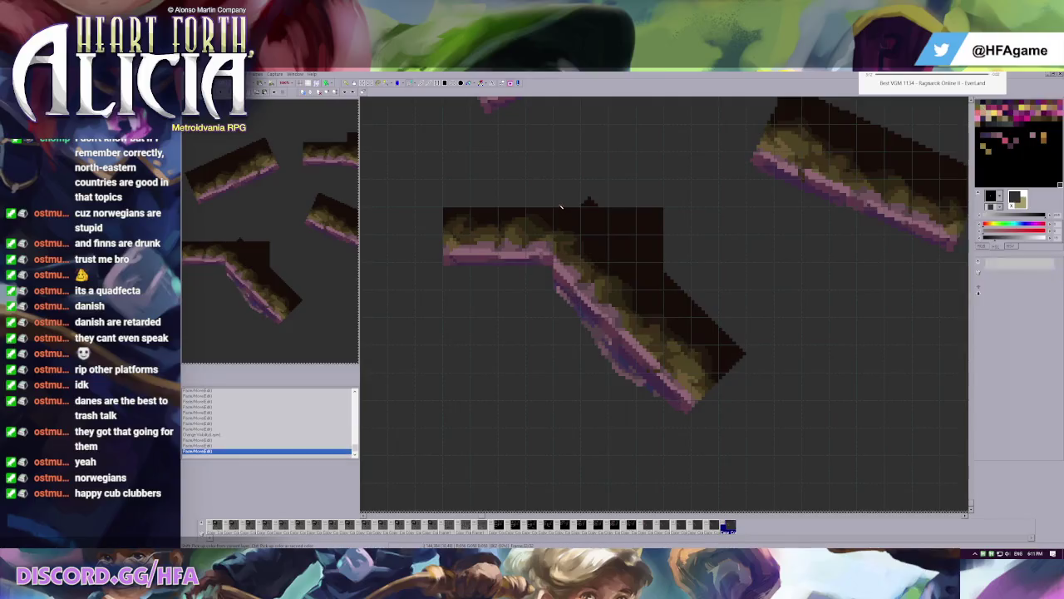
pyautogui.moveTo(646, 354); pyautogui.dragTo(673, 381)
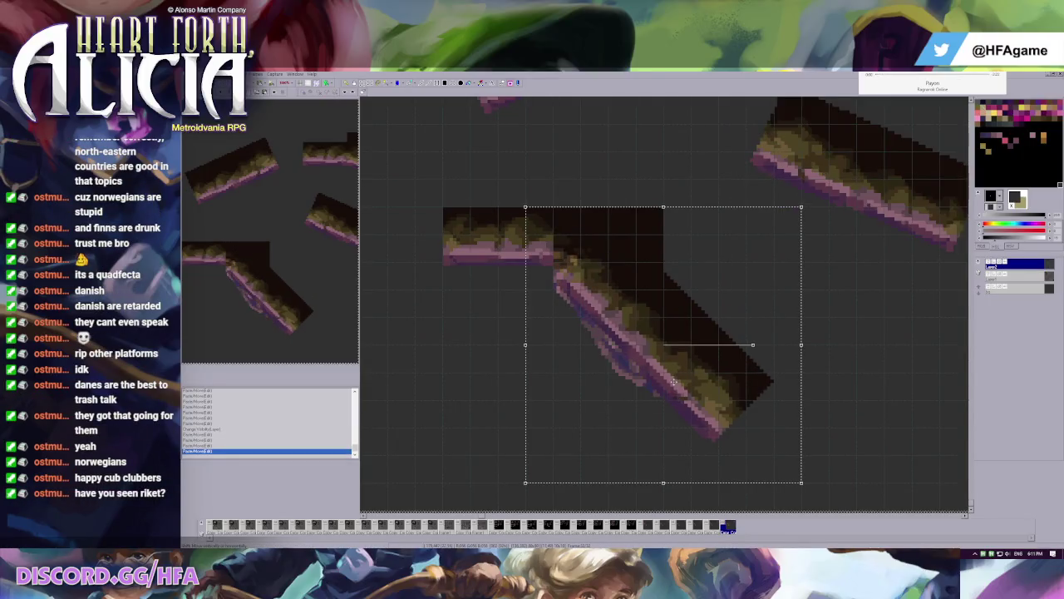
pyautogui.press('Left')
pyautogui.press('Left')
pyautogui.press('Up')
pyautogui.press('Up')
pyautogui.press('Up')
pyautogui.press('Up')
pyautogui.press('Up')
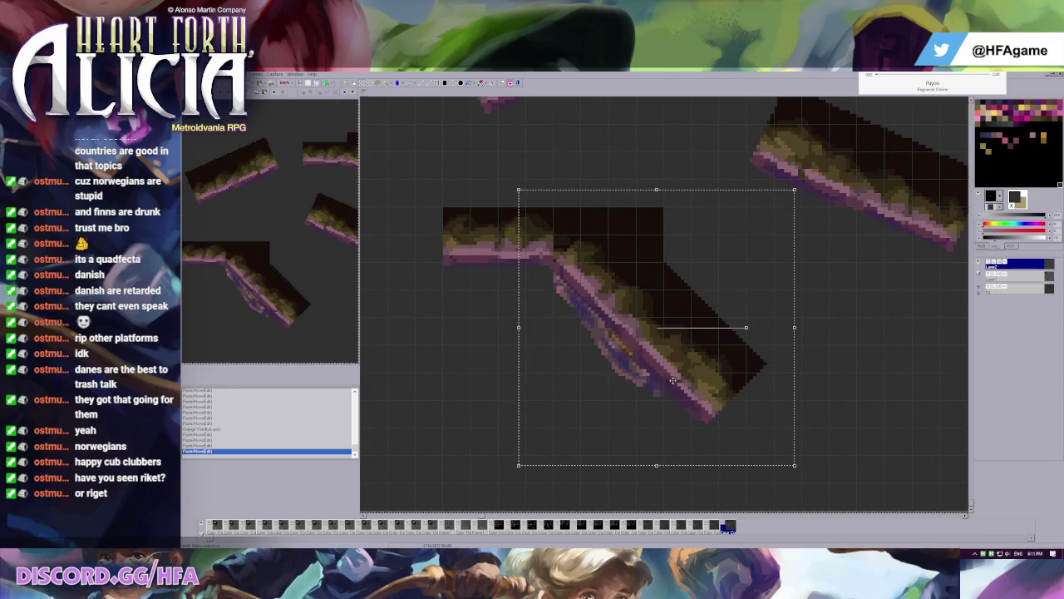
pyautogui.press('Right')
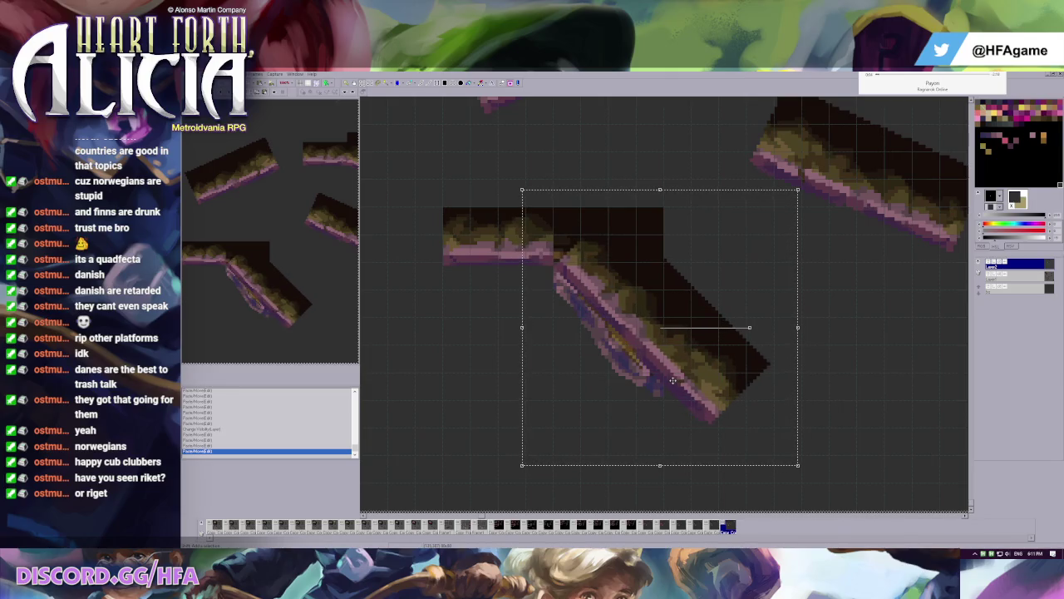
pyautogui.press('Left')
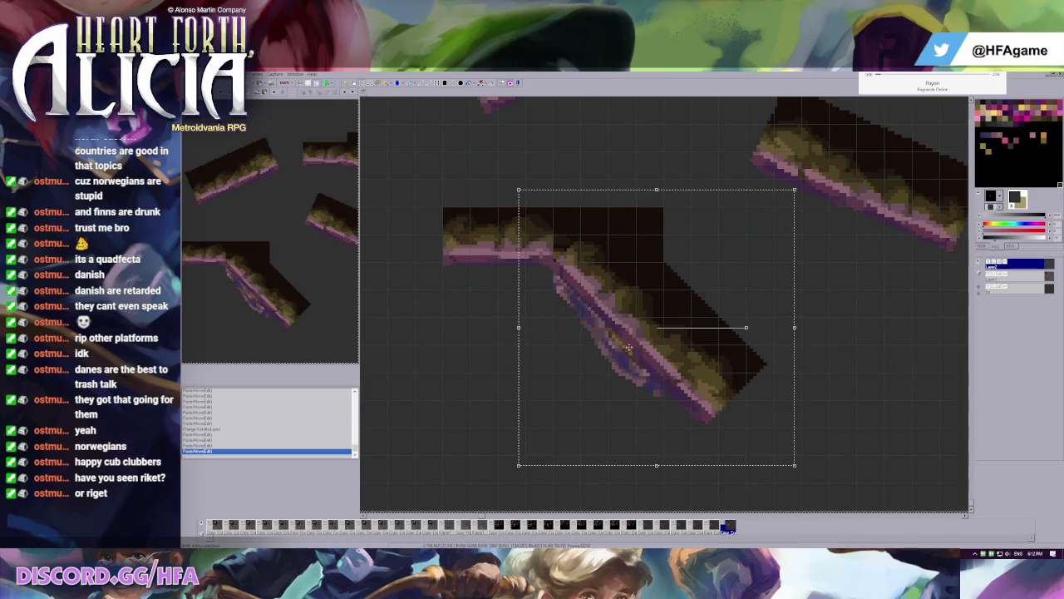
pyautogui.press('Return')
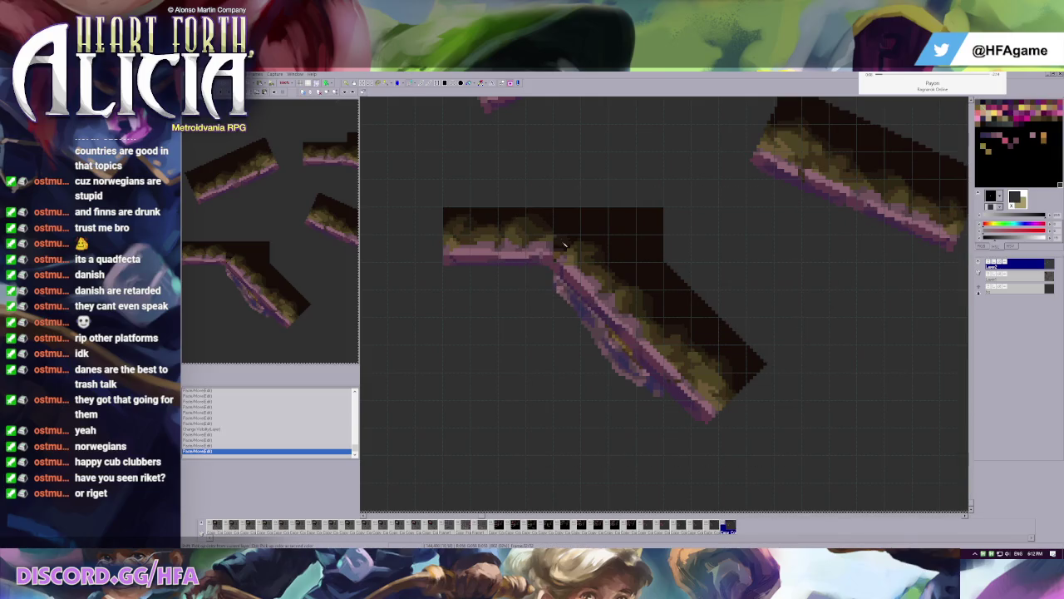
# - Patch the seam at the pink edge with a picked colour and check the join by toggling a layer
pyautogui.rightClick(544, 285)
pyautogui.click(553, 272)
pyautogui.click(554, 270)
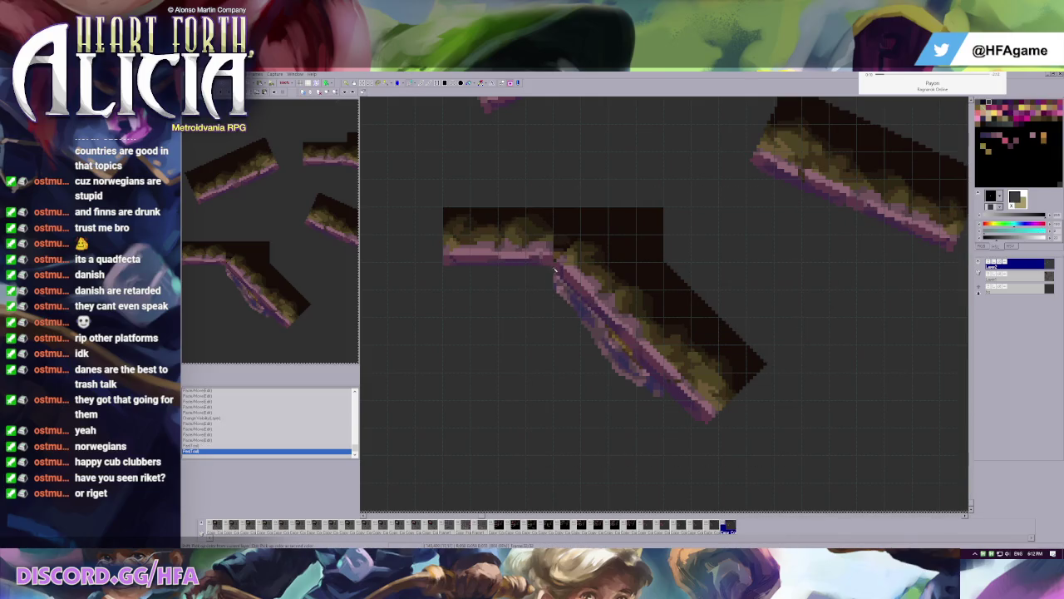
pyautogui.click(988, 275)
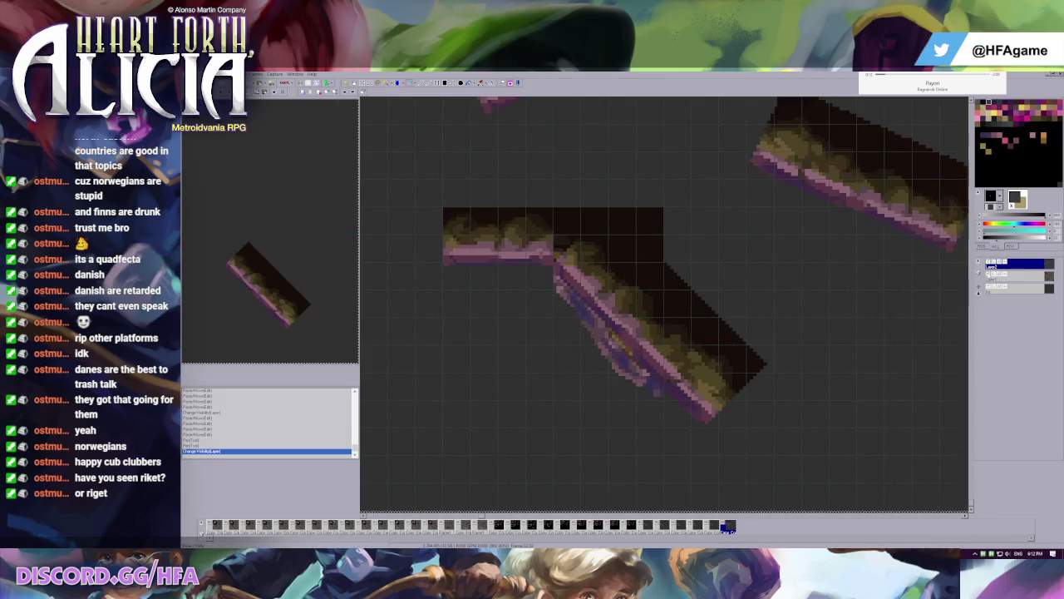
pyautogui.moveTo(666, 366); pyautogui.dragTo(833, 448)
pyautogui.hotkey('ctrl', 'z')
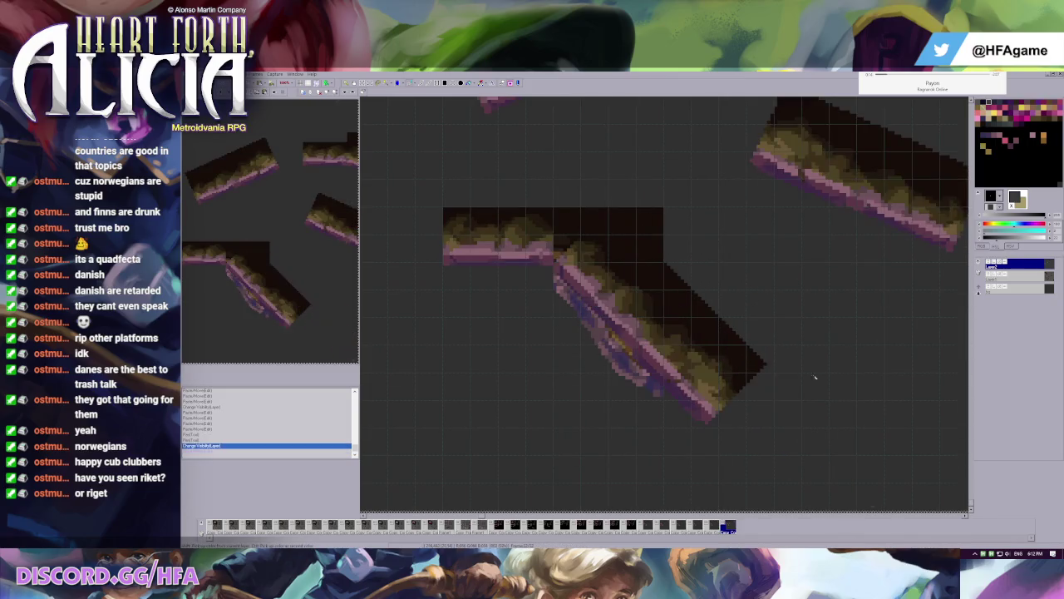
pyautogui.click(1002, 275)
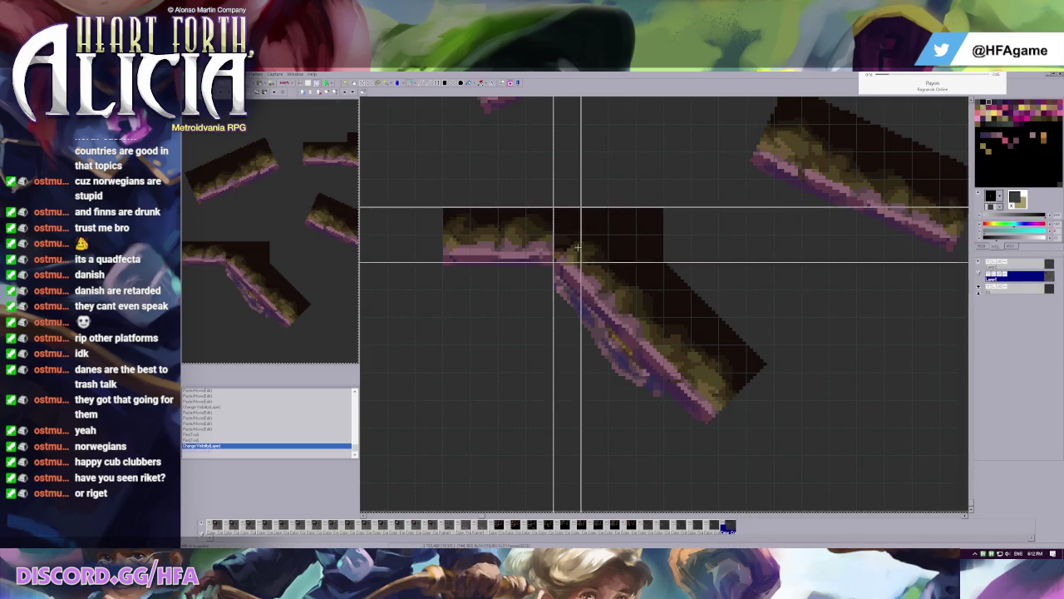
# - Cut the lower part of the slanted tile and commit it as a separate piece down-left
pyautogui.moveTo(665, 231); pyautogui.dragTo(801, 456)
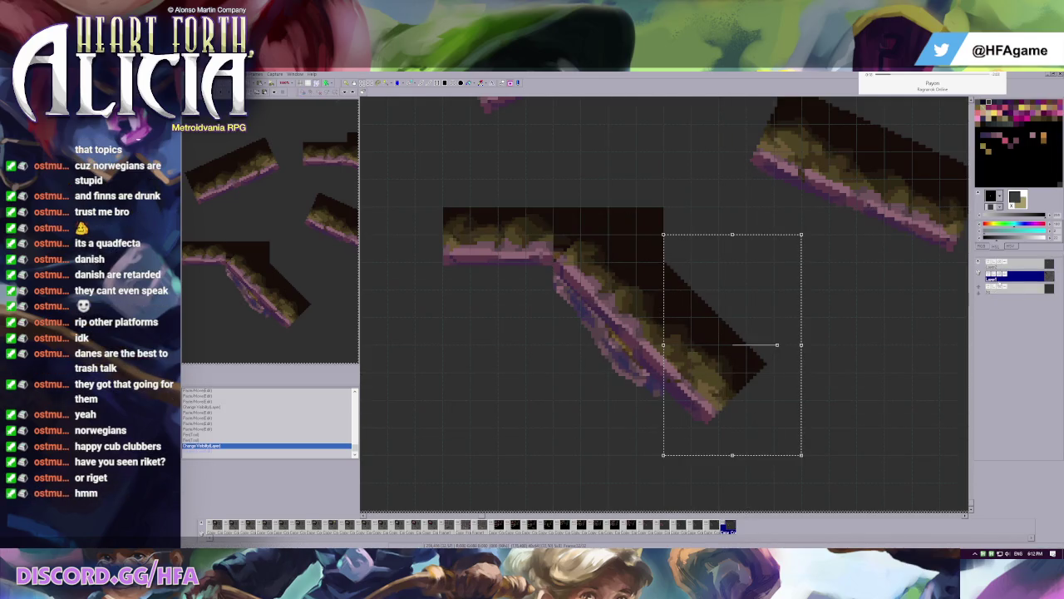
pyautogui.press('Delete')
pyautogui.hotkey('ctrl', 'v')
pyautogui.moveTo(722, 369)
pyautogui.mouseDown()
pyautogui.moveTo(464, 409)
pyautogui.moveTo(463, 382)
pyautogui.mouseUp()
pyautogui.press('Return')
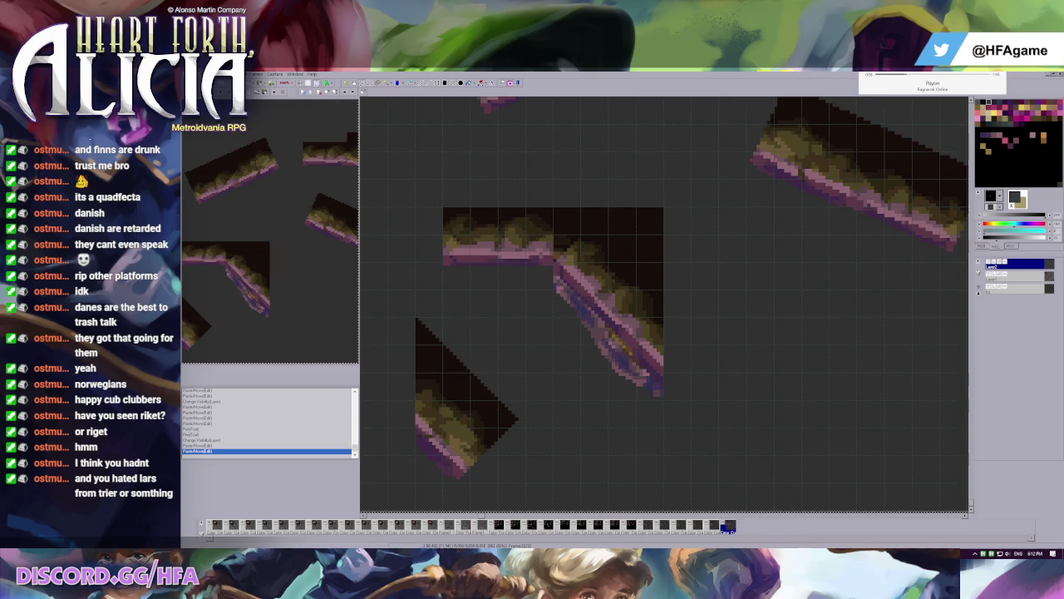
pyautogui.hotkey('alt', 'Tab')
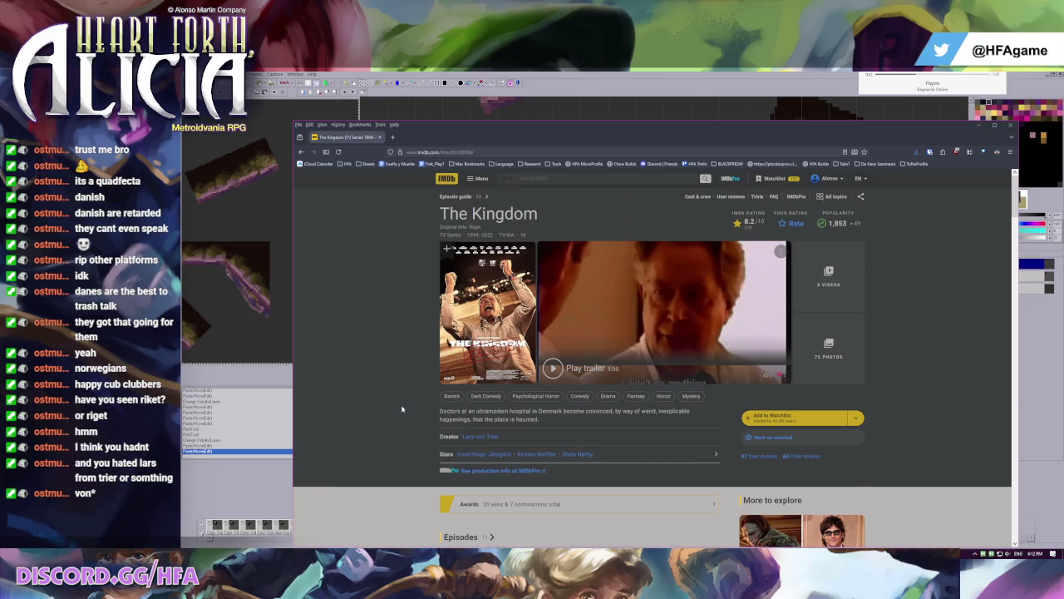
# - Scroll The Kingdom's IMDb page and open its episode list
pyautogui.scroll(-1, 401, 407)
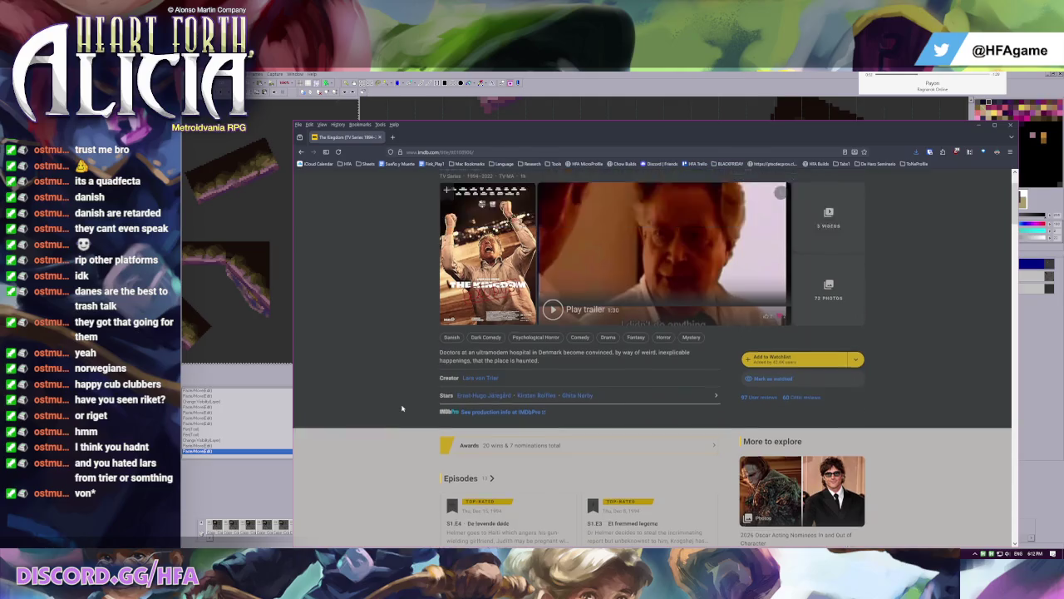
pyautogui.scroll(1, 401, 408)
pyautogui.scroll(-3, 401, 407)
pyautogui.scroll(-3, 402, 404)
pyautogui.scroll(-2, 401, 405)
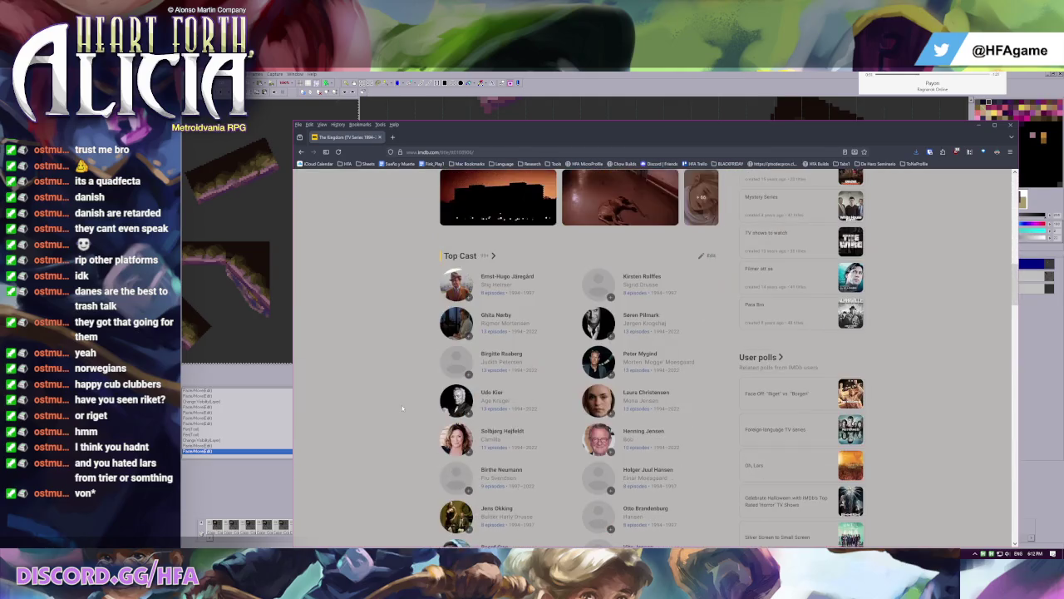
pyautogui.scroll(-3, 402, 405)
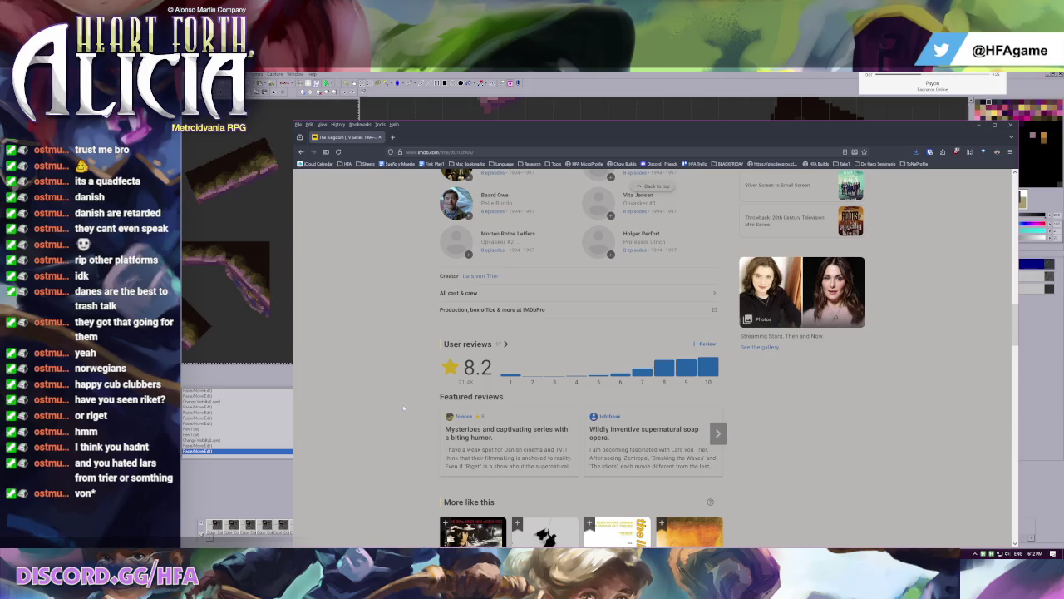
pyautogui.scroll(3, 403, 404)
pyautogui.scroll(3, 403, 404)
pyautogui.scroll(3, 406, 403)
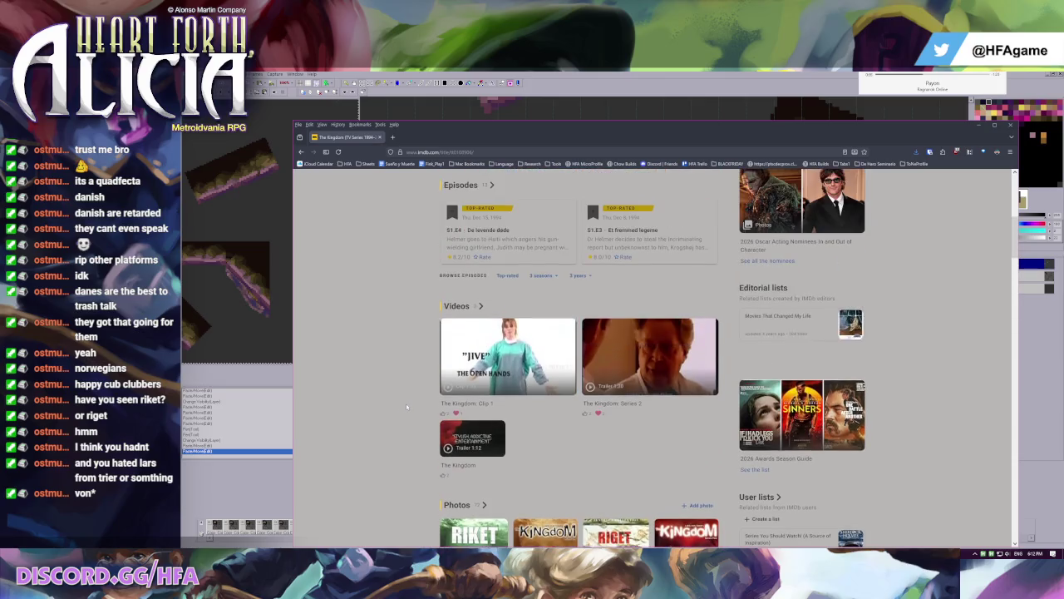
pyautogui.scroll(1, 466, 366)
pyautogui.scroll(2, 504, 332)
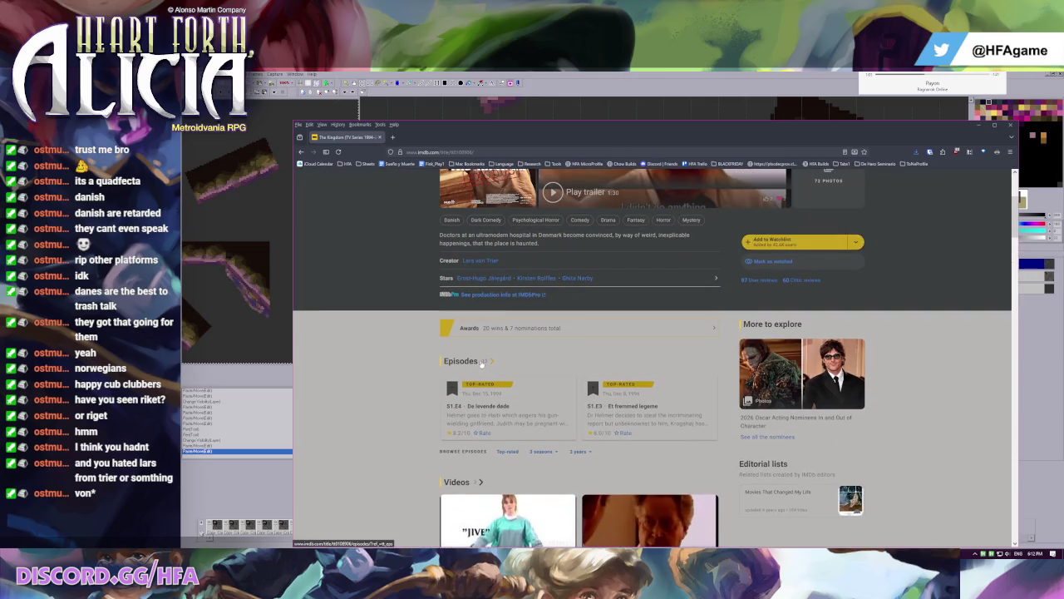
pyautogui.click(491, 361)
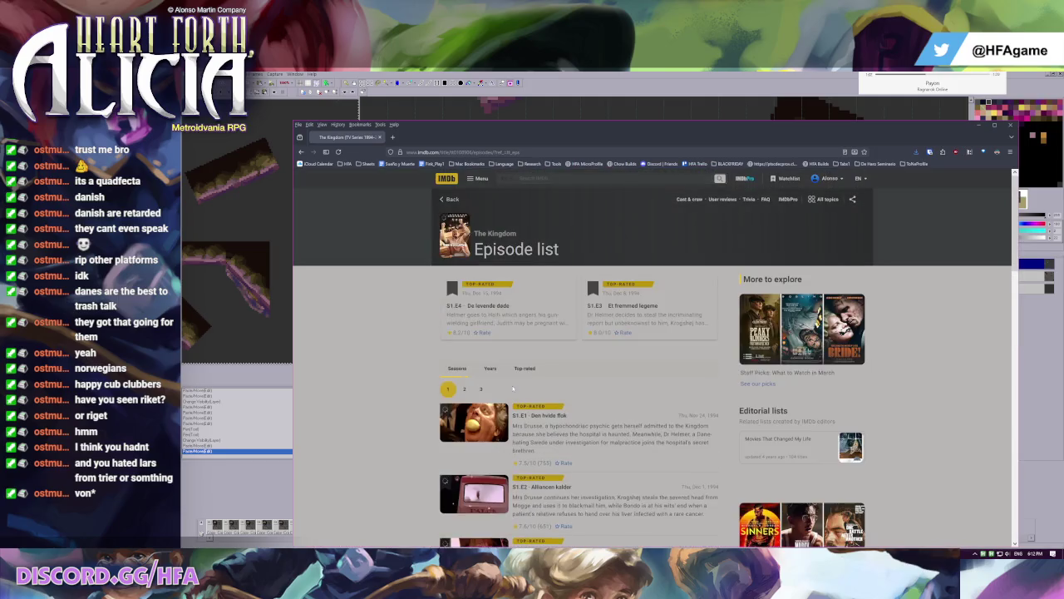
# - Browse the Season 2 and Season 3 episode lists
pyautogui.scroll(-4, 513, 387)
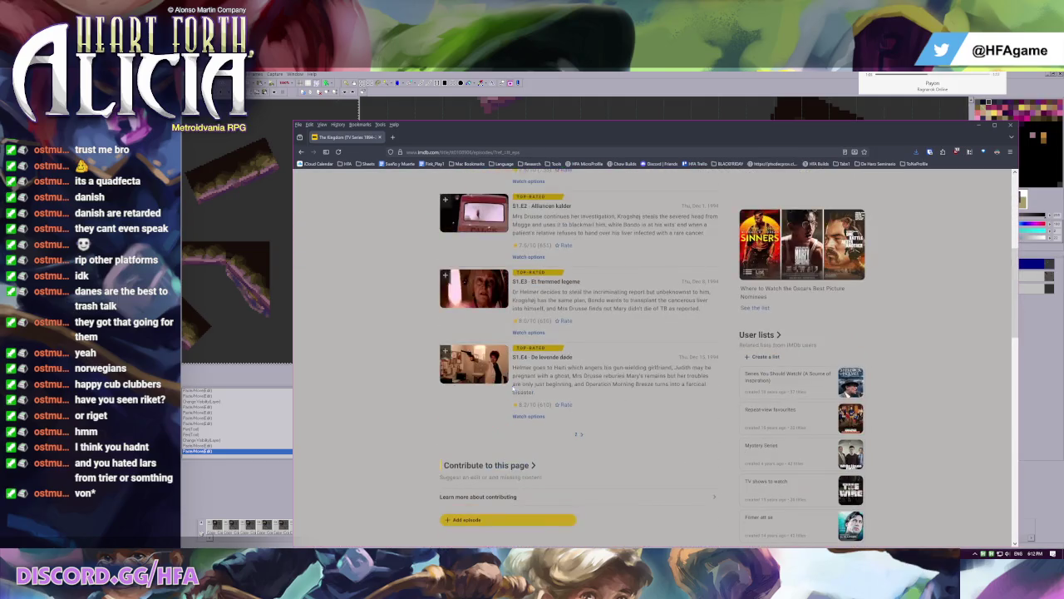
pyautogui.click(581, 435)
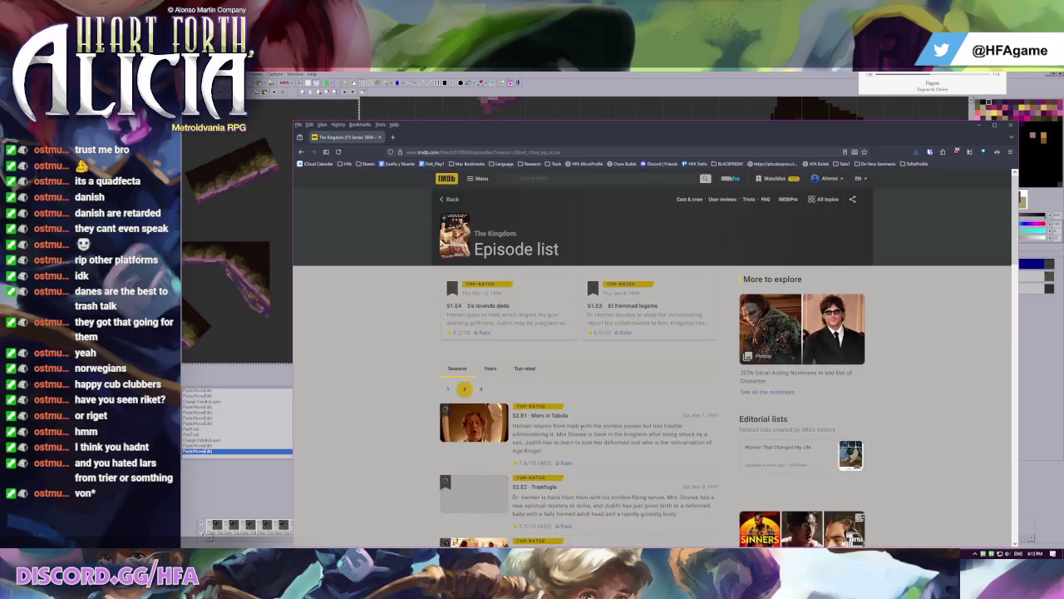
pyautogui.scroll(-2, 580, 425)
pyautogui.scroll(-3, 581, 400)
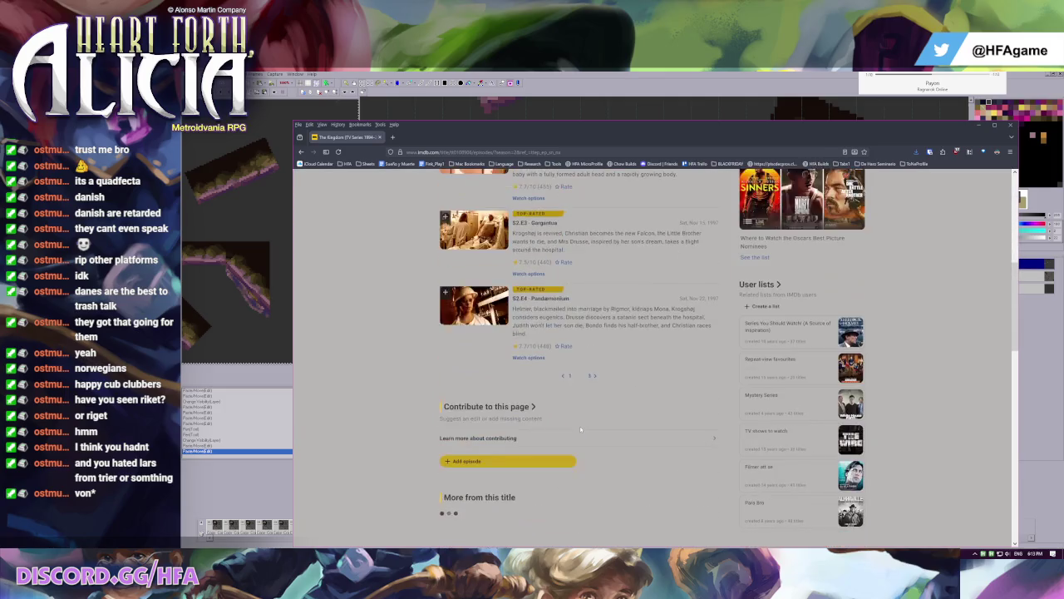
pyautogui.click(591, 376)
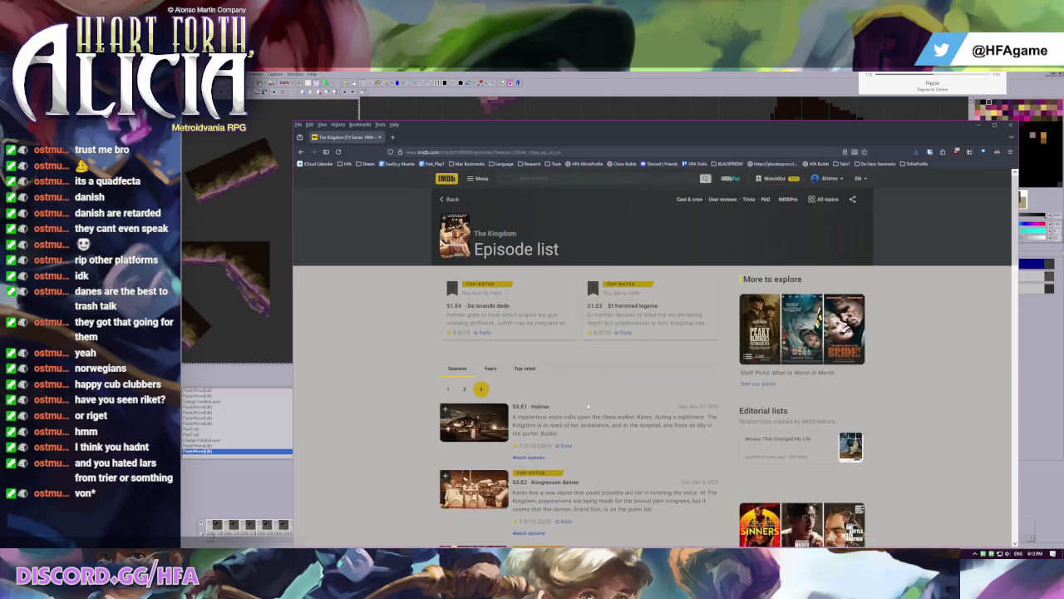
pyautogui.scroll(-3, 588, 399)
pyautogui.scroll(-2, 588, 409)
pyautogui.scroll(3, 538, 418)
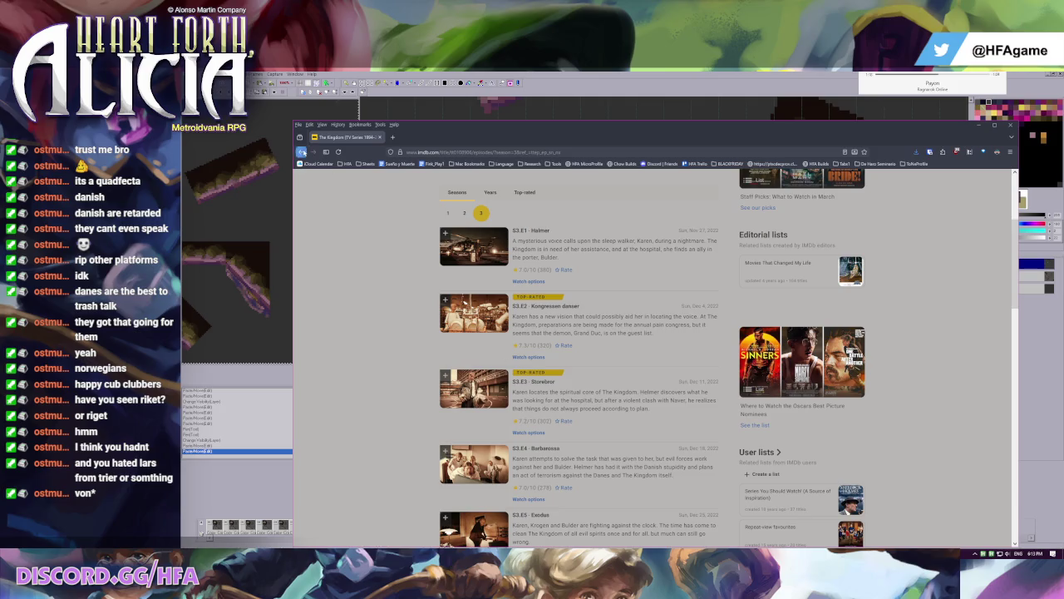
# - Go back to the show's title page and return to Pro Motion NG
pyautogui.click(301, 151)
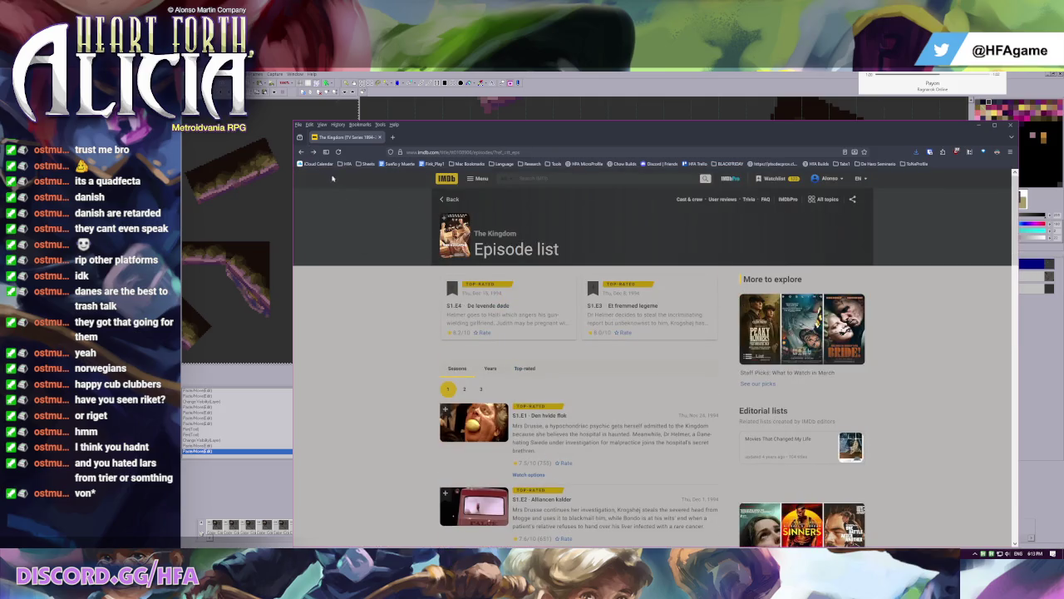
pyautogui.click(301, 153)
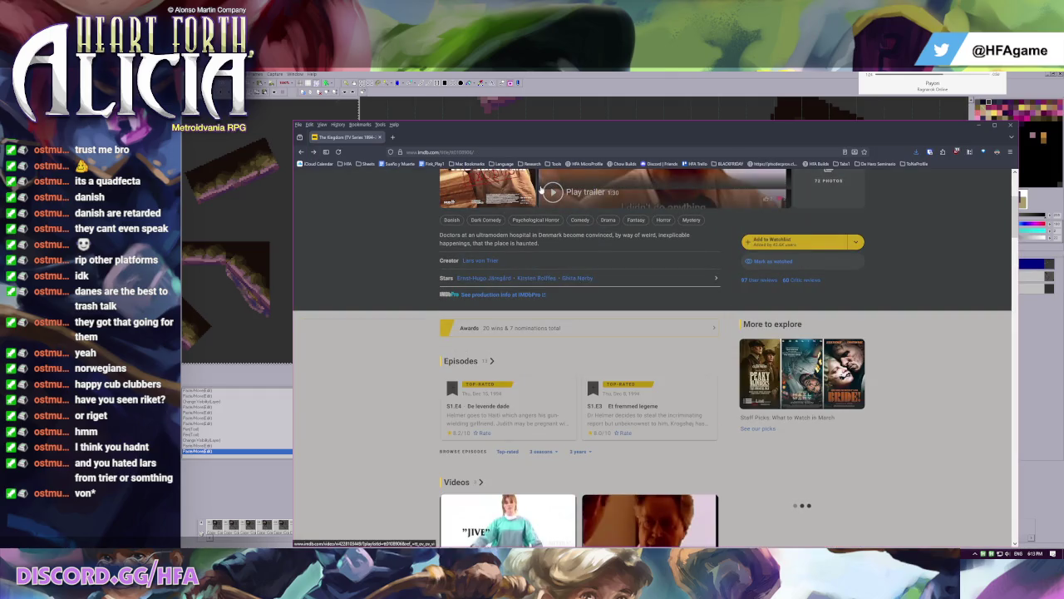
pyautogui.hotkey('alt', 'Tab')
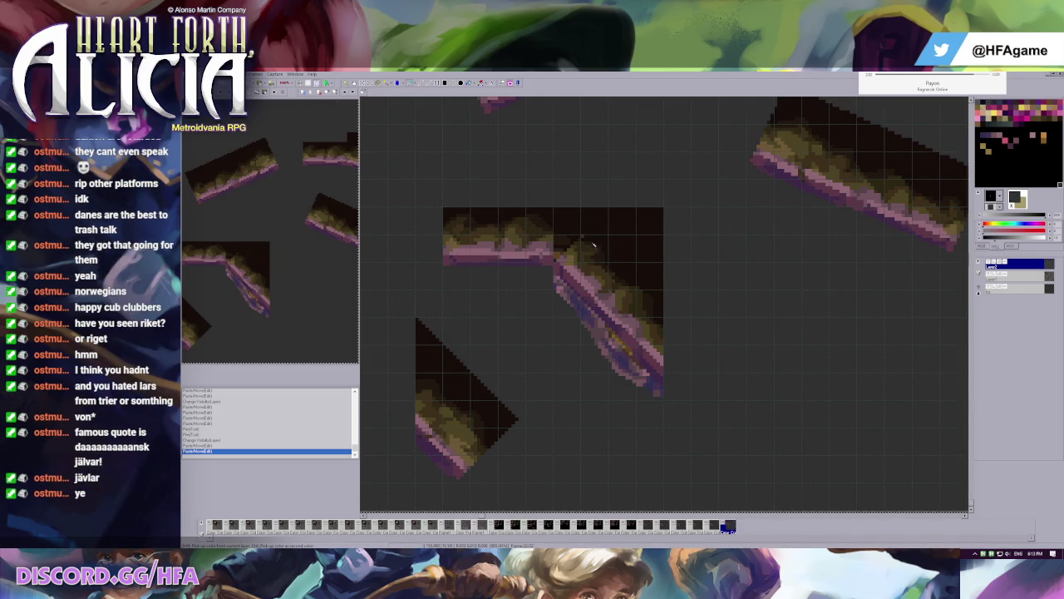
# - Move the tall diagonal tile piece right and down, checking beneath by toggling the top layer
pyautogui.press('v')
pyautogui.press('v')
pyautogui.press('Down')
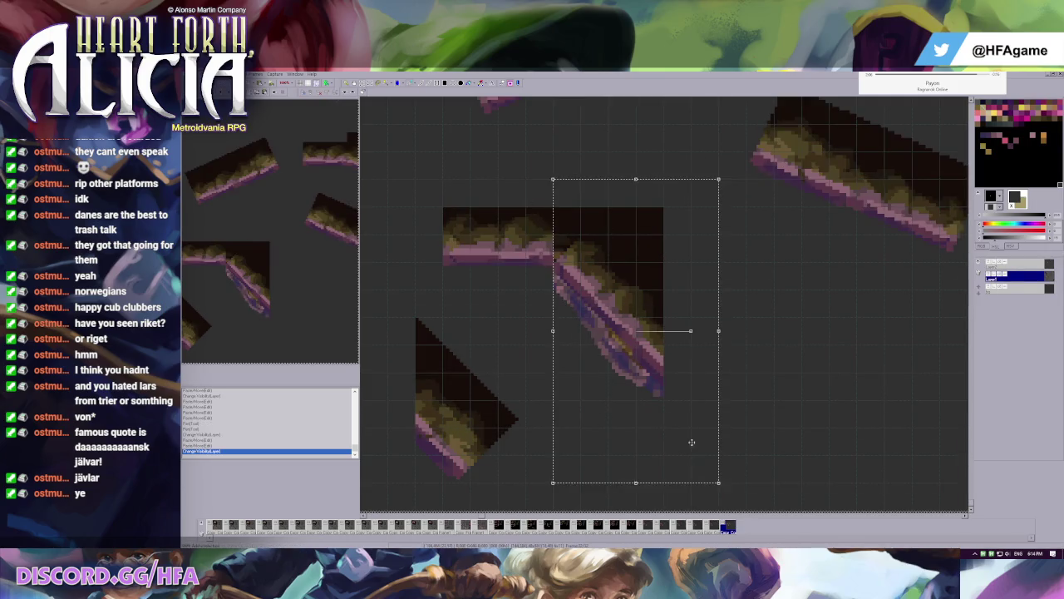
pyautogui.moveTo(629, 385); pyautogui.dragTo(628, 385)
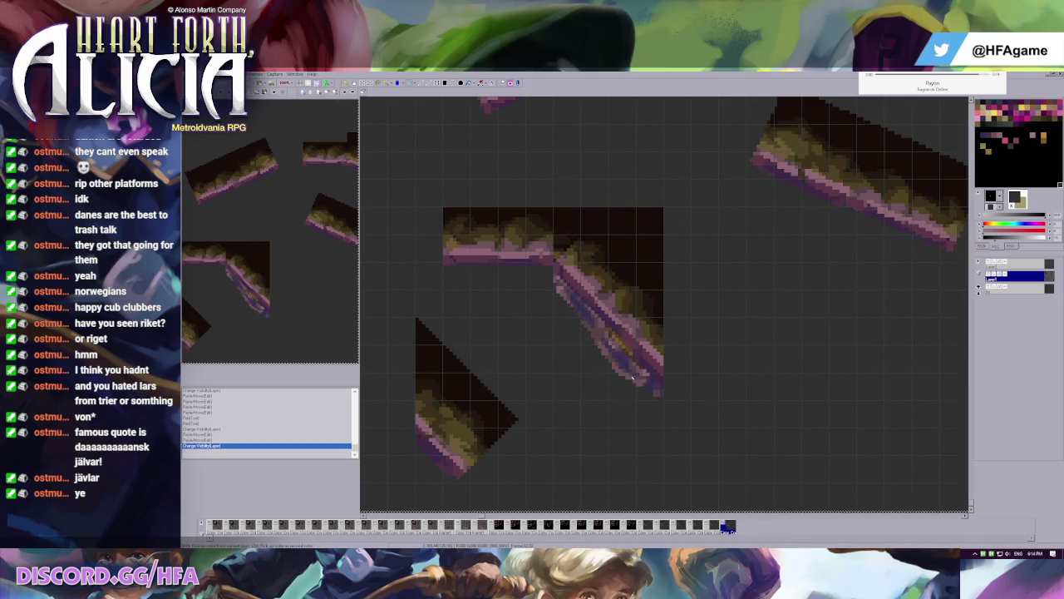
pyautogui.moveTo(629, 385); pyautogui.dragTo(747, 421)
pyautogui.click(891, 290)
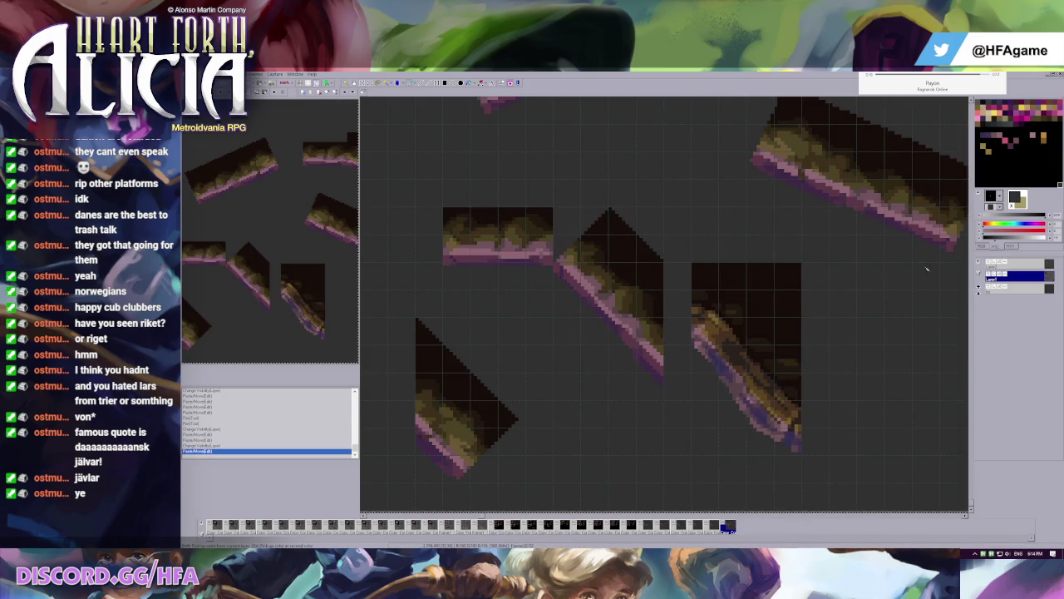
pyautogui.click(985, 263)
pyautogui.click(998, 263)
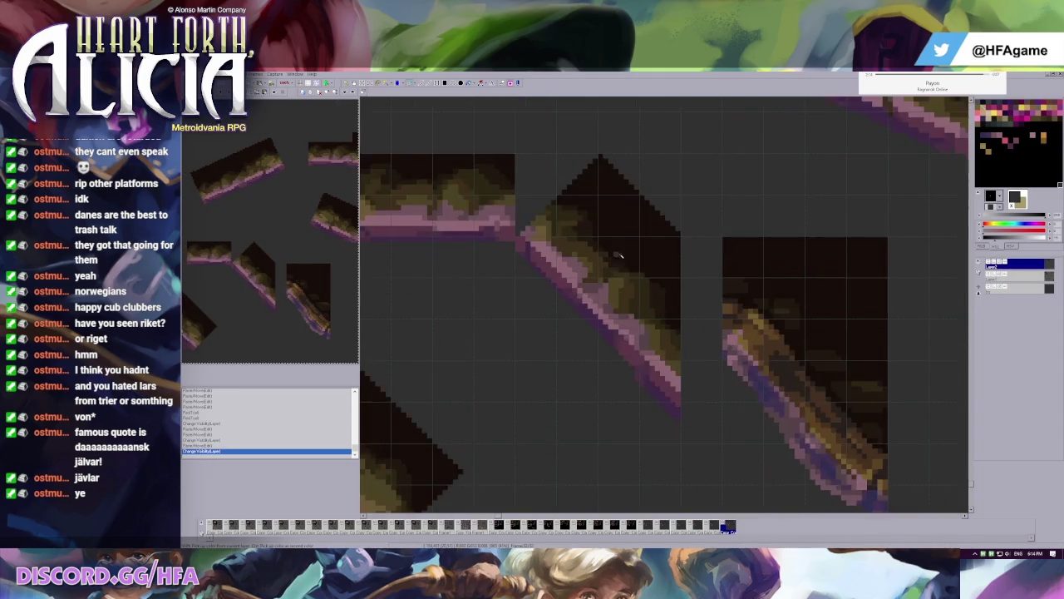
# - Copy the lower-left diagonal tile and place the copy onto the ledge-slope joint
pyautogui.moveTo(496, 335); pyautogui.dragTo(549, 348)
pyautogui.moveTo(467, 414); pyautogui.dragTo(577, 497)
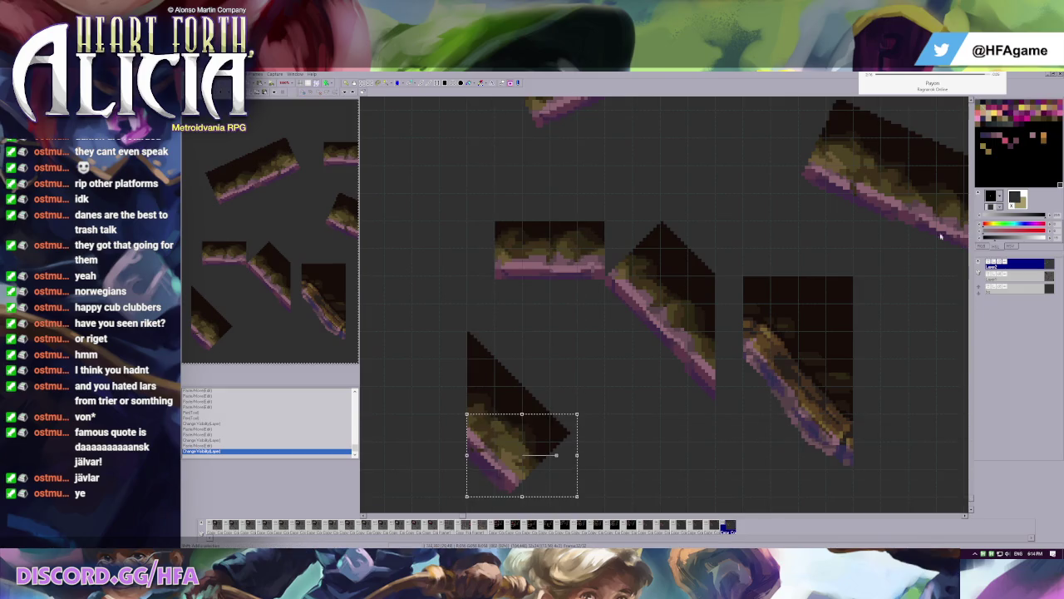
pyautogui.hotkey('ctrl', 'c')
pyautogui.hotkey('ctrl', 'v')
pyautogui.moveTo(518, 441); pyautogui.dragTo(610, 229)
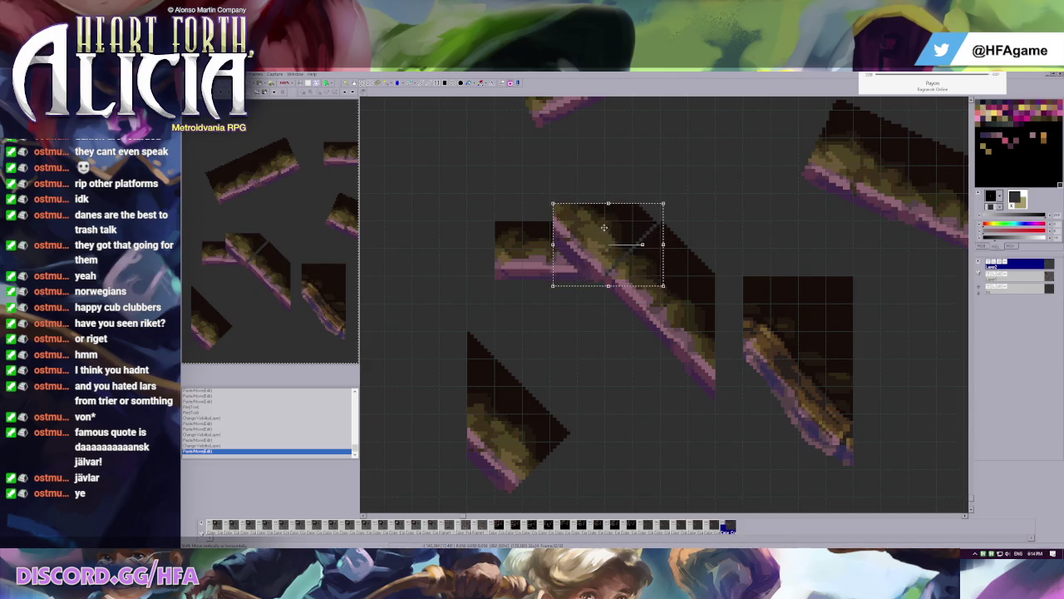
pyautogui.moveTo(605, 193); pyautogui.dragTo(661, 330)
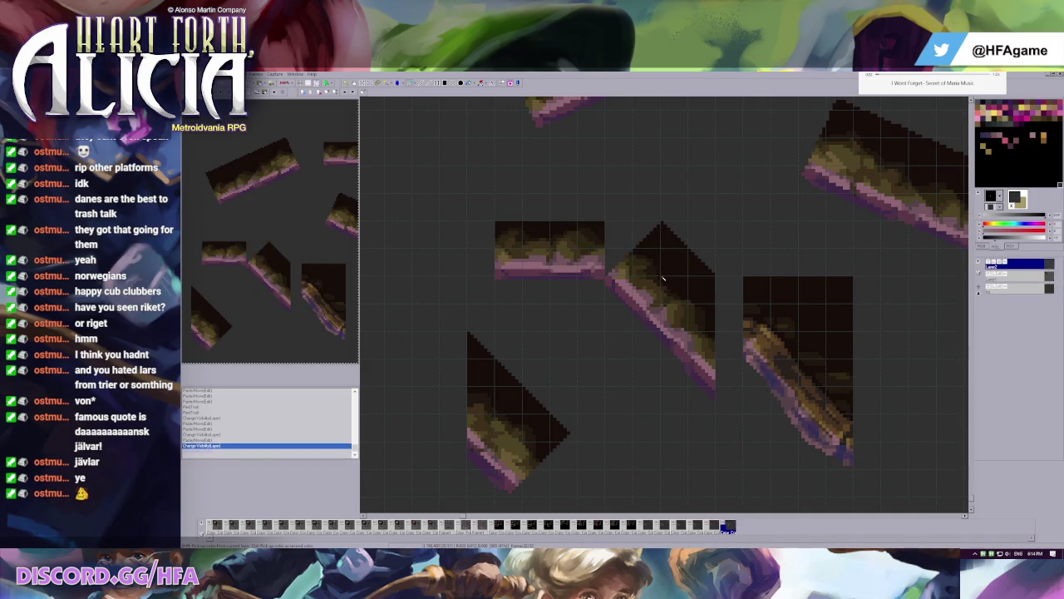
# - Paint olive grass pixels into the join between the flat tile and slope
pyautogui.scroll(1, 698, 281)
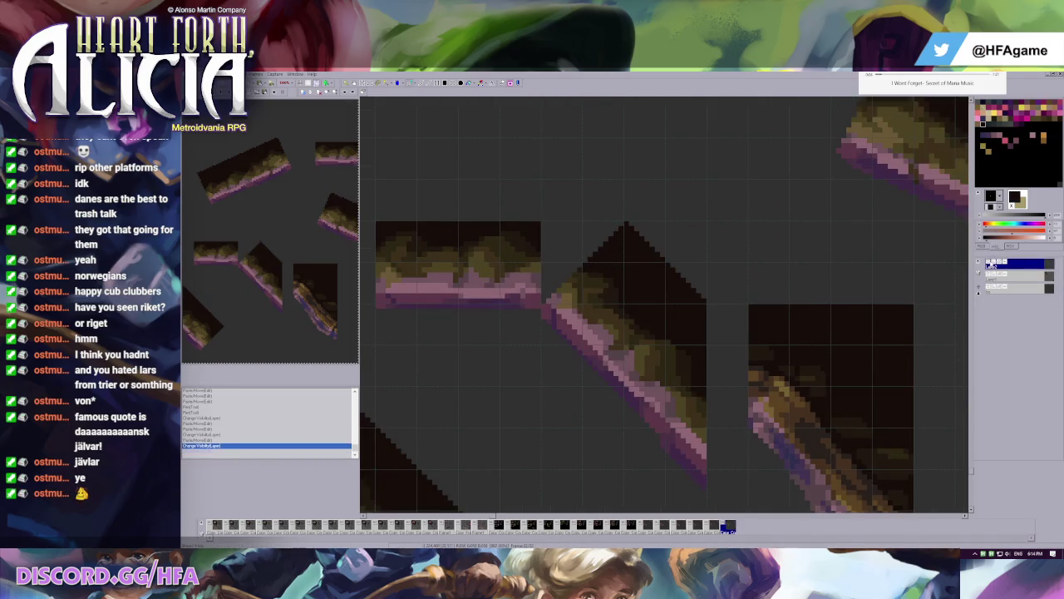
pyautogui.scroll(1, 701, 320)
pyautogui.scroll(1, 701, 320)
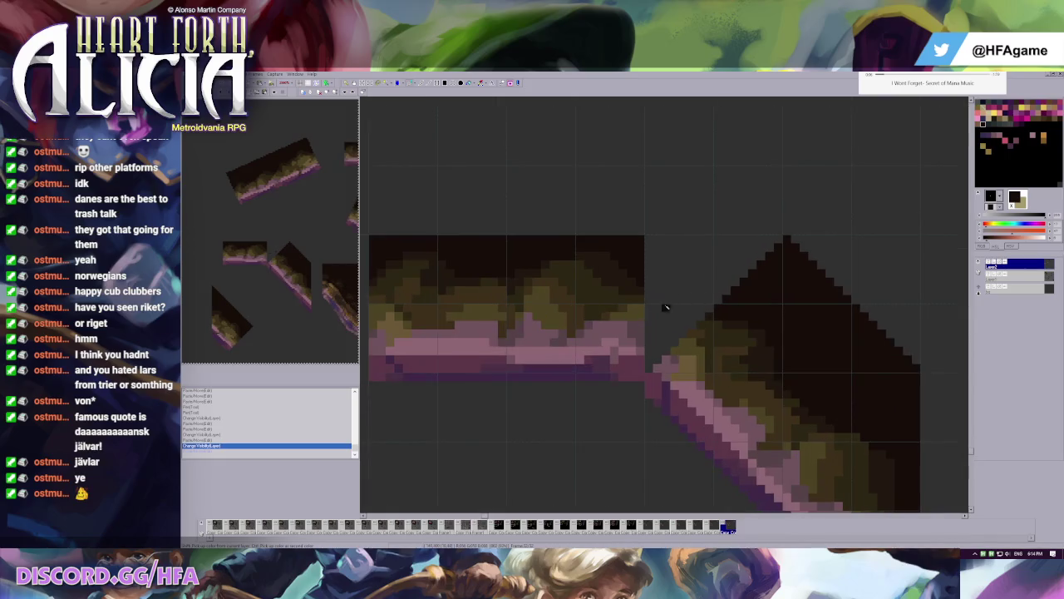
pyautogui.click(672, 308)
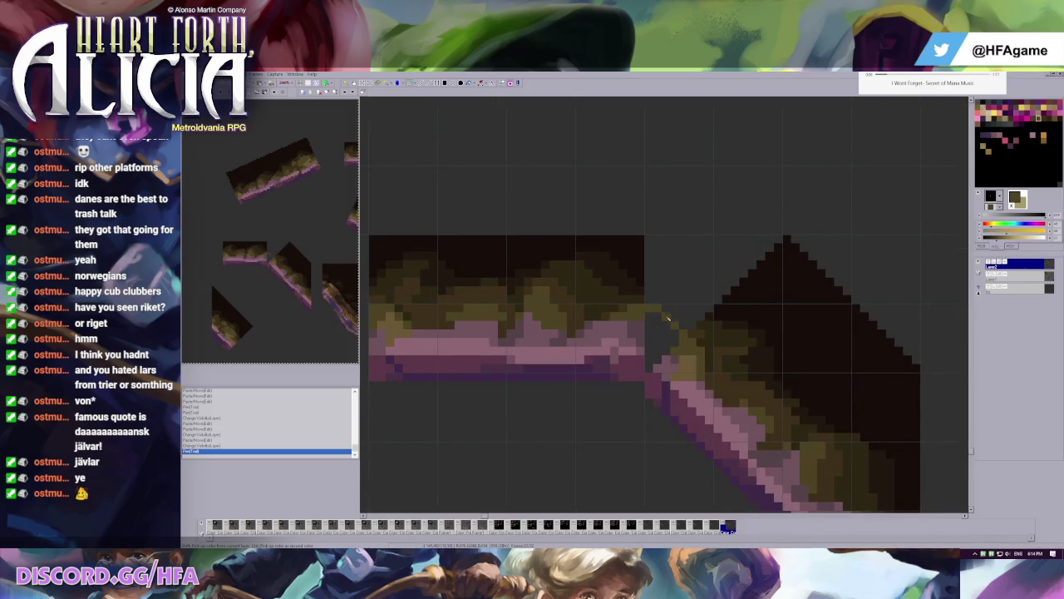
pyautogui.scroll(-2, 671, 320)
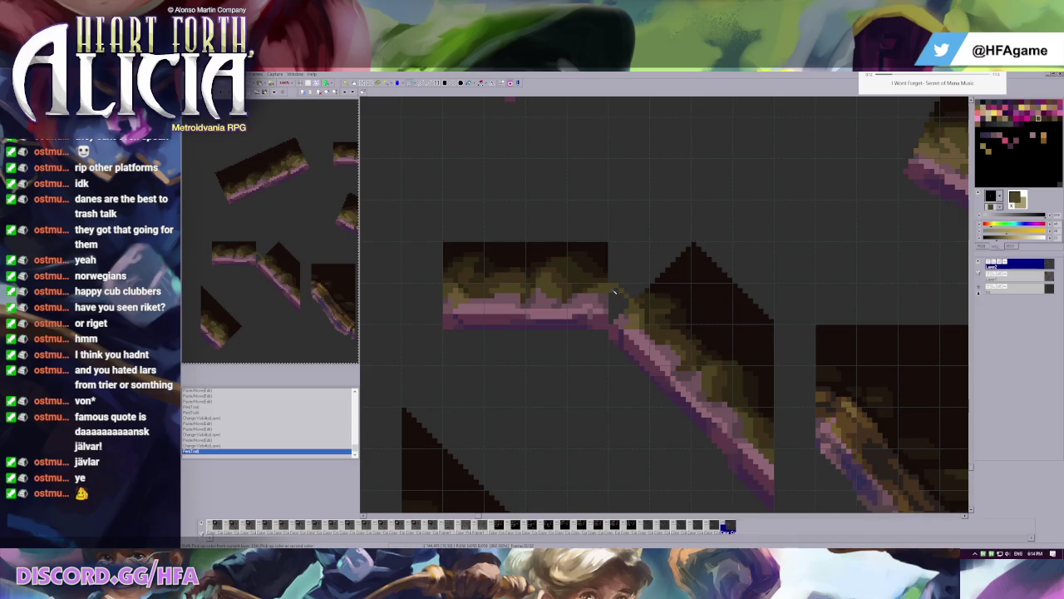
pyautogui.scroll(1, 614, 291)
pyautogui.scroll(1, 629, 305)
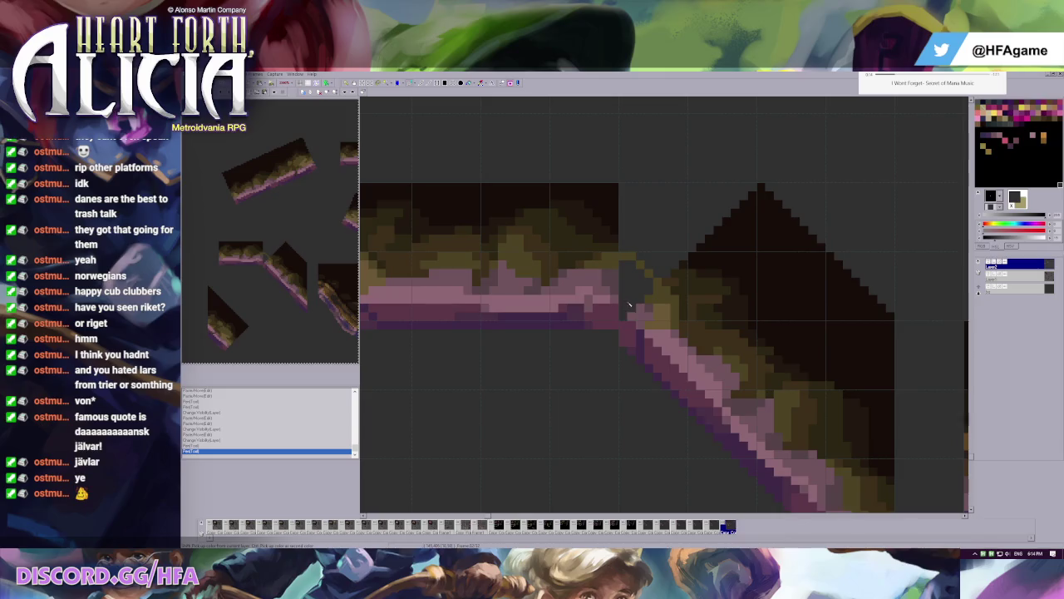
pyautogui.click(630, 306)
pyautogui.click(634, 299)
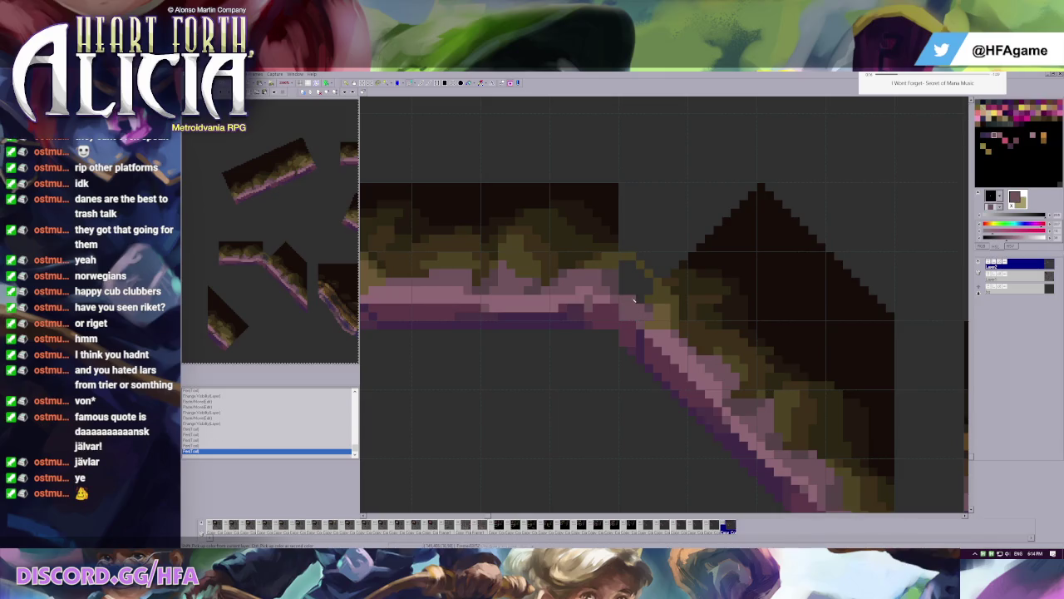
pyautogui.click(642, 346)
# - Fill the small gap at the join with olive, undoing an oversized fill first
pyautogui.rightClick(630, 366)
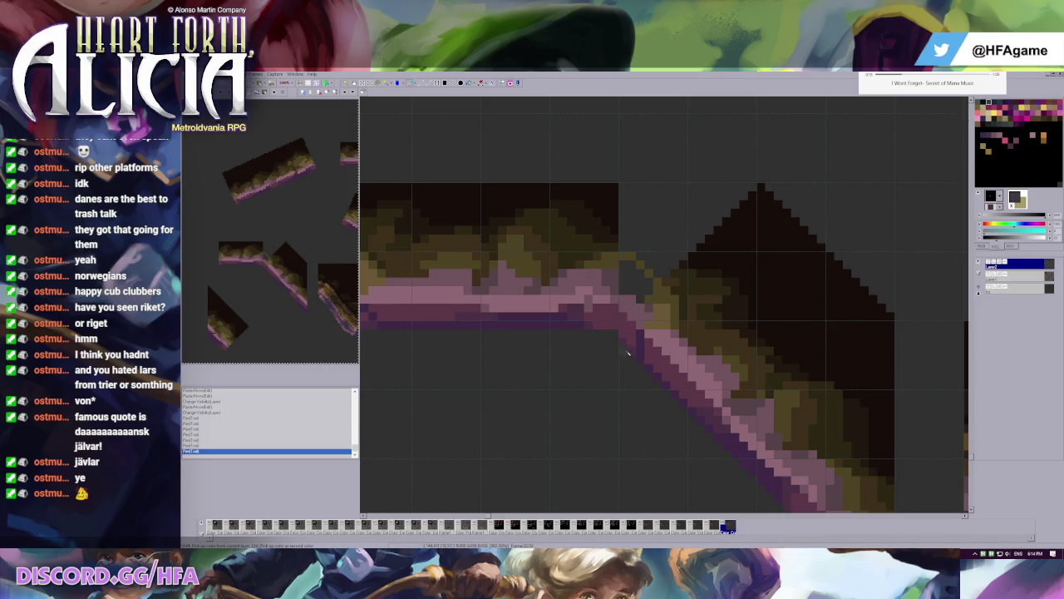
pyautogui.rightClick(645, 301)
pyautogui.click(639, 276)
pyautogui.hotkey('ctrl', 'z')
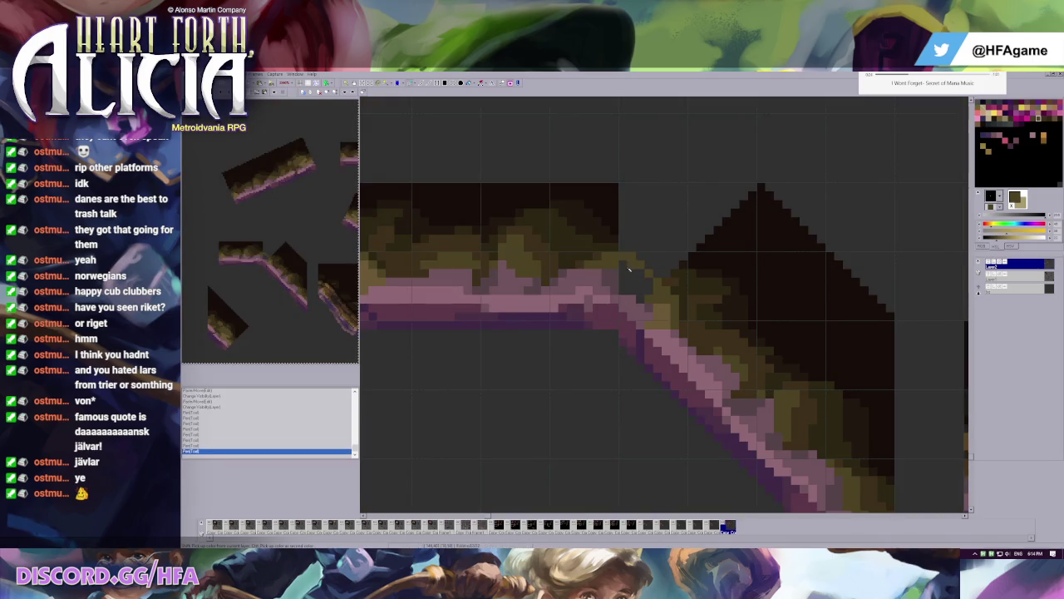
pyautogui.click(639, 281)
pyautogui.rightClick(674, 281)
pyautogui.moveTo(649, 247); pyautogui.dragTo(664, 260)
# - Outline the top of the gap in dark colour and flood fill the enclosed area dark
pyautogui.rightClick(617, 204)
pyautogui.moveTo(620, 188); pyautogui.dragTo(748, 189)
pyautogui.moveTo(624, 192); pyautogui.dragTo(624, 243)
pyautogui.click(649, 227)
pyautogui.rightClick(666, 256)
pyautogui.click(650, 247)
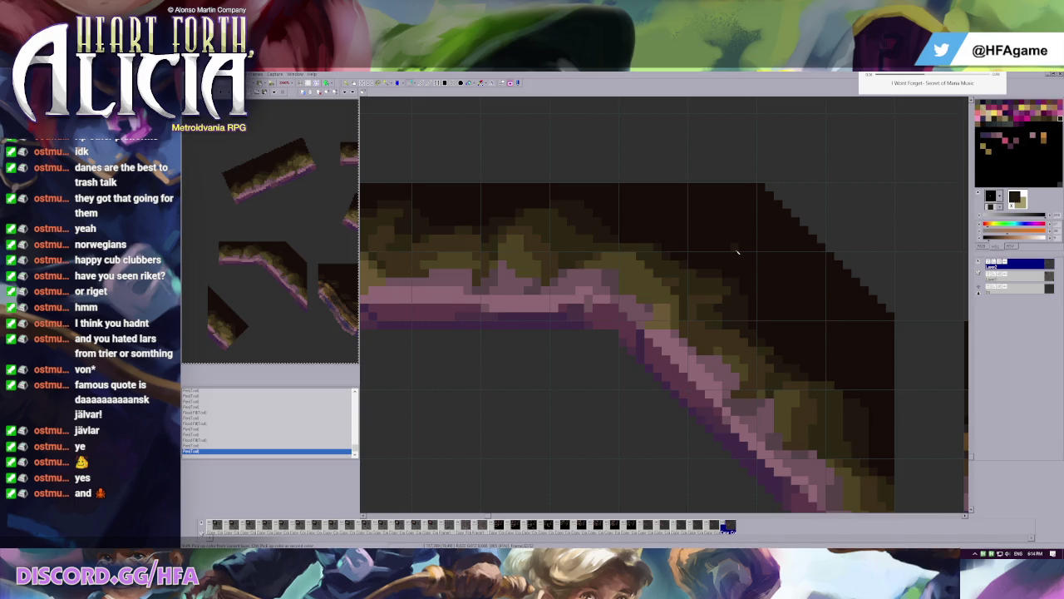
pyautogui.scroll(-1, 711, 250)
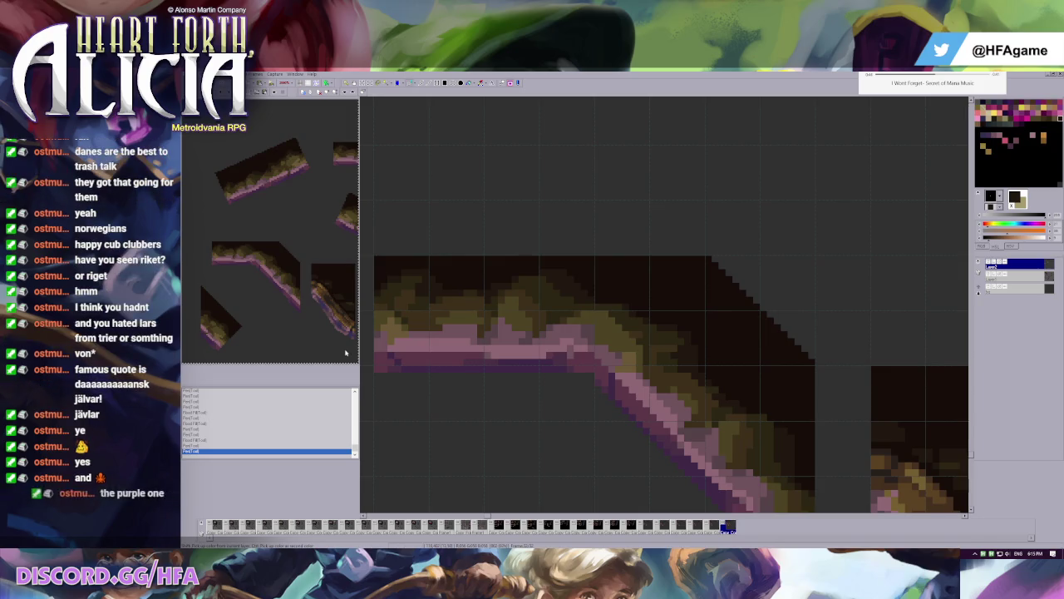
# - Move the loose diagonal slope piece down-right clear of the ledge, retrying after one undo
pyautogui.scroll(-1, 818, 343)
pyautogui.scroll(-1, 622, 297)
pyautogui.hscroll(-2, 622, 297)
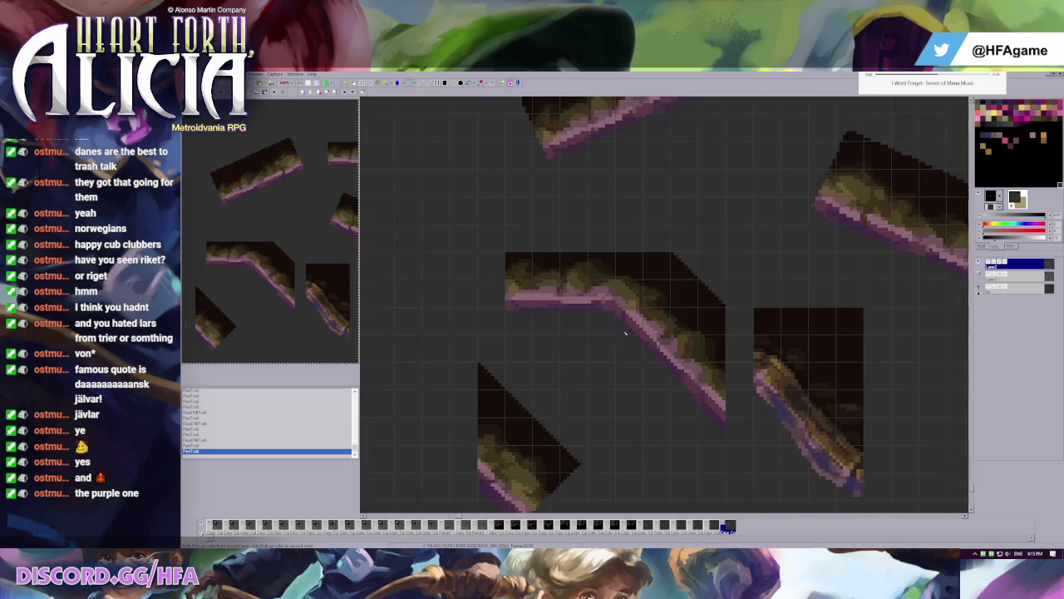
pyautogui.moveTo(615, 224); pyautogui.dragTo(725, 444)
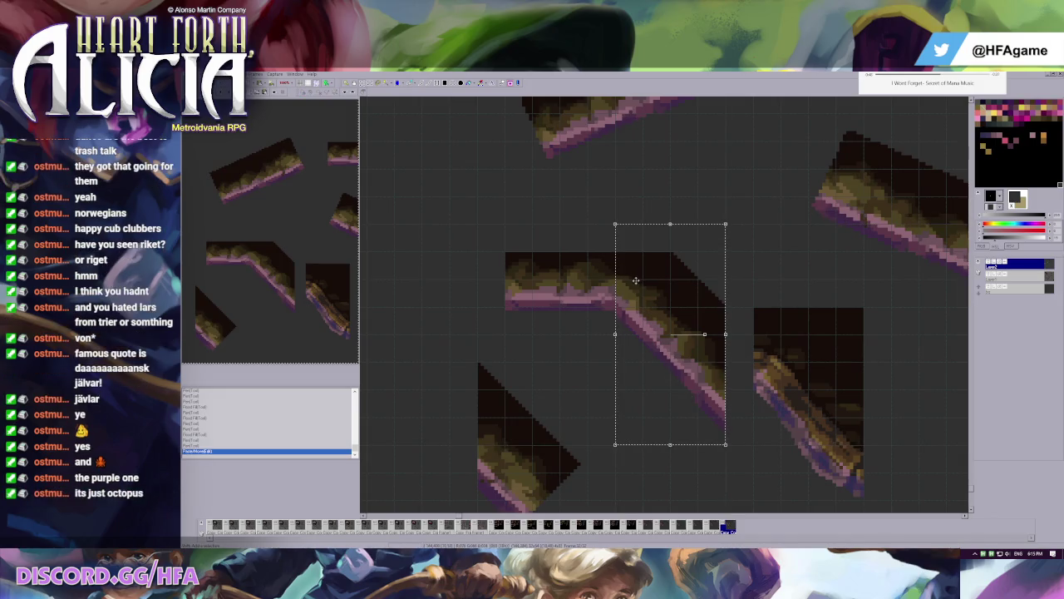
pyautogui.moveTo(635, 279); pyautogui.dragTo(745, 387)
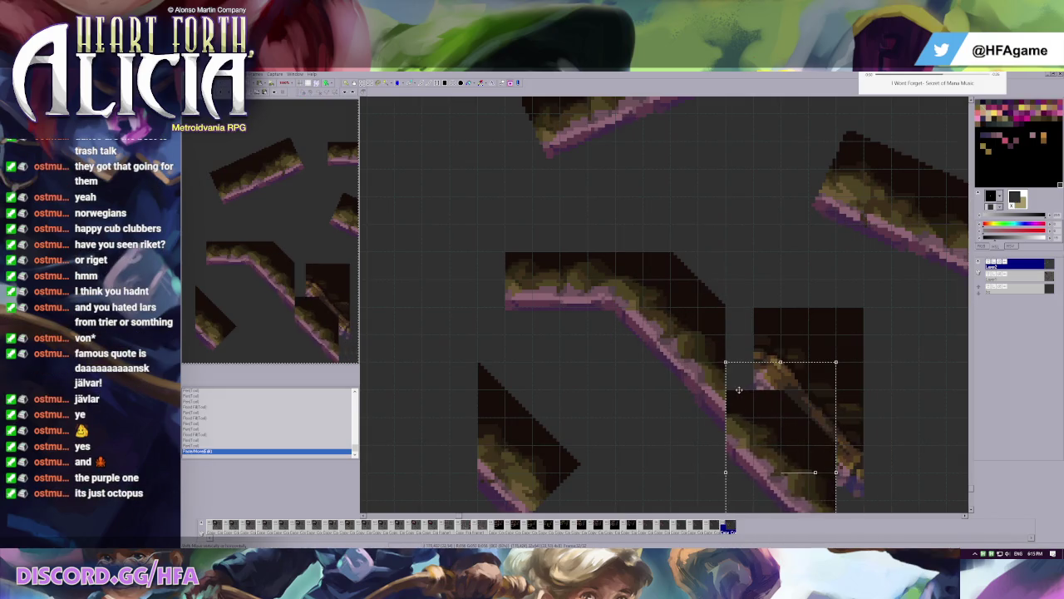
pyautogui.hscroll(2, 781, 395)
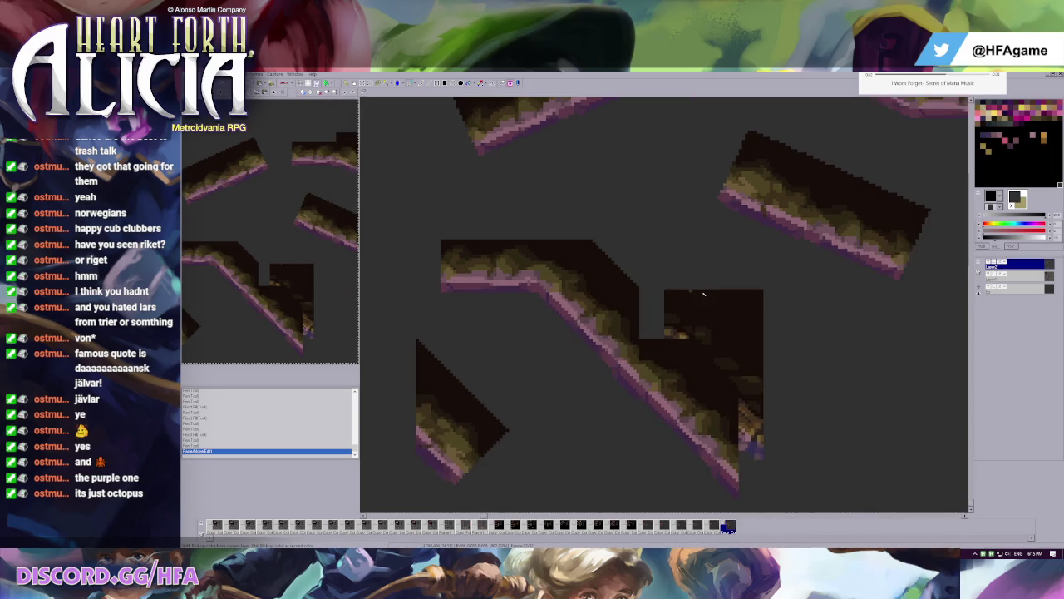
pyautogui.hotkey('ctrl', 'z')
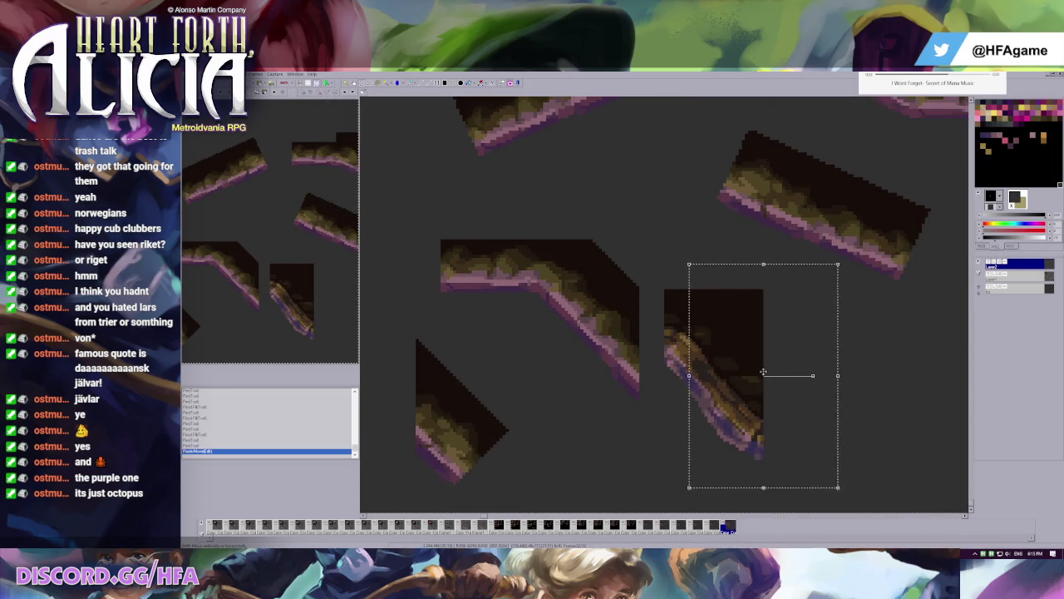
pyautogui.click(1040, 277)
pyautogui.moveTo(696, 359); pyautogui.dragTo(845, 408)
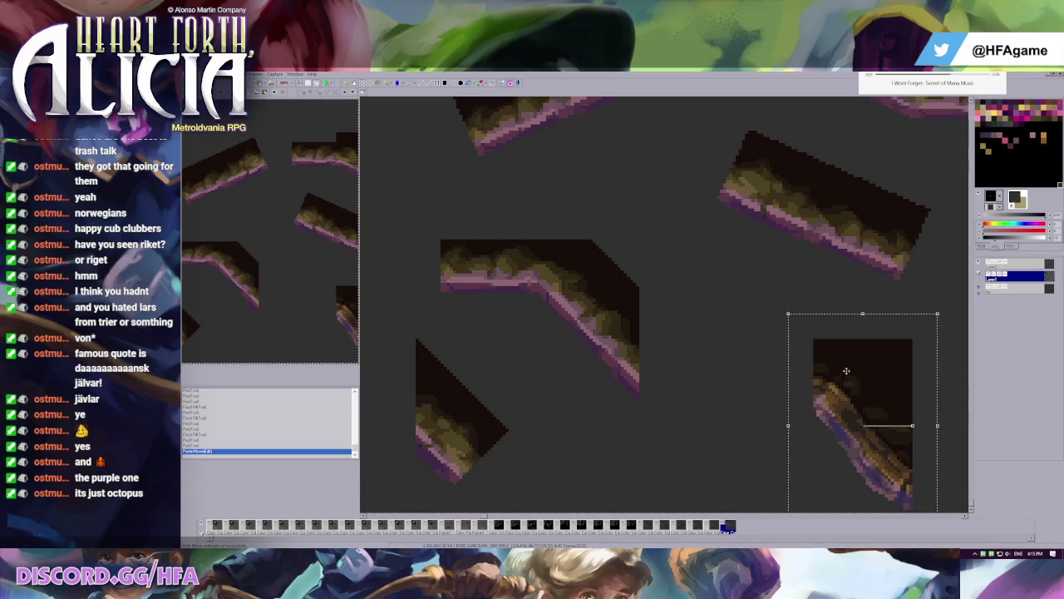
pyautogui.click(1027, 265)
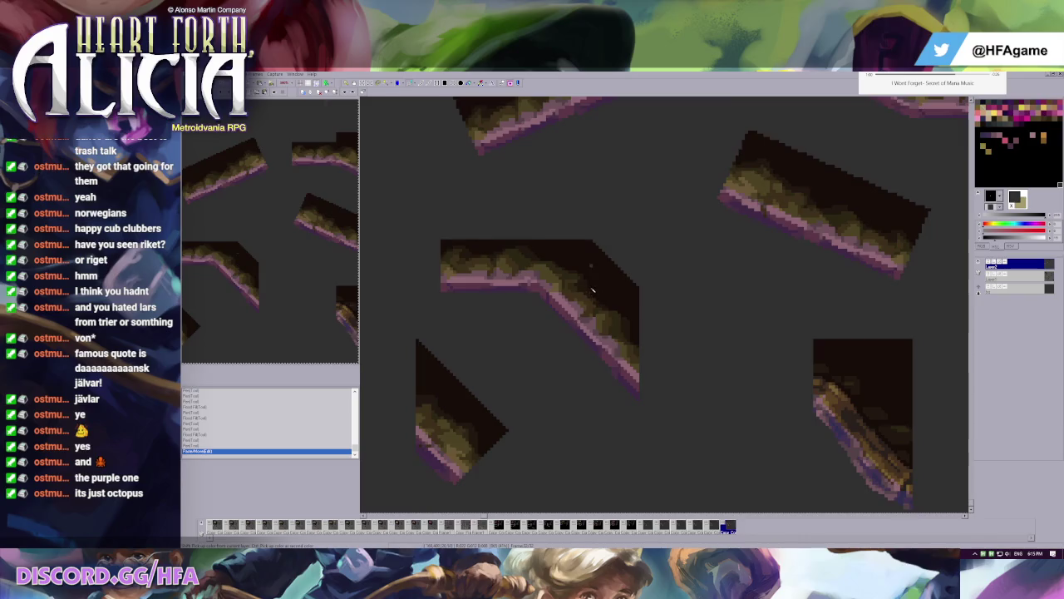
pyautogui.scroll(1, 604, 296)
pyautogui.scroll(1, 615, 304)
pyautogui.scroll(1, 655, 318)
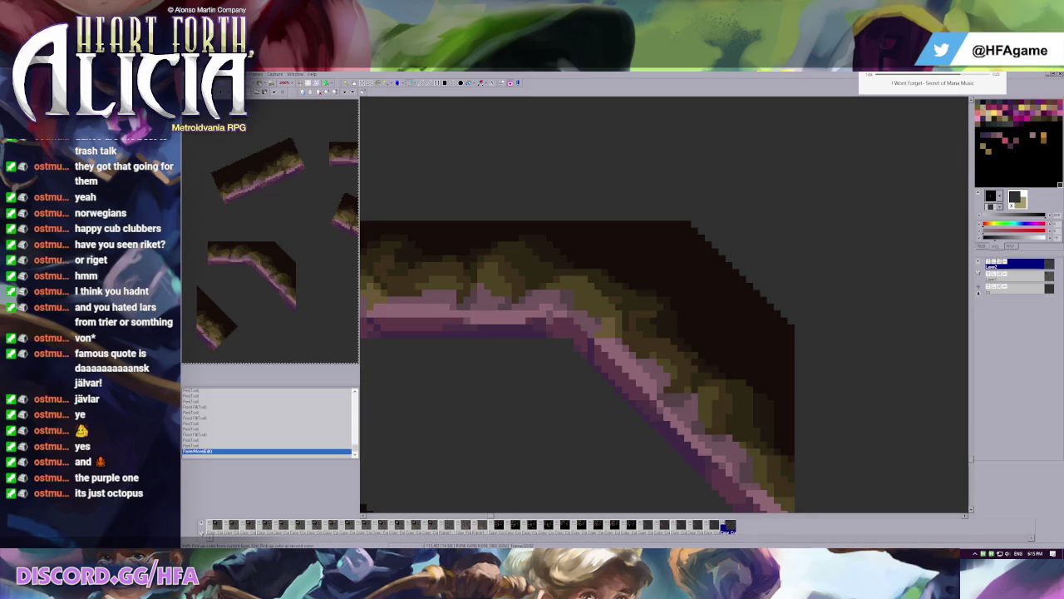
# - Repaint pixels at the ledge's inner bend in dark brown and nearby ledge shades
pyautogui.scroll(1, 679, 320)
pyautogui.scroll(-2, 679, 320)
pyautogui.scroll(1, 678, 320)
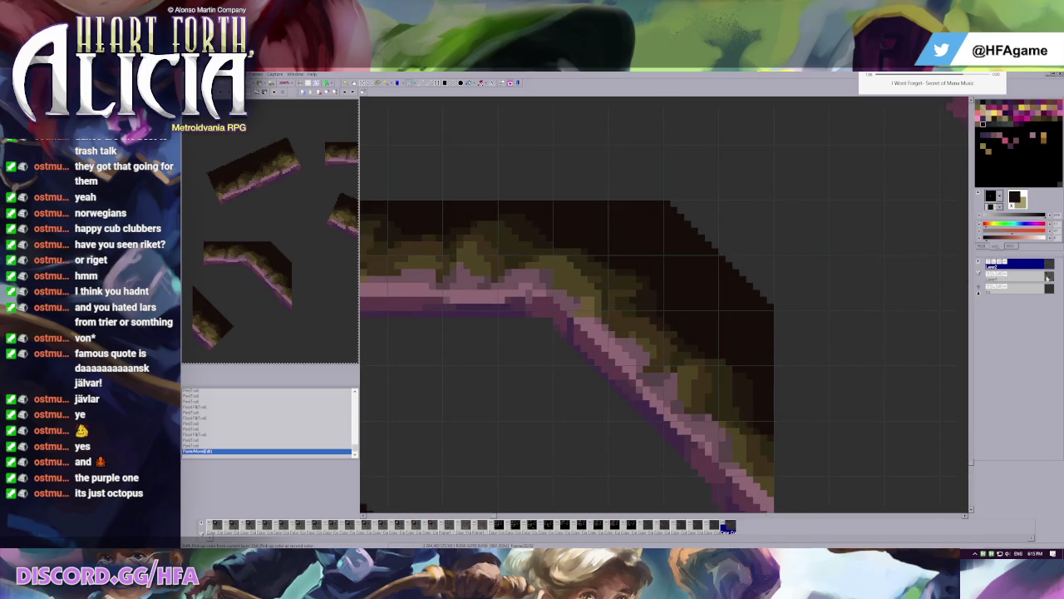
pyautogui.rightClick(637, 287)
pyautogui.click(620, 287)
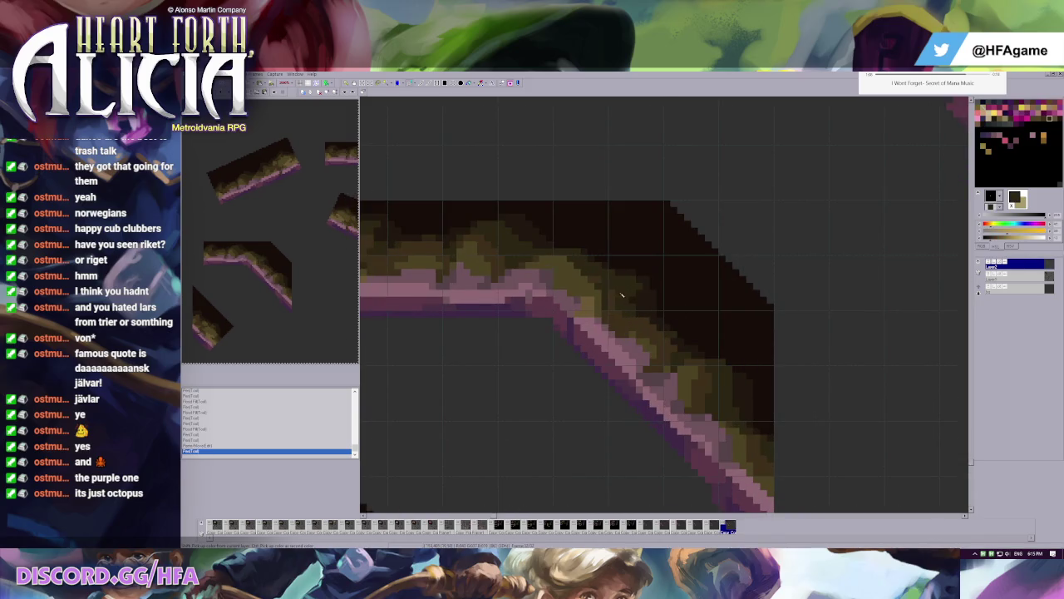
pyautogui.click(598, 287)
pyautogui.rightClick(607, 292)
pyautogui.click(615, 288)
pyautogui.rightClick(619, 292)
pyautogui.click(609, 282)
# - Touch up pixels along the lower bend in a different shade, then bring up the krake browser page
pyautogui.rightClick(620, 285)
pyautogui.scroll(-1, 599, 277)
pyautogui.scroll(1, 608, 375)
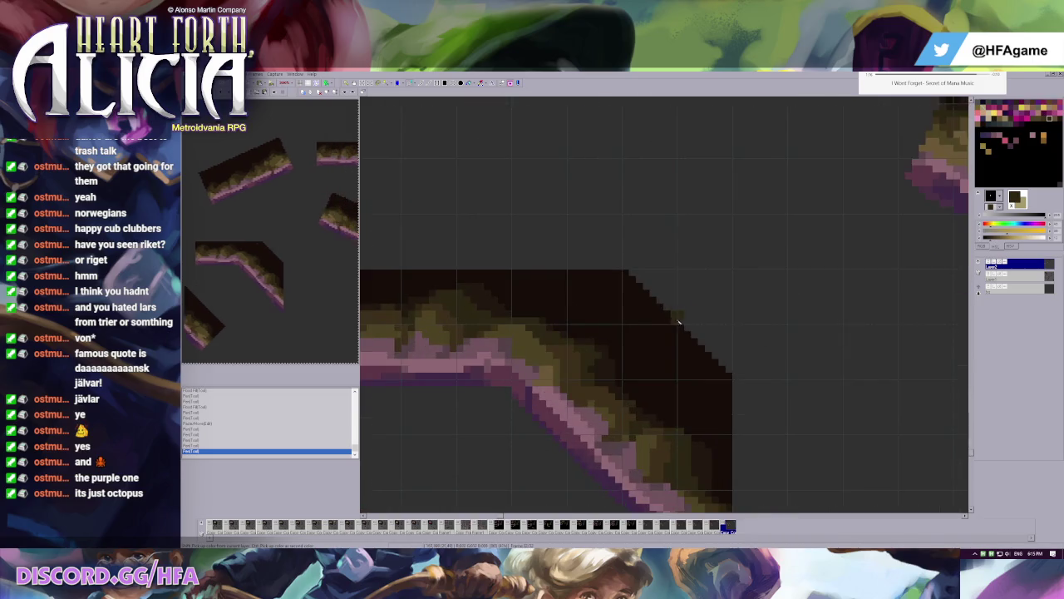
pyautogui.click(607, 362)
pyautogui.click(602, 359)
pyautogui.click(596, 350)
pyautogui.click(597, 370)
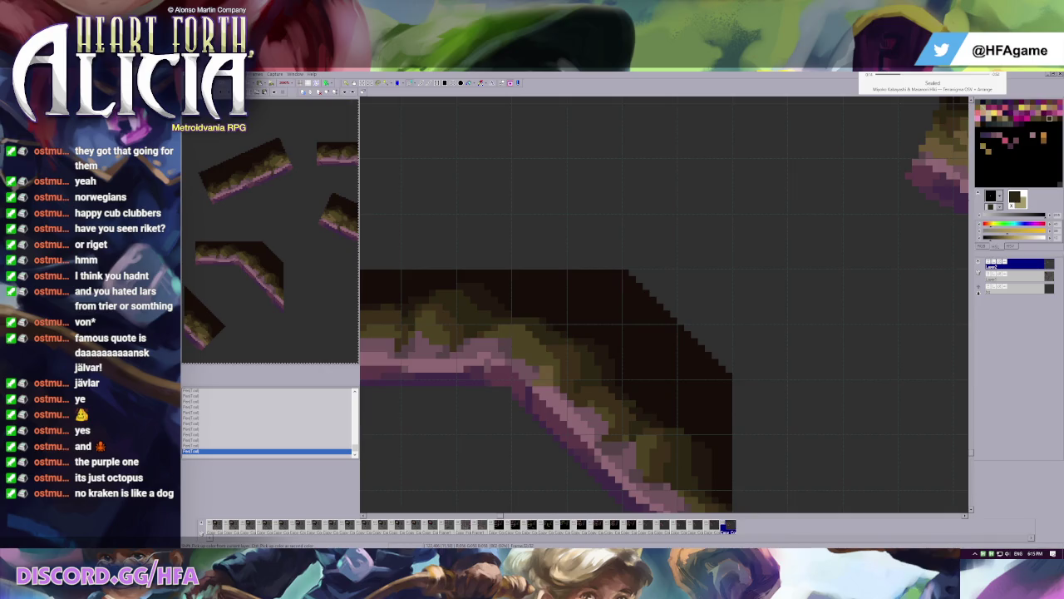
pyautogui.hotkey('alt', 'Tab')
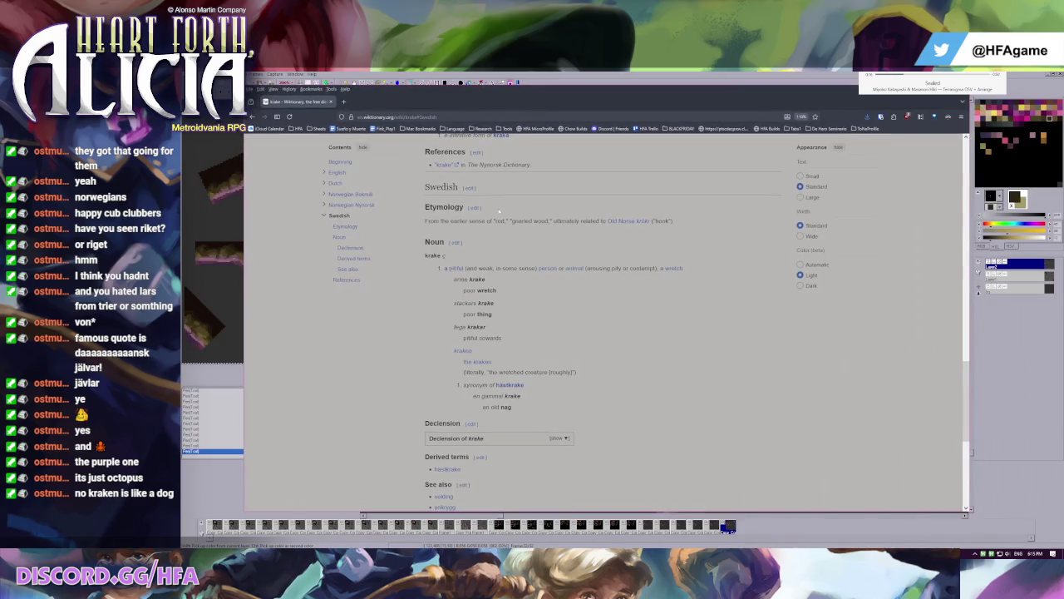
# - Read through the Swedish krake entry in Wiktionary
pyautogui.scroll(2, 446, 306)
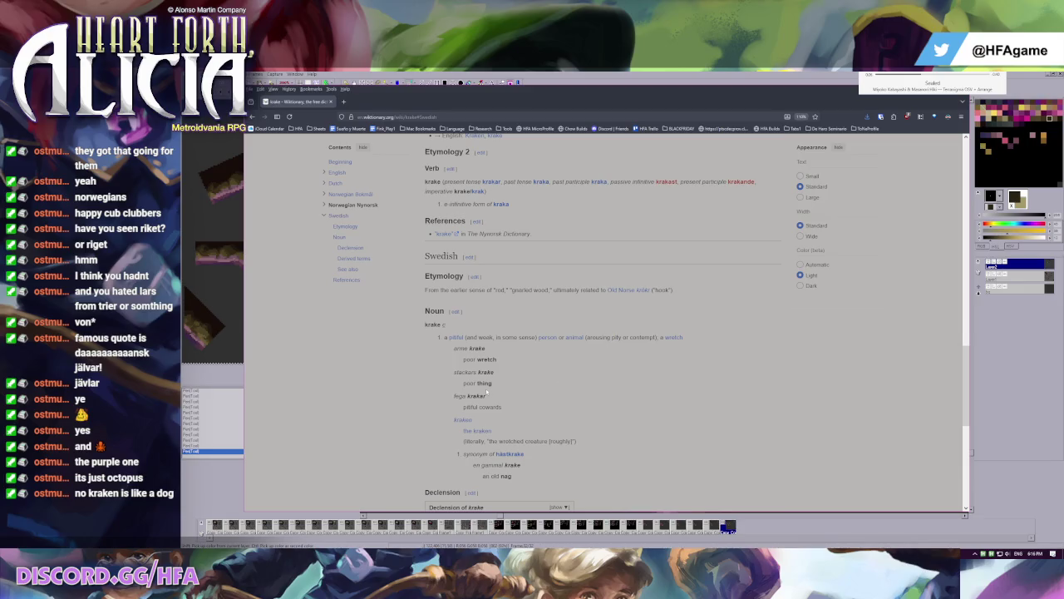
pyautogui.scroll(-1, 412, 366)
pyautogui.scroll(-1, 412, 366)
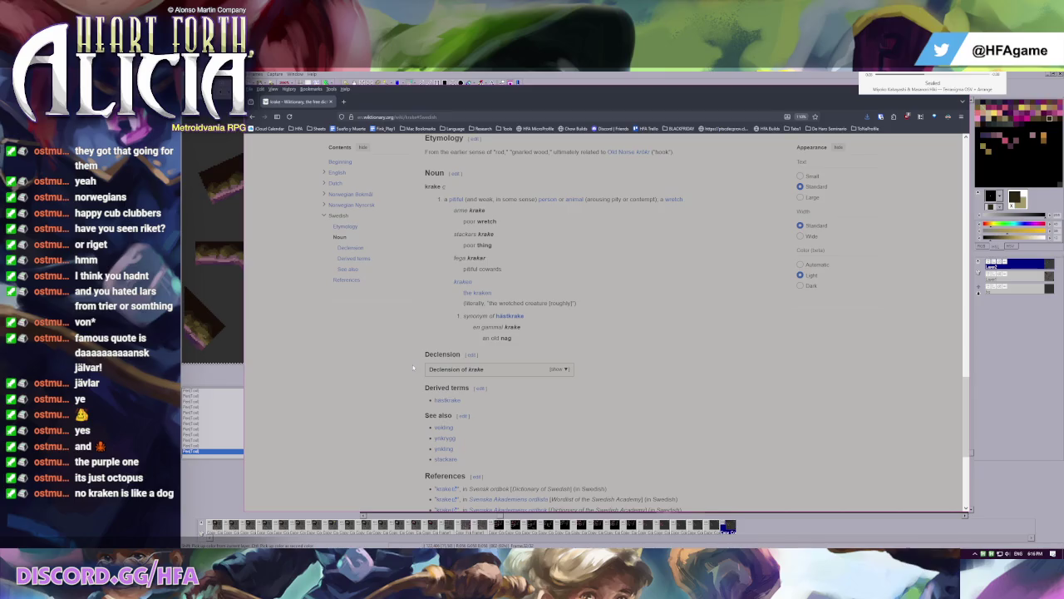
pyautogui.scroll(1, 413, 364)
pyautogui.scroll(-1, 412, 364)
pyautogui.moveTo(510, 316)
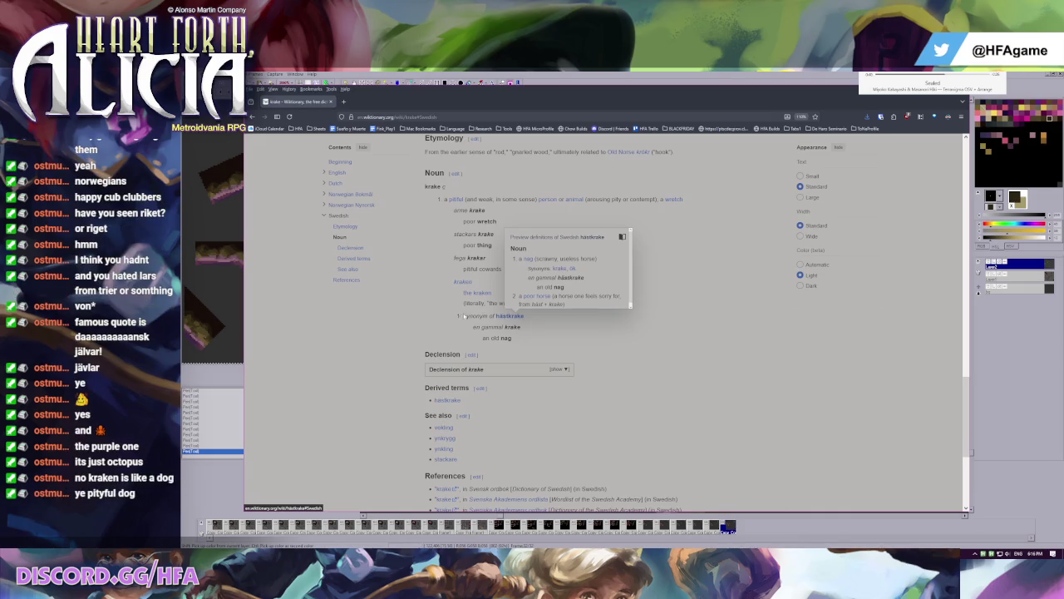
pyautogui.scroll(2, 463, 326)
pyautogui.scroll(4, 463, 326)
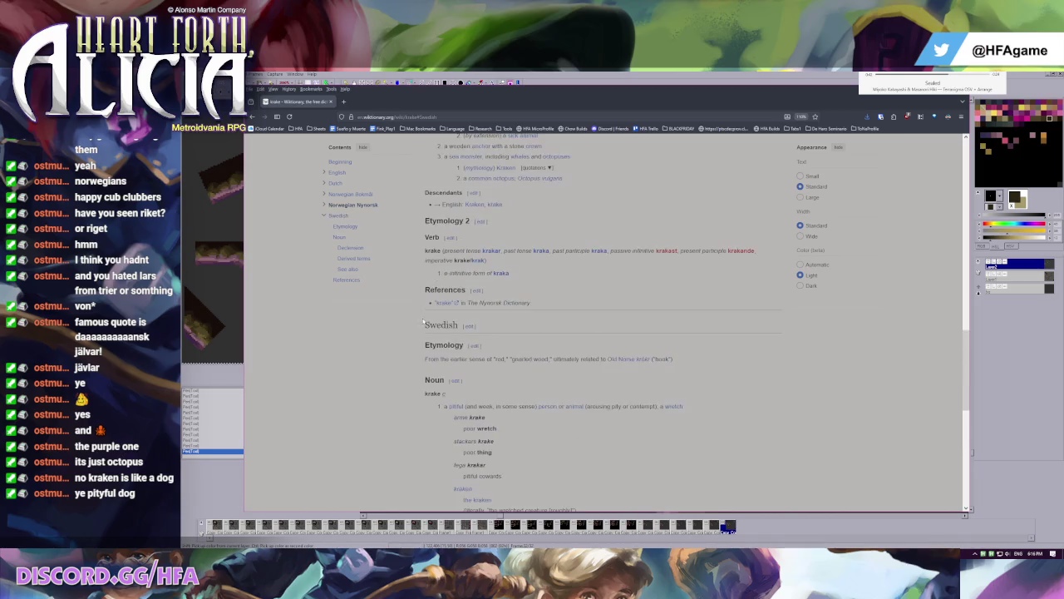
pyautogui.scroll(-2, 423, 325)
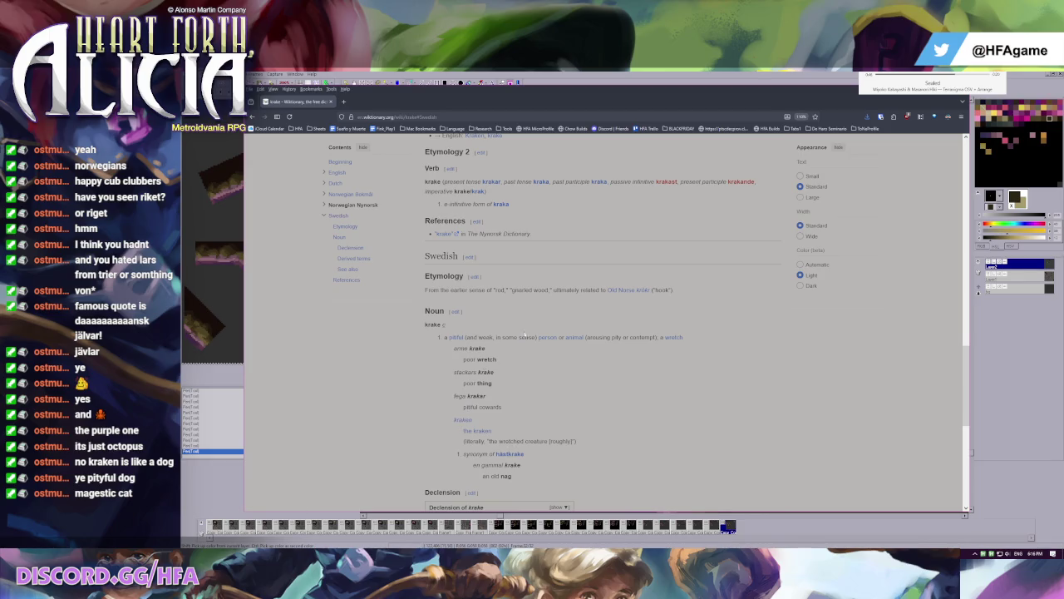
# - Visit the hästkrake entry, return to krake, and start a search for 'vara'
pyautogui.click(509, 454)
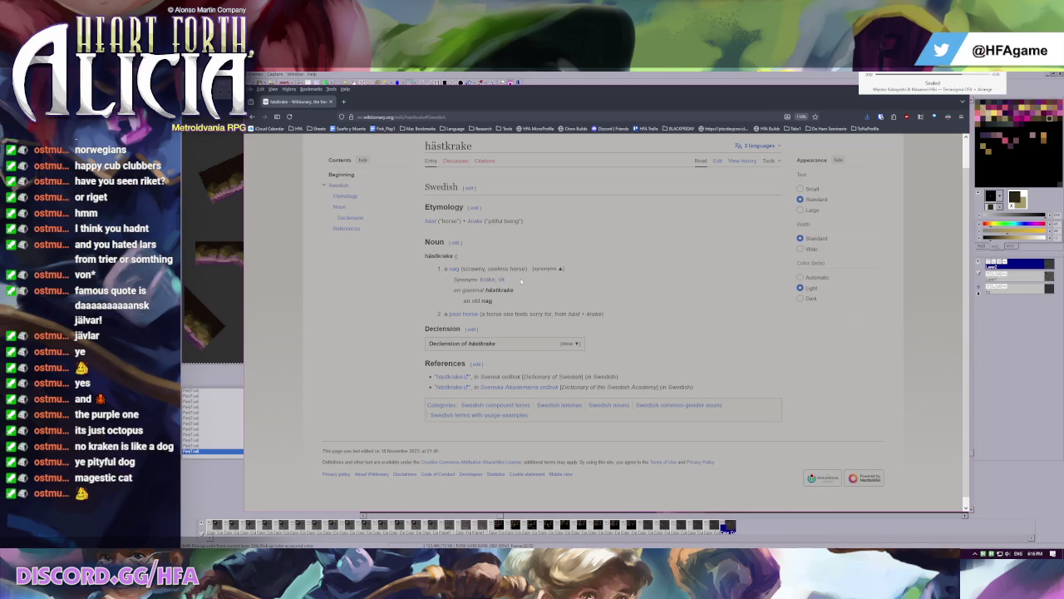
pyautogui.click(474, 222)
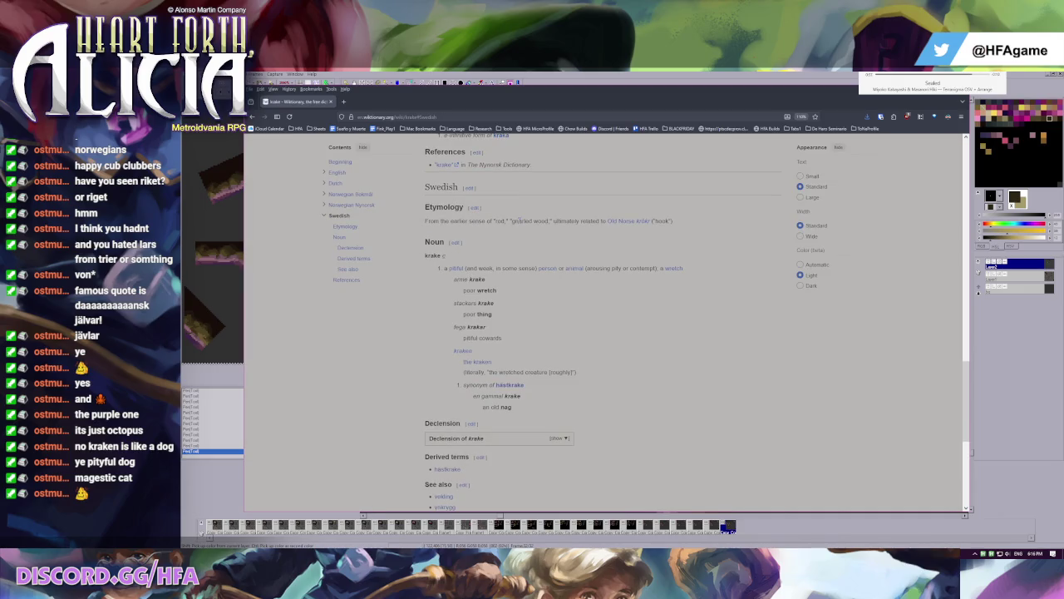
pyautogui.scroll(10, 582, 332)
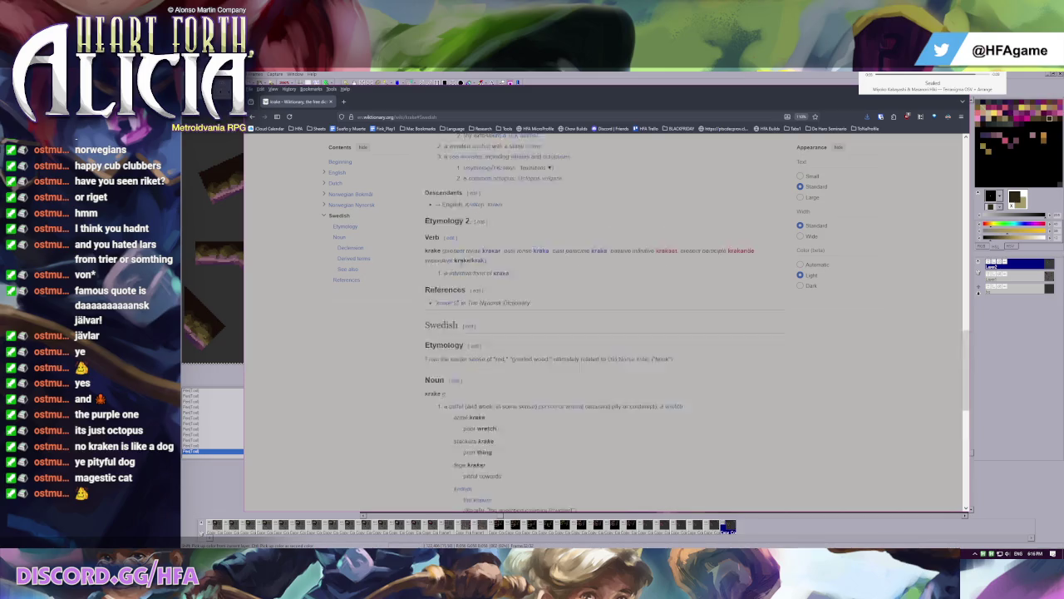
pyautogui.click(455, 146)
pyautogui.write('vara')
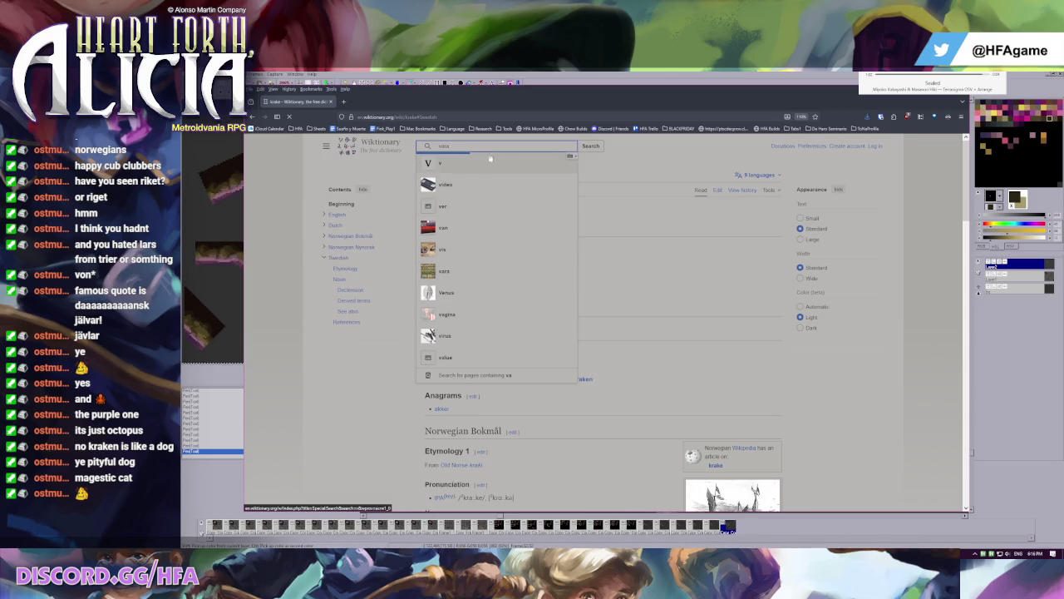
# - Open the vara entry, jump to its Swedish section, and play the pronunciation audio
pyautogui.click(449, 270)
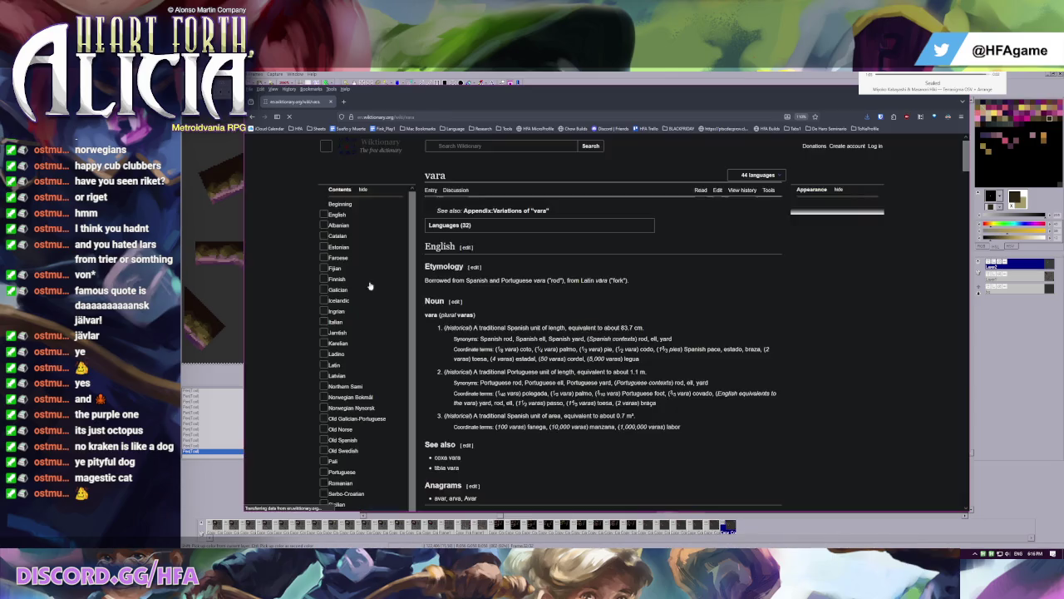
pyautogui.scroll(-3, 369, 350)
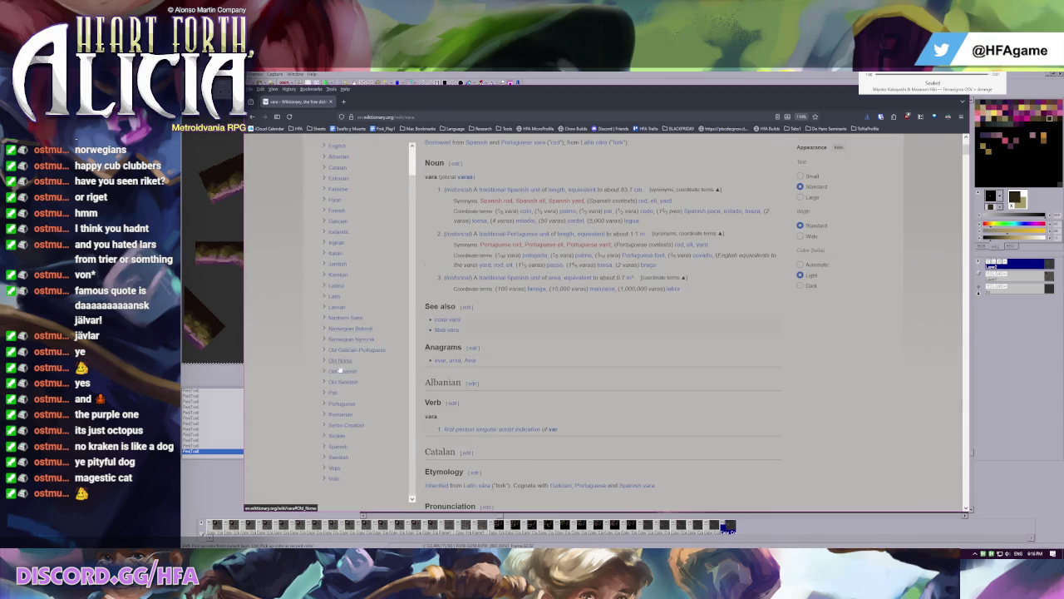
pyautogui.click(339, 456)
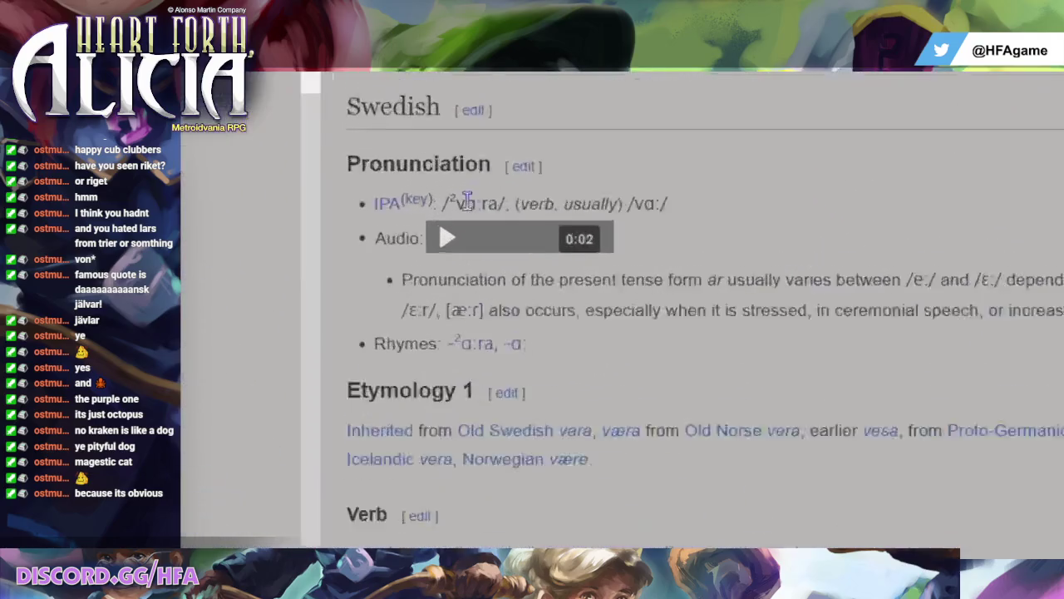
pyautogui.moveTo(454, 200); pyautogui.dragTo(445, 200)
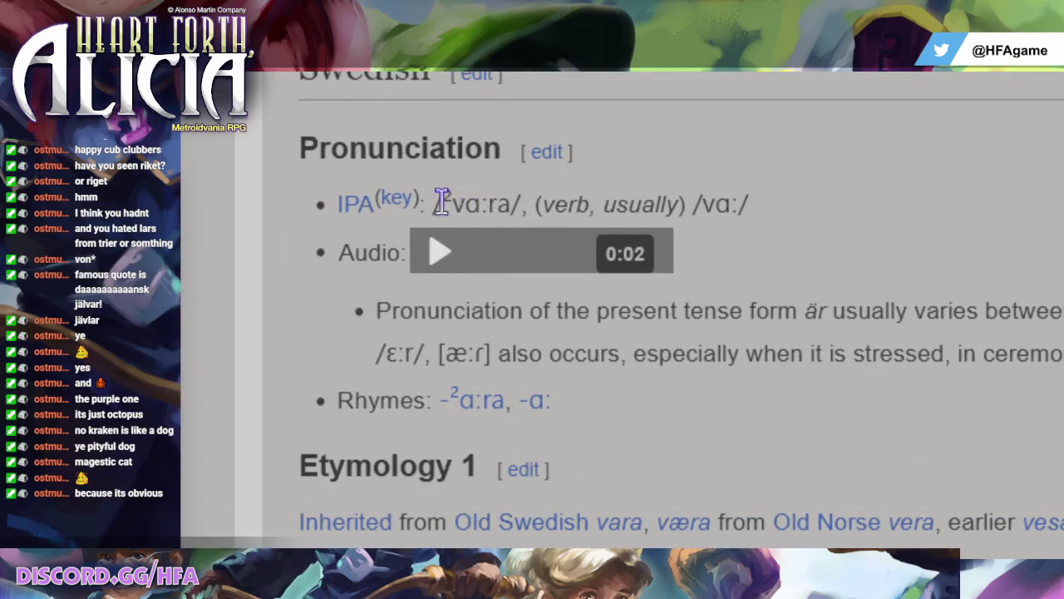
pyautogui.click(510, 203)
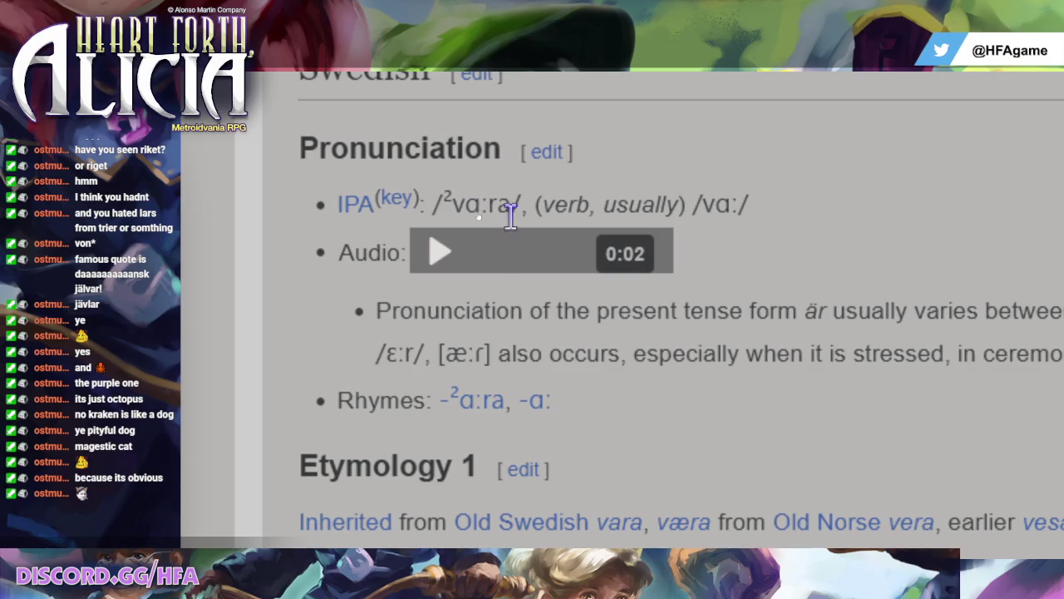
pyautogui.click(441, 253)
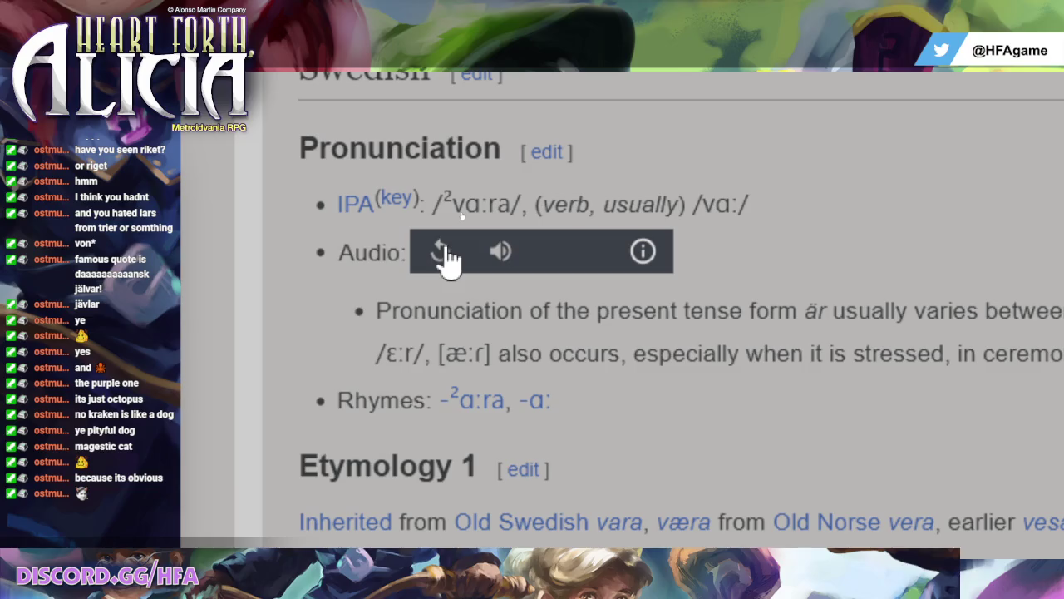
# - Select the Swedish IPA transcription, reset the page zoom, and scroll through the entry
pyautogui.moveTo(493, 206)
pyautogui.mouseDown()
pyautogui.moveTo(509, 205)
pyautogui.moveTo(441, 202)
pyautogui.mouseUp()
pyautogui.click(509, 199)
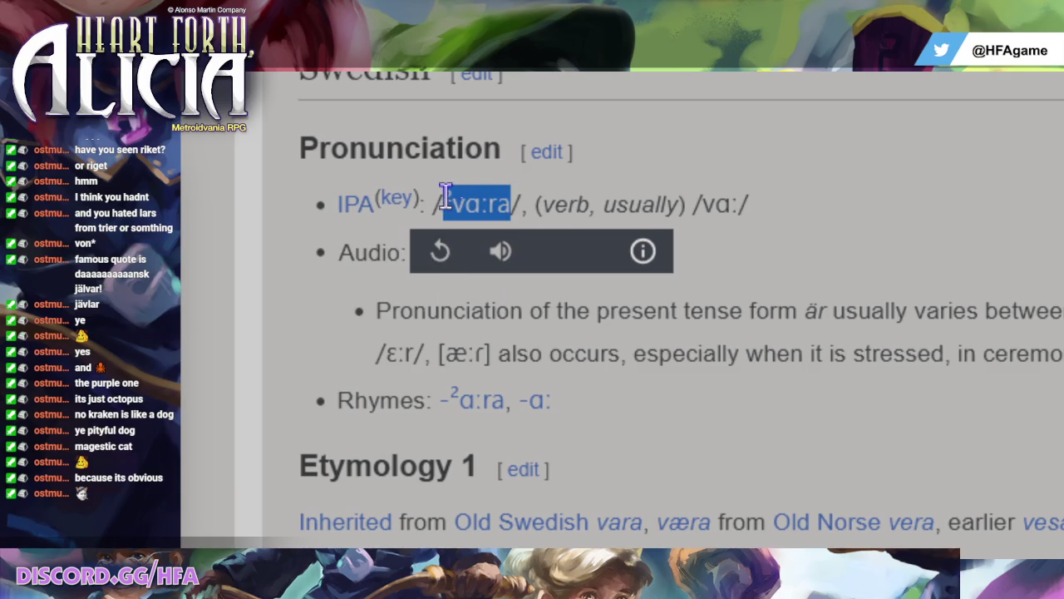
pyautogui.click(505, 196)
pyautogui.hotkey('ctrl', '0')
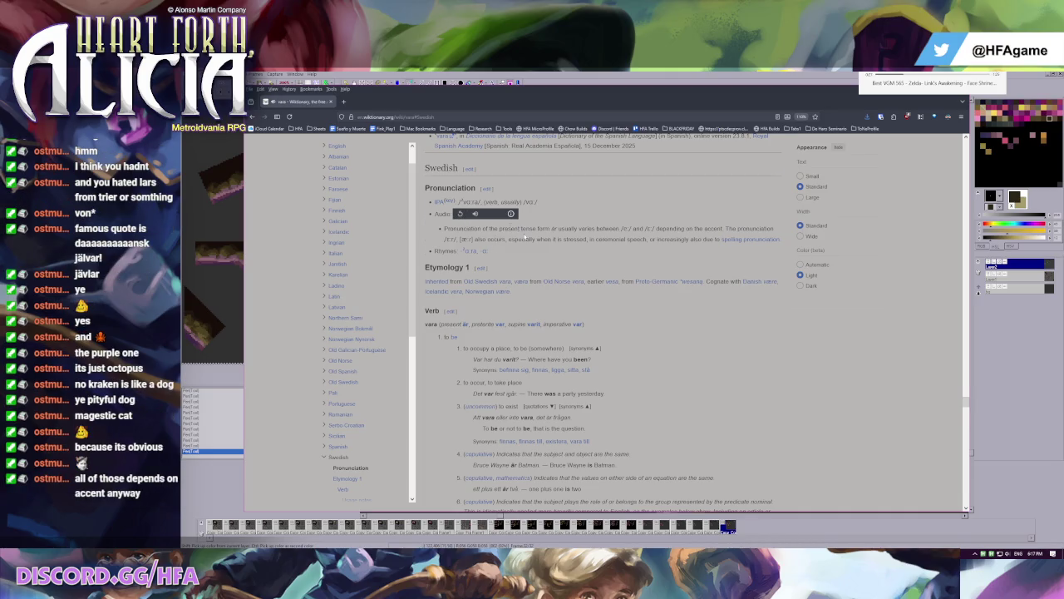
pyautogui.scroll(-2, 524, 237)
pyautogui.scroll(3, 507, 258)
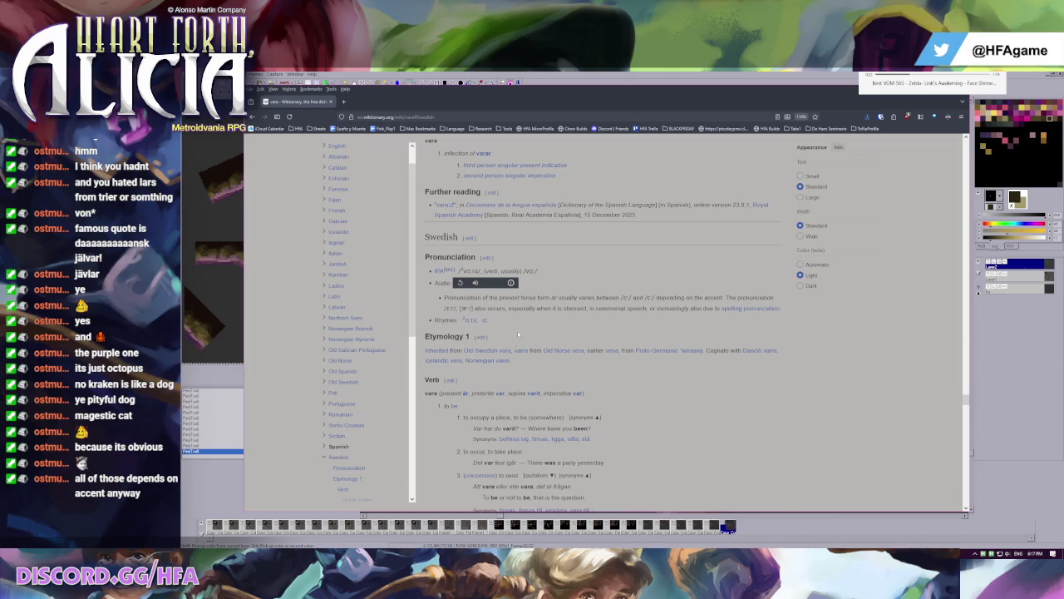
pyautogui.scroll(-2, 499, 330)
pyautogui.scroll(-3, 499, 330)
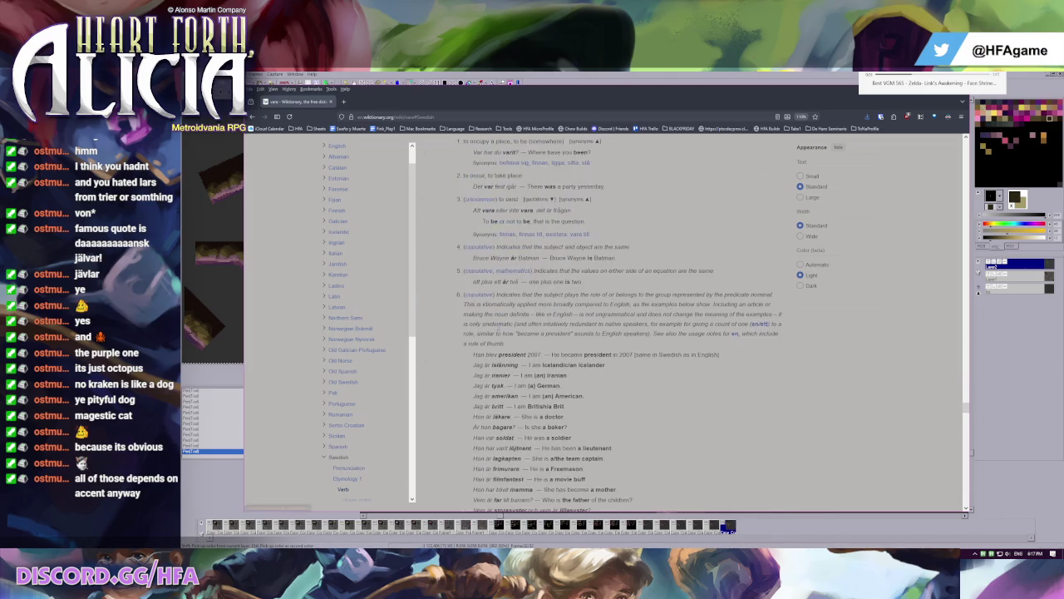
pyautogui.scroll(10, 498, 330)
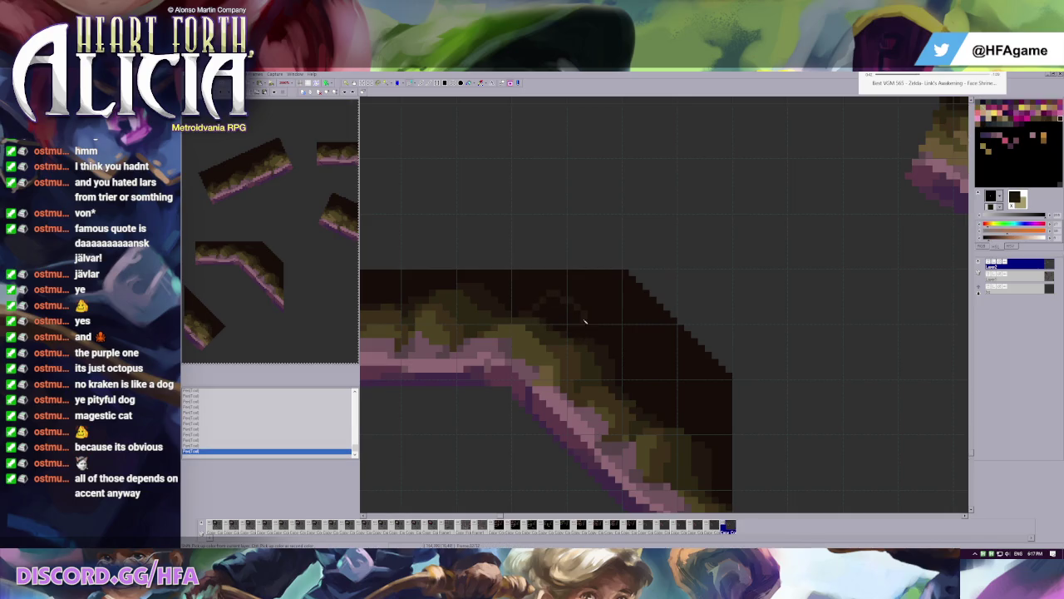
# - Pick a colour from the ceiling tile, then paste and commit a copied mossy patch
pyautogui.scroll(-1, 568, 311)
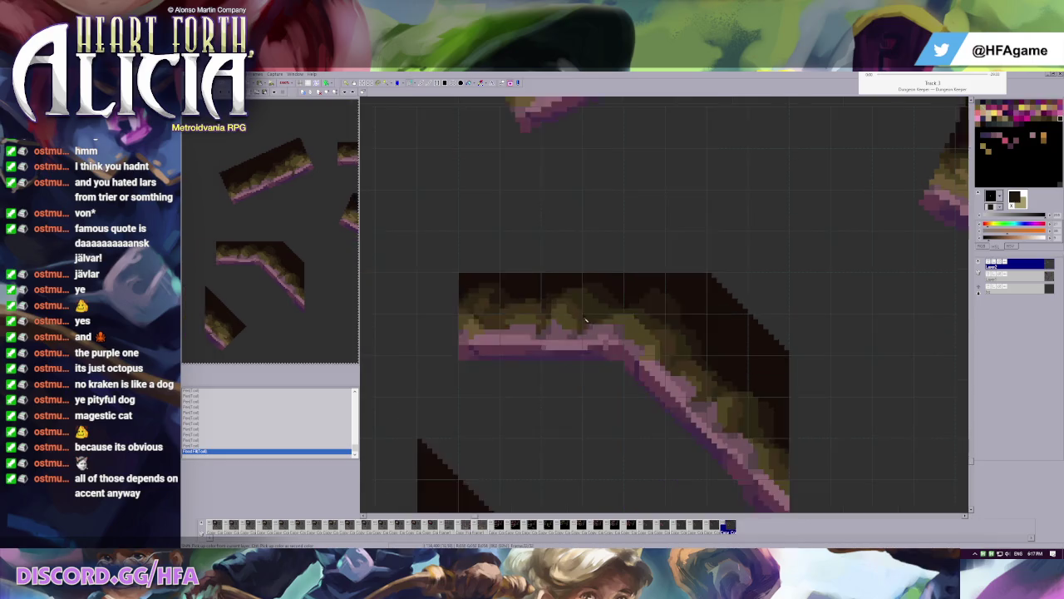
pyautogui.scroll(-1, 632, 307)
pyautogui.scroll(-1, 689, 305)
pyautogui.scroll(1, 689, 305)
pyautogui.scroll(2, 646, 302)
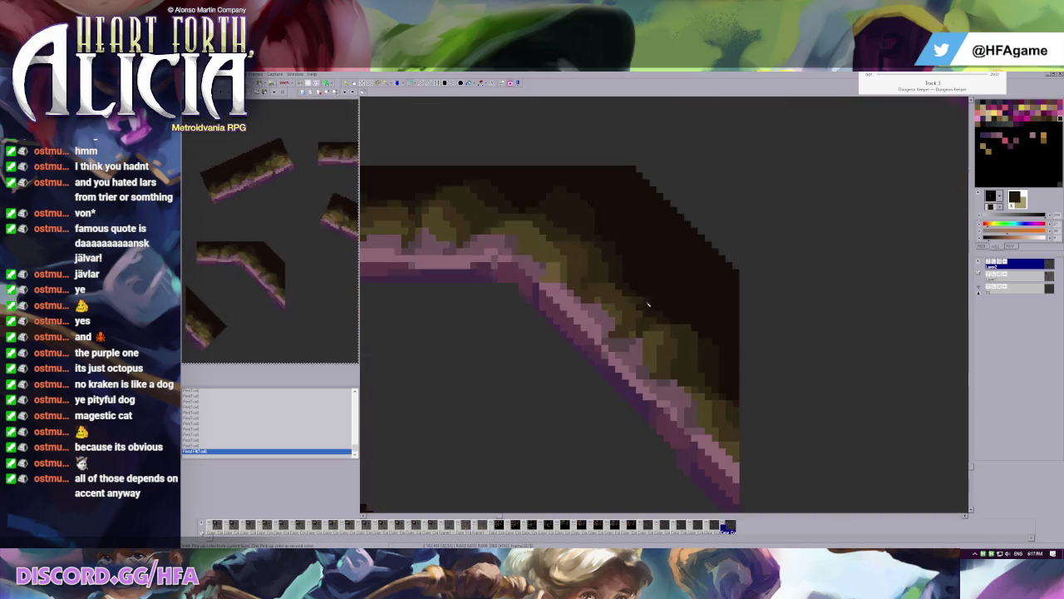
pyautogui.click(641, 312)
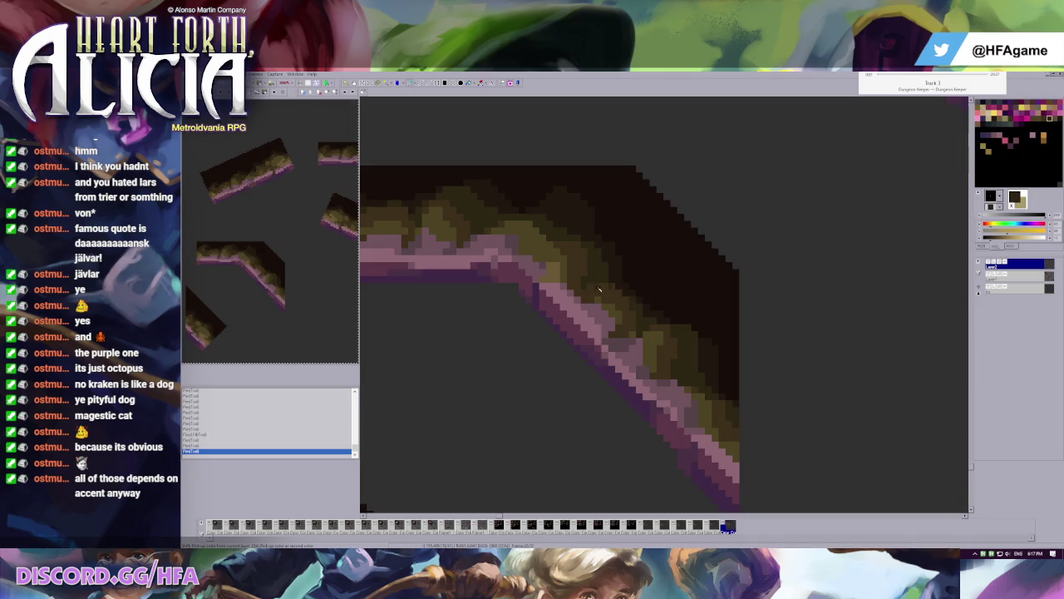
pyautogui.scroll(-1, 632, 291)
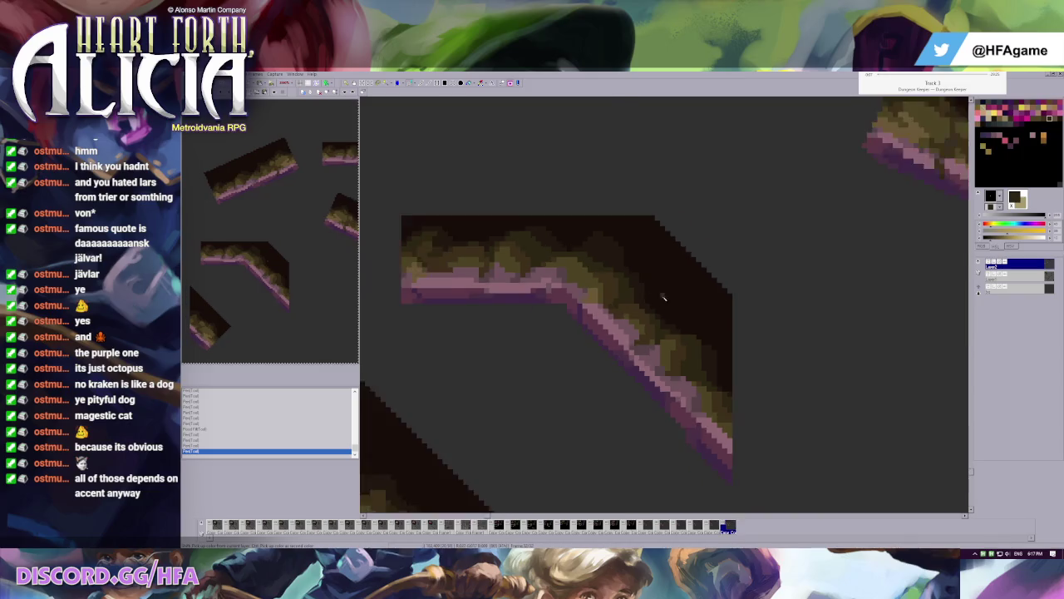
pyautogui.scroll(-1, 662, 321)
pyautogui.scroll(-1, 648, 278)
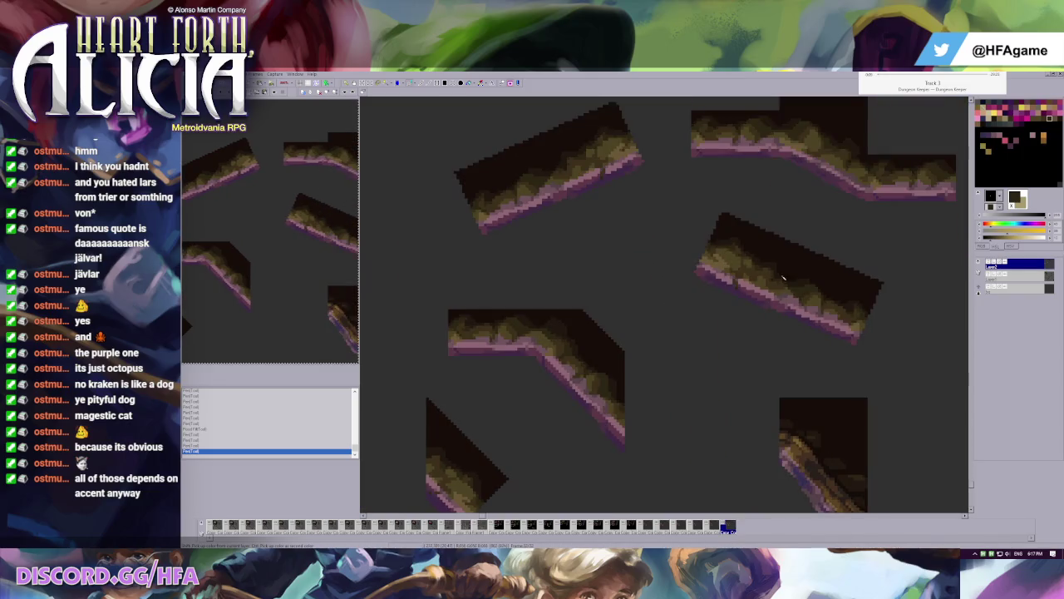
pyautogui.scroll(1, 788, 283)
pyautogui.hotkey('ctrl', 'v')
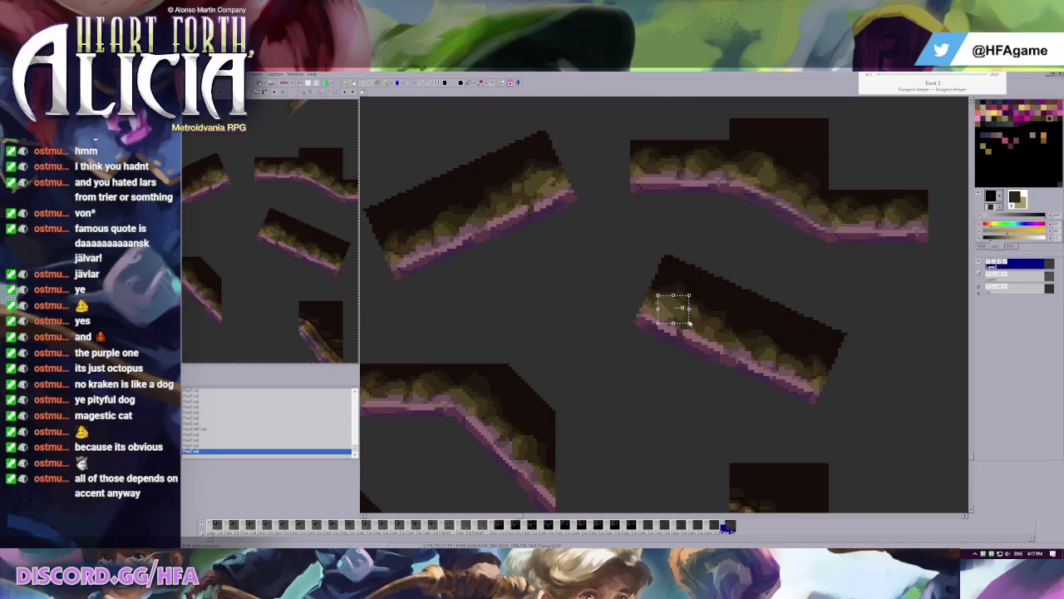
pyautogui.press('Return')
# - On the other layer, paste patch copies and place one over the ceiling tile's bend
pyautogui.click(1007, 275)
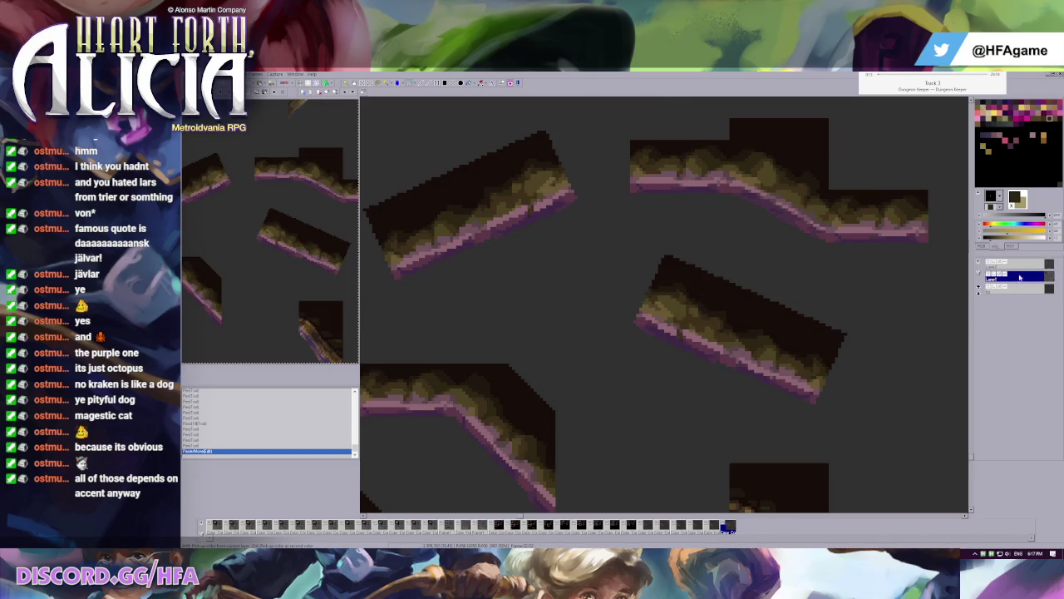
pyautogui.hotkey('ctrl', 'v')
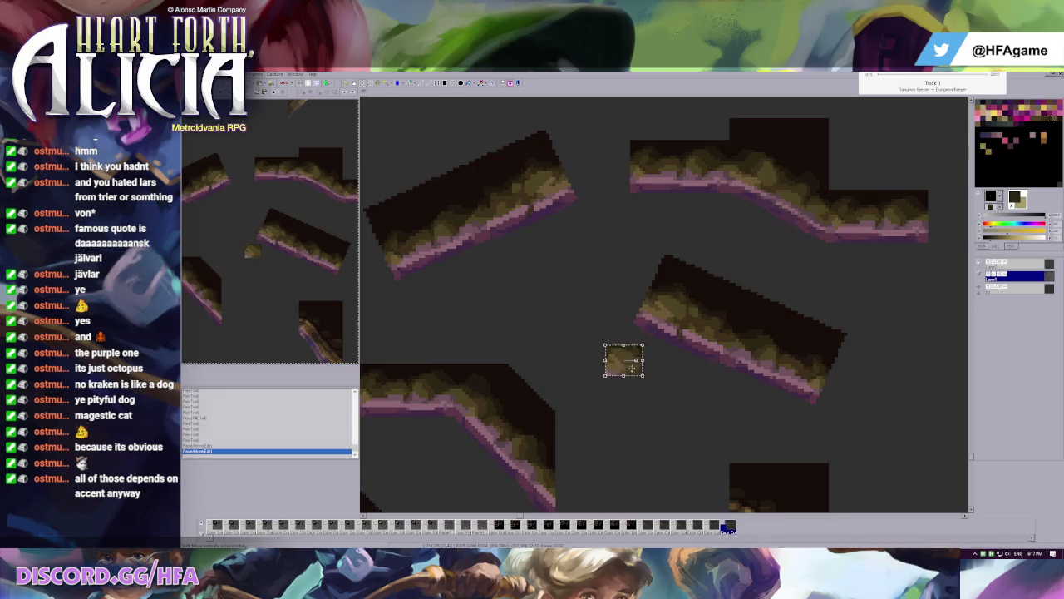
pyautogui.moveTo(636, 361); pyautogui.dragTo(621, 400)
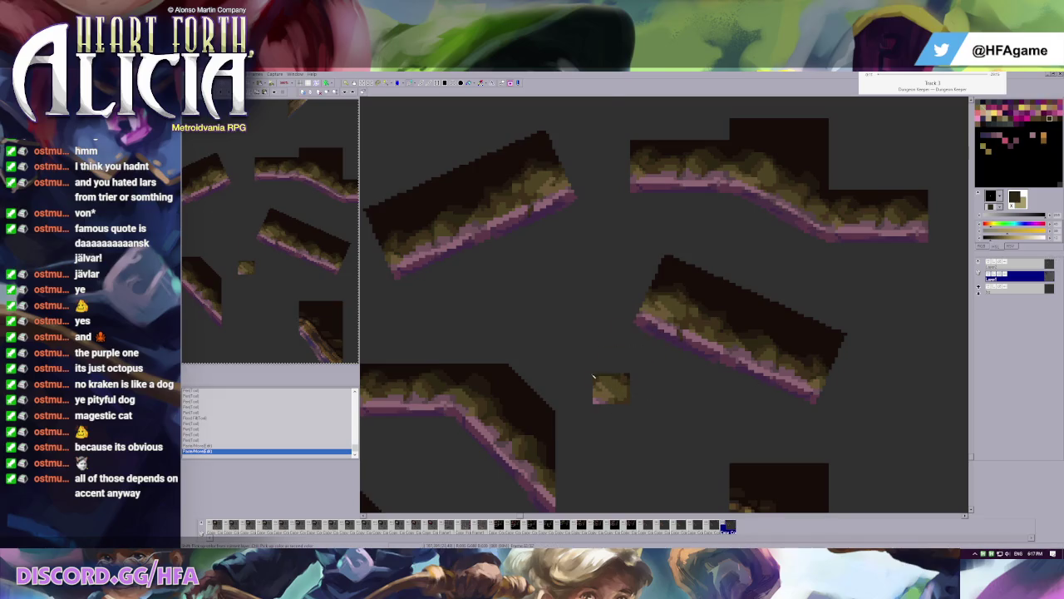
pyautogui.keyDown('ctrl'); pyautogui.click(603, 391); pyautogui.keyUp('ctrl')
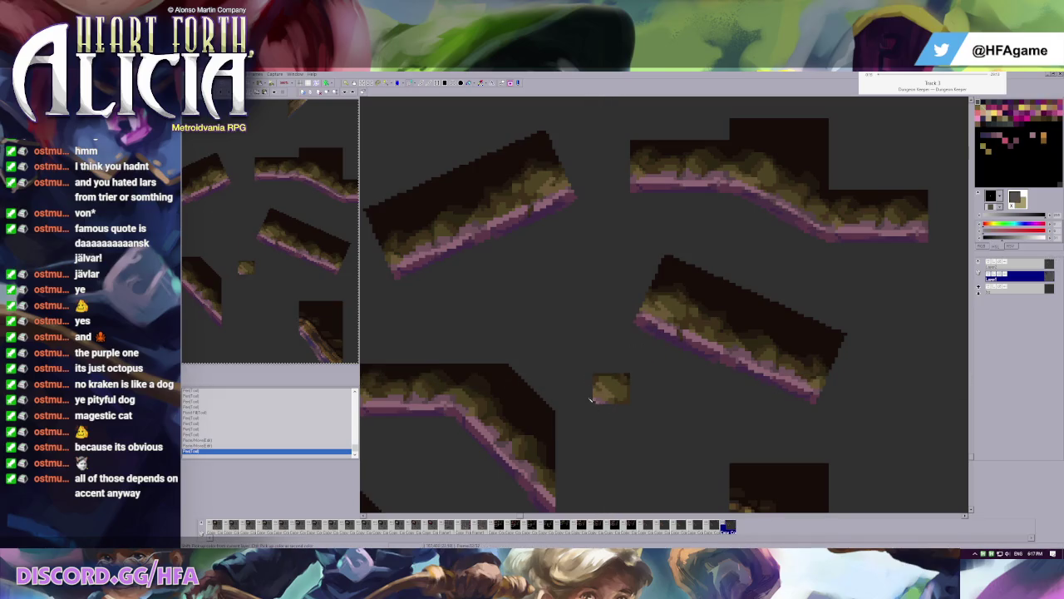
pyautogui.scroll(-2, 597, 400)
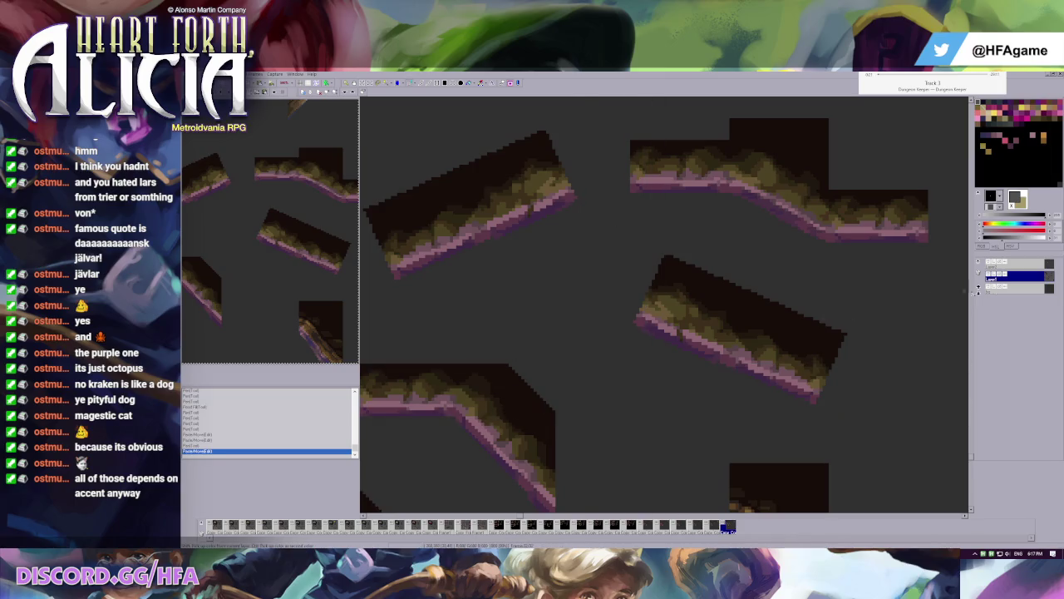
pyautogui.hotkey('ctrl', 'v')
pyautogui.scroll(3, 612, 391)
pyautogui.moveTo(762, 267); pyautogui.dragTo(659, 332)
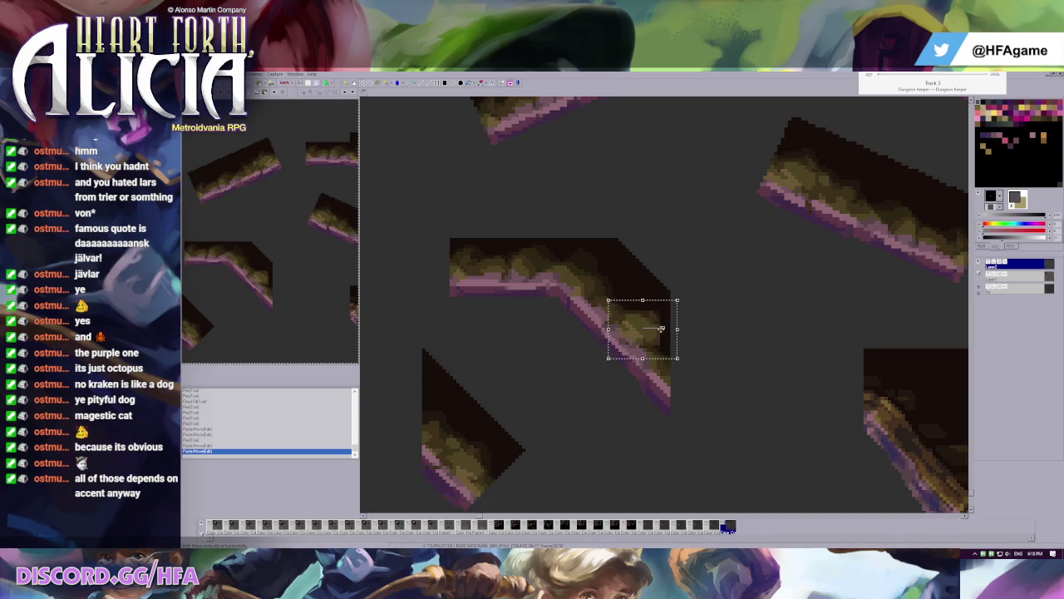
# - Commit the pasted patch, undo it, and restore the olive shading patch on the slope
pyautogui.press('Escape')
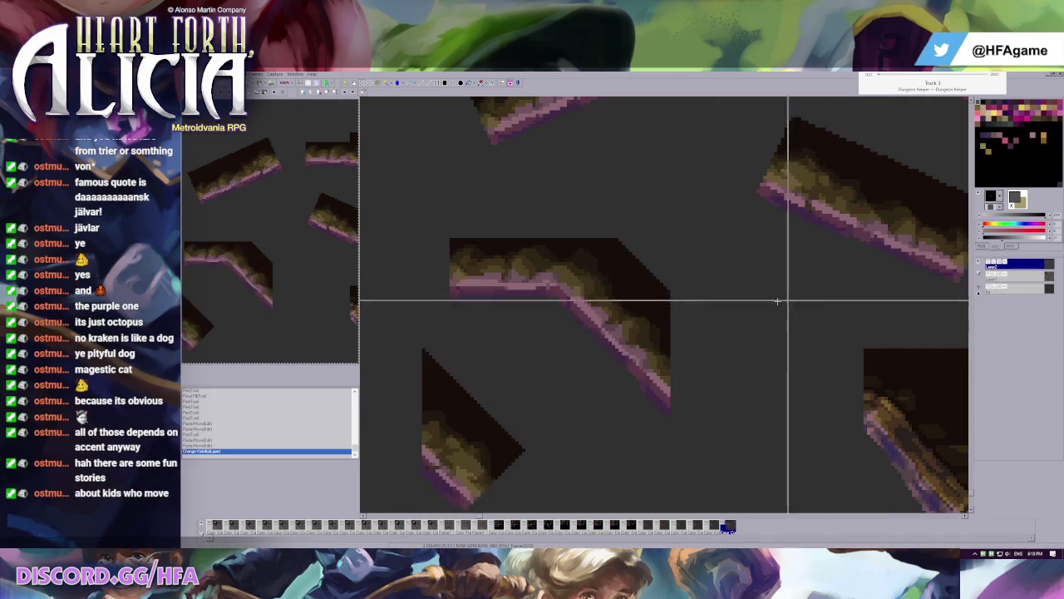
pyautogui.scroll(1, 649, 336)
pyautogui.scroll(1, 650, 336)
pyautogui.hotkey('ctrl', 'z')
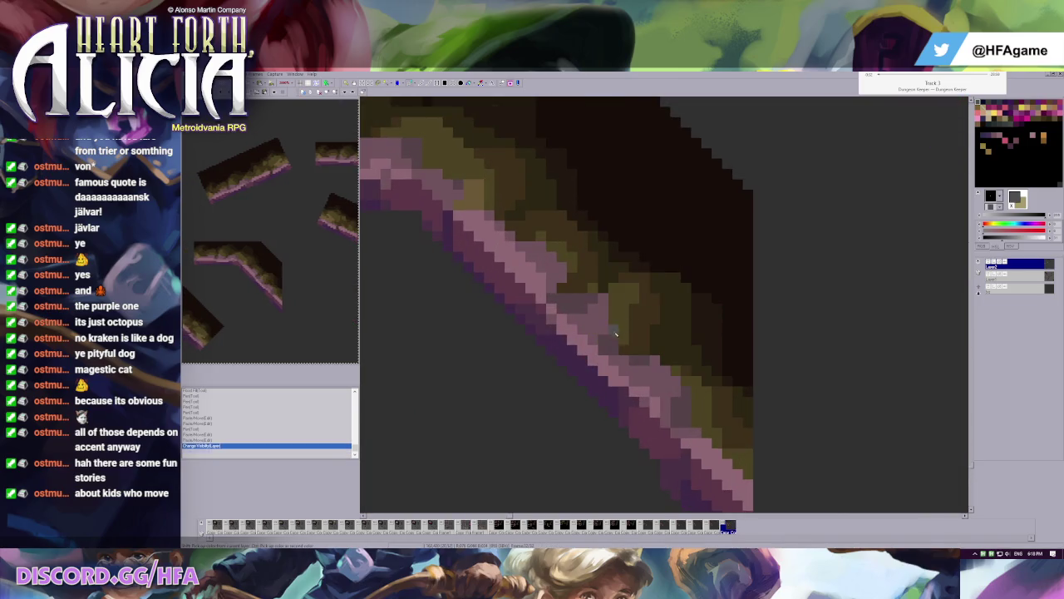
pyautogui.hotkey('ctrl', 'y')
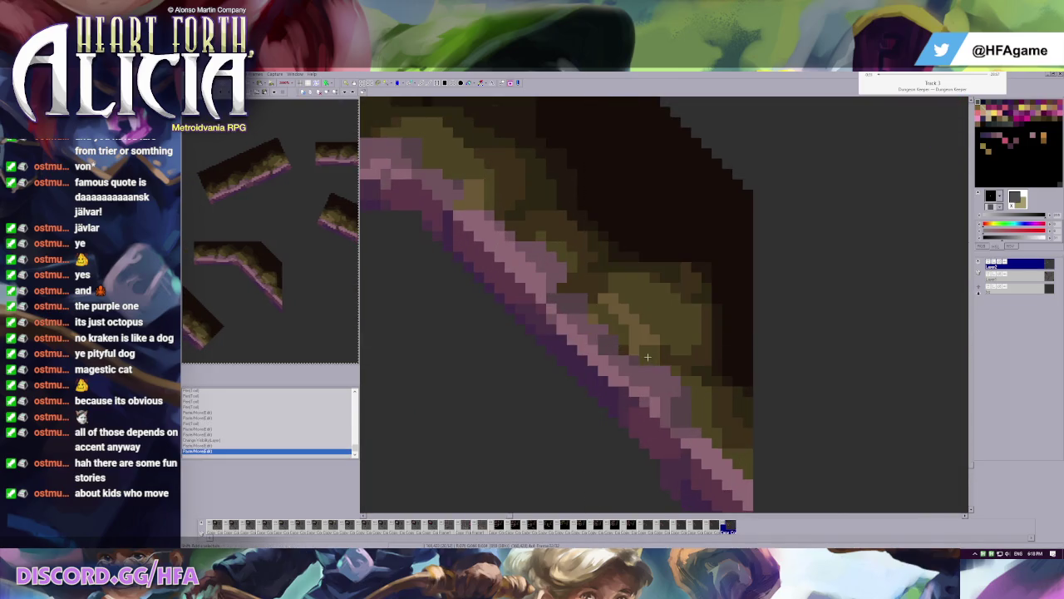
# - Recolour pixels along the mossy slope edge in olive and darker olive-brown shades
pyautogui.click(623, 330)
pyautogui.click(607, 301)
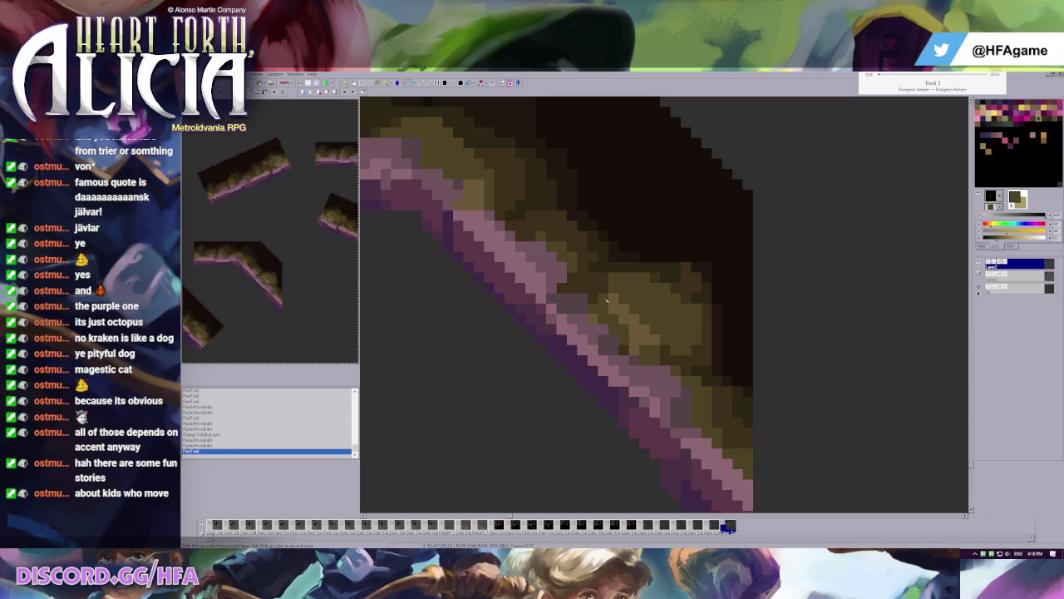
pyautogui.click(624, 352)
pyautogui.click(614, 337)
pyautogui.click(657, 359)
pyautogui.click(603, 331)
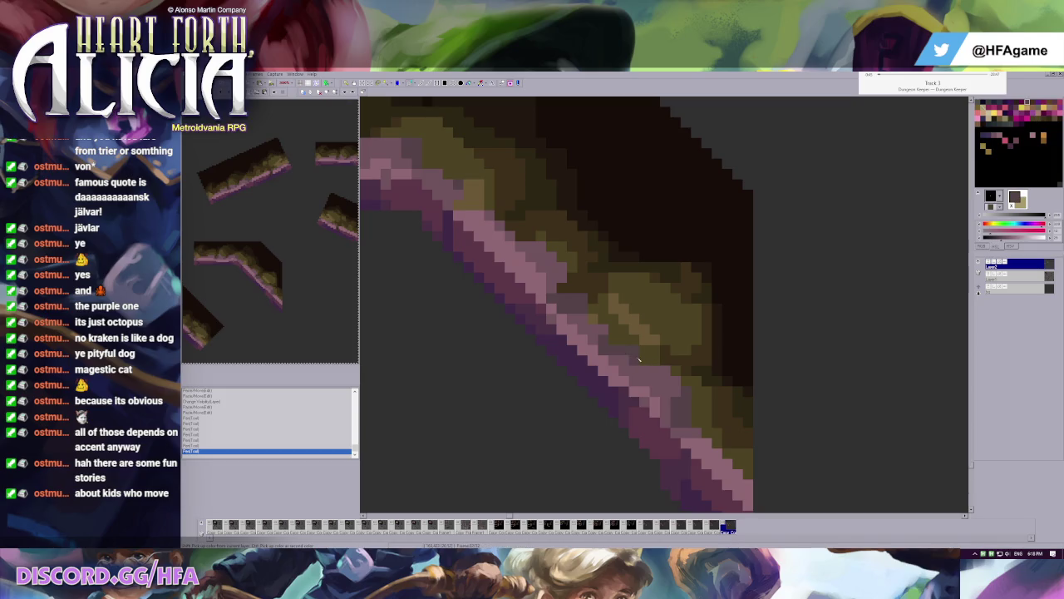
pyautogui.click(599, 326)
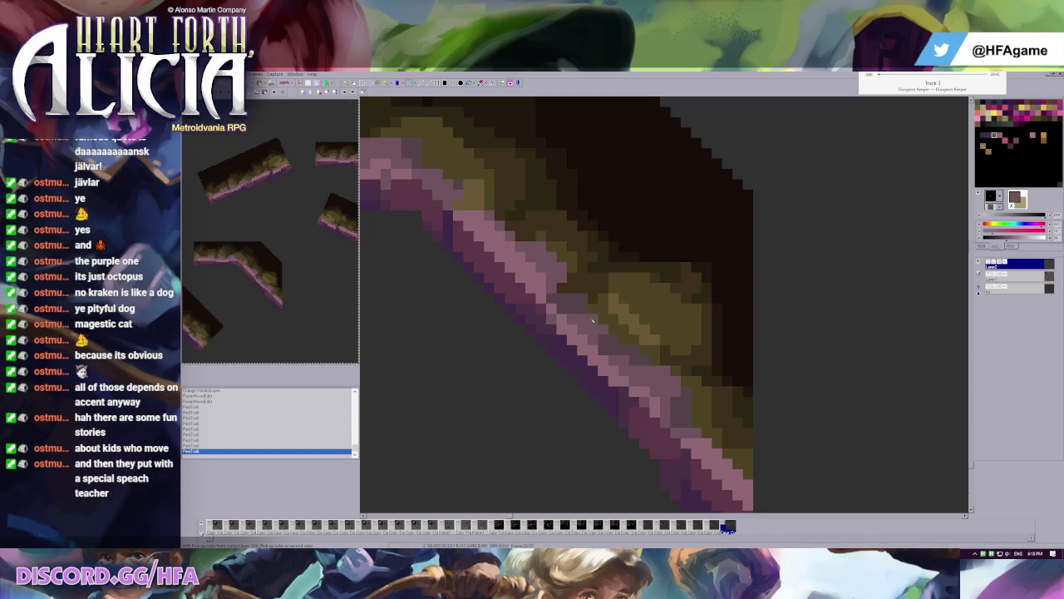
pyautogui.click(607, 341)
pyautogui.scroll(-2, 724, 304)
pyautogui.scroll(-1, 658, 316)
pyautogui.click(661, 319)
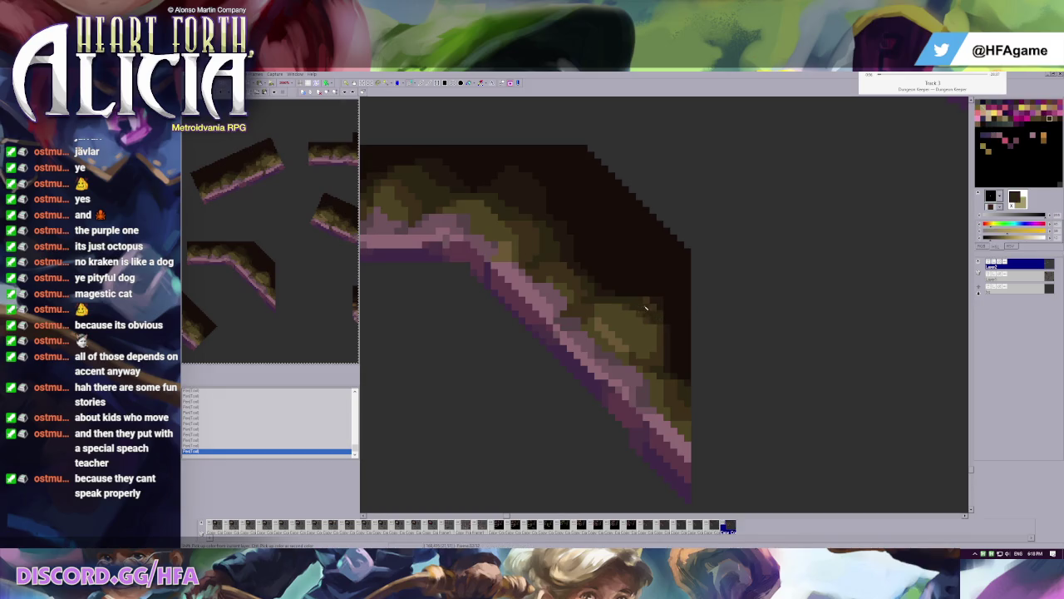
pyautogui.click(670, 323)
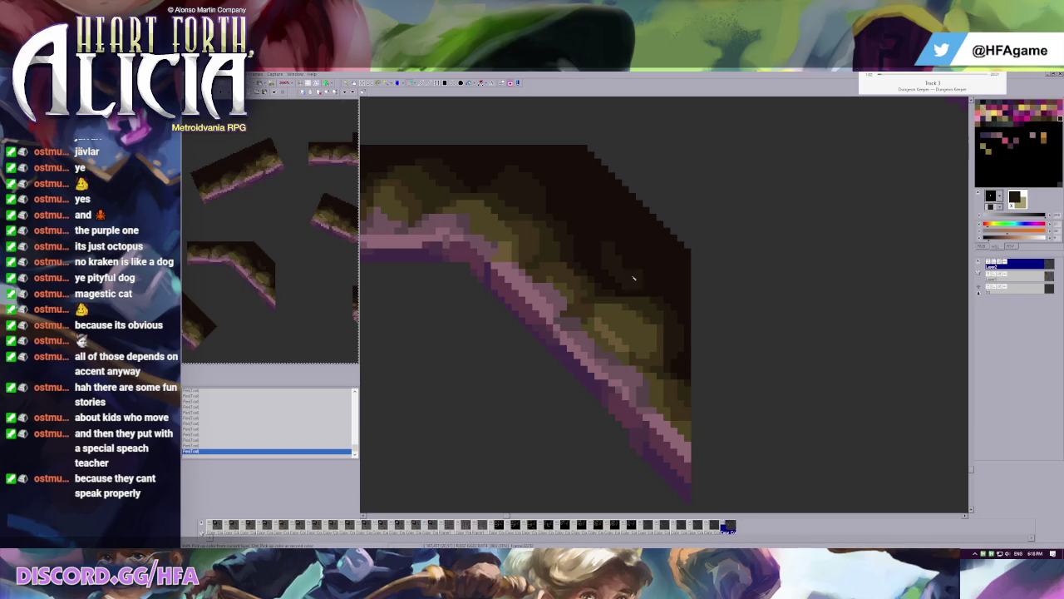
# - Paste a diagonal slope tile copy at the ledge's lower end, then undo it
pyautogui.scroll(-2, 636, 282)
pyautogui.scroll(2, 698, 330)
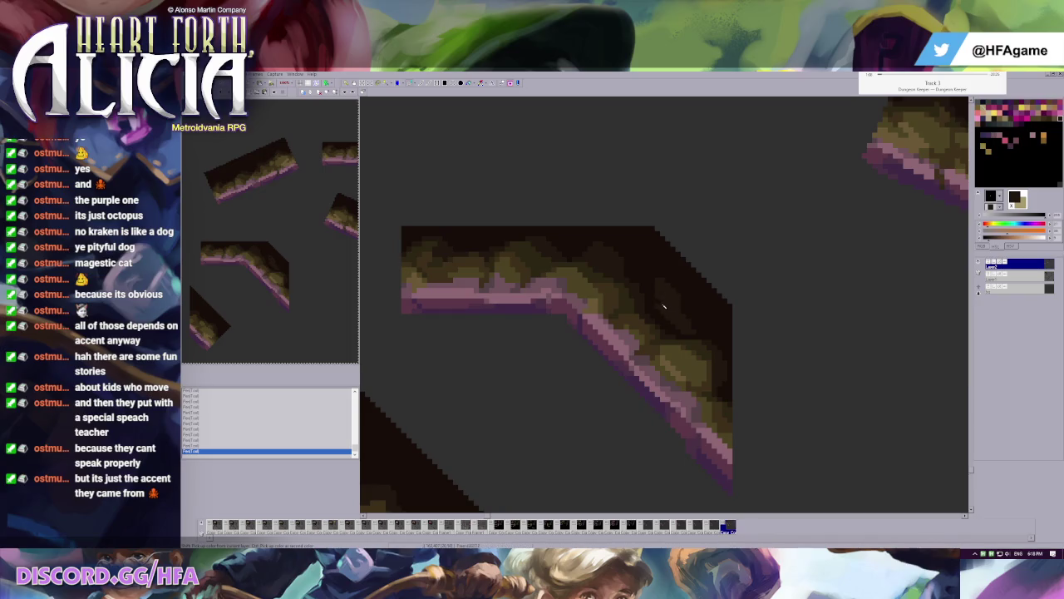
pyautogui.scroll(-3, 660, 303)
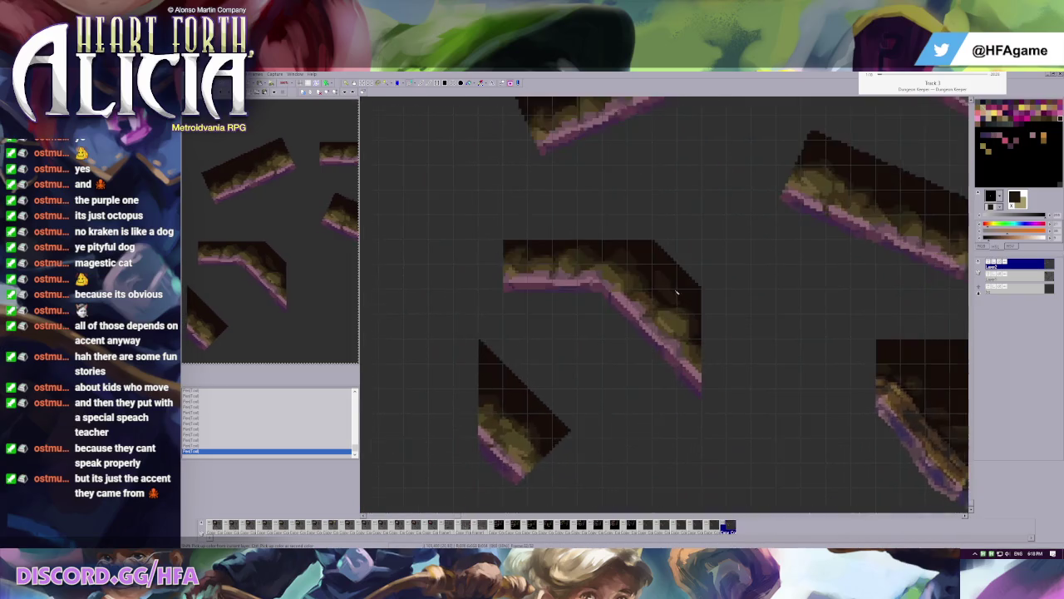
pyautogui.scroll(3, 666, 337)
pyautogui.scroll(-1, 639, 330)
pyautogui.scroll(-1, 656, 316)
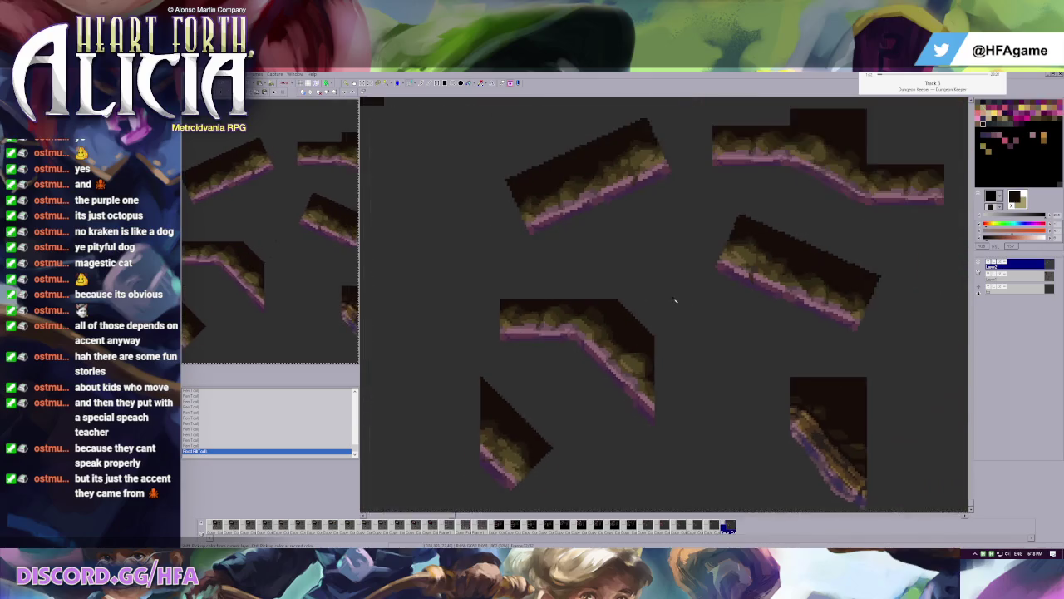
pyautogui.scroll(-1, 657, 332)
pyautogui.hotkey('ctrl', 'v')
pyautogui.moveTo(662, 430); pyautogui.dragTo(679, 449)
pyautogui.scroll(2, 679, 449)
pyautogui.hotkey('ctrl', 'z')
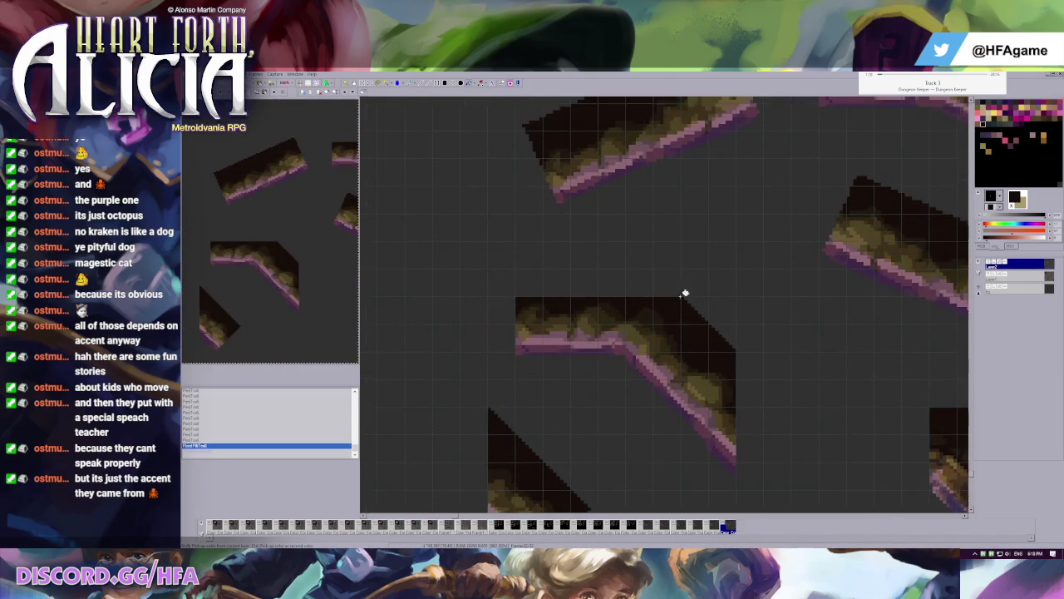
pyautogui.scroll(1, 669, 291)
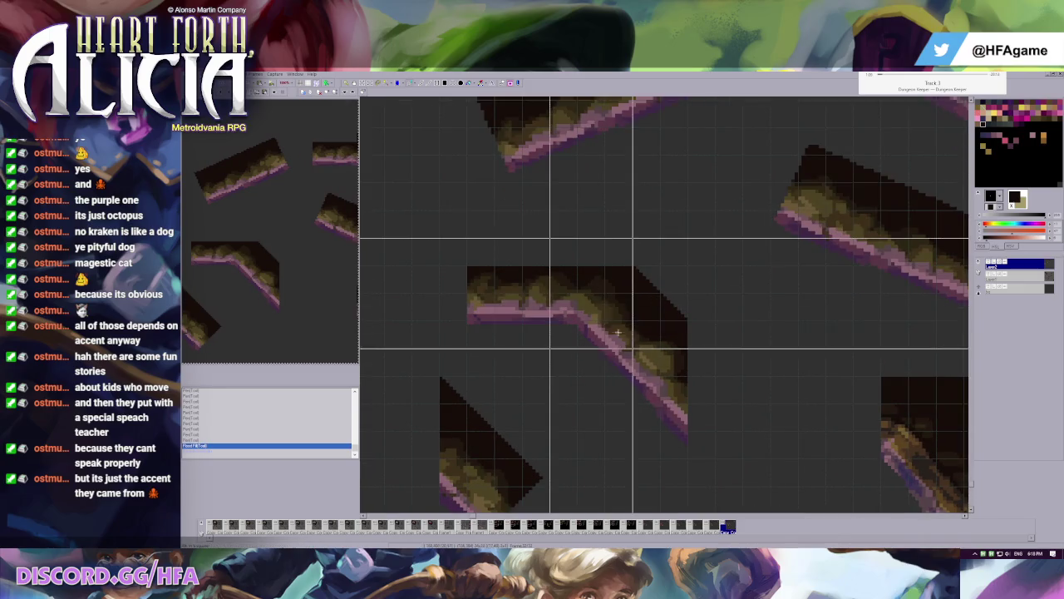
pyautogui.moveTo(577, 237); pyautogui.dragTo(715, 458)
pyautogui.moveTo(629, 311); pyautogui.dragTo(705, 366)
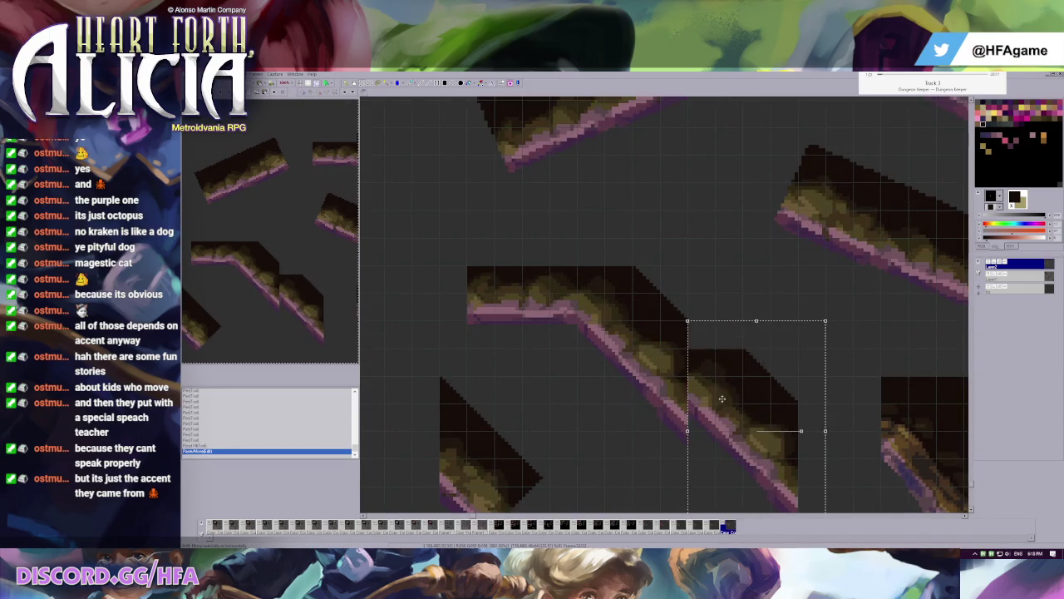
pyautogui.hotkey('ctrl', 'd')
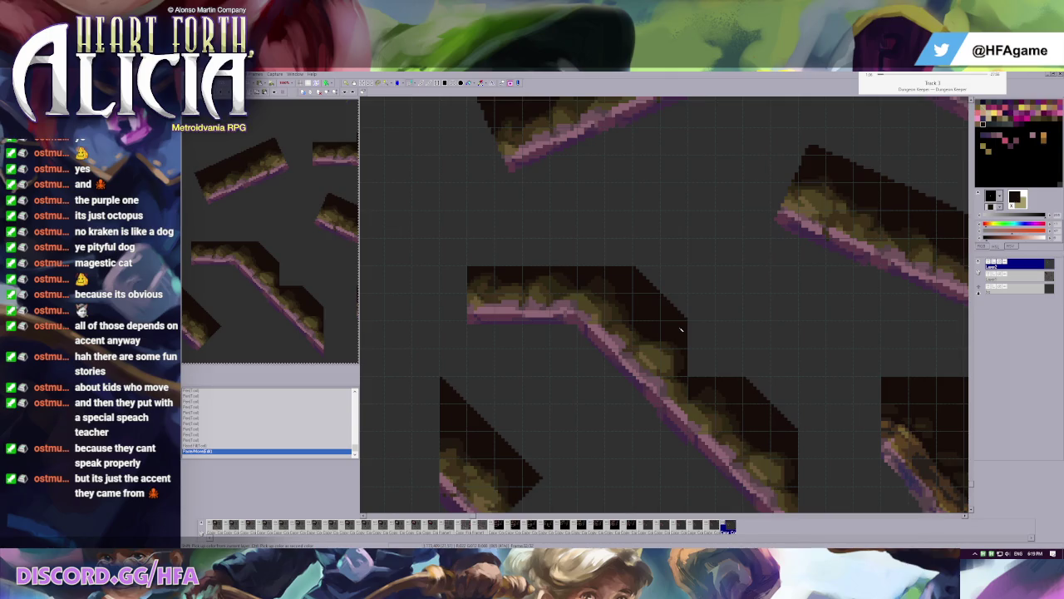
pyautogui.scroll(1, 723, 338)
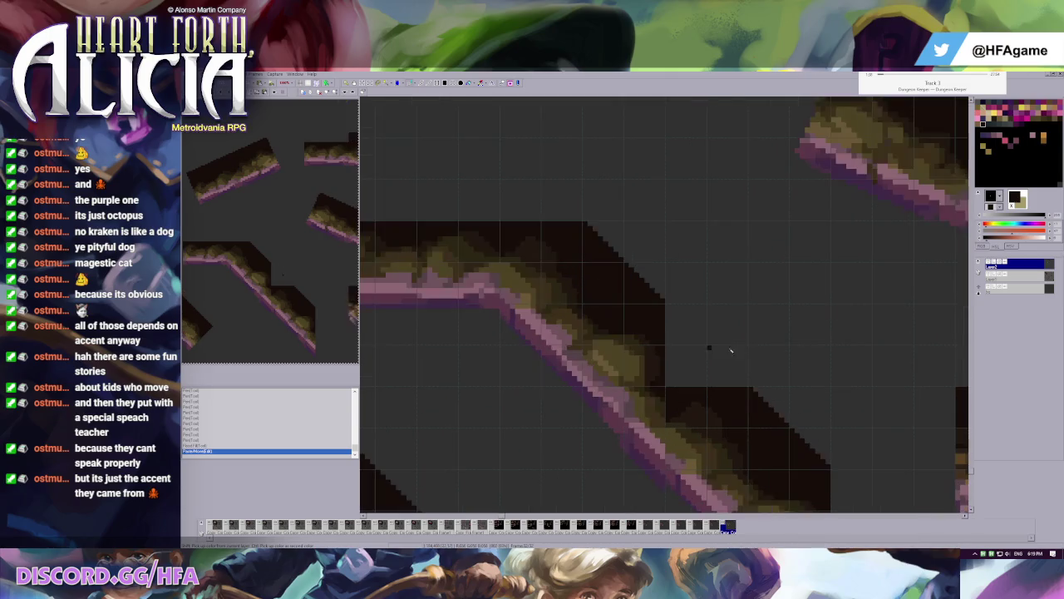
pyautogui.click(693, 368)
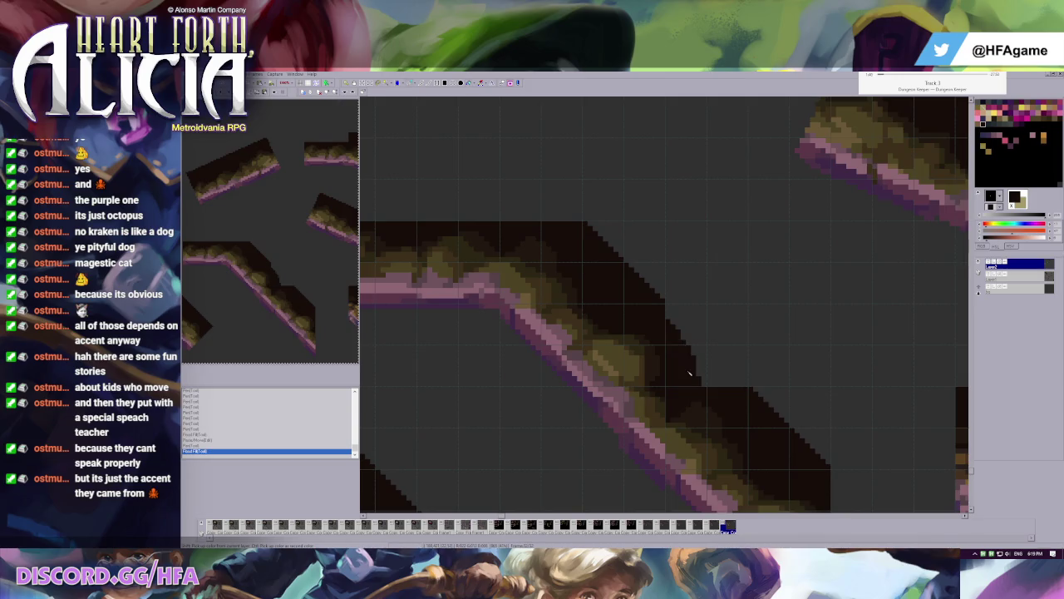
pyautogui.scroll(-1, 720, 335)
pyautogui.hotkey('ctrl', 'z')
pyautogui.hotkey('ctrl', 'z')
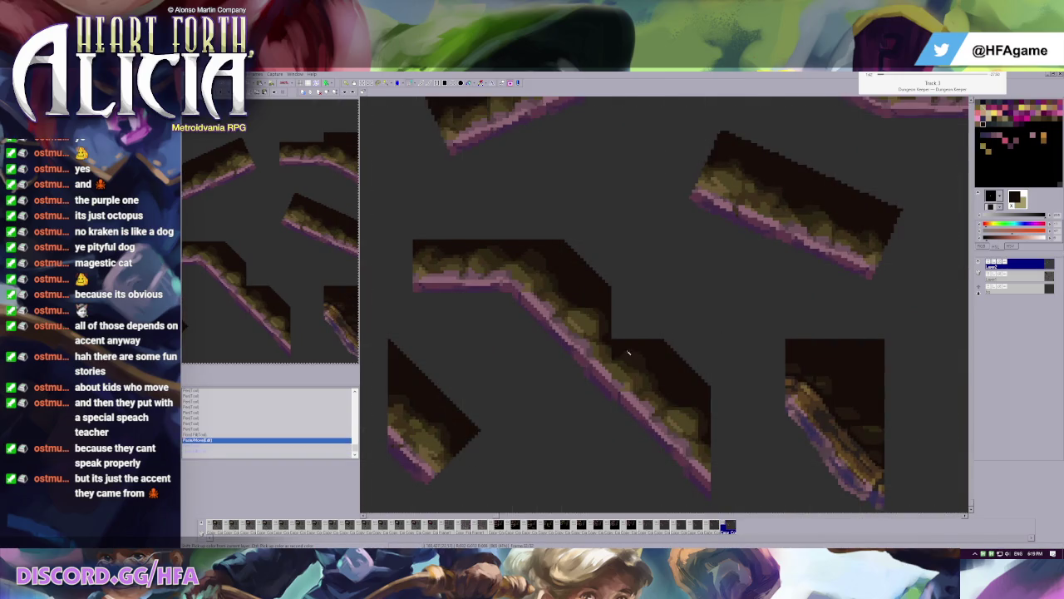
pyautogui.scroll(-1, 640, 328)
pyautogui.hotkey('ctrl', 'z')
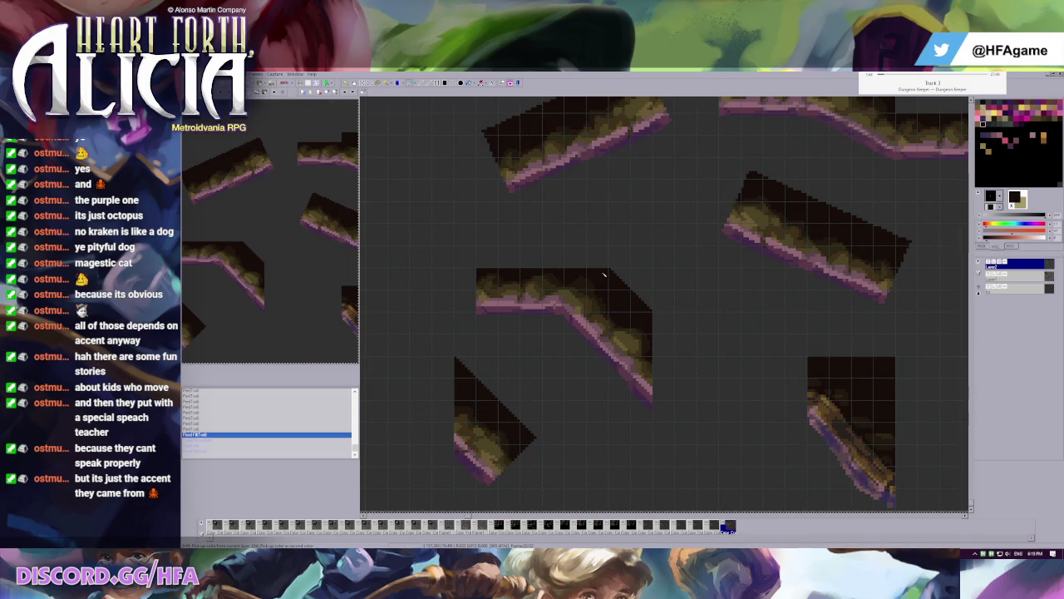
pyautogui.scroll(1, 603, 284)
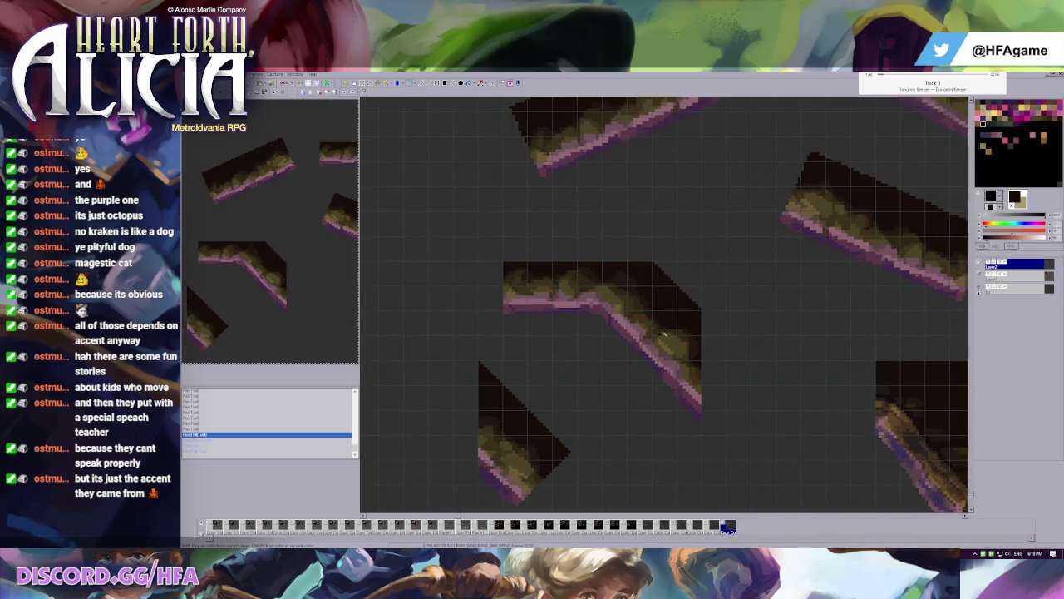
pyautogui.scroll(1, 616, 274)
pyautogui.scroll(1, 632, 258)
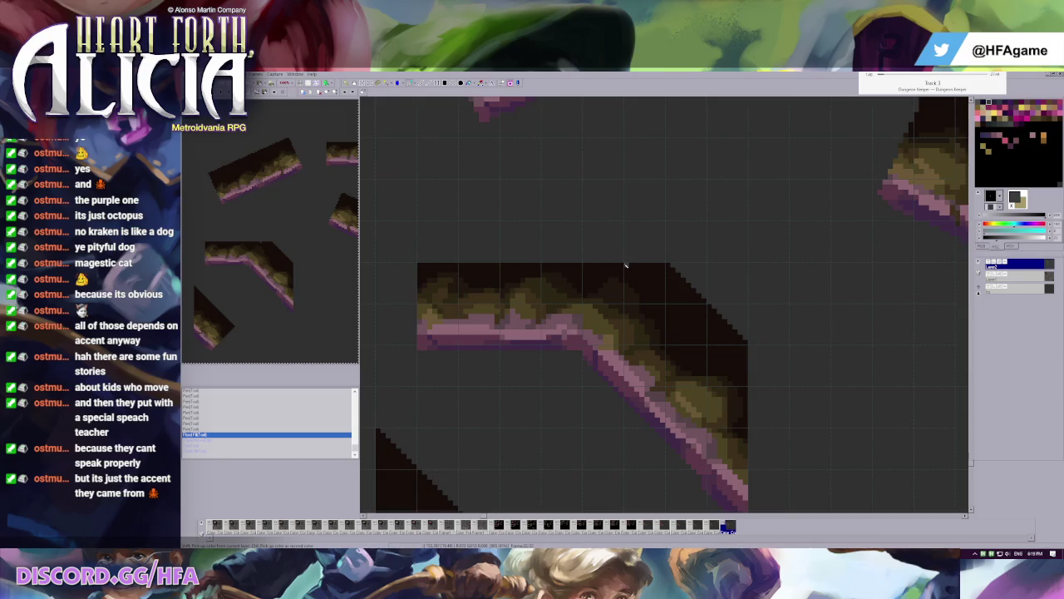
pyautogui.moveTo(626, 265); pyautogui.dragTo(747, 385)
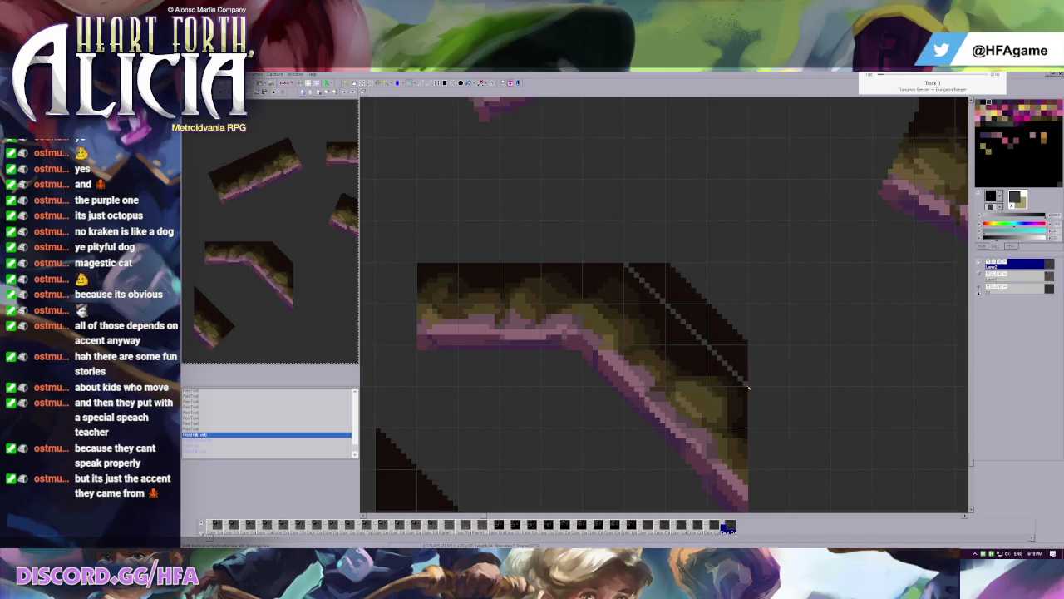
# - Fill away the corner beyond the cut line and paste a diagonal section extending the slope down-right
pyautogui.click(737, 343)
pyautogui.scroll(-1, 715, 345)
pyautogui.scroll(-1, 657, 333)
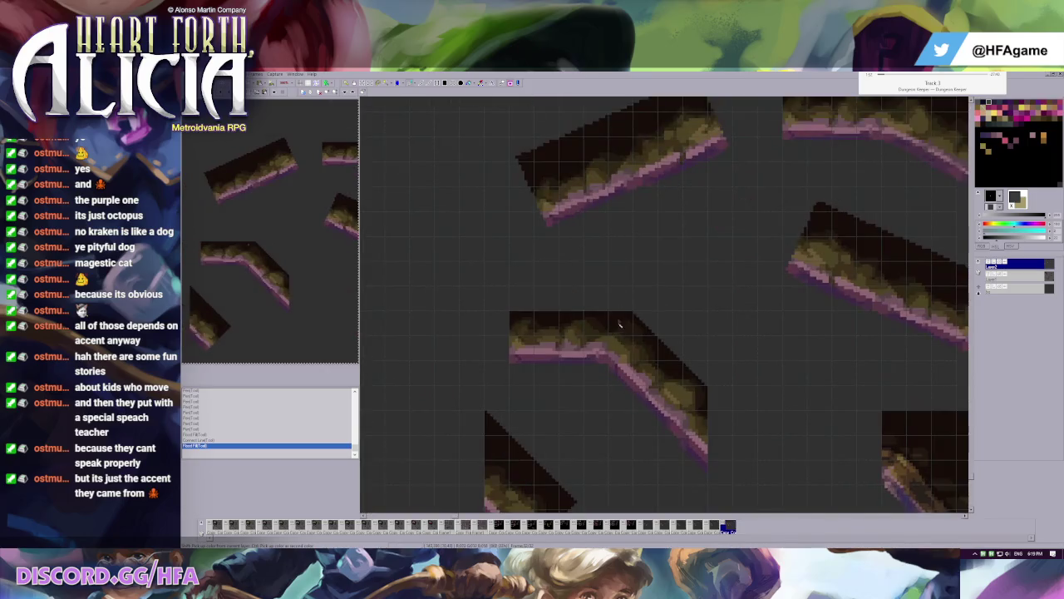
pyautogui.hotkey('ctrl', 'v')
pyautogui.moveTo(730, 384); pyautogui.dragTo(730, 406)
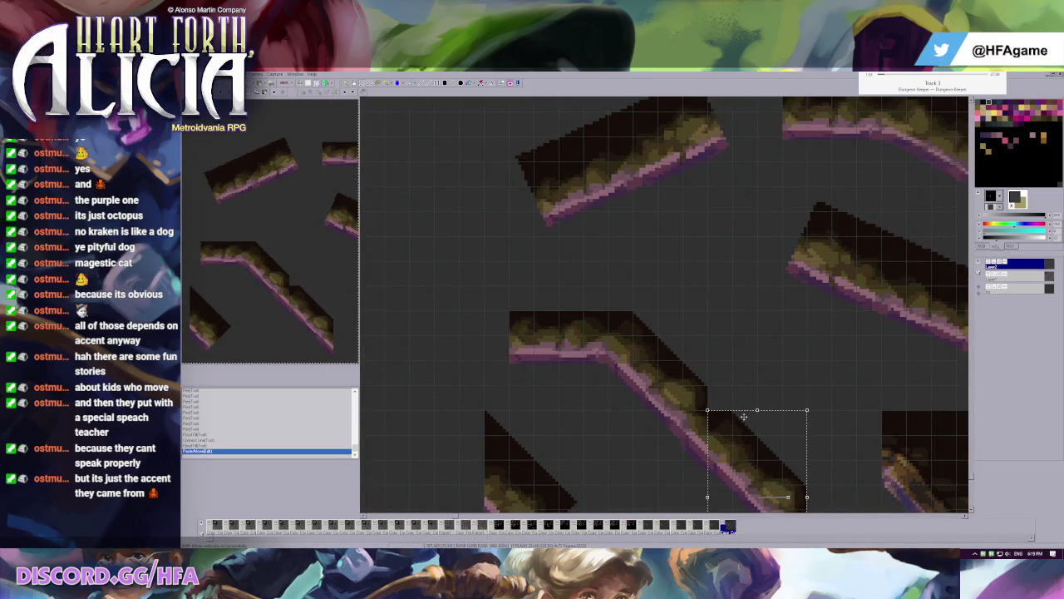
pyautogui.scroll(1, 730, 406)
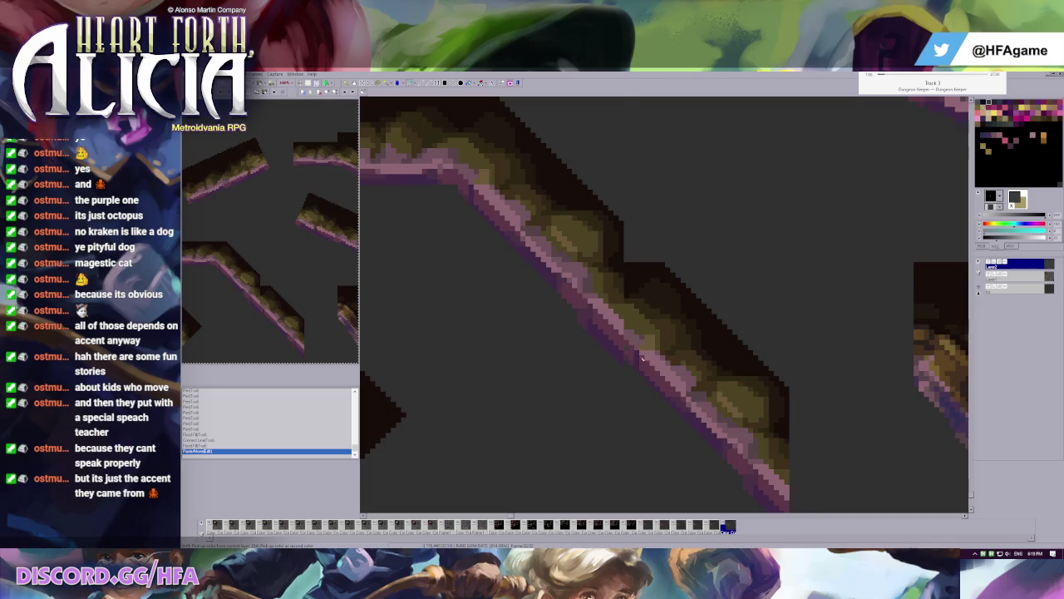
# - Darken the pink edge along the slope, then paste another tile piece and nudge it
pyautogui.click(624, 368)
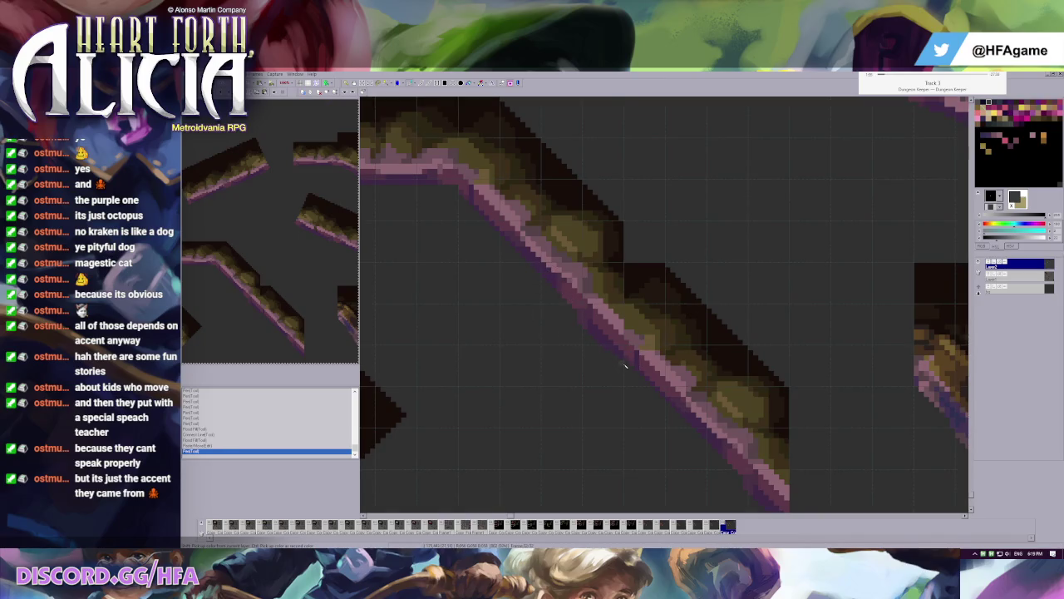
pyautogui.scroll(-1, 632, 345)
pyautogui.scroll(1, 666, 325)
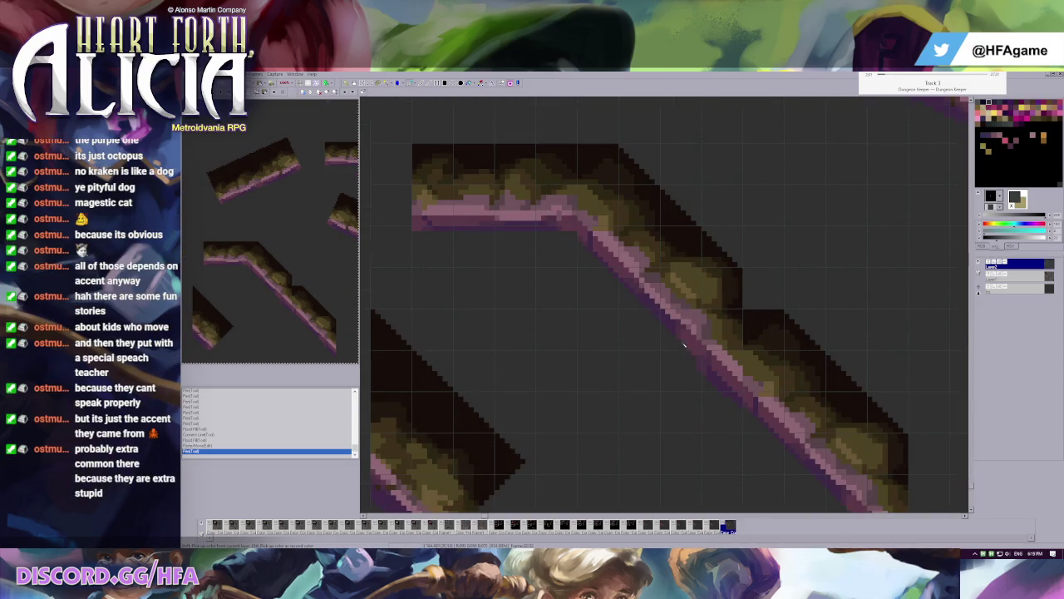
pyautogui.moveTo(684, 344); pyautogui.dragTo(740, 407)
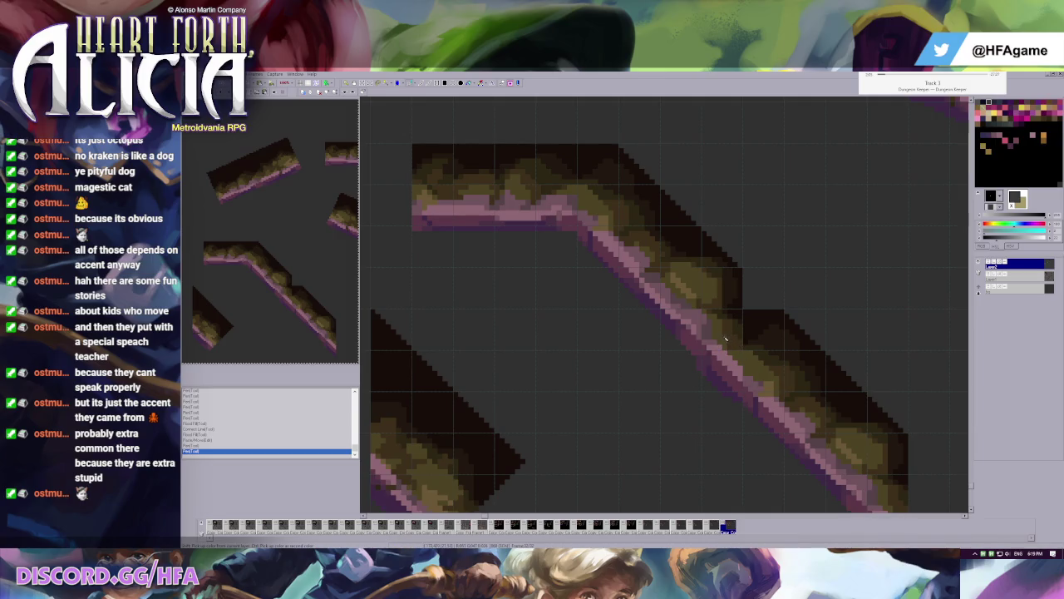
pyautogui.scroll(1, 745, 298)
pyautogui.scroll(-1, 665, 283)
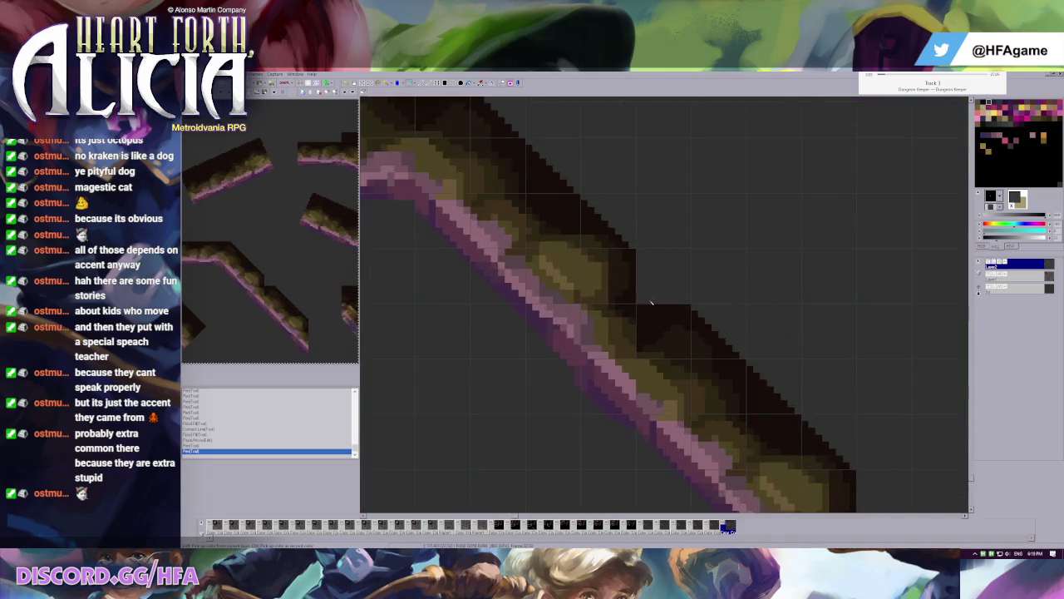
pyautogui.scroll(-1, 698, 321)
pyautogui.hotkey('ctrl', 'v')
pyautogui.moveTo(571, 267)
pyautogui.mouseDown()
pyautogui.moveTo(544, 240)
pyautogui.moveTo(797, 349)
pyautogui.mouseUp()
# - Drop the flat piece at the slope's lower end, removing the extra sloped copy and a stray pen mark
pyautogui.press('Return')
pyautogui.press('pageup')
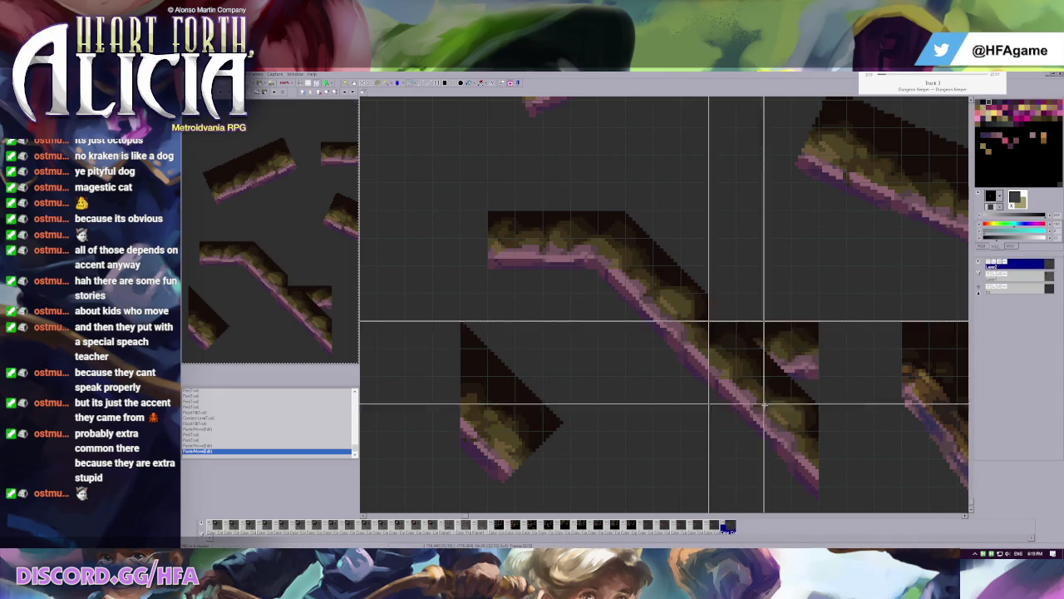
pyautogui.hotkey('ctrl', 'z')
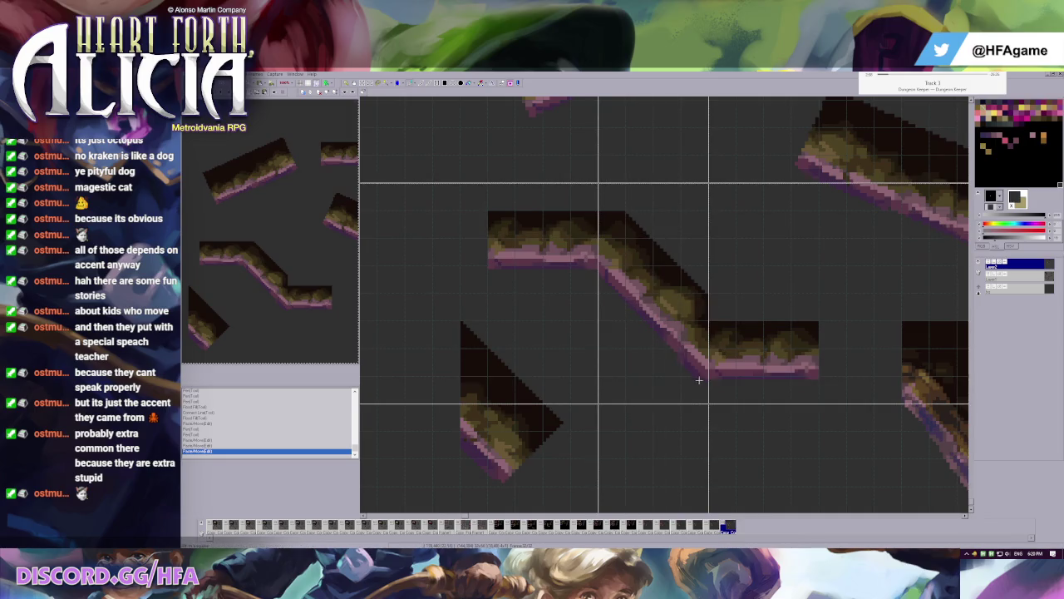
pyautogui.scroll(1, 665, 324)
pyautogui.click(670, 374)
pyautogui.scroll(-2, 643, 365)
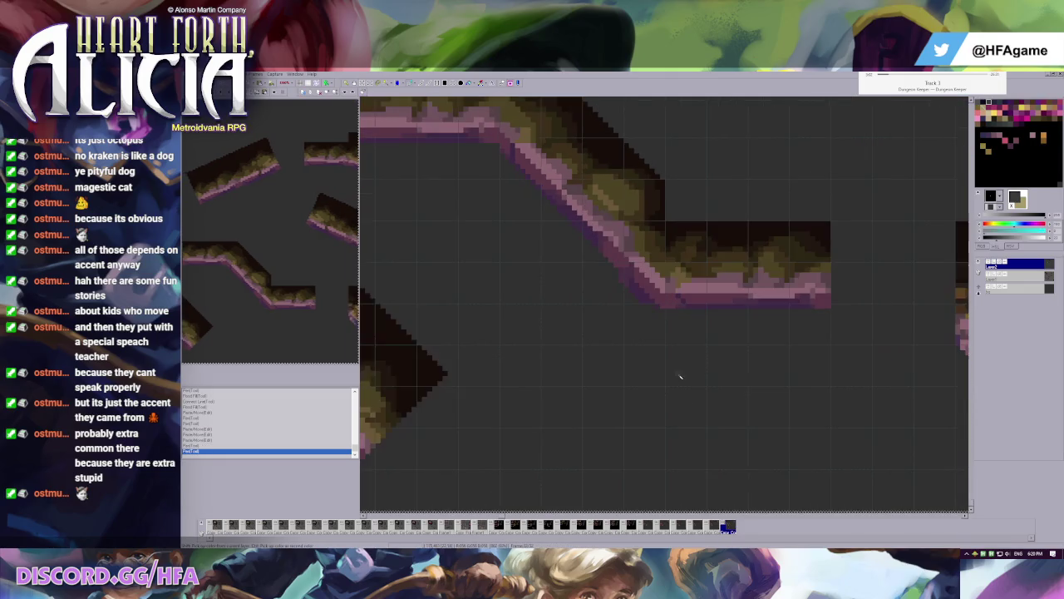
pyautogui.scroll(1, 655, 281)
pyautogui.hotkey('ctrl', 'z')
pyautogui.scroll(-1, 641, 279)
pyautogui.scroll(2, 631, 274)
pyautogui.scroll(-1, 612, 270)
# - Select the diagonal slope section, nudge it flush, and pick black as second colour
pyautogui.moveTo(563, 178); pyautogui.dragTo(670, 424)
pyautogui.press('Up')
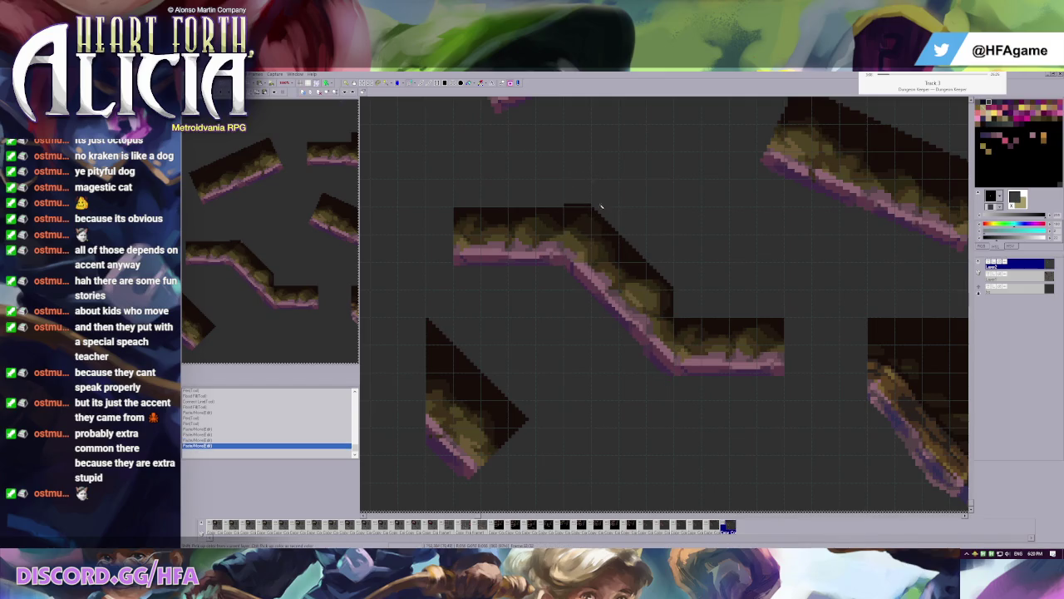
pyautogui.press('Down')
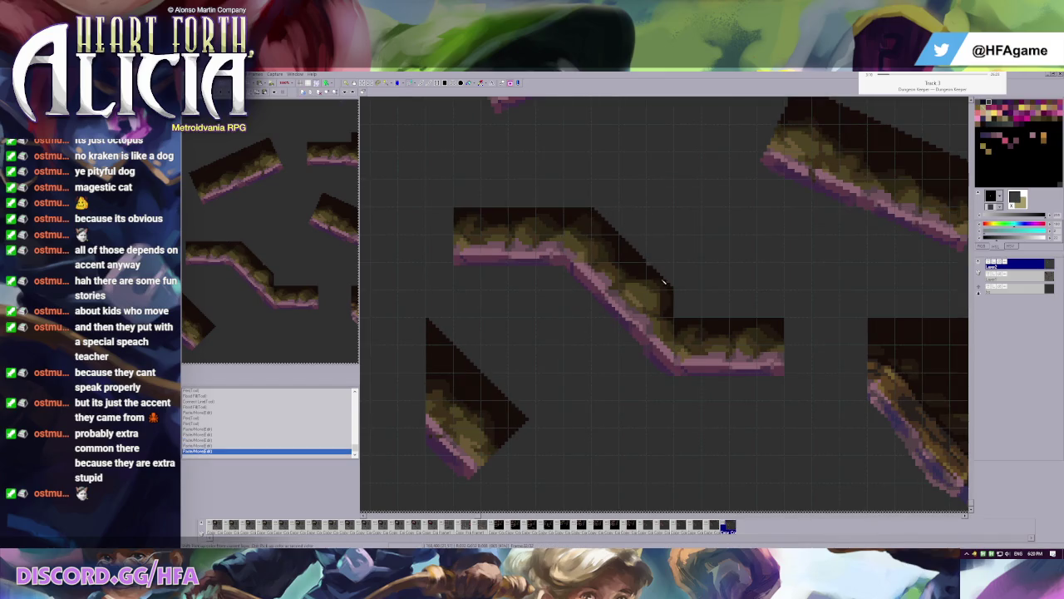
pyautogui.scroll(1, 663, 281)
pyautogui.keyDown('ctrl'); pyautogui.click(474, 189); pyautogui.keyUp('ctrl')
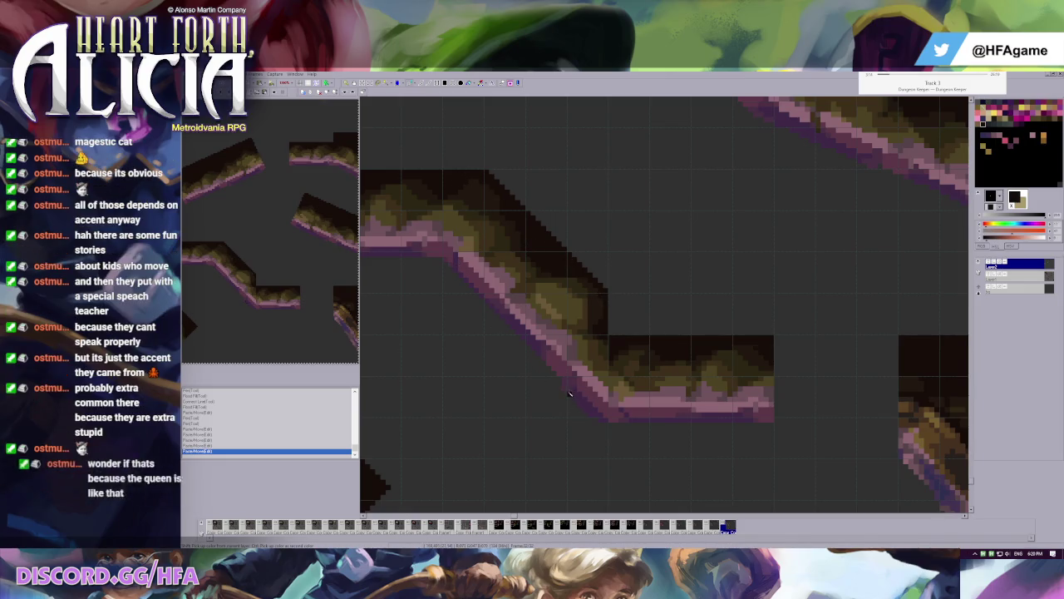
pyautogui.scroll(-1, 570, 394)
# - Paste the flat ledge piece on the second layer at the slope's foot and commit it
pyautogui.hotkey('ctrl', 'v')
pyautogui.moveTo(775, 392)
pyautogui.mouseDown()
pyautogui.moveTo(828, 439)
pyautogui.moveTo(784, 358)
pyautogui.mouseUp()
pyautogui.hotkey('ctrl', 'z')
pyautogui.hotkey('ctrl', 'v')
pyautogui.scroll(1, 821, 351)
pyautogui.click(1014, 275)
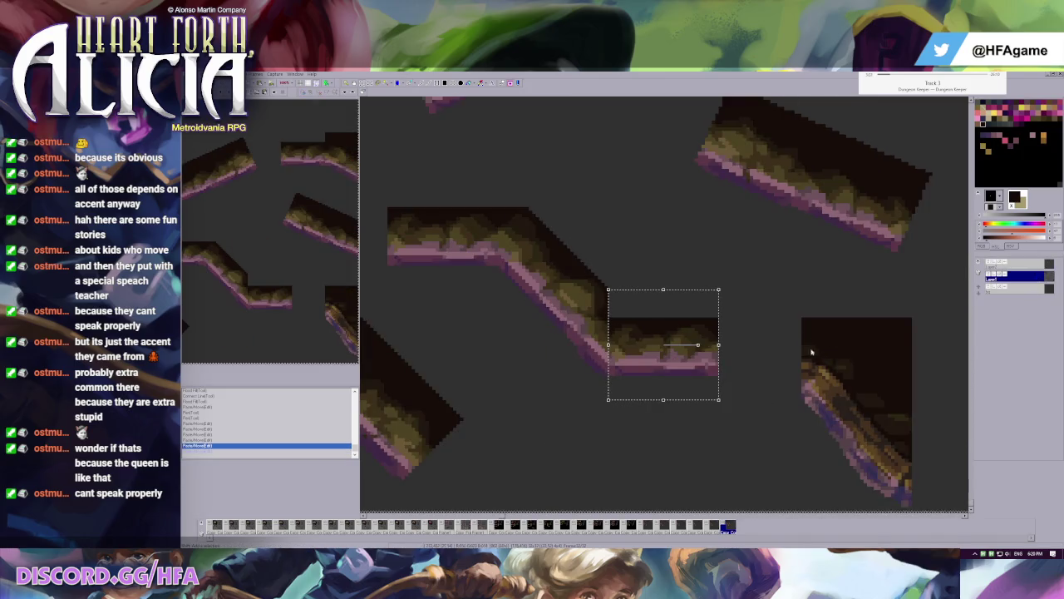
pyautogui.moveTo(655, 363); pyautogui.dragTo(655, 363)
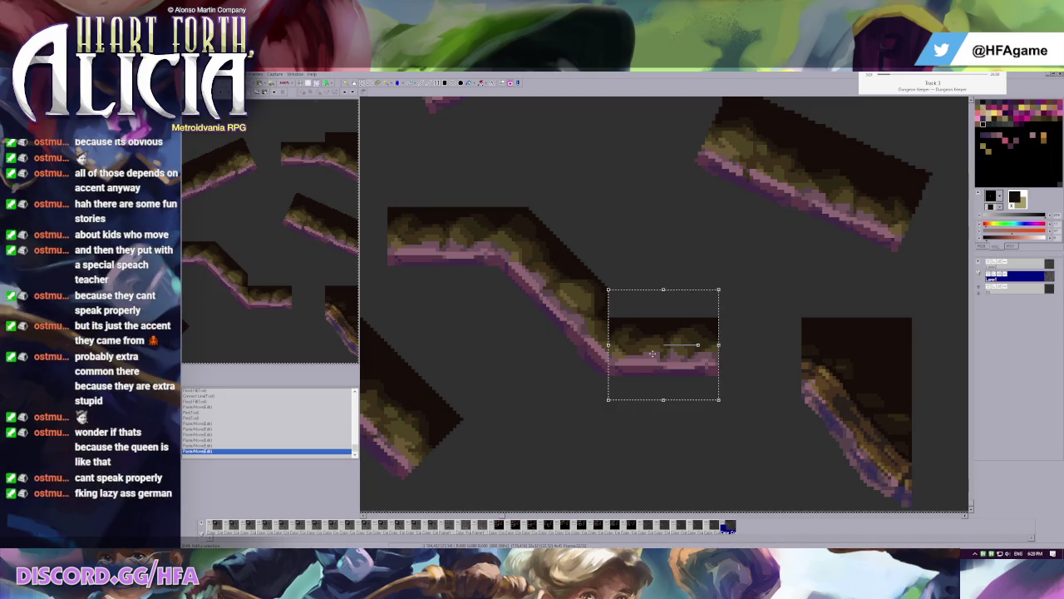
pyautogui.press('Escape')
# - Retouch the seam pixels at the slope-ledge join with colours picked from the artwork
pyautogui.scroll(1, 656, 362)
pyautogui.scroll(1, 640, 325)
pyautogui.click(628, 299)
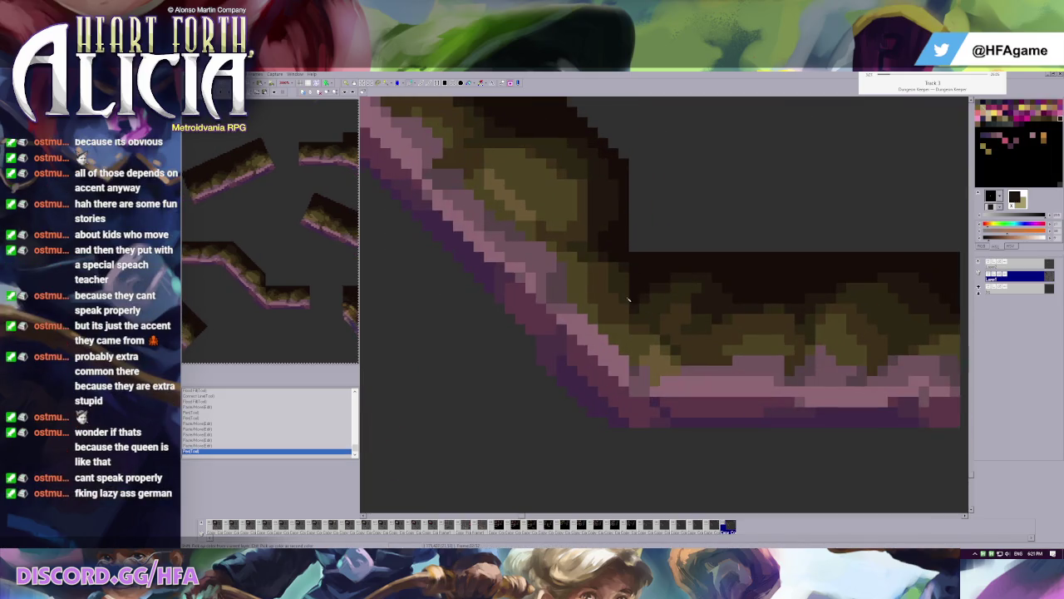
pyautogui.click(1024, 264)
pyautogui.click(625, 289)
pyautogui.click(625, 300)
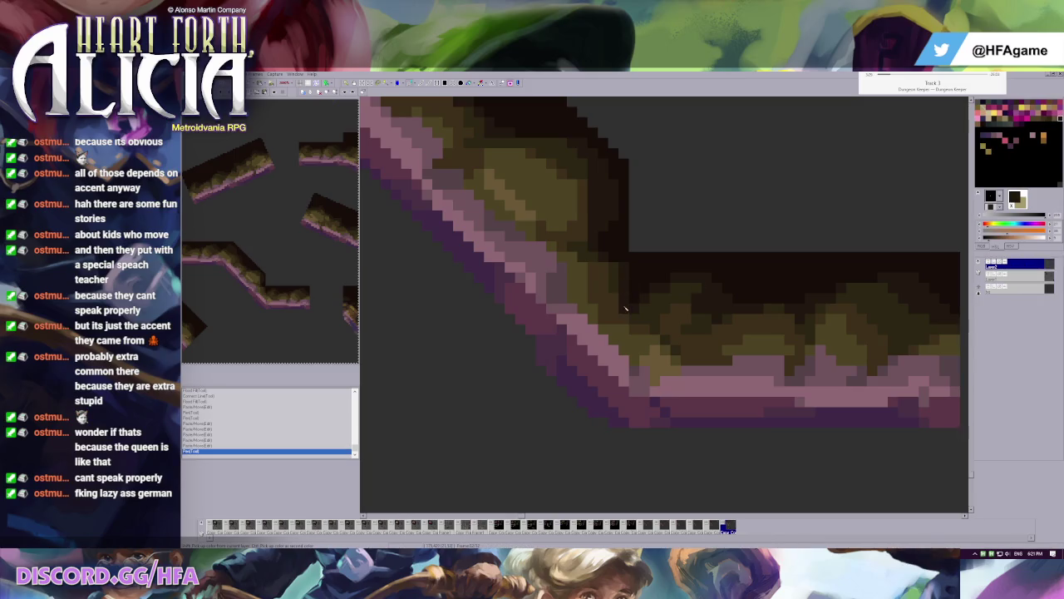
pyautogui.click(604, 268)
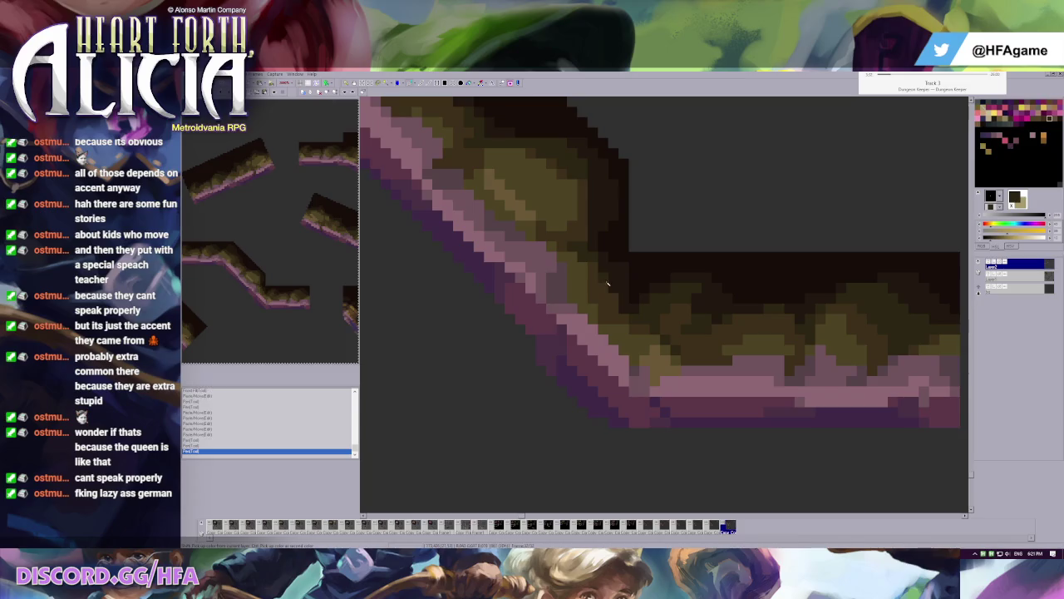
pyautogui.click(628, 309)
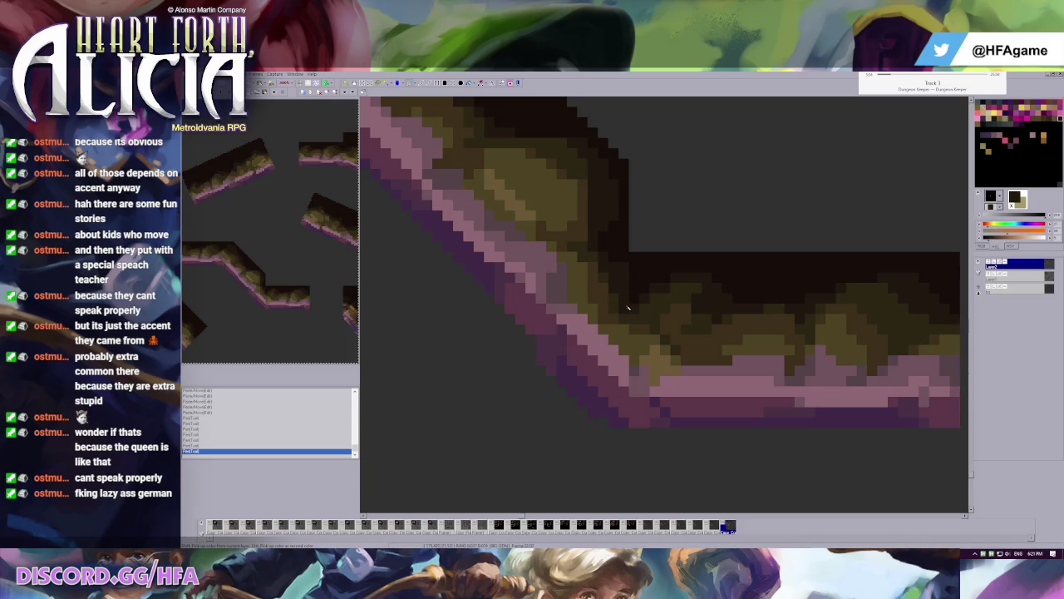
pyautogui.click(626, 271)
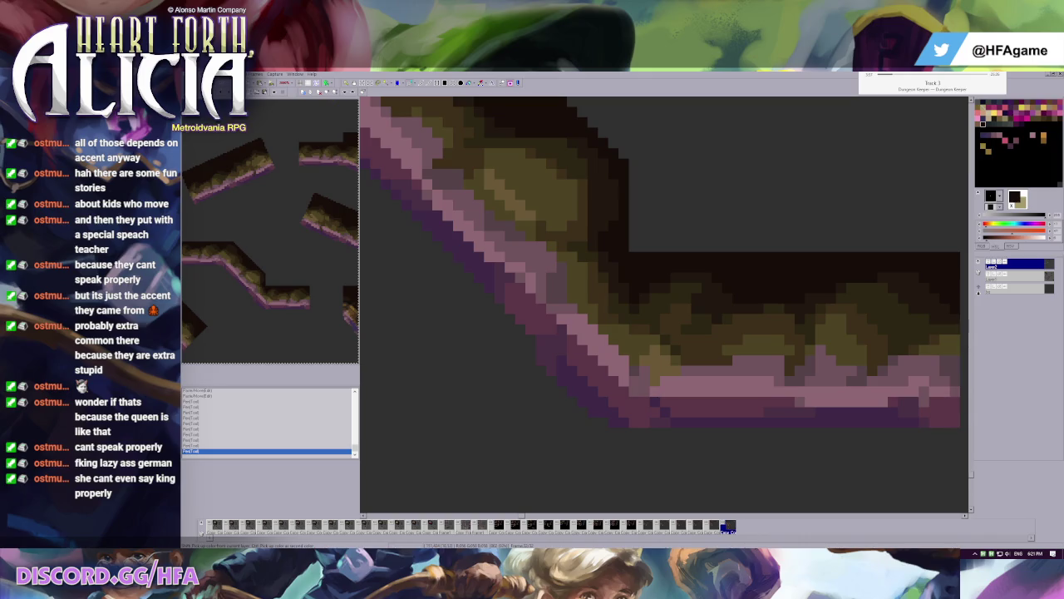
pyautogui.hotkey('alt', 'Tab')
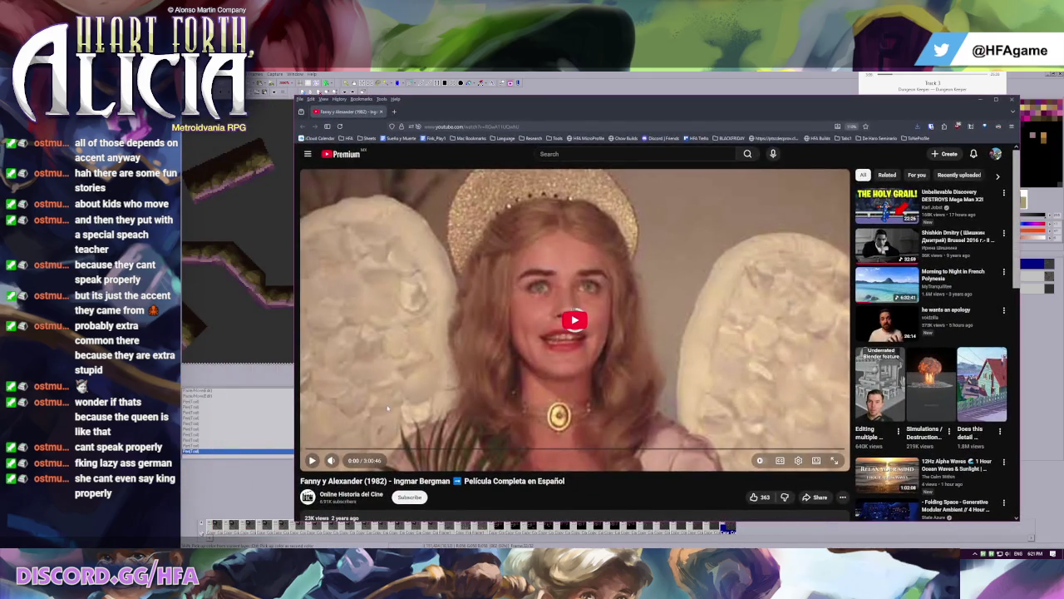
pyautogui.click(387, 407)
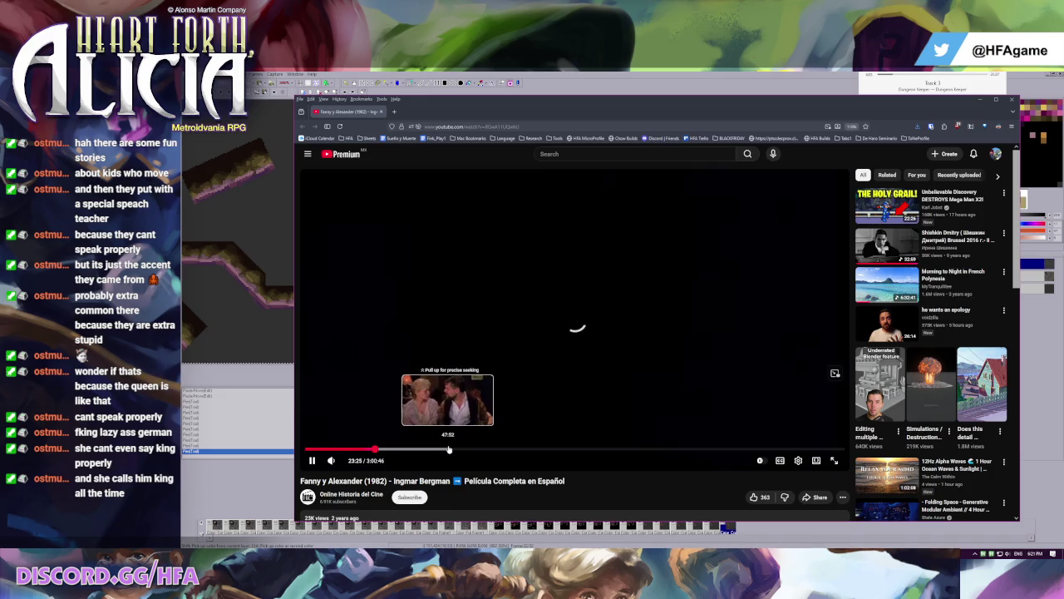
pyautogui.click(447, 449)
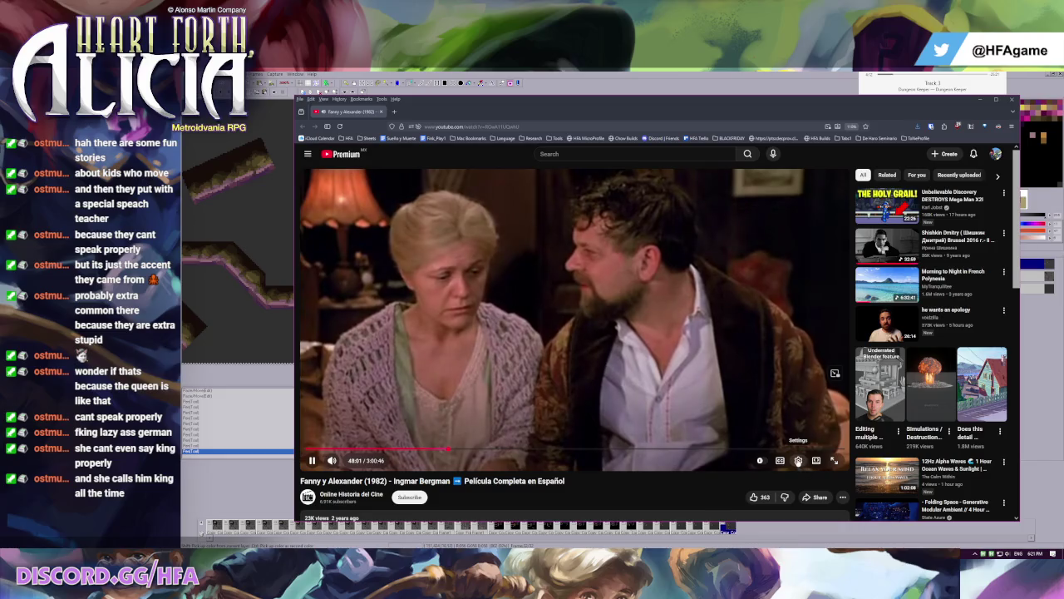
pyautogui.click(798, 460)
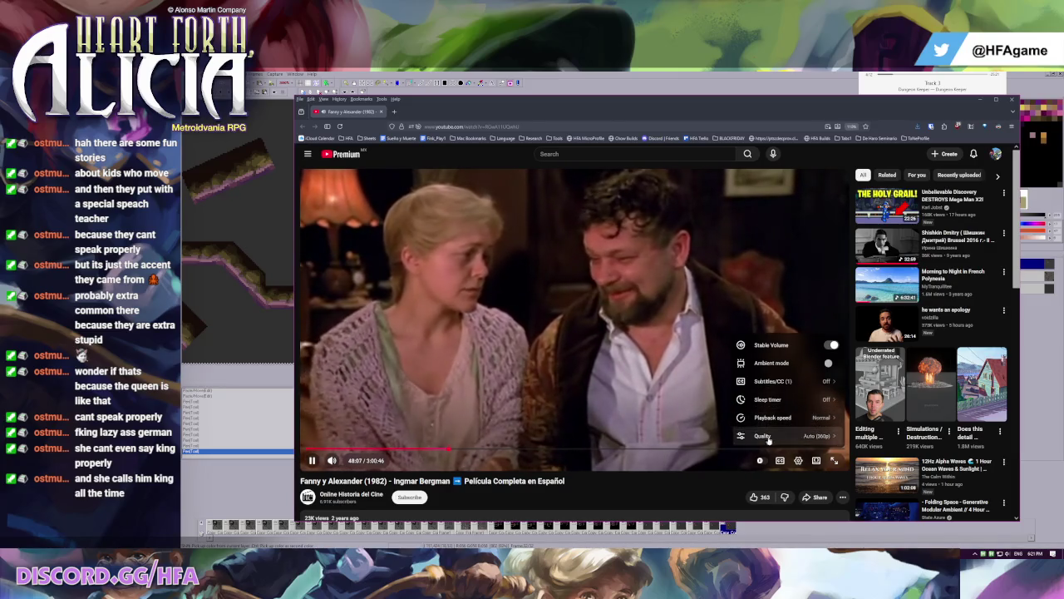
pyautogui.click(687, 369)
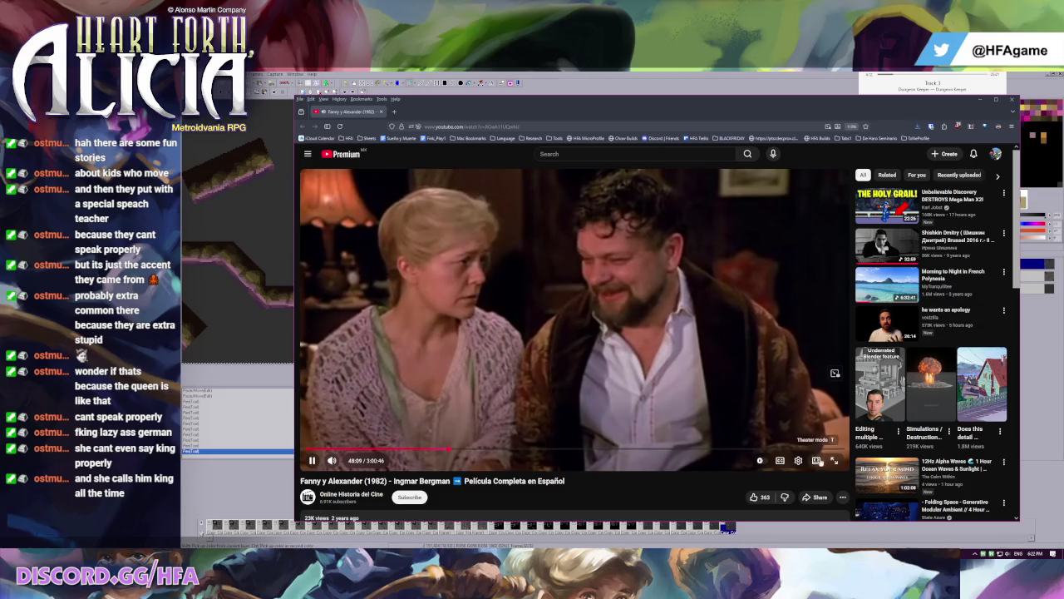
pyautogui.press('l')
pyautogui.press('l')
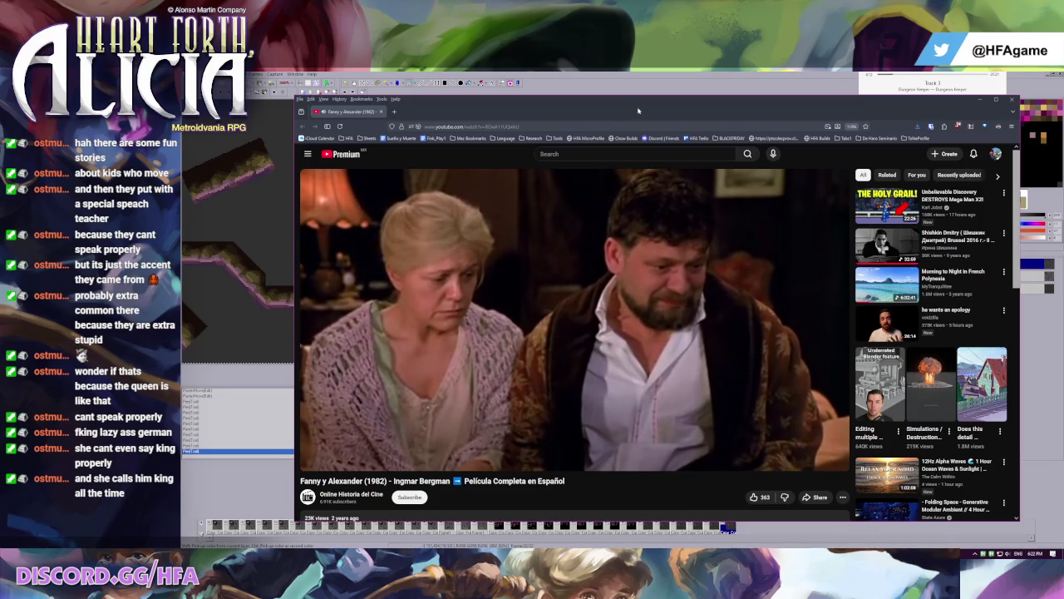
pyautogui.press('Right')
pyautogui.press('Right')
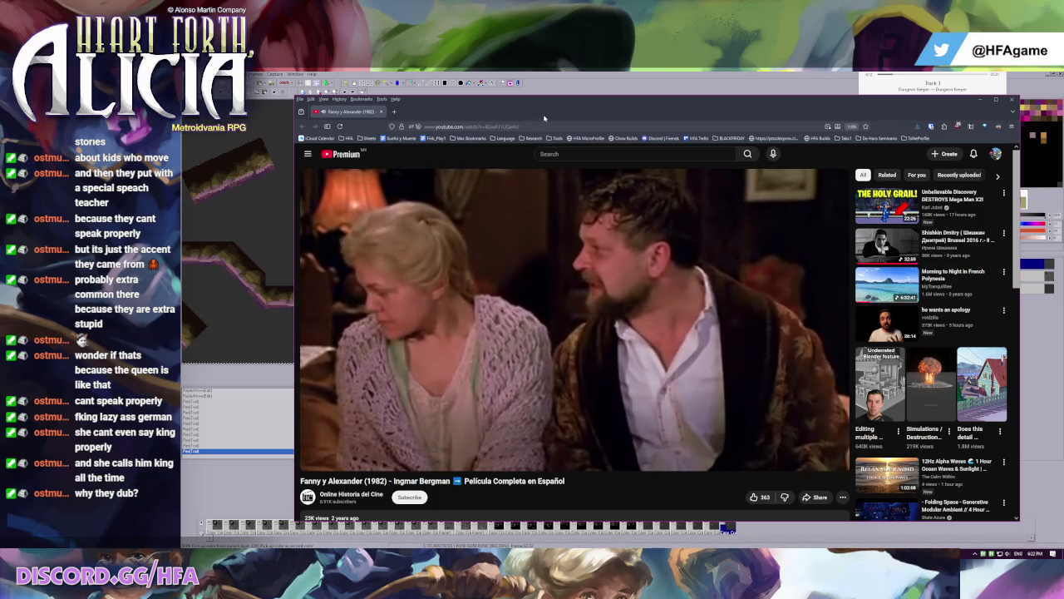
pyautogui.click(552, 192)
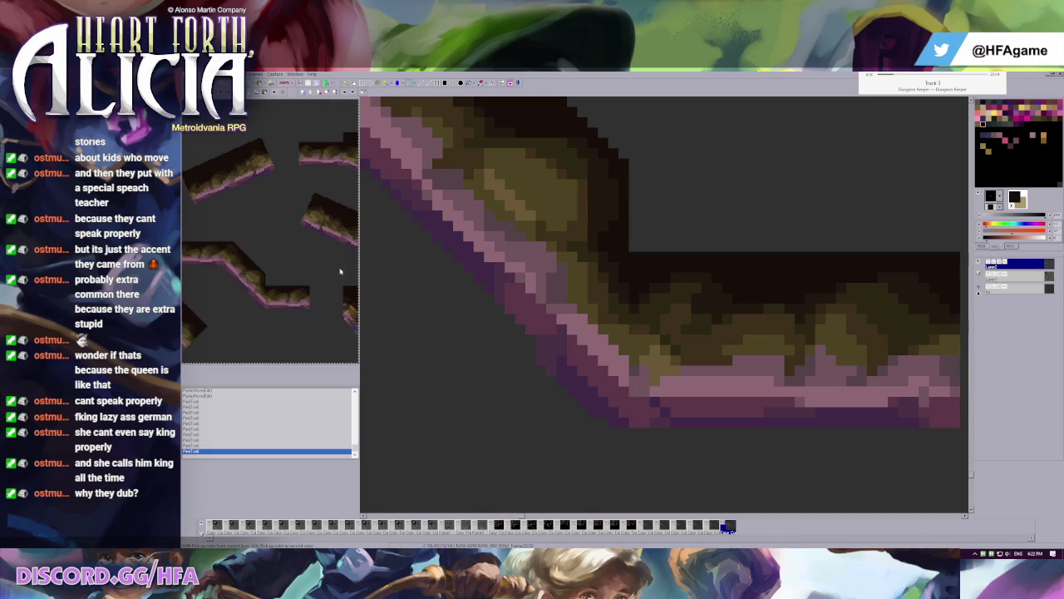
# - Recolour pixels on the pink ledge edge with dark mauve on both layers
pyautogui.click(639, 419)
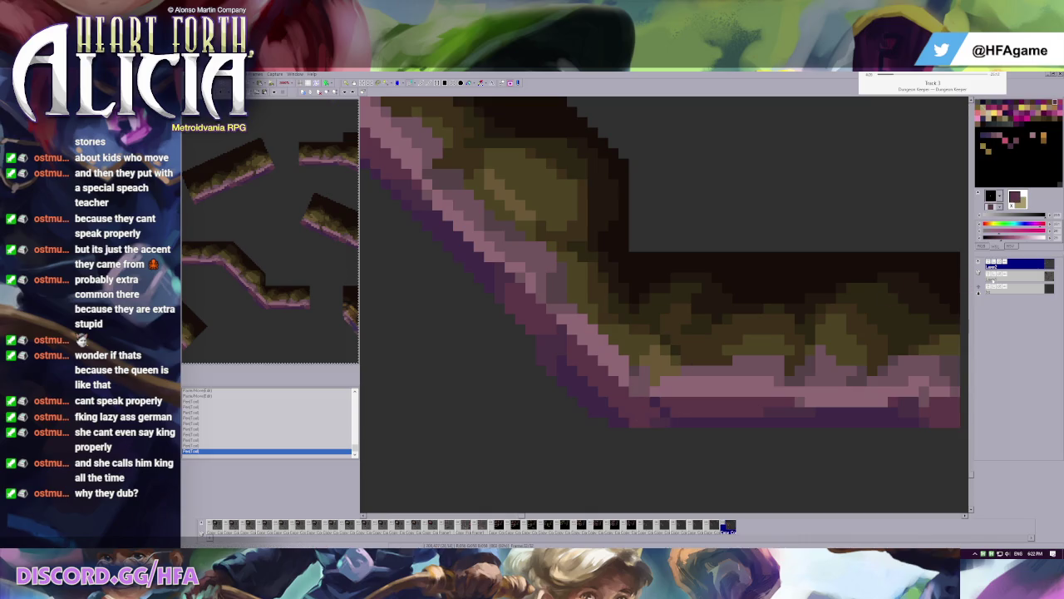
pyautogui.click(990, 263)
pyautogui.click(1014, 275)
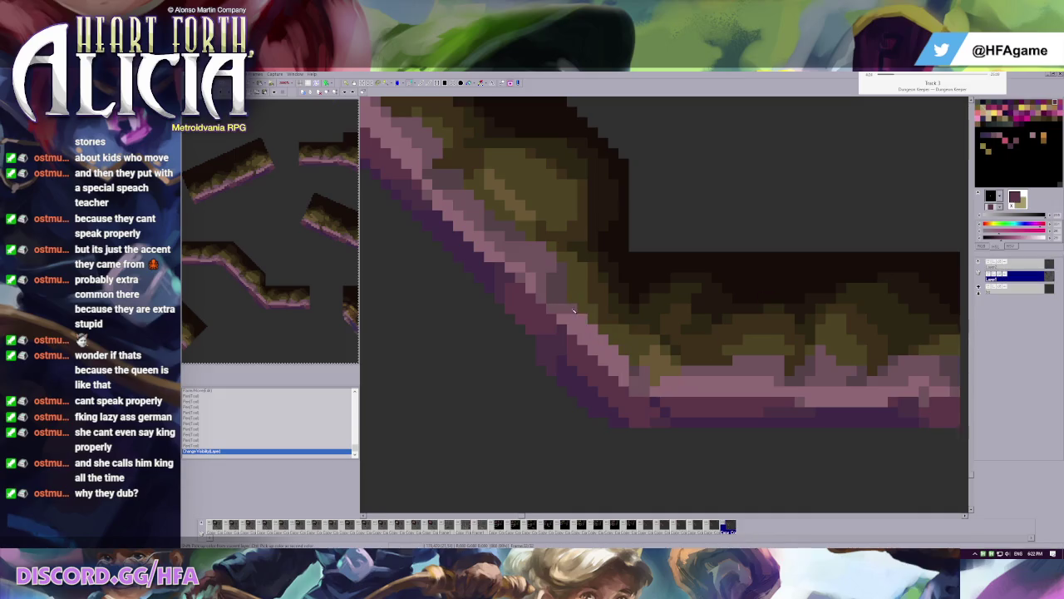
pyautogui.click(625, 360)
pyautogui.click(1031, 264)
pyautogui.click(625, 366)
pyautogui.click(616, 349)
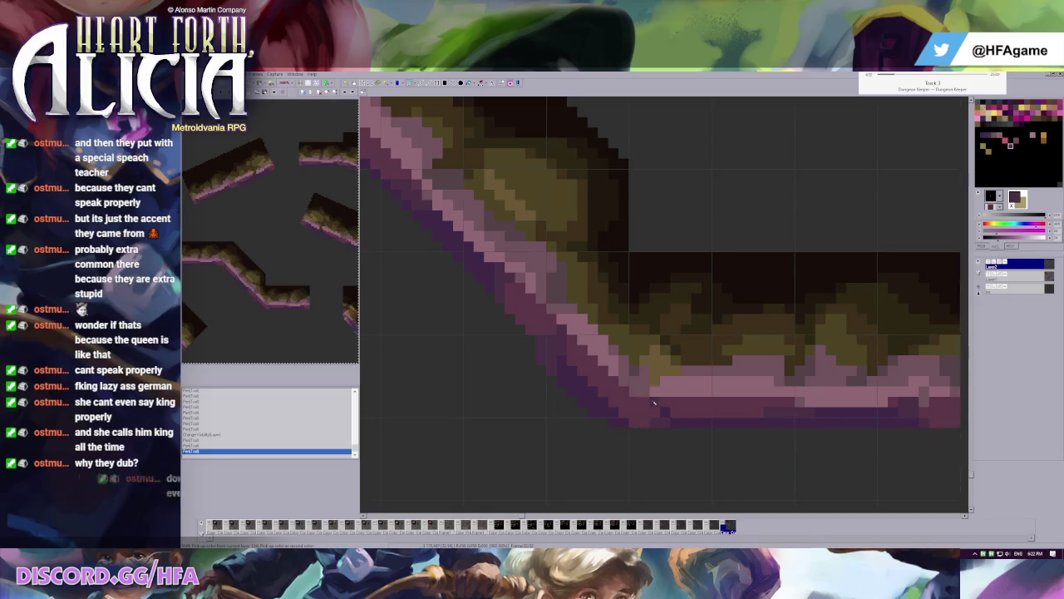
# - Toggle the ledge edge edits with undo and redo to compare before and after
pyautogui.hotkey('ctrl', 'z')
pyautogui.hotkey('ctrl', 'z')
pyautogui.hotkey('ctrl', 'y')
pyautogui.hotkey('ctrl', 'y')
pyautogui.hotkey('ctrl', 'z')
pyautogui.hotkey('ctrl', 'z')
pyautogui.hotkey('ctrl', 'y')
pyautogui.hotkey('ctrl', 'z')
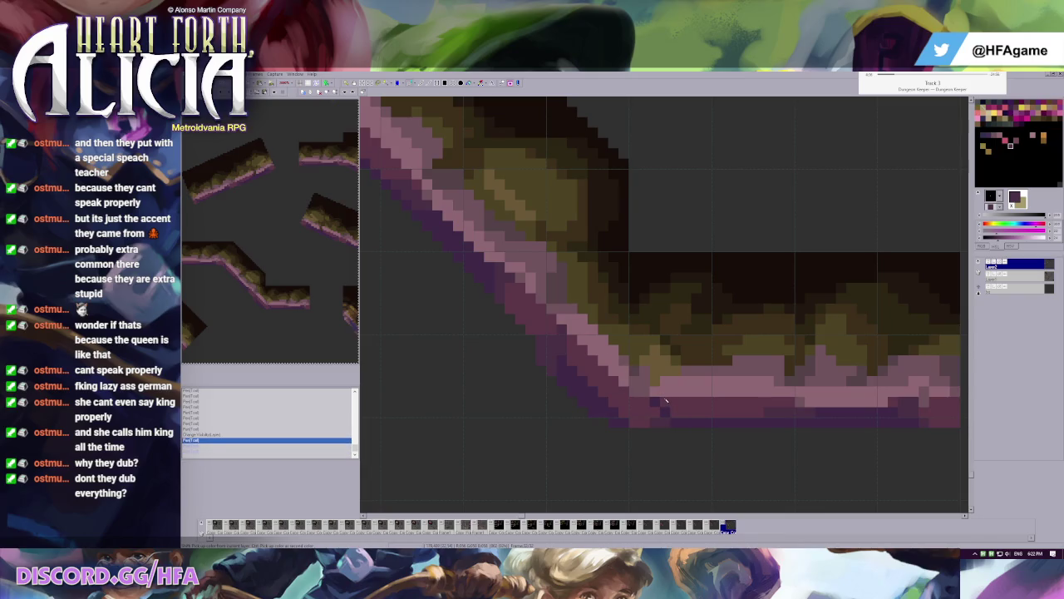
pyautogui.hotkey('ctrl', 'y')
pyautogui.hotkey('ctrl', 'y')
# - Repaint bend pixels with mauve, light pink and darker mauve picked from the edge
pyautogui.click(616, 372)
pyautogui.click(627, 370)
pyautogui.rightClick(616, 355)
pyautogui.click(615, 354)
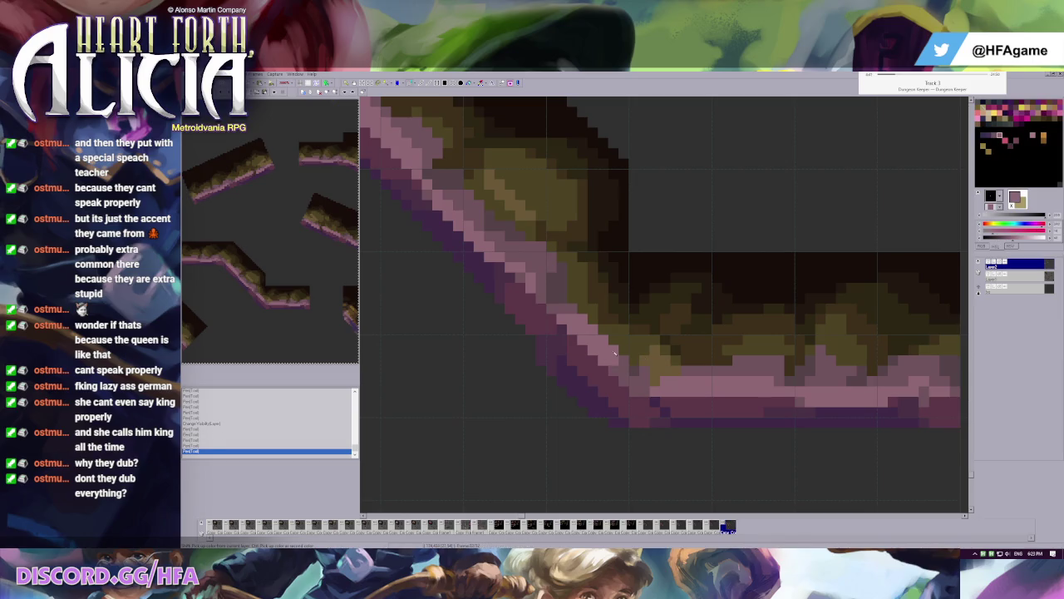
pyautogui.rightClick(551, 361)
pyautogui.click(597, 408)
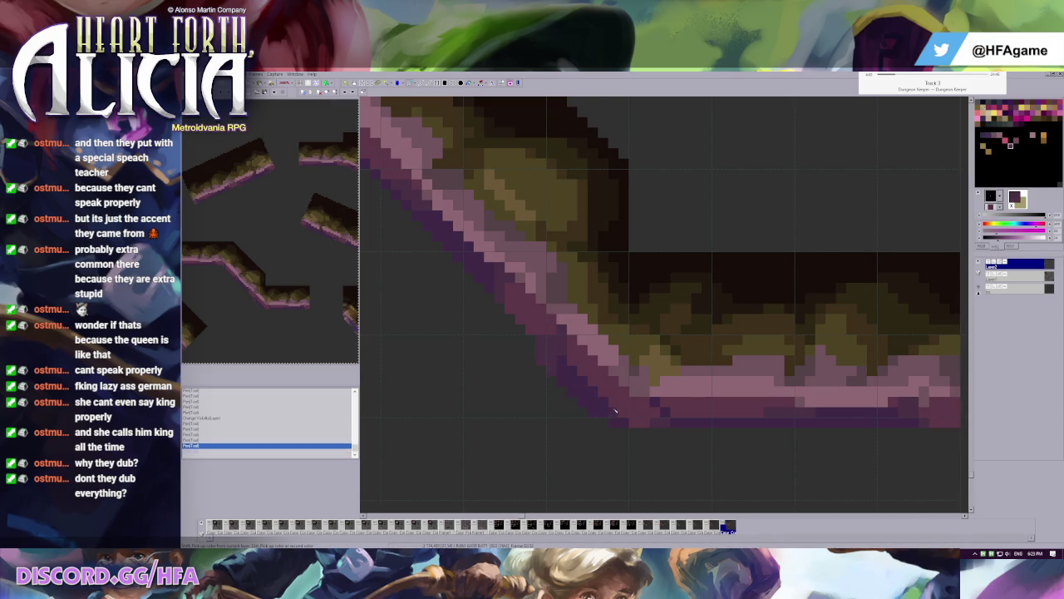
pyautogui.scroll(-1, 610, 398)
pyautogui.scroll(1, 741, 357)
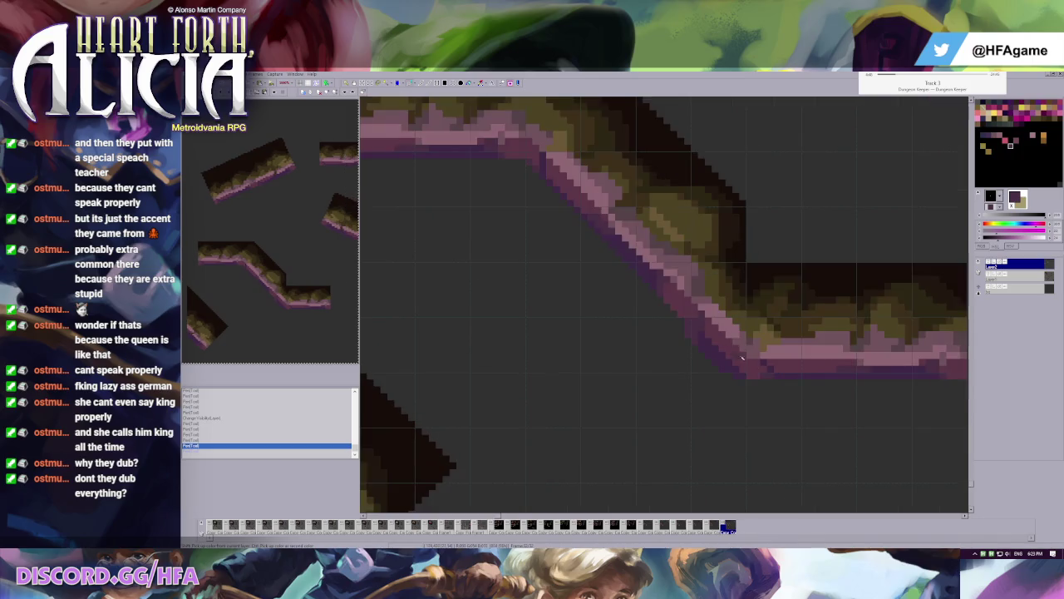
# - Paint a dark grey pixel under the bend and a purple edge pixel, then undo the purple stroke
pyautogui.rightClick(678, 348)
pyautogui.click(687, 332)
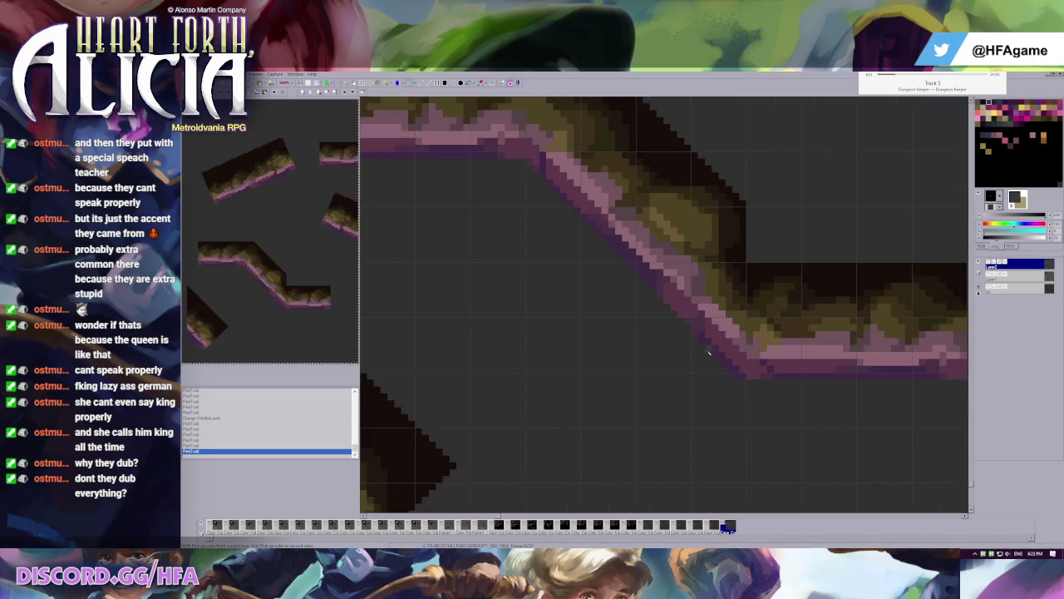
pyautogui.scroll(1, 708, 352)
pyautogui.scroll(-1, 648, 361)
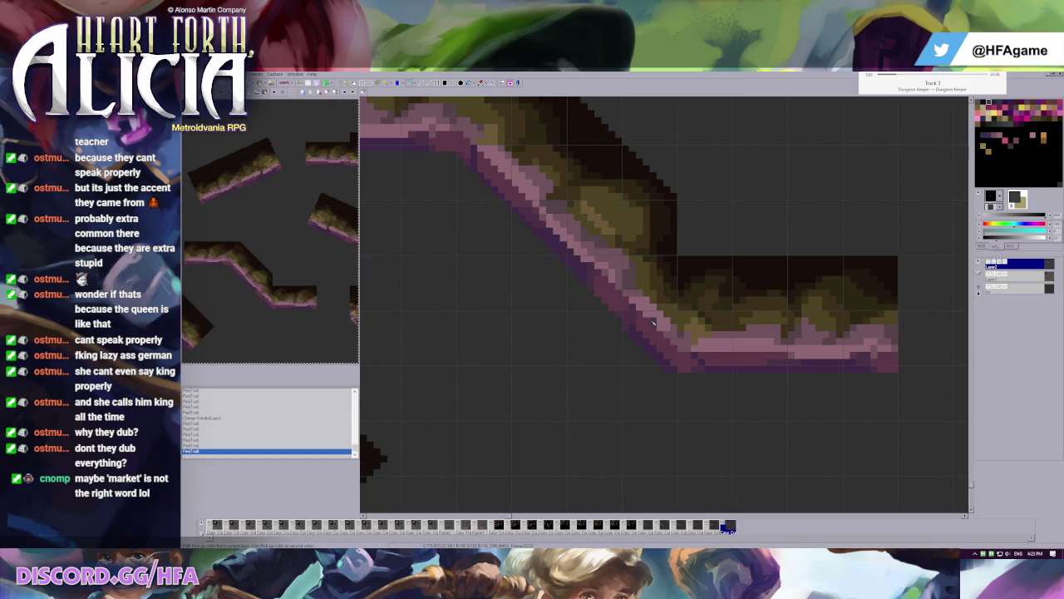
pyautogui.rightClick(630, 319)
pyautogui.click(641, 324)
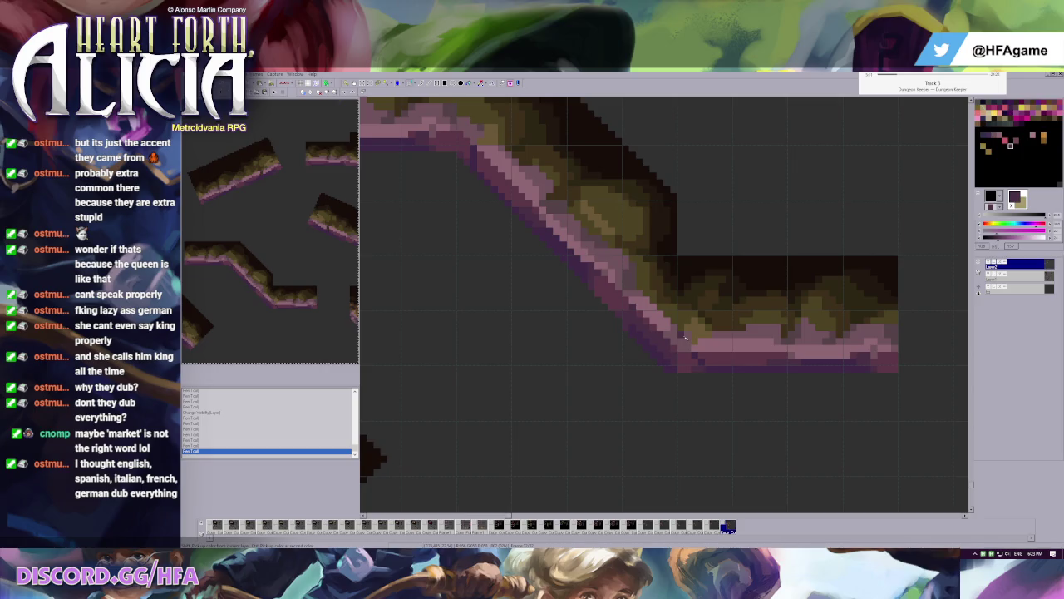
pyautogui.hotkey('ctrl', 'z')
# - Redraw a pixel along the pink edge, then undo that stroke
pyautogui.click(653, 340)
pyautogui.scroll(-2, 680, 348)
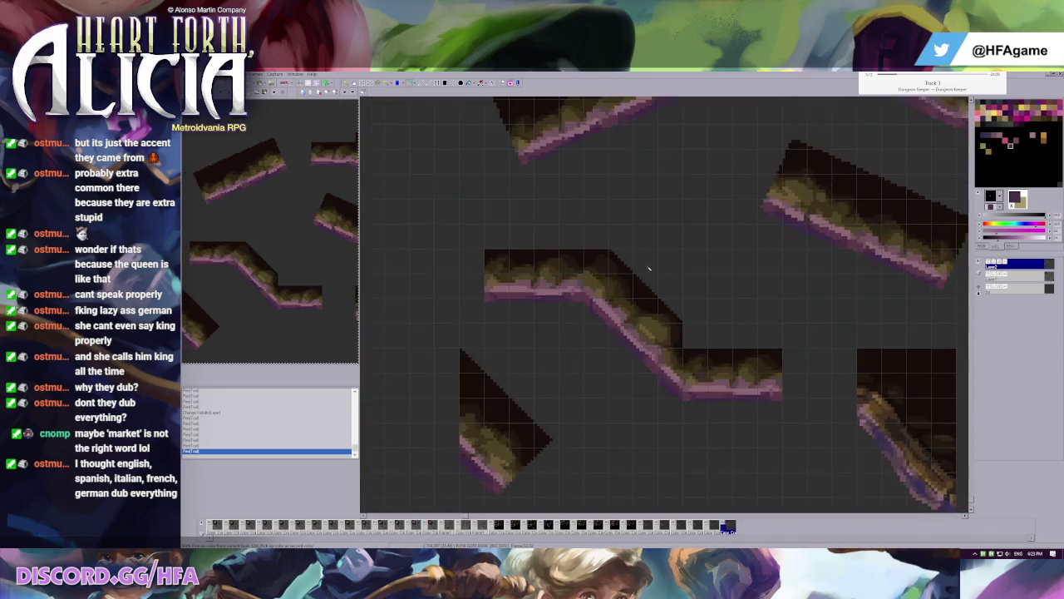
pyautogui.scroll(-1, 709, 360)
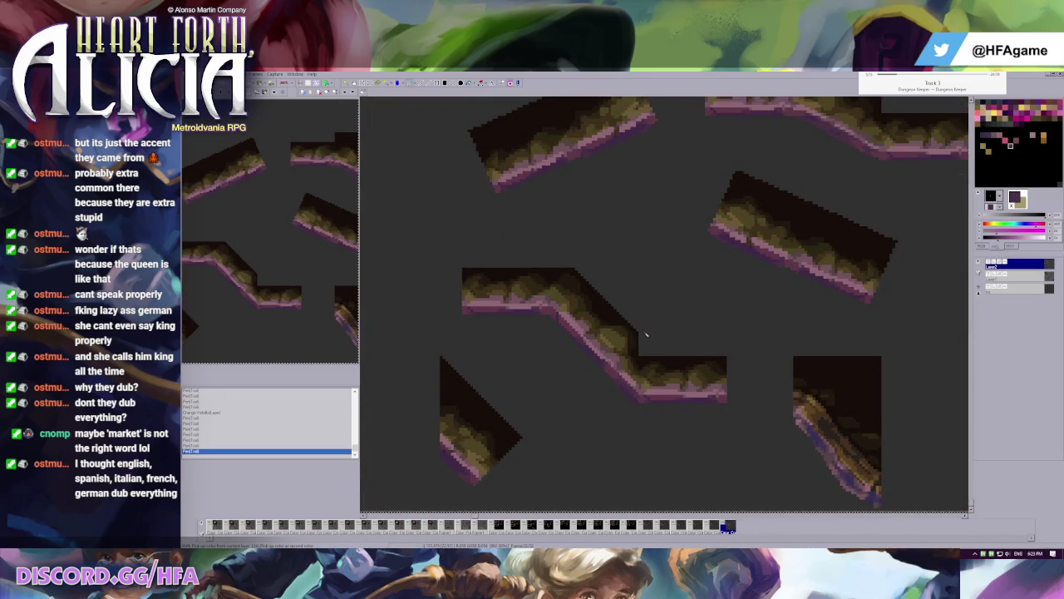
pyautogui.hotkey('ctrl', 'z')
pyautogui.press('g')
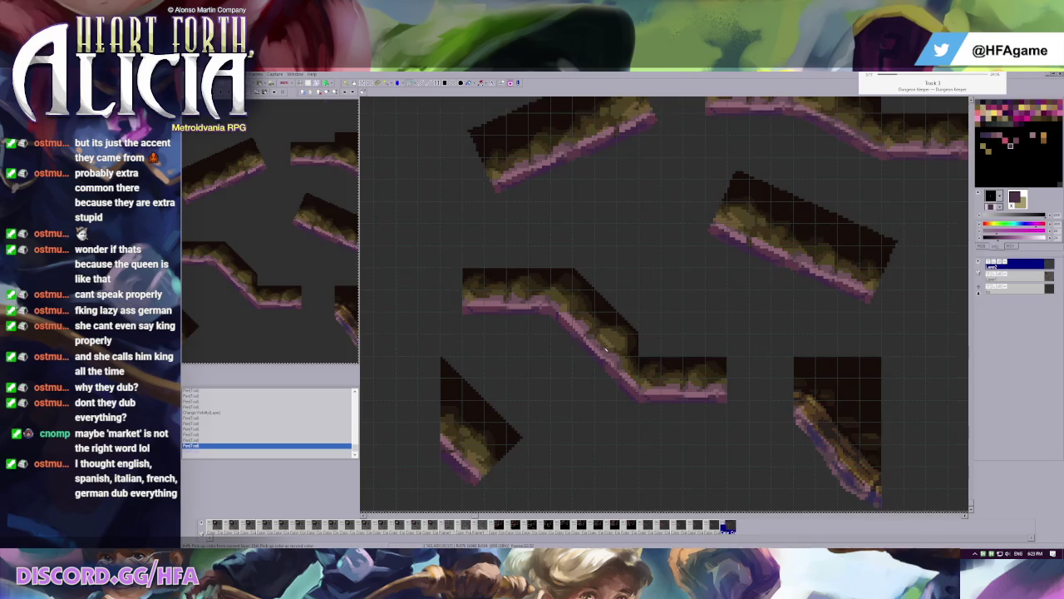
pyautogui.scroll(2, 587, 386)
pyautogui.scroll(2, 621, 262)
# - Paint a pixel on the diagonal tile edge, inspect it, and undo the edit
pyautogui.click(609, 264)
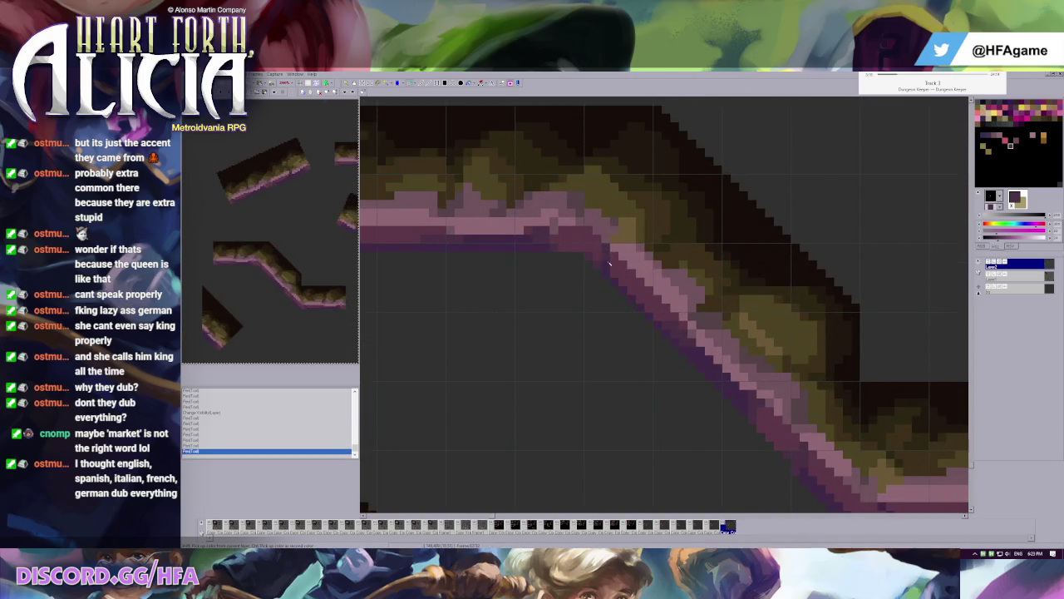
pyautogui.scroll(-2, 736, 322)
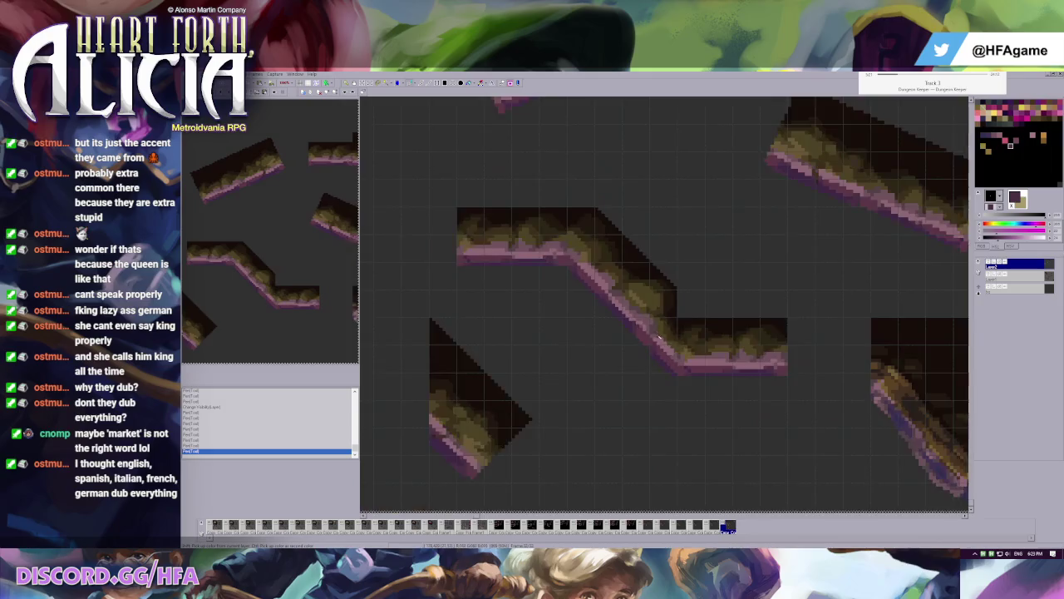
pyautogui.scroll(-1, 698, 319)
pyautogui.scroll(-1, 657, 314)
pyautogui.scroll(-1, 657, 315)
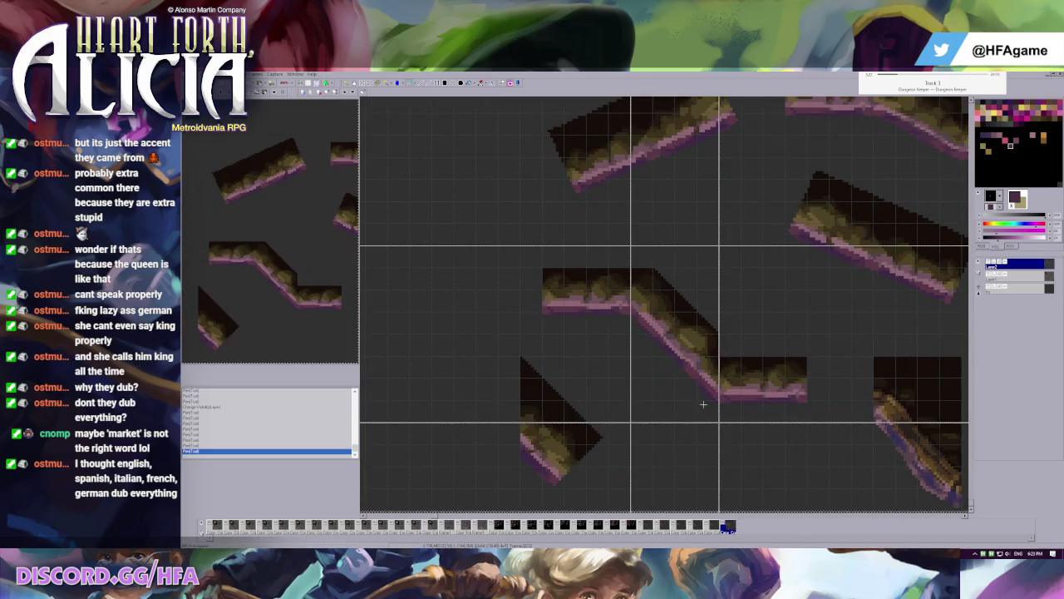
pyautogui.scroll(-1, 704, 404)
pyautogui.scroll(1, 697, 429)
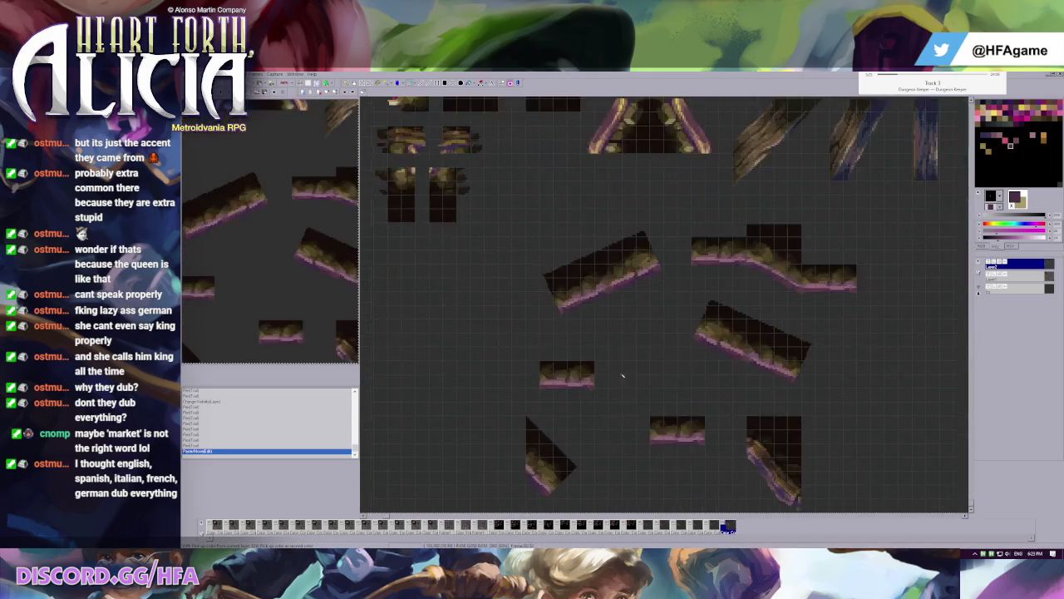
pyautogui.scroll(1, 620, 361)
pyautogui.hotkey('ctrl', 'z')
pyautogui.scroll(1, 677, 349)
pyautogui.scroll(1, 656, 315)
# - Draw a dark contour line down the ledge and flood-fill the enclosed triangle dark
pyautogui.keyDown('ctrl'); pyautogui.click(639, 308); pyautogui.keyUp('ctrl')
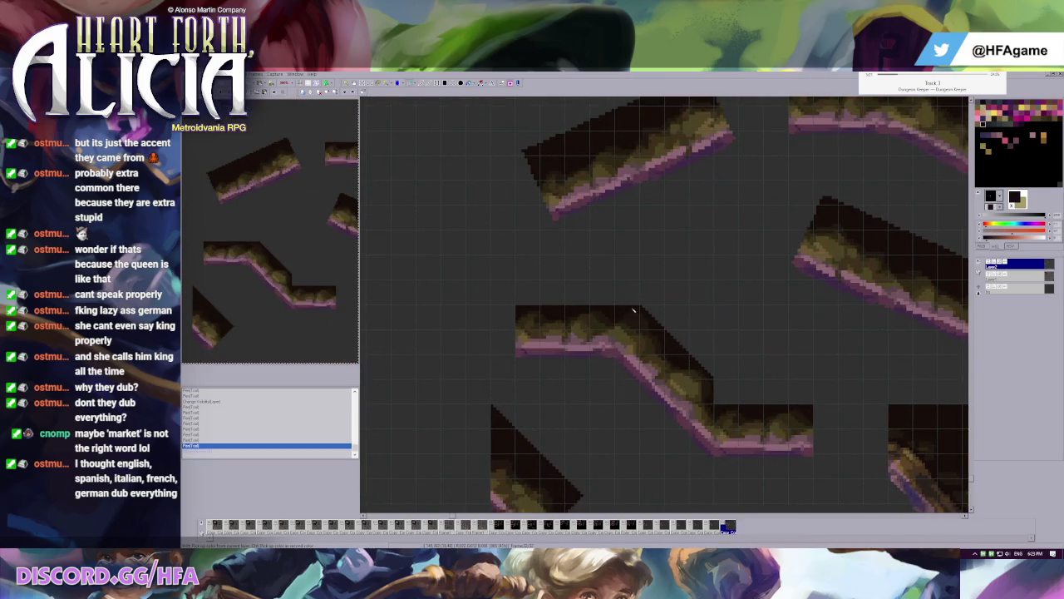
pyautogui.moveTo(645, 308)
pyautogui.mouseDown()
pyautogui.moveTo(710, 311)
pyautogui.moveTo(714, 376)
pyautogui.mouseUp()
pyautogui.click(708, 340)
pyautogui.scroll(-1, 698, 345)
pyautogui.scroll(-1, 641, 313)
pyautogui.scroll(-1, 611, 304)
# - Select a block of ceiling tiles and slide it up to overlap the top V tile
pyautogui.moveTo(618, 297); pyautogui.dragTo(691, 451)
pyautogui.moveTo(654, 374); pyautogui.dragTo(655, 220)
pyautogui.scroll(-1, 689, 320)
pyautogui.scroll(-1, 690, 320)
pyautogui.moveTo(580, 433); pyautogui.dragTo(590, 177)
pyautogui.scroll(2, 589, 176)
pyautogui.scroll(1, 666, 299)
pyautogui.scroll(1, 650, 274)
pyautogui.moveTo(649, 347); pyautogui.dragTo(649, 197)
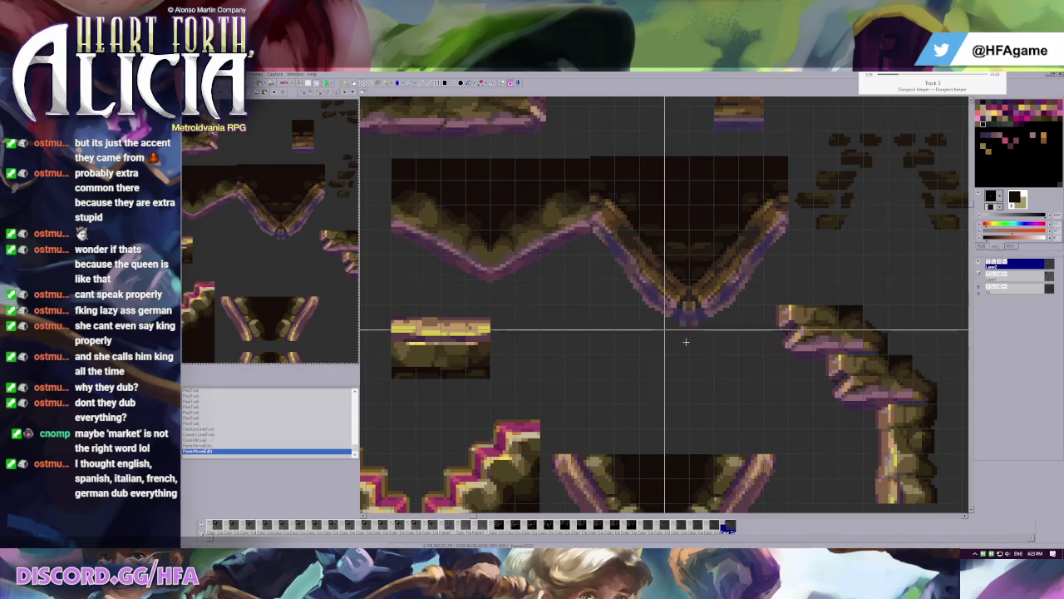
# - Commit and delete the moved V-tile piece, then paste and place a diagonal slope piece
pyautogui.click(934, 239)
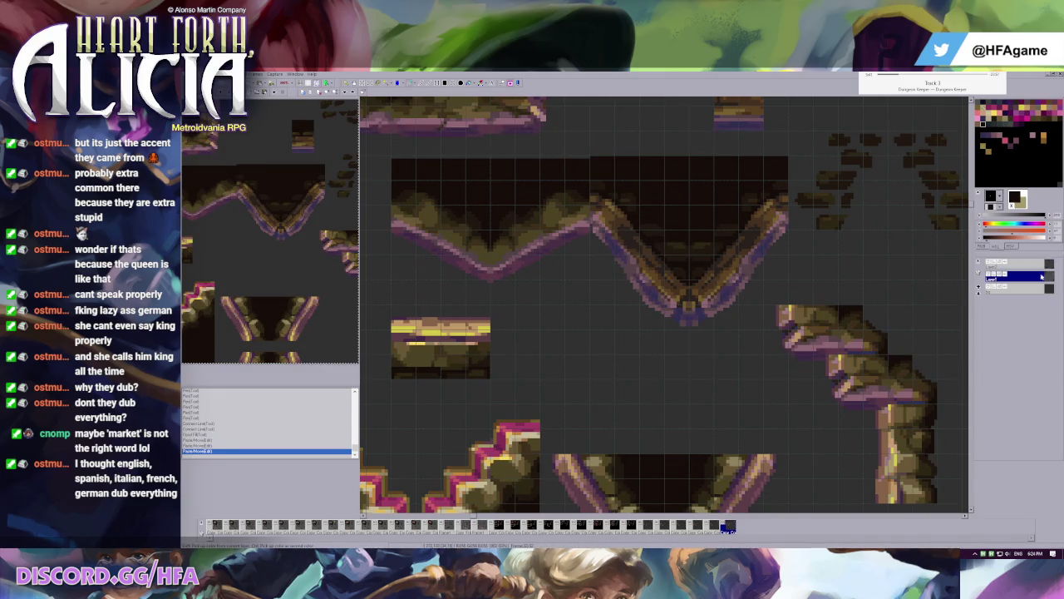
pyautogui.press('Delete')
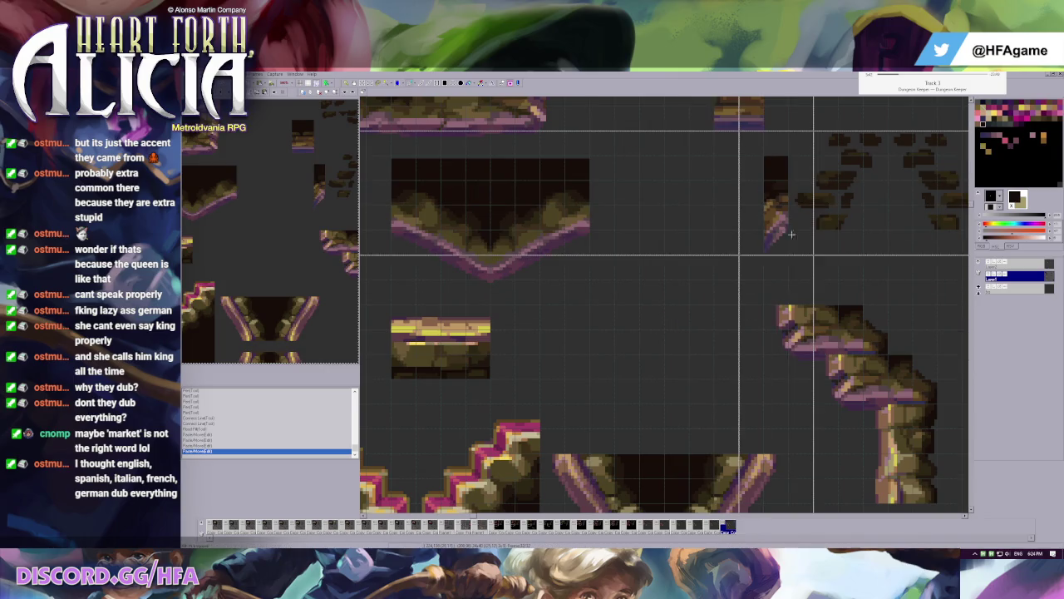
pyautogui.hotkey('ctrl', 'v')
pyautogui.click(934, 283)
# - Paste a second slope piece and shift it right to complete the V
pyautogui.hotkey('ctrl', 'v')
pyautogui.moveTo(632, 276); pyautogui.dragTo(732, 276)
pyautogui.click(732, 276)
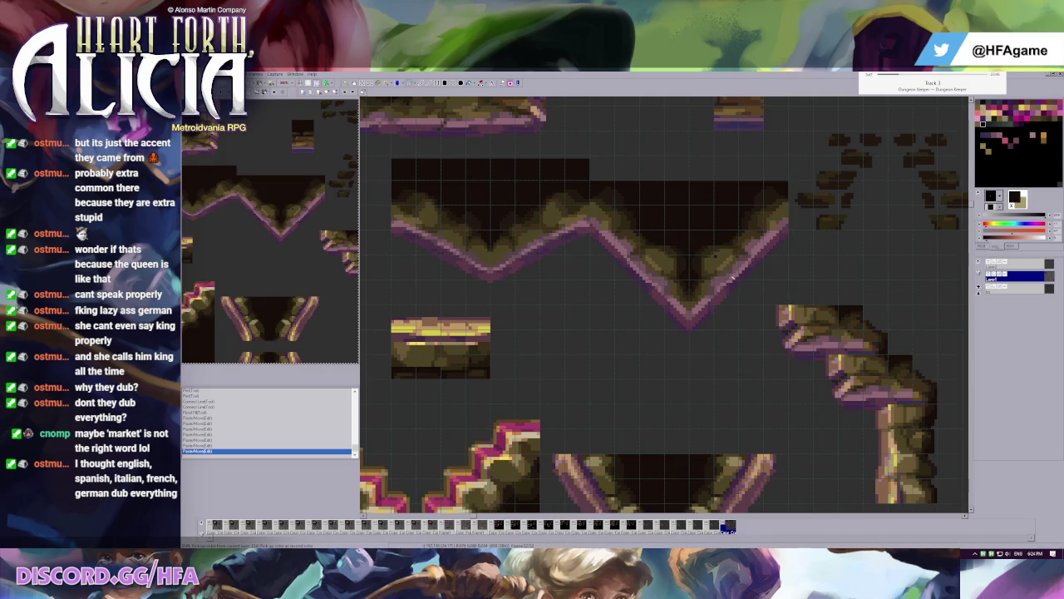
pyautogui.scroll(-1, 733, 277)
pyautogui.scroll(-1, 732, 277)
pyautogui.scroll(-1, 733, 277)
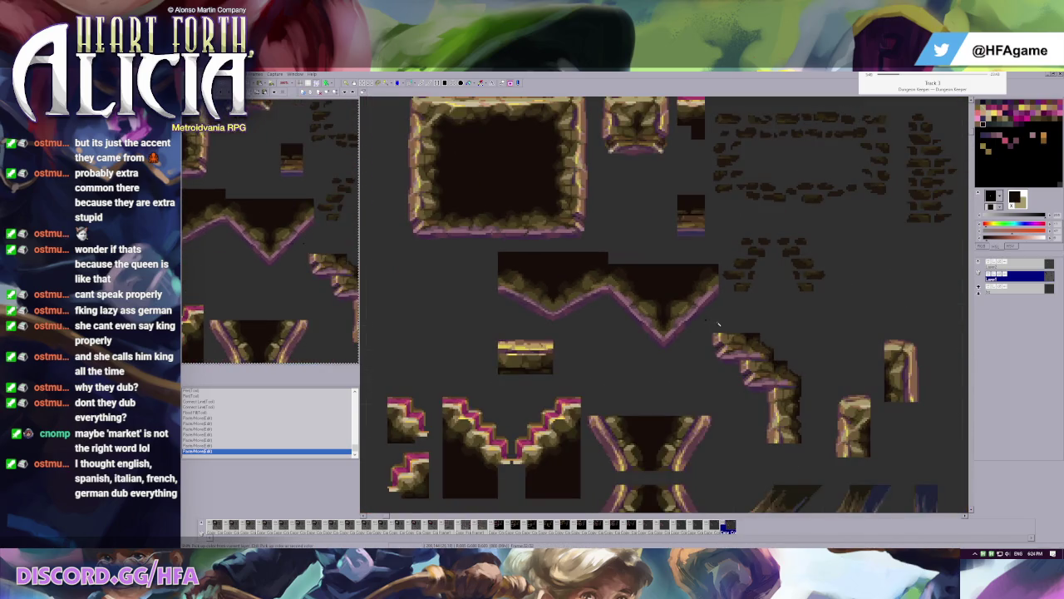
pyautogui.scroll(1, 740, 337)
pyautogui.scroll(1, 675, 320)
pyautogui.scroll(1, 675, 320)
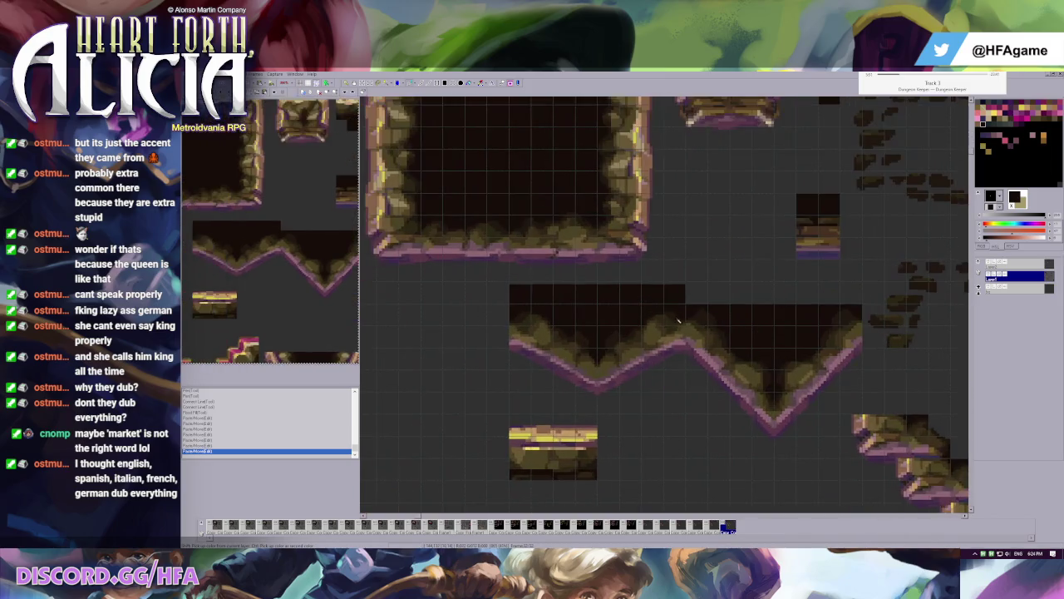
# - Pick a dark brown drawing colour from the artwork
pyautogui.click(601, 294)
pyautogui.scroll(-1, 640, 304)
pyautogui.scroll(-1, 623, 312)
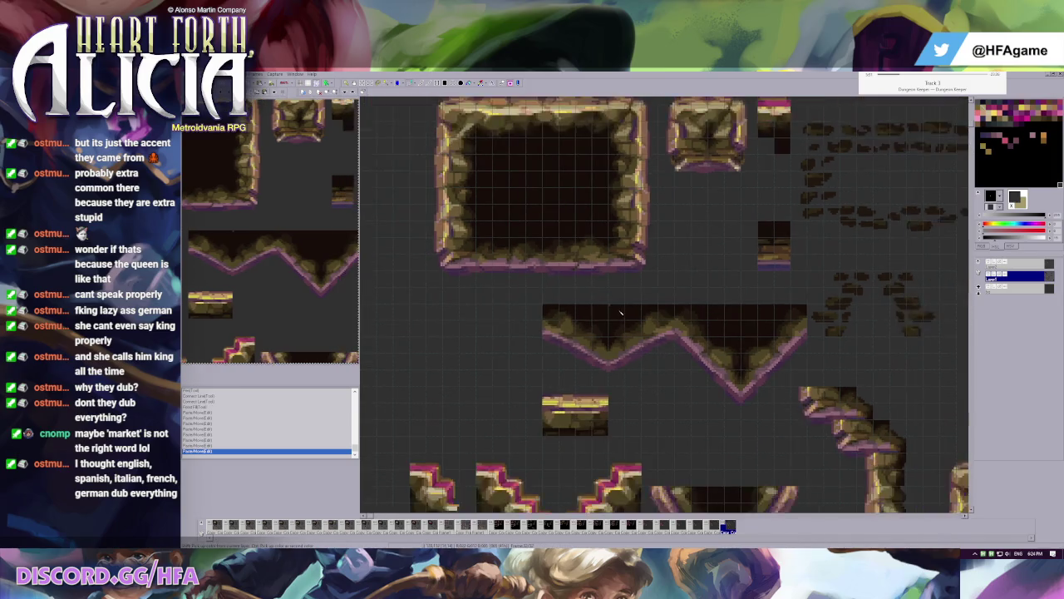
pyautogui.scroll(-1, 620, 313)
# - Shift the V-shape's left part up-left and commit it in place
pyautogui.moveTo(511, 297)
pyautogui.mouseDown()
pyautogui.moveTo(580, 366)
pyautogui.moveTo(544, 284)
pyautogui.mouseUp()
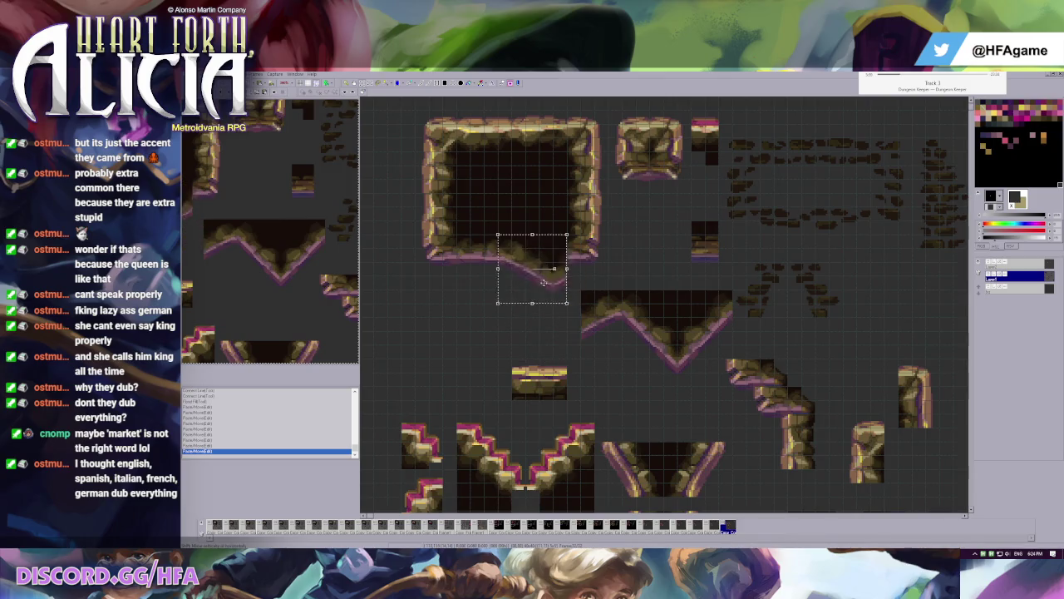
pyautogui.click(591, 283)
pyautogui.scroll(-1, 592, 283)
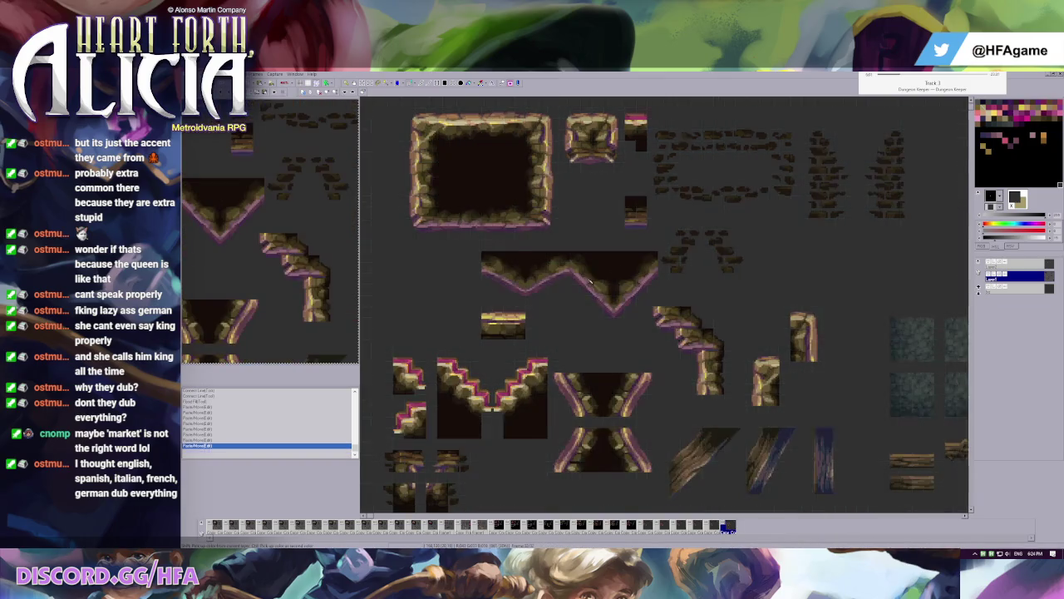
pyautogui.scroll(-1, 591, 283)
pyautogui.scroll(2, 570, 314)
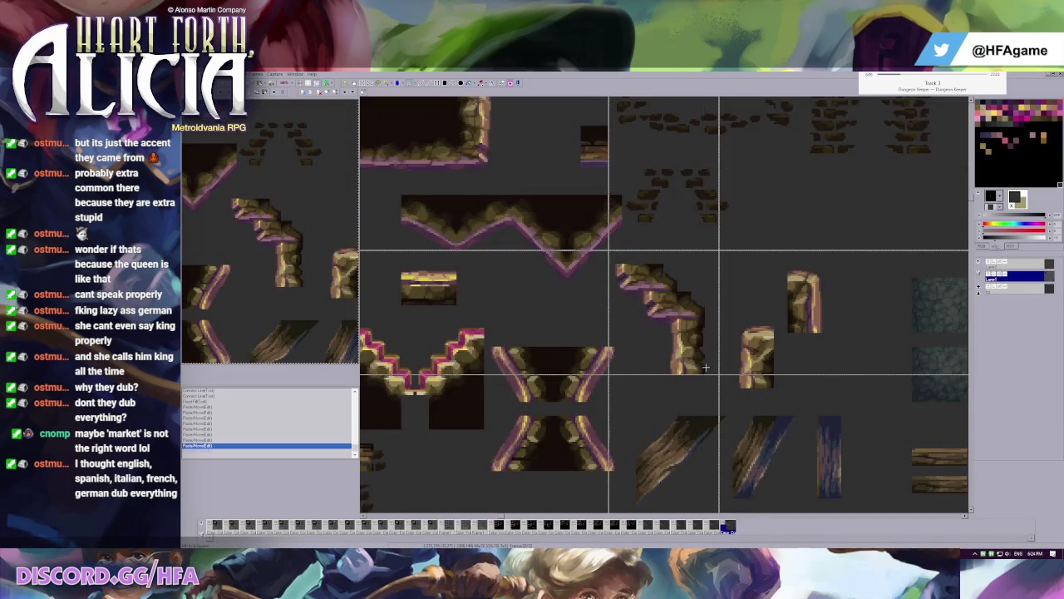
# - Select the staircase tile piece and move it to the lower right of the sheet
pyautogui.moveTo(608, 249)
pyautogui.mouseDown()
pyautogui.moveTo(719, 332)
pyautogui.moveTo(715, 374)
pyautogui.mouseUp()
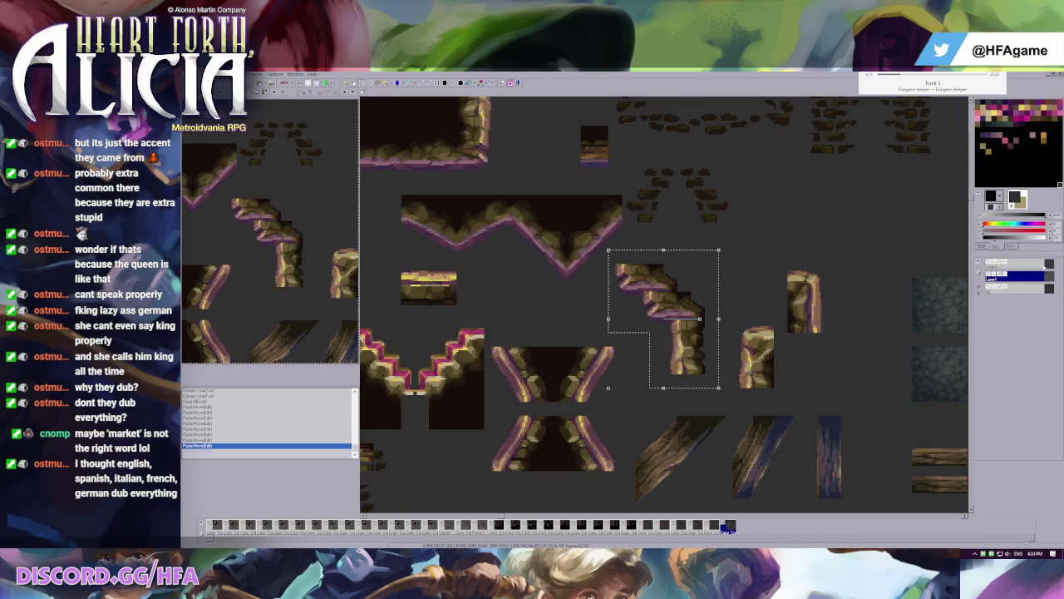
pyautogui.scroll(-3, 665, 316)
pyautogui.moveTo(616, 257); pyautogui.dragTo(708, 425)
pyautogui.scroll(1, 536, 374)
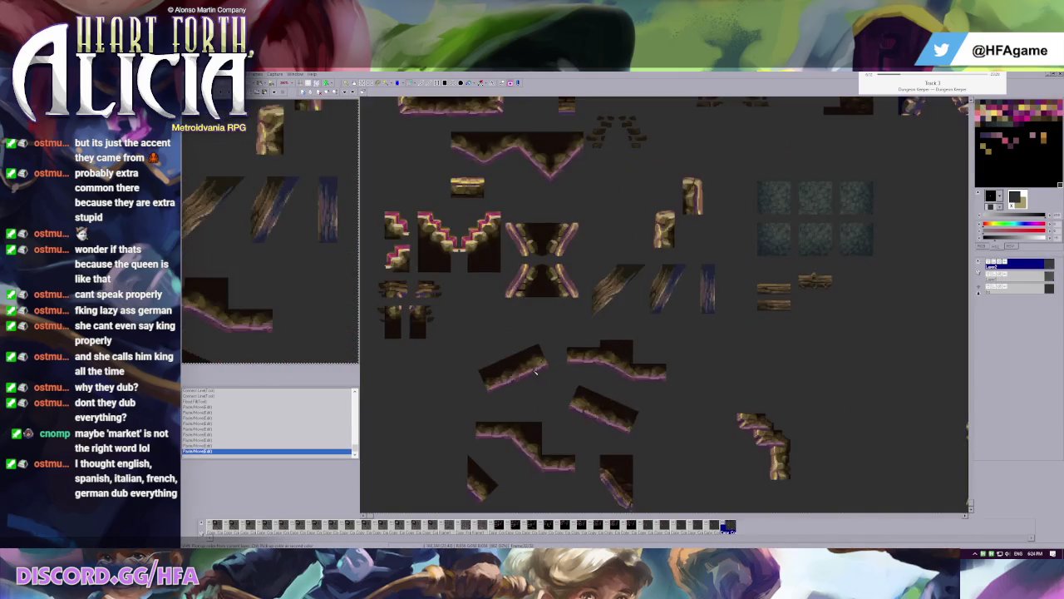
pyautogui.scroll(1, 582, 341)
pyautogui.scroll(2, 654, 312)
pyautogui.scroll(2, 654, 314)
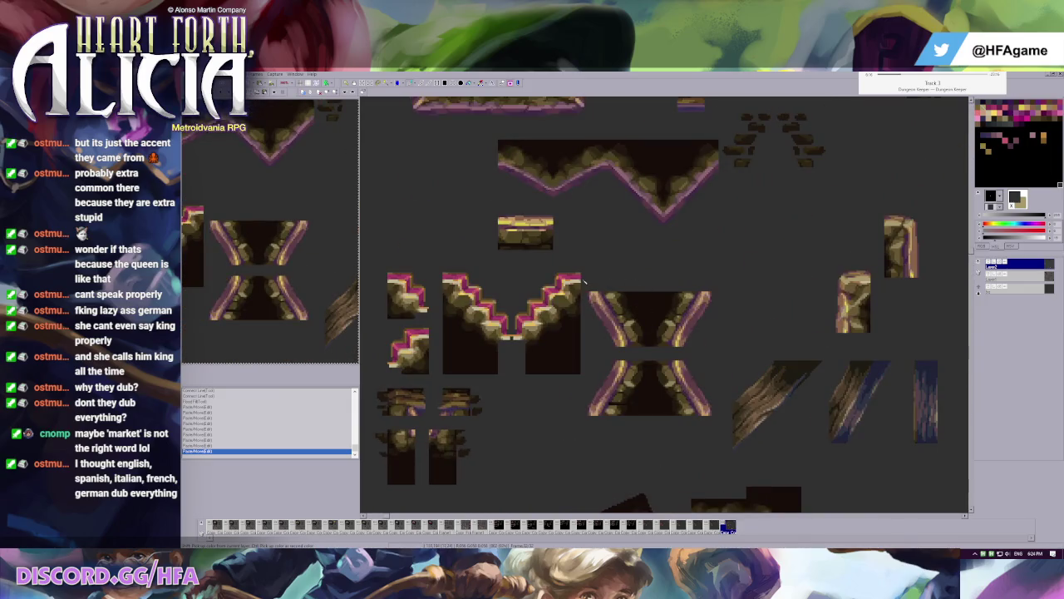
# - Scroll over the sheet, then switch to a different frame of the tileset
pyautogui.scroll(-1, 582, 316)
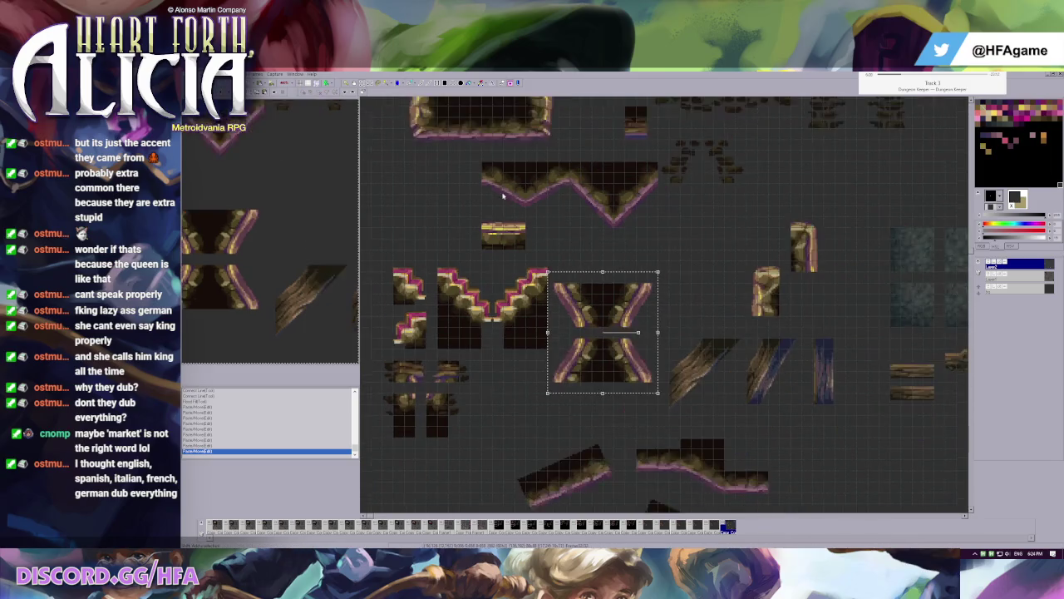
pyautogui.scroll(-1, 502, 197)
pyautogui.scroll(2, 532, 250)
pyautogui.scroll(-2, 593, 489)
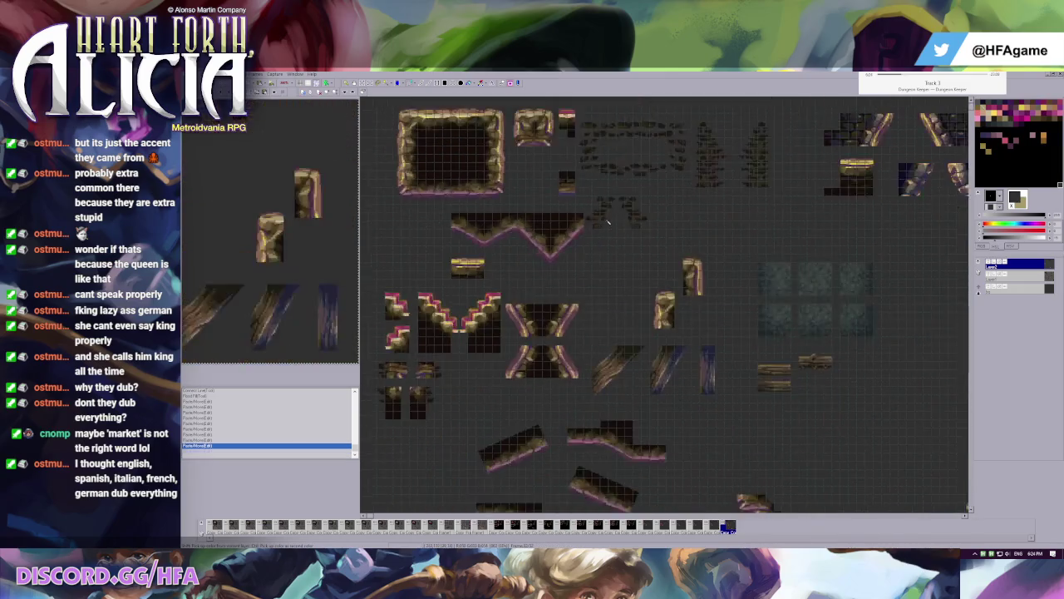
pyautogui.scroll(1, 608, 222)
pyautogui.scroll(-1, 599, 281)
pyautogui.scroll(1, 432, 380)
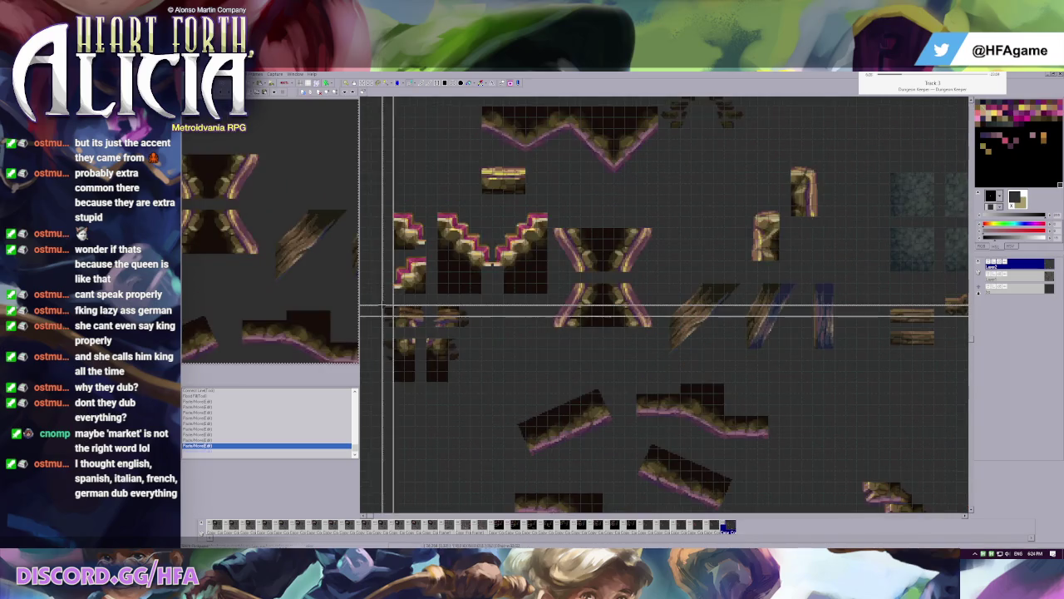
pyautogui.scroll(2, 466, 250)
pyautogui.scroll(1, 538, 198)
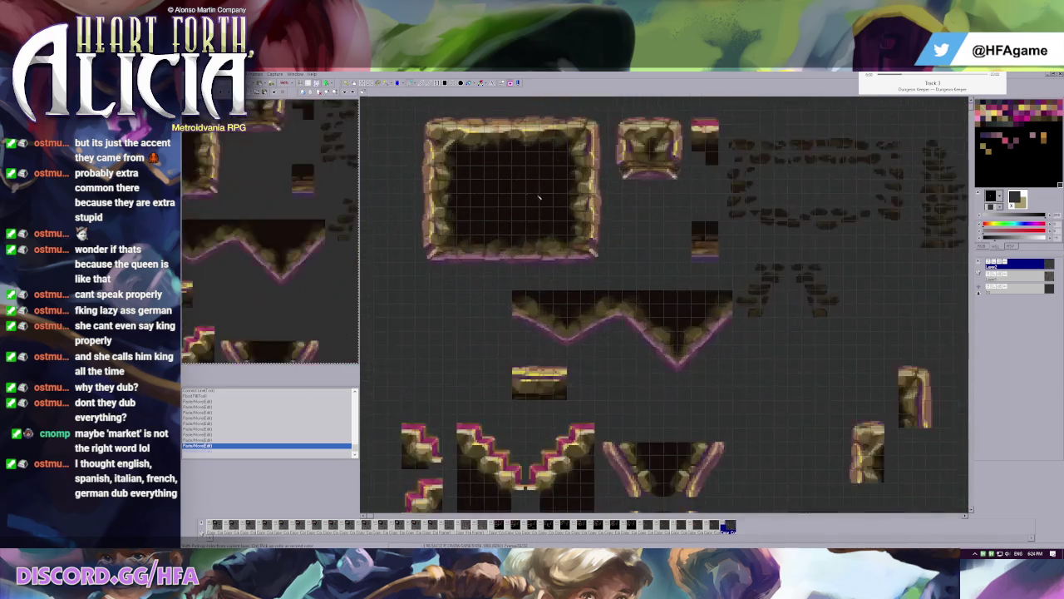
pyautogui.scroll(1, 538, 198)
pyautogui.scroll(1, 628, 185)
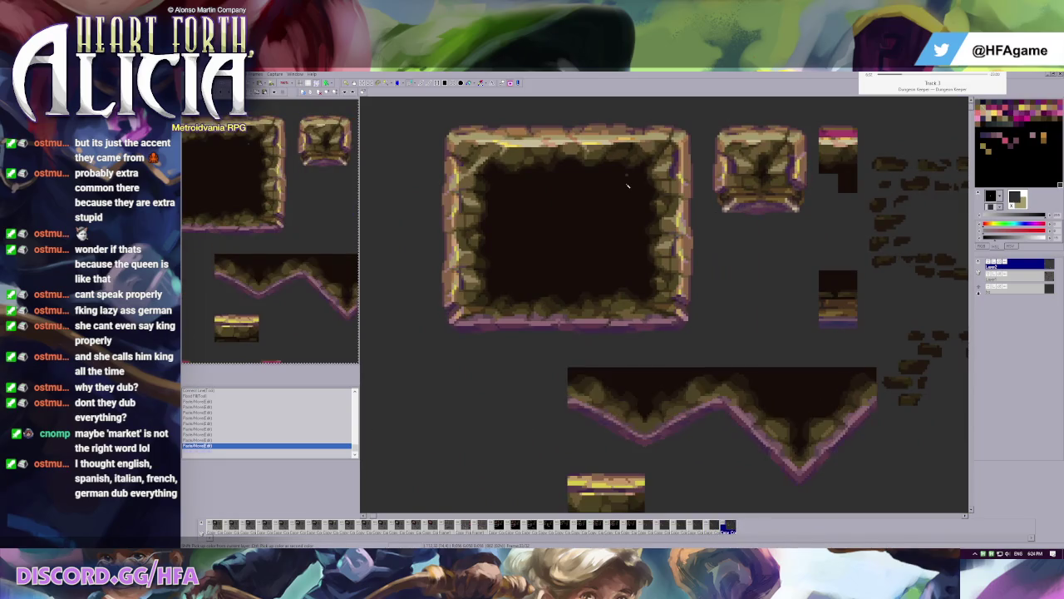
pyautogui.scroll(-1, 582, 196)
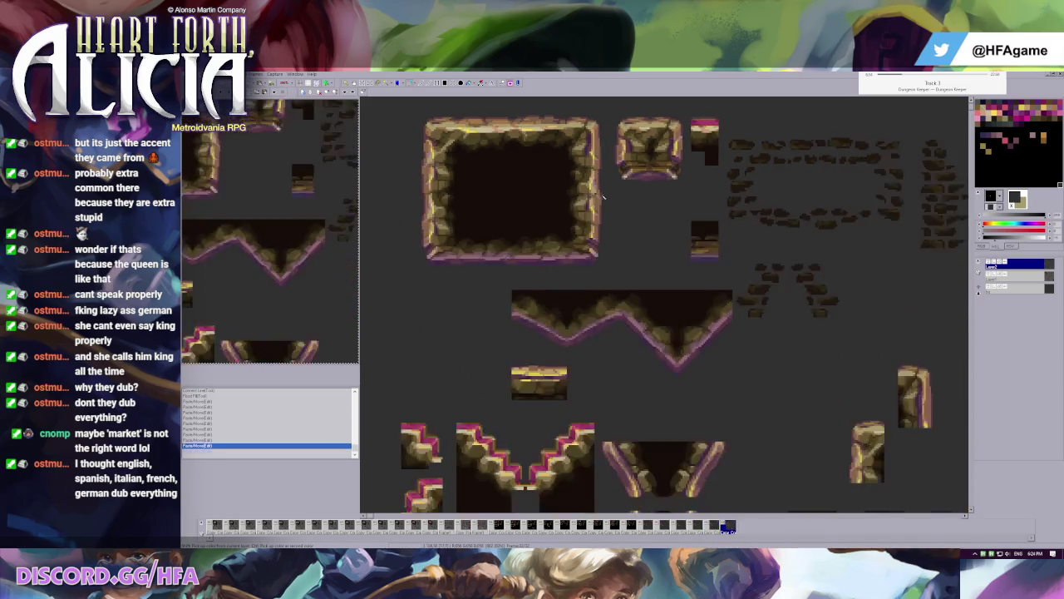
pyautogui.scroll(-1, 539, 204)
pyautogui.press('Right')
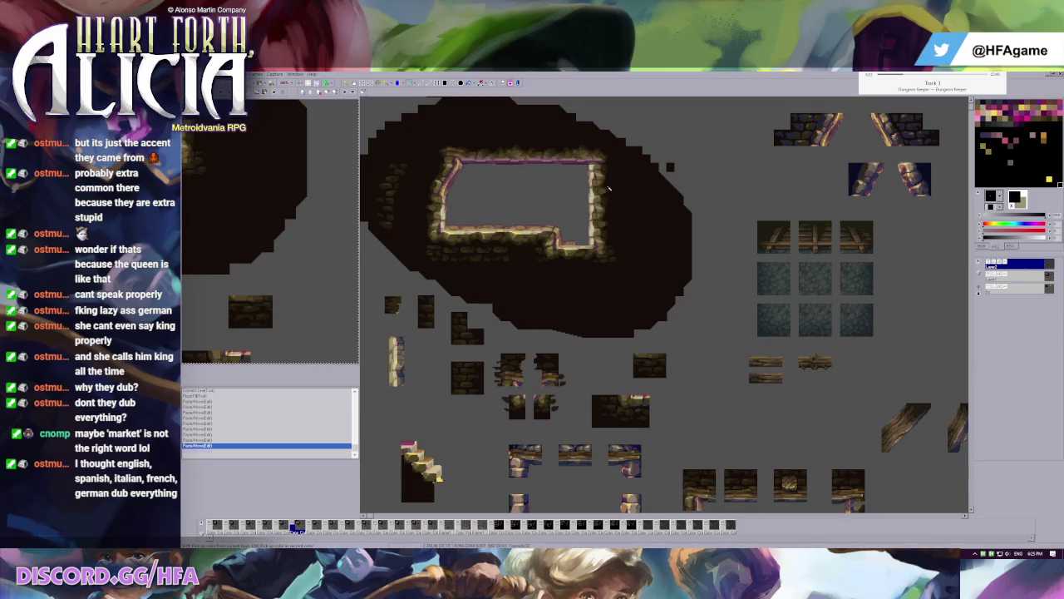
# - Clear the selection around the bordered room's right wall in the new frame
pyautogui.scroll(2, 687, 297)
pyautogui.click(687, 297)
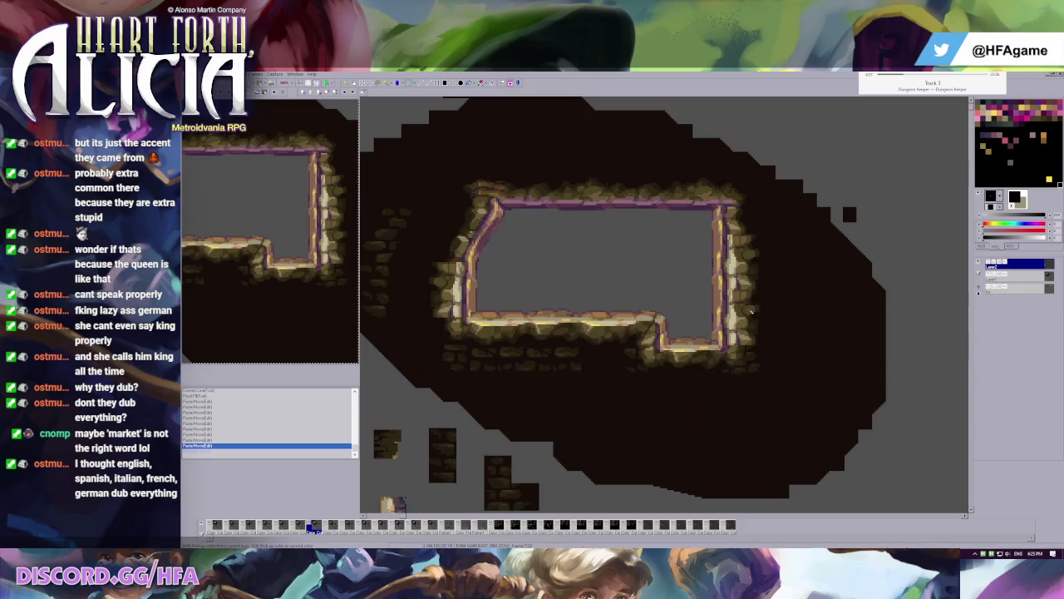
pyautogui.scroll(-1, 739, 293)
pyautogui.scroll(-1, 548, 274)
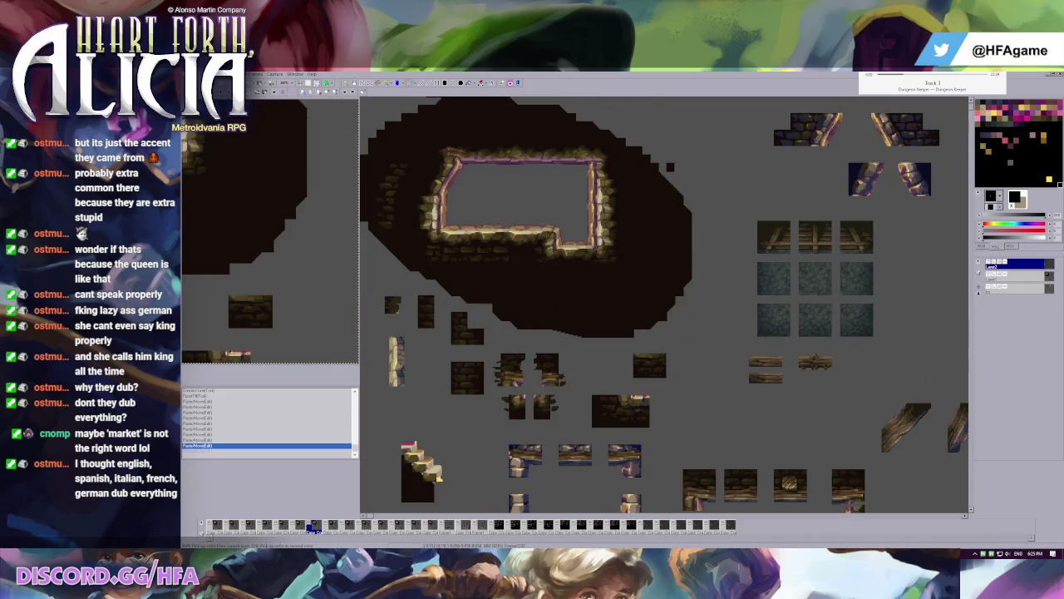